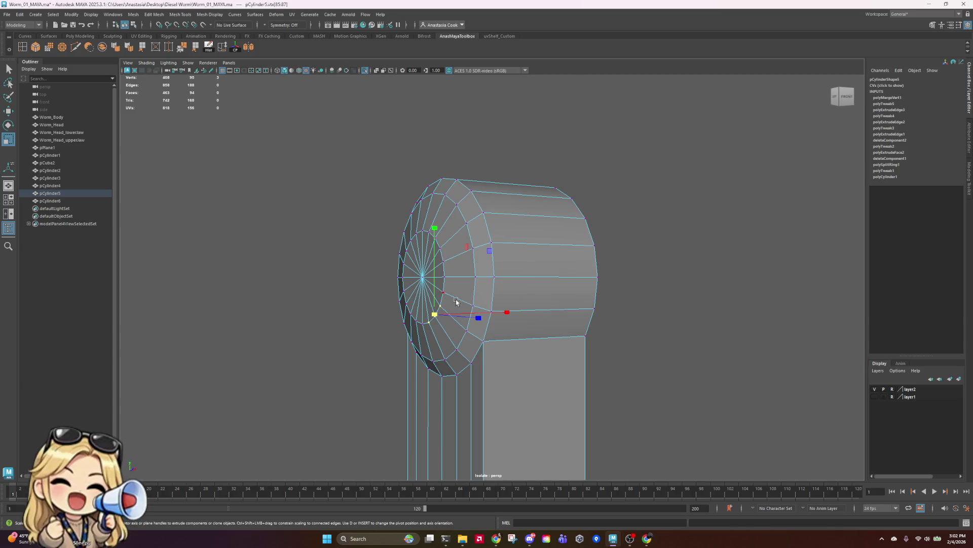
- In vertex mode, marquee-select the outer vertex ring of pCylinder5's capped end
key("e")
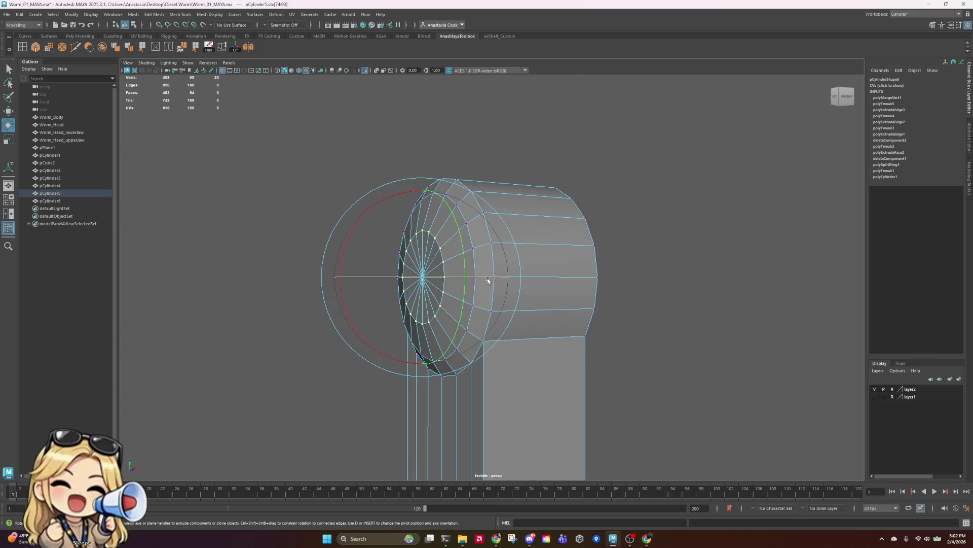
key("w")
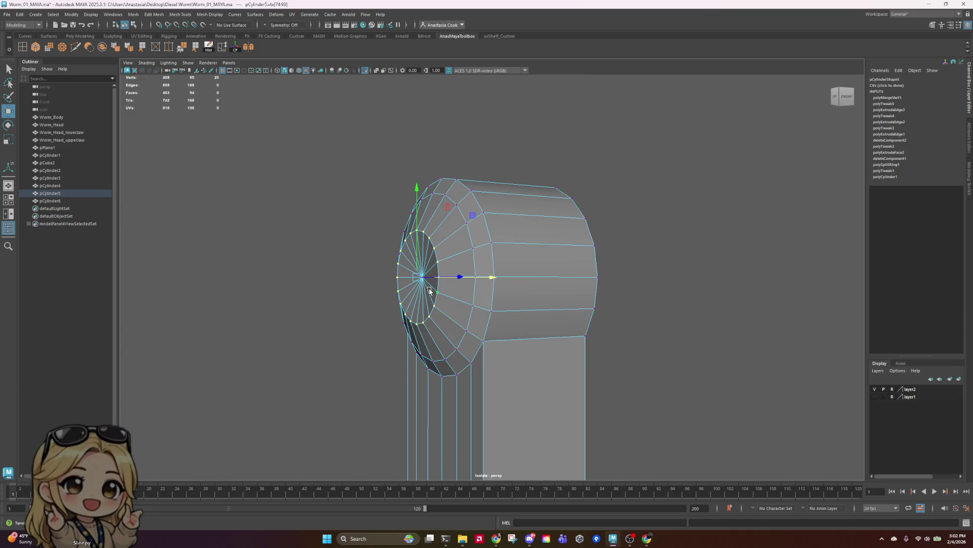
left_click(429, 291)
left_click_drag(430, 290, 415, 279, "alt")
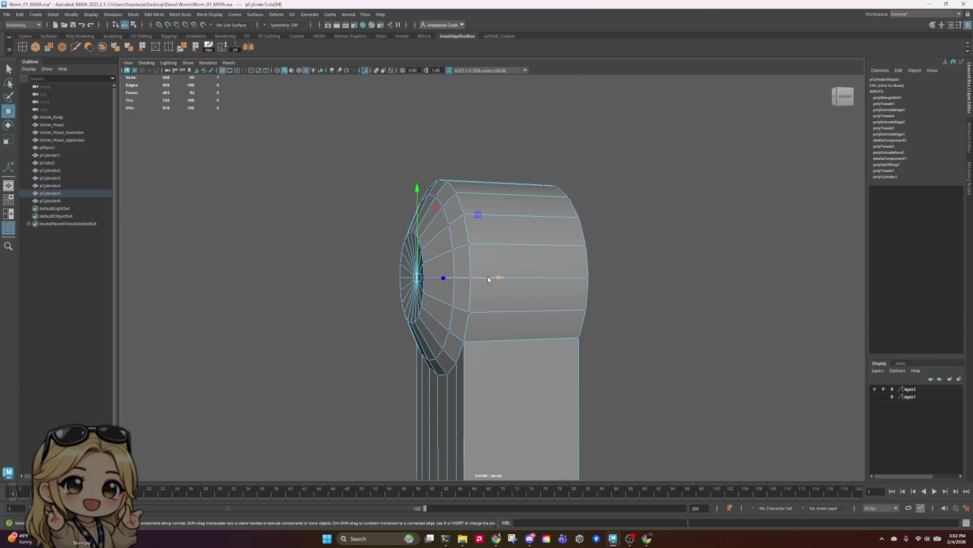
left_click_drag(490, 277, 614, 301, "alt")
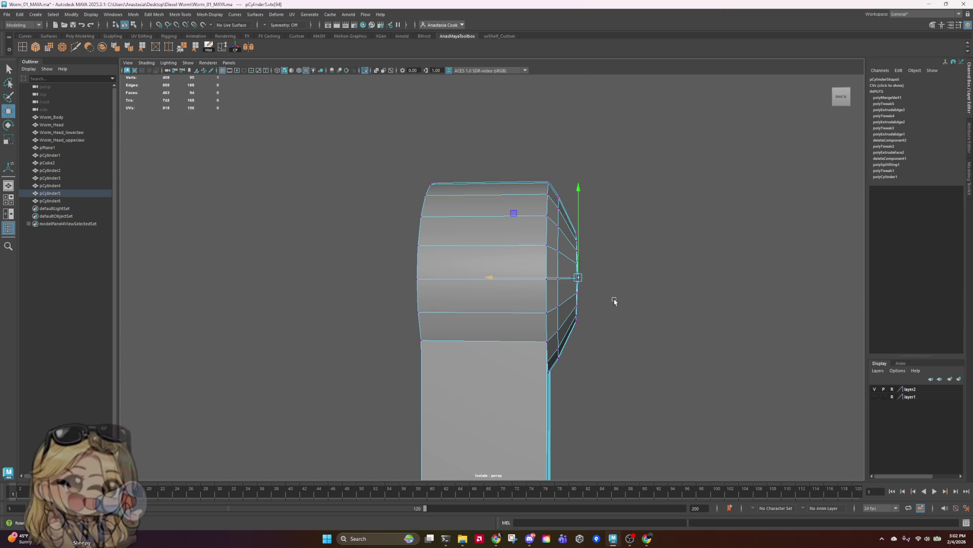
mouse_move(667, 193)
left_mouse_down()
mouse_move(571, 307)
mouse_move(577, 332)
left_mouse_up()
- Scale the cap ring inward, shift it slightly left, and return to Object Mode
key("r")
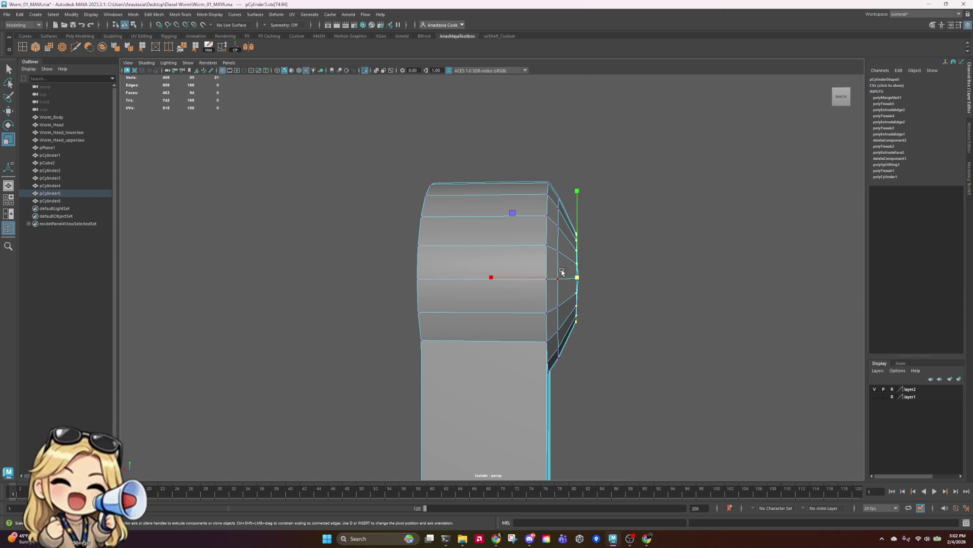
mouse_move(794, 287)
left_mouse_down("alt")
mouse_move(630, 289)
mouse_move(615, 274)
mouse_move(632, 330)
mouse_move(633, 288)
mouse_move(724, 298)
mouse_move(645, 289)
mouse_move(636, 254)
mouse_move(686, 275)
left_mouse_up("alt")
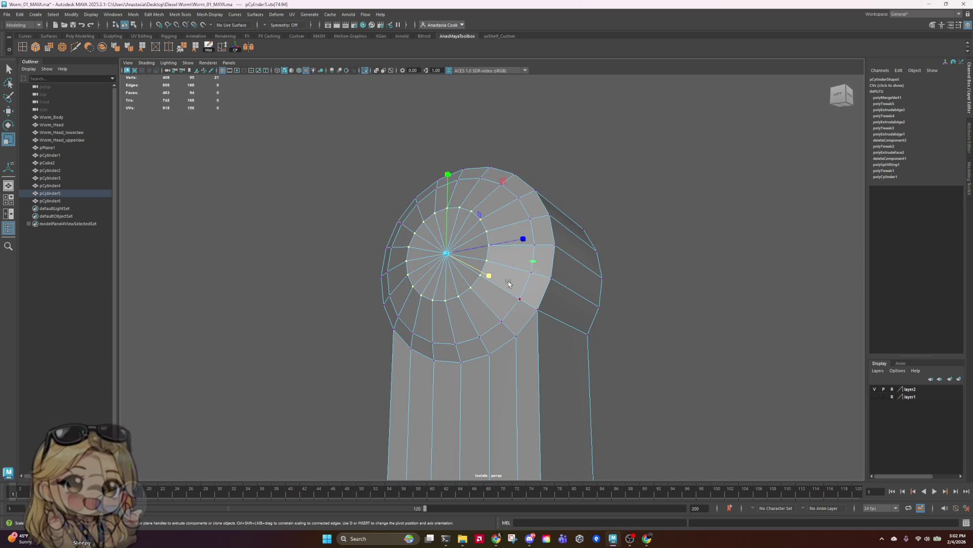
mouse_move(456, 263)
left_mouse_down()
mouse_move(637, 283)
mouse_move(587, 294)
left_mouse_up()
key("w")
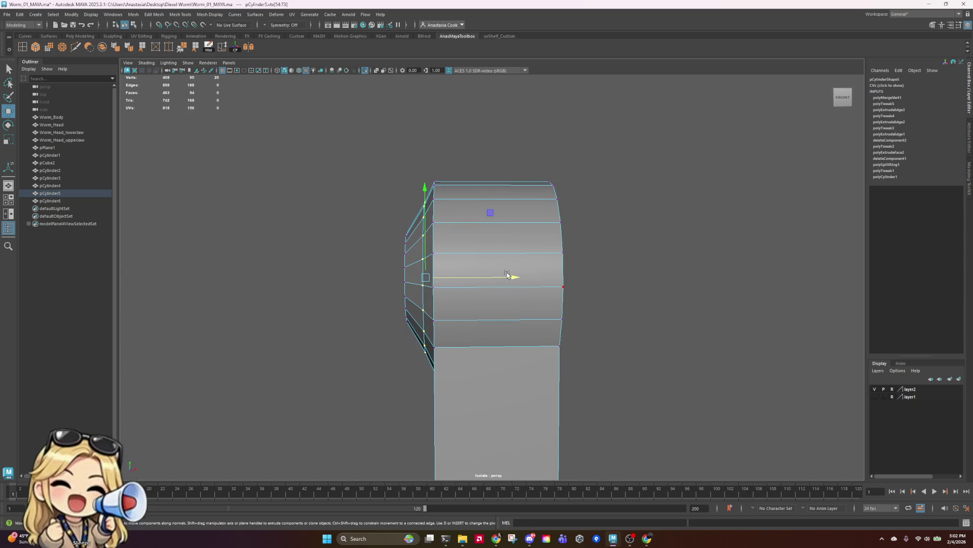
mouse_move(515, 277)
left_mouse_down()
mouse_move(507, 277)
mouse_move(708, 252)
mouse_move(498, 252)
left_mouse_up()
right_click_drag(498, 254, 498, 229)
- Turn off Isolate Select, then test-rotate pCylinder5 and set its rotation back to 90/90/0
left_click(366, 71)
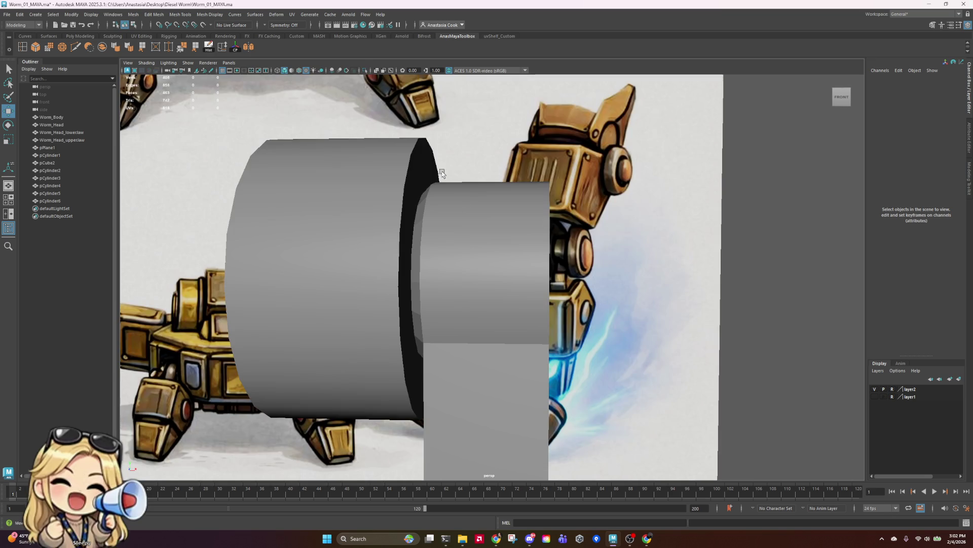
mouse_move(474, 213)
left_mouse_down("alt")
mouse_move(500, 221)
mouse_move(482, 178)
mouse_move(473, 213)
left_mouse_up("alt")
left_click(473, 213)
scroll(558, 244, "down", 10)
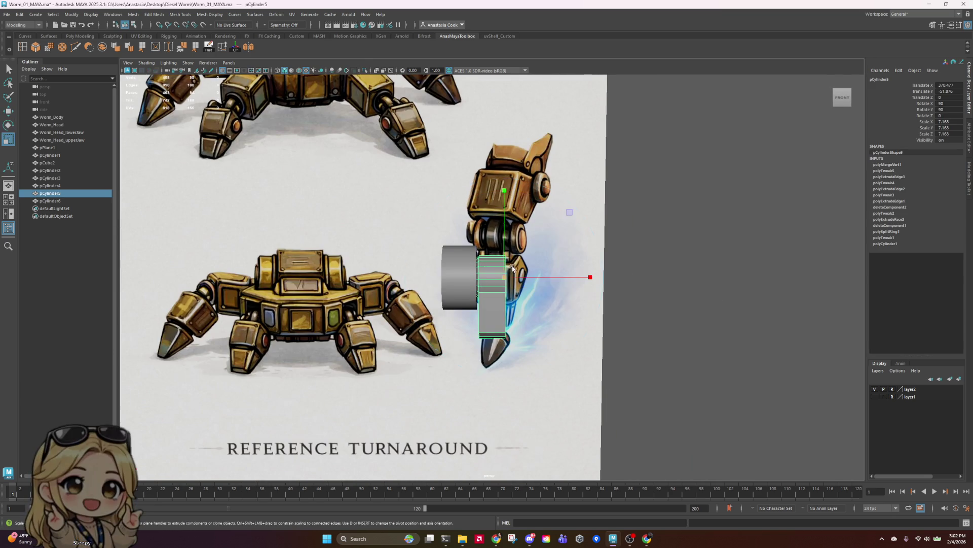
key("e")
mouse_move(512, 193)
left_mouse_down()
mouse_move(508, 177)
mouse_move(512, 293)
mouse_move(512, 284)
left_mouse_up()
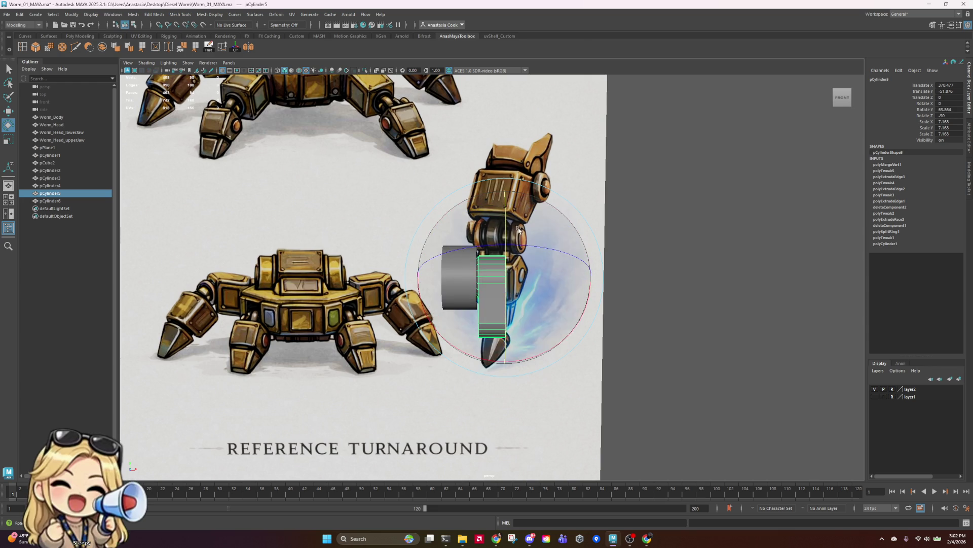
mouse_move(691, 315)
left_mouse_down("alt")
mouse_move(572, 310)
mouse_move(659, 311)
mouse_move(525, 367)
left_mouse_up("alt")
scroll(526, 367, "up", 2)
mouse_move(524, 312)
right_mouse_down()
mouse_move(524, 346)
mouse_move(524, 334)
right_mouse_up()
- Delete a vertical strip of five adjacent side faces from pCylinder5
left_click_drag(524, 334, 500, 330, "alt")
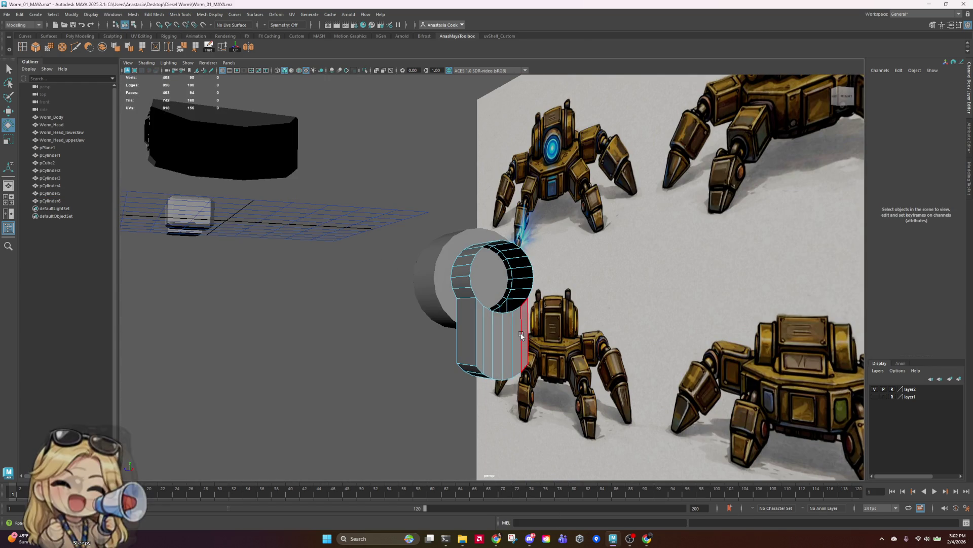
left_click(521, 336)
scroll(524, 362, "up", 5)
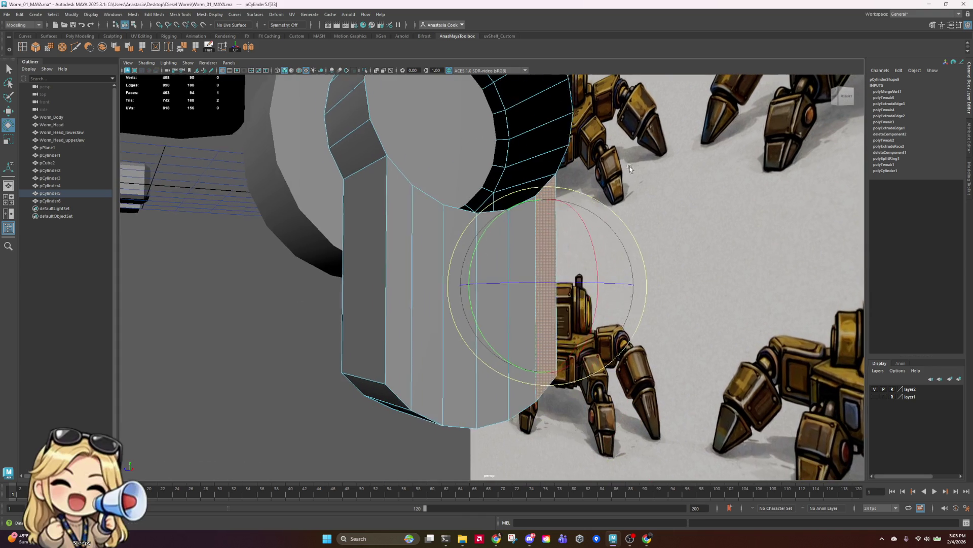
middle_click_drag(629, 167, 622, 167, "alt")
left_click(412, 318)
left_click(390, 355, "shift")
left_click(446, 401, "shift")
left_click(486, 404, "shift")
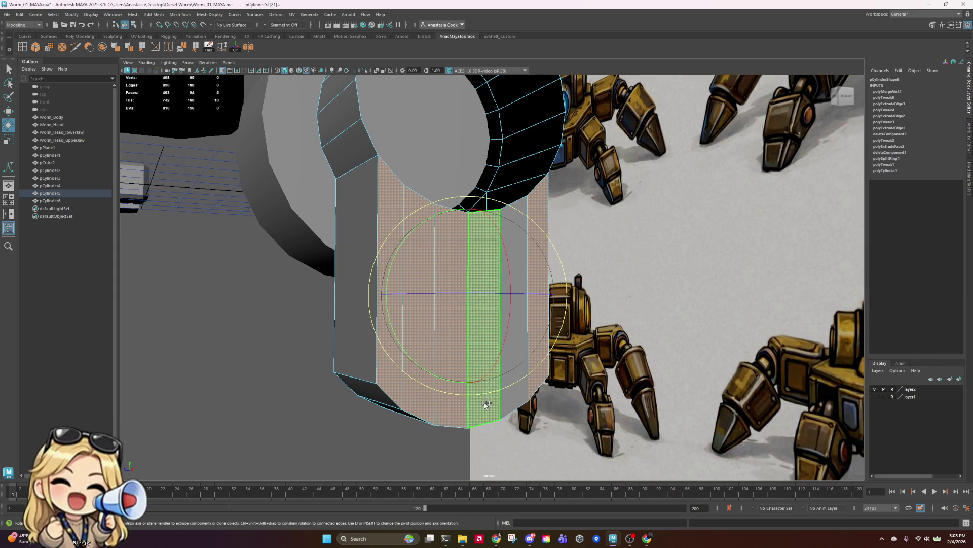
key("Delete")
- Back in Object Mode, test-rotate the cylinder, undoing the first trial rotation
scroll(510, 327, "down", 3)
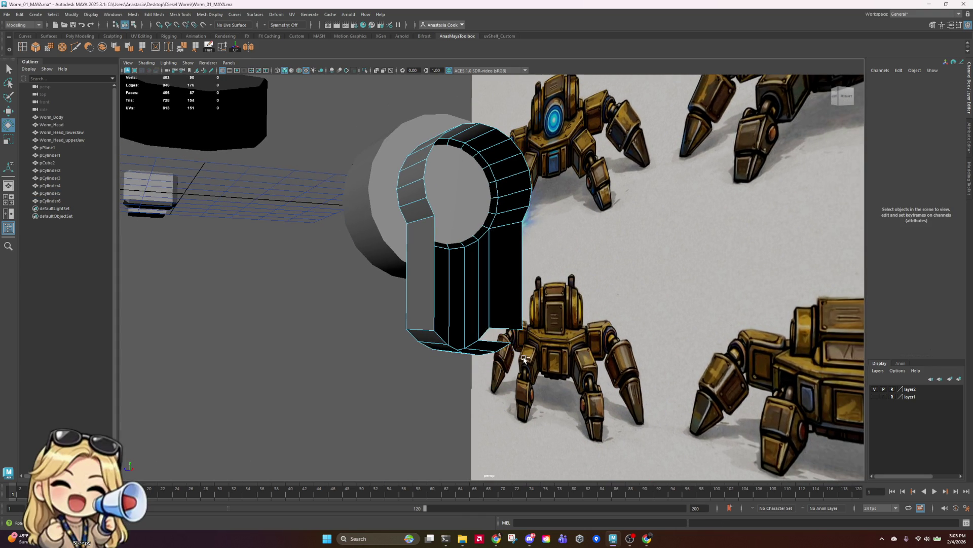
scroll(526, 335, "down", 3)
right_click_drag(491, 259, 489, 236)
scroll(490, 243, "up", 3)
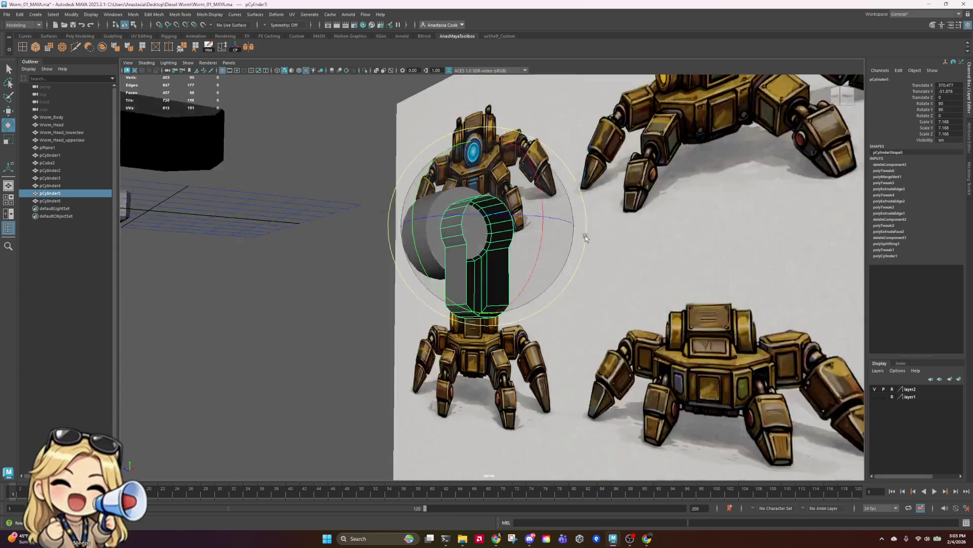
left_click_drag(583, 244, 644, 241, "alt")
mouse_move(741, 290)
left_mouse_down("alt")
mouse_move(659, 298)
mouse_move(716, 299)
left_mouse_up("alt")
mouse_move(501, 147)
left_mouse_down()
mouse_move(473, 164)
mouse_move(468, 148)
left_mouse_up()
key("ctrl+z")
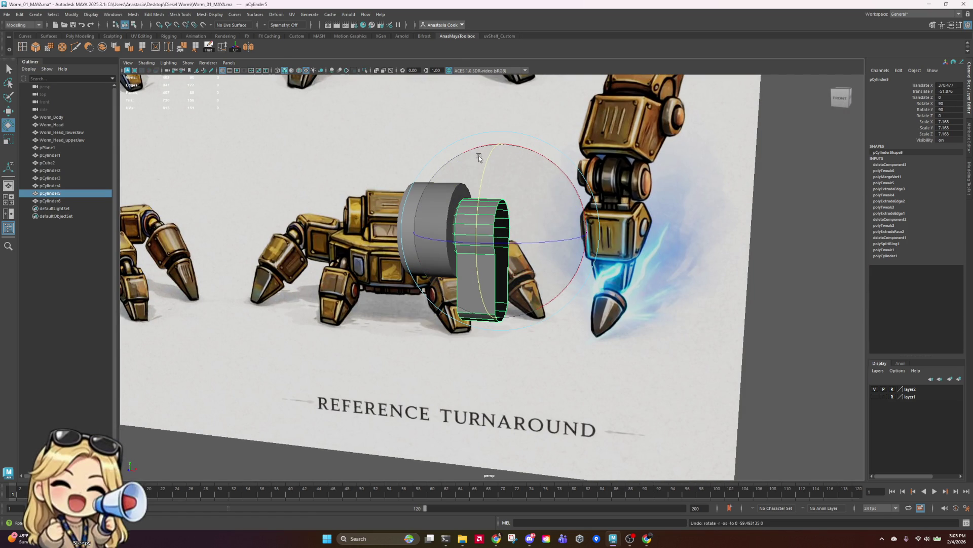
mouse_move(485, 185)
left_mouse_down()
mouse_move(500, 133)
mouse_move(576, 288)
mouse_move(588, 282)
mouse_move(528, 268)
left_mouse_up()
- Undo the second trial rotation so pCylinder5 lines up with the reference leg again
key("ctrl+z")
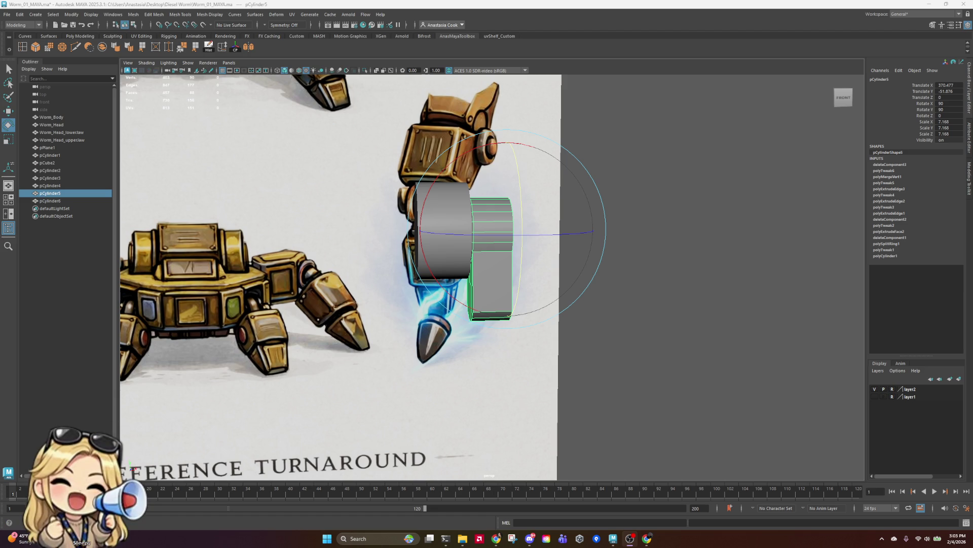
- Delete pCylinder5's construction history, undoing a trial Center Pivot
left_click(643, 282)
scroll(569, 247, "down", 3)
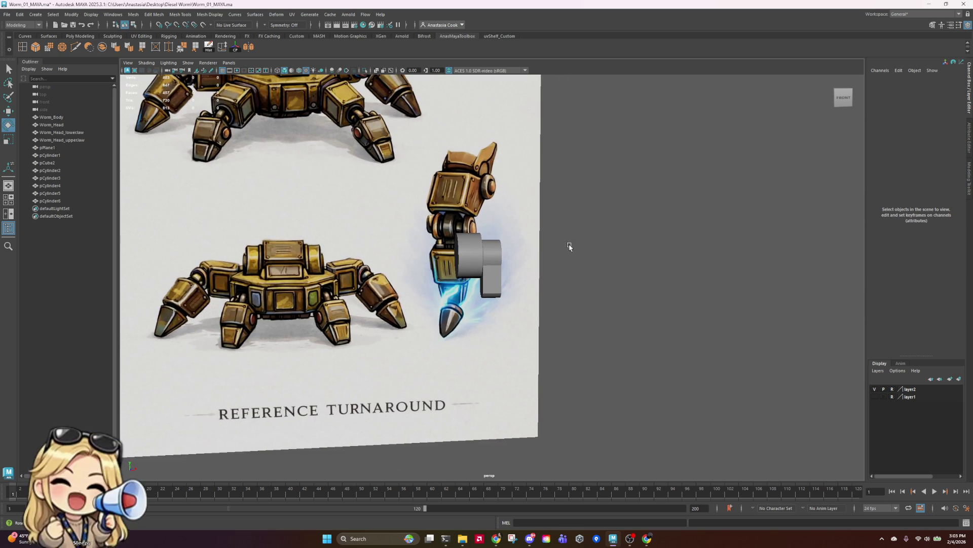
left_click(491, 278)
scroll(593, 298, "up", 1)
scroll(591, 276, "down", 1)
scroll(591, 276, "up", 1)
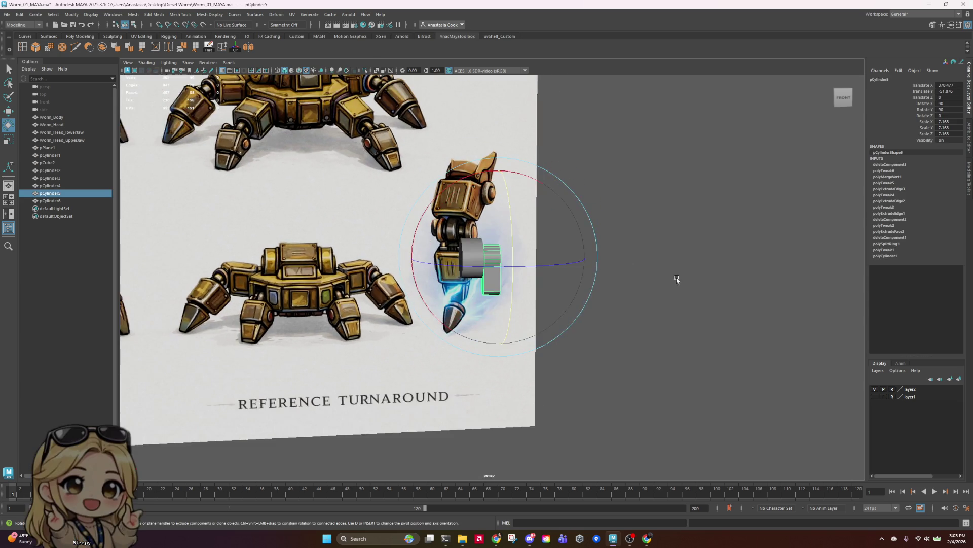
scroll(659, 273, "down", 3)
scroll(639, 269, "up", 3)
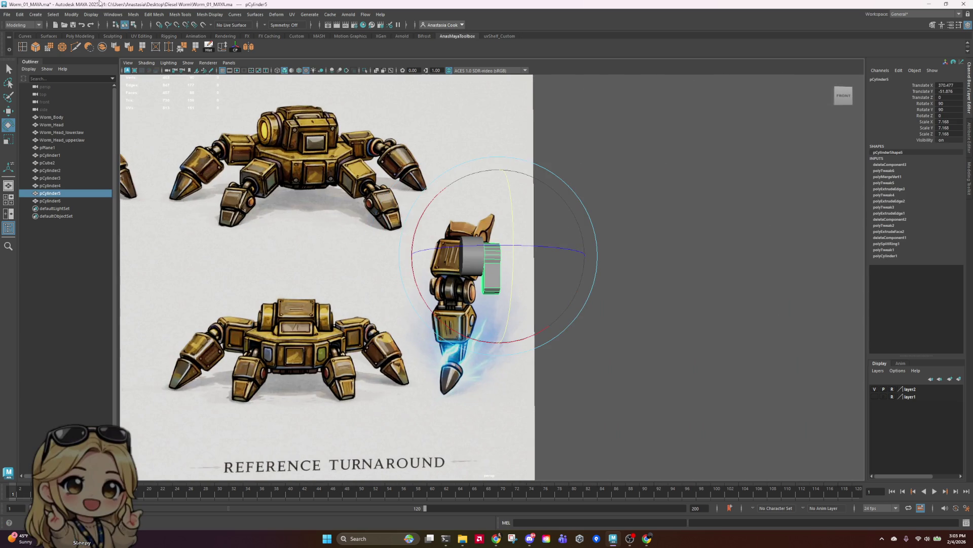
left_click(210, 51)
left_click(234, 51)
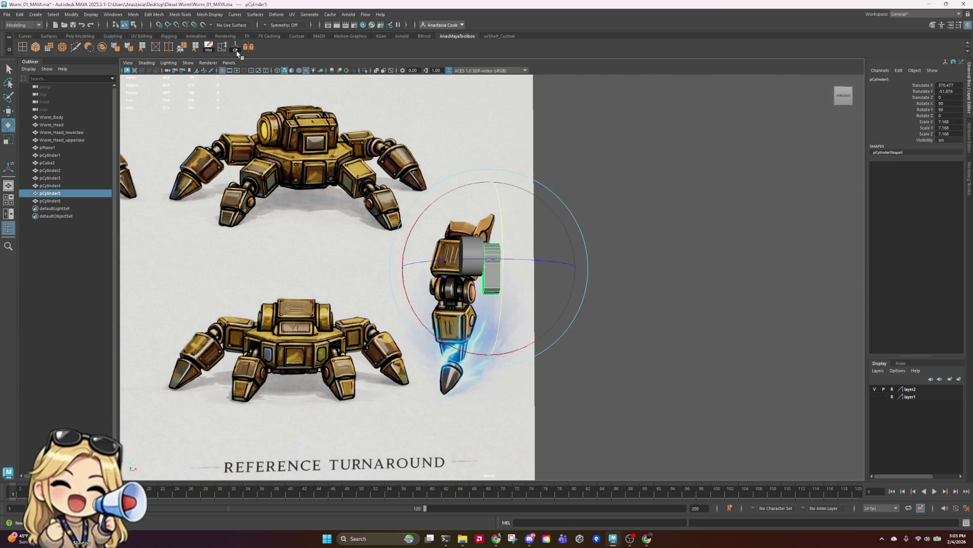
key("ctrl+z")
- Pull back to show the whole reference sheet and select the small leftmost cylinder
mouse_move(686, 264)
left_mouse_down("alt")
mouse_move(556, 272)
mouse_move(665, 274)
left_mouse_up("alt")
right_click_drag(665, 274, 229, 229, "alt")
left_click(229, 229)
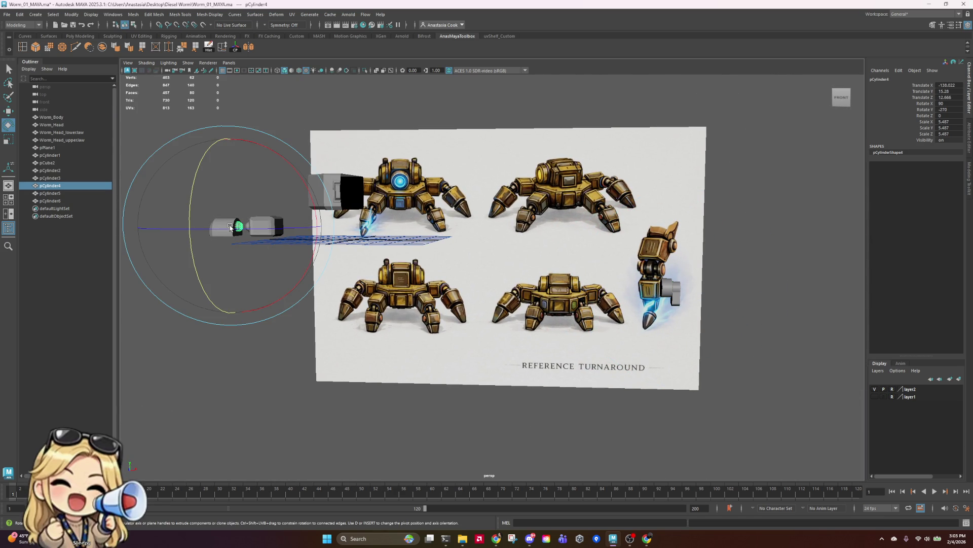
right_click(416, 314)
left_click(260, 256)
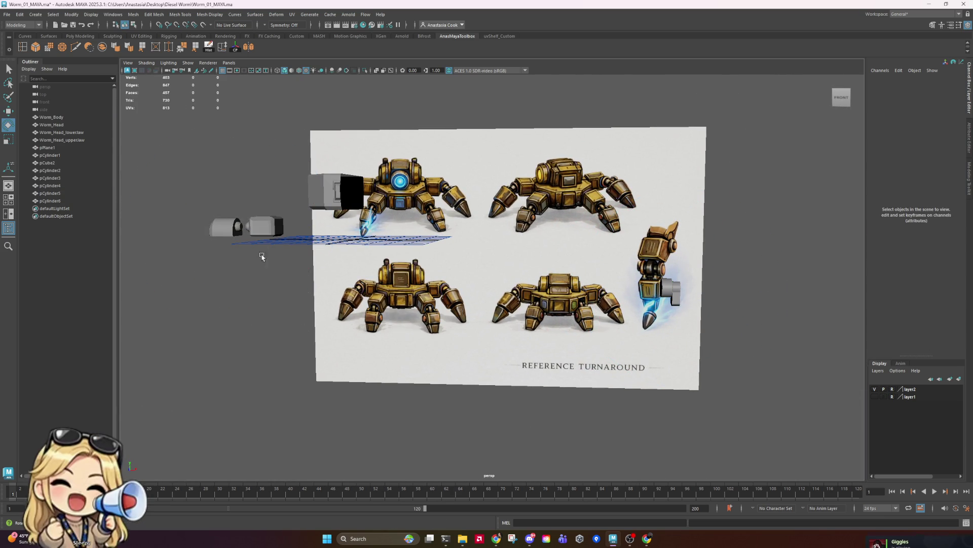
left_click(225, 234)
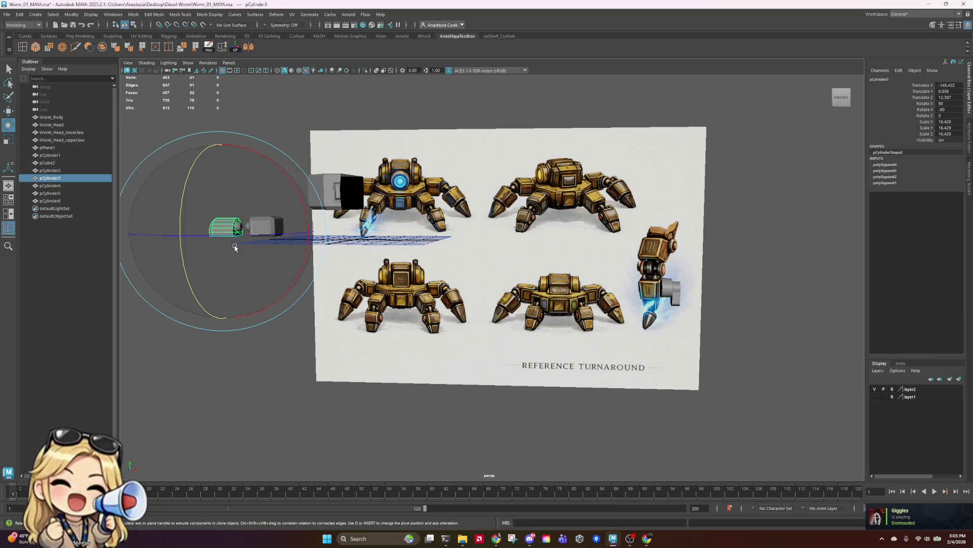
- Duplicate the small cylinder, move the copy onto the reference sheet, and set its Y rotation to 0
key("ctrl+d")
key("w")
left_click_drag(307, 231, 631, 218)
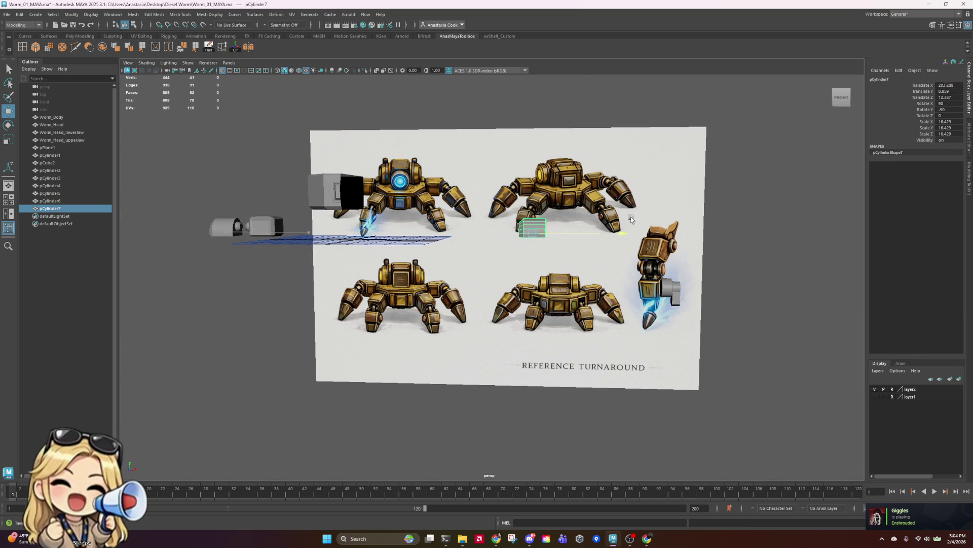
key("e")
left_click_drag(735, 235, 685, 237)
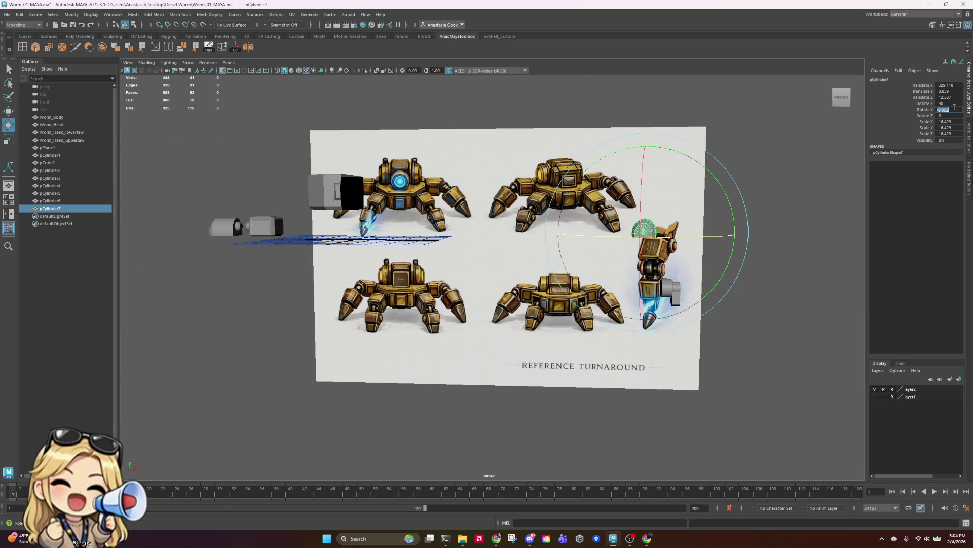
left_click(948, 109)
type("0")
key("Return")
scroll(745, 266, "up", 5)
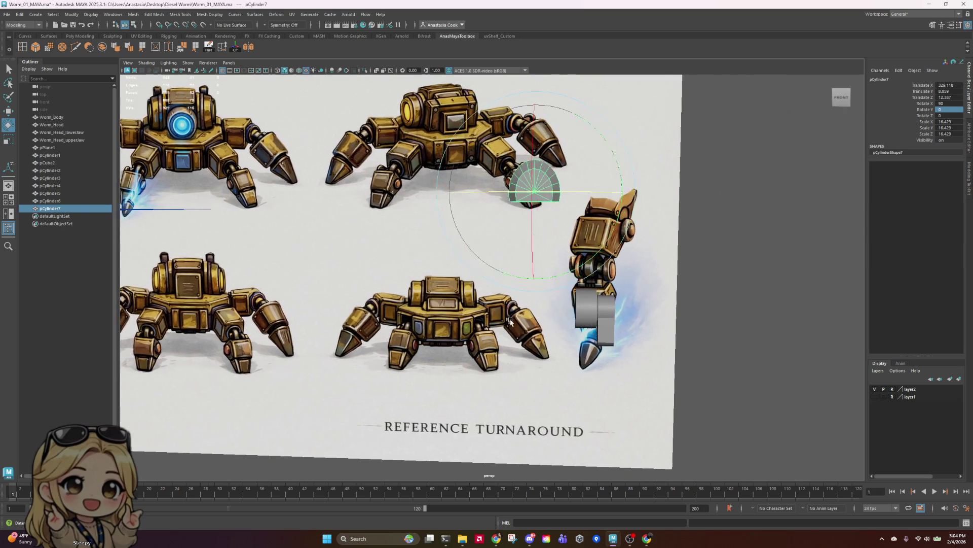
left_click_drag(510, 321, 637, 228, "alt")
- In the maximized front view, move pCylinder7 to X 366.189, Y -78.969, Z 12.387
key("space")
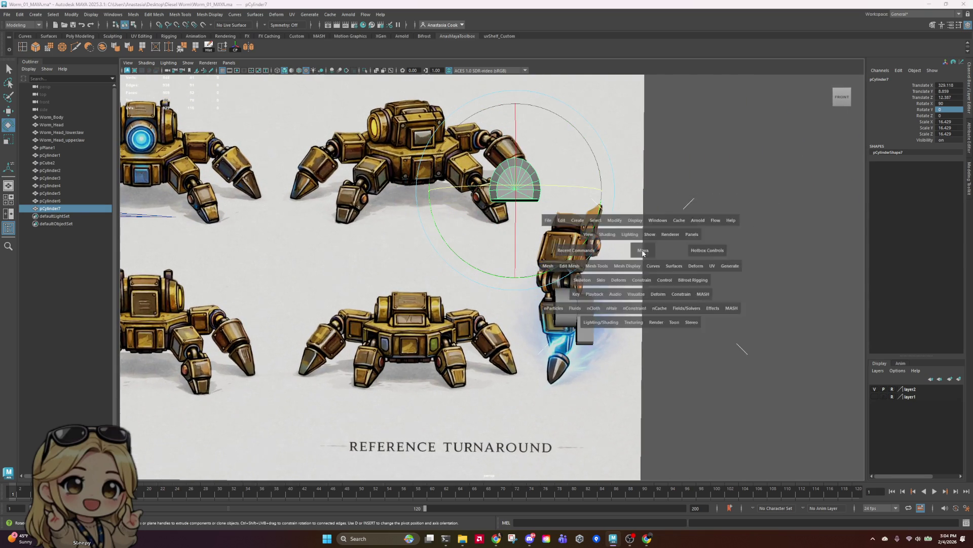
scroll(442, 409, "down", 5)
key("space")
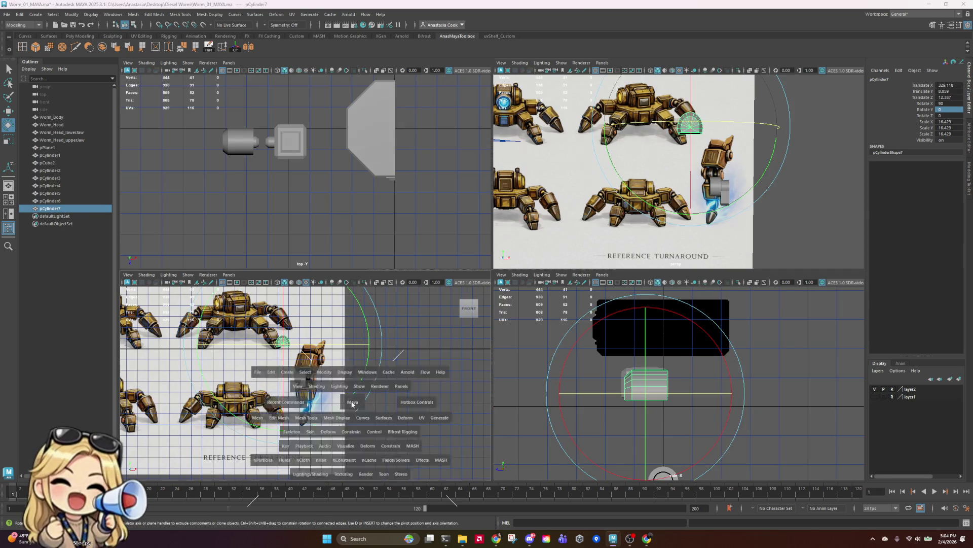
scroll(426, 260, "down", 3)
scroll(471, 108, "up", 5)
key("w")
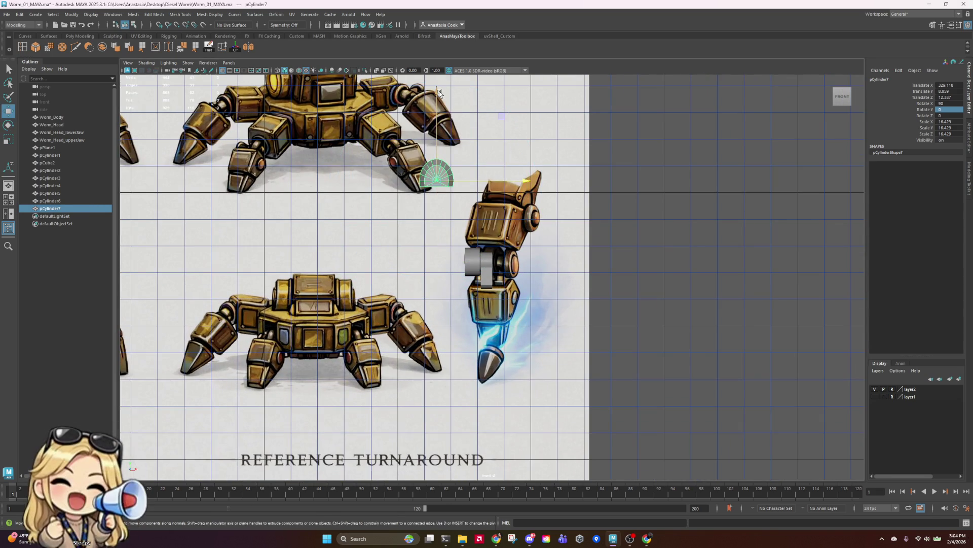
left_click_drag(439, 92, 460, 263)
left_click_drag(526, 350, 548, 352)
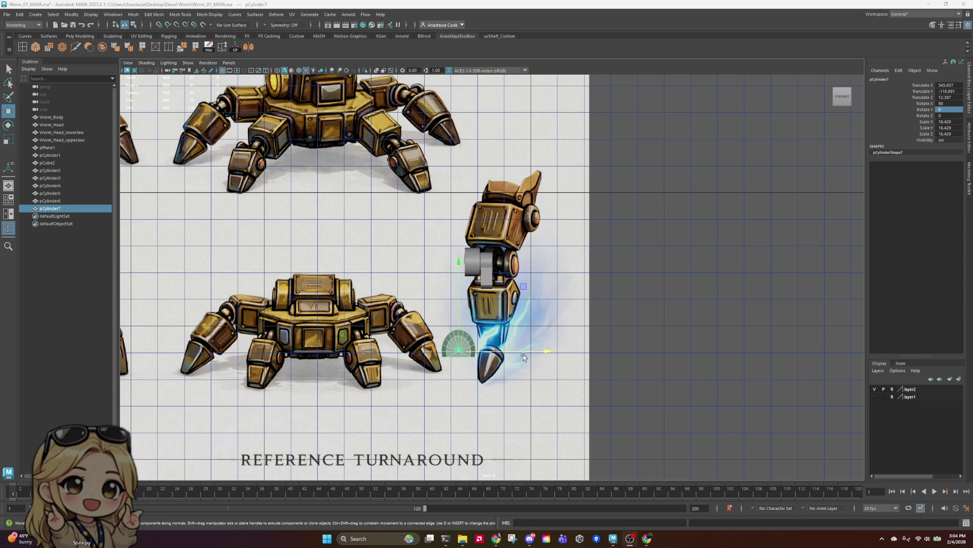
left_click_drag(524, 355, 550, 351)
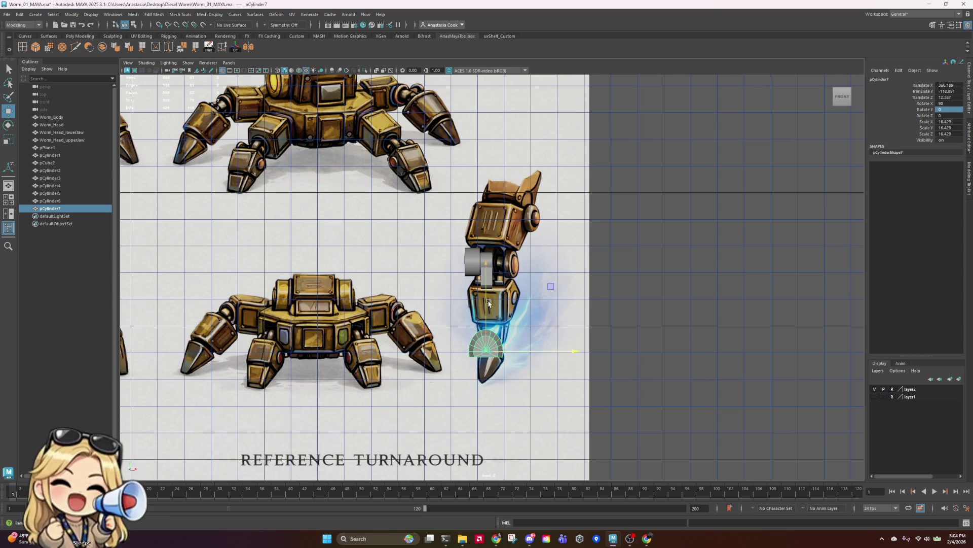
left_click_drag(489, 303, 490, 247)
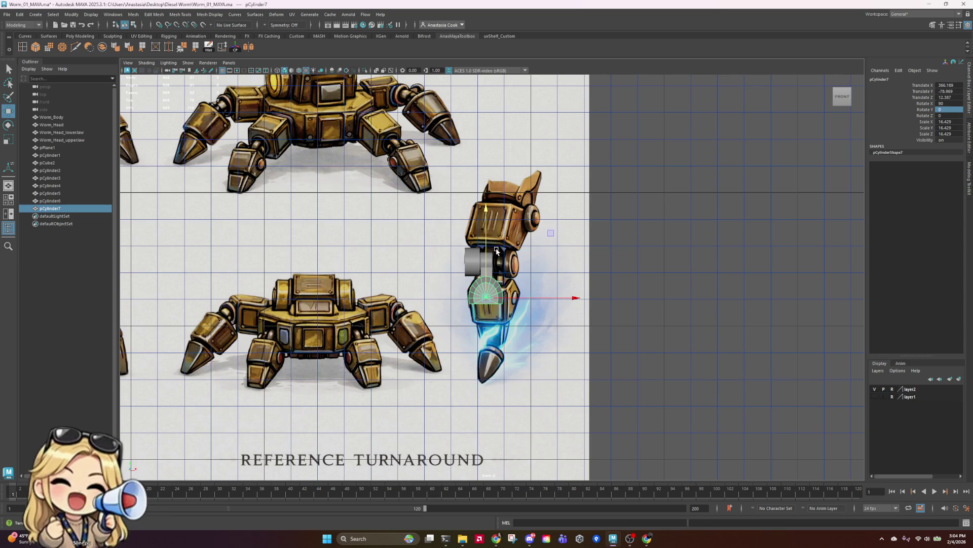
key("space")
key("space")
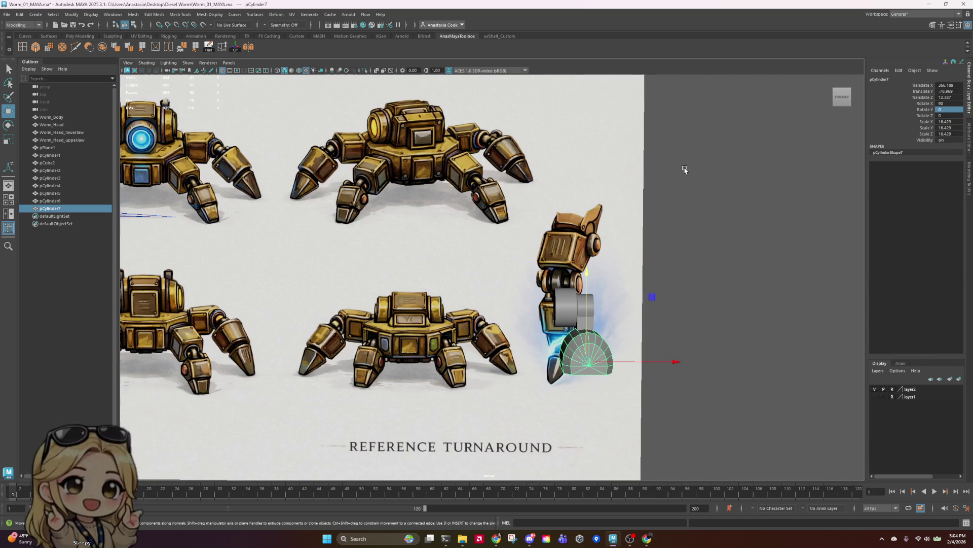
scroll(608, 345, "up", 3)
scroll(739, 359, "down", 4)
scroll(710, 324, "up", 3)
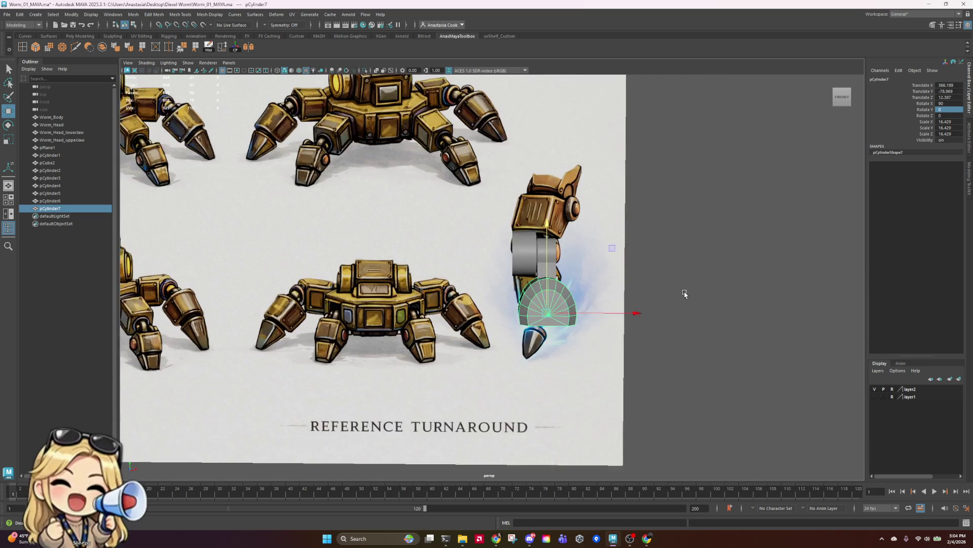
- In the front view, rotate pCylinder7 upright to about 183.275 on X
key("space")
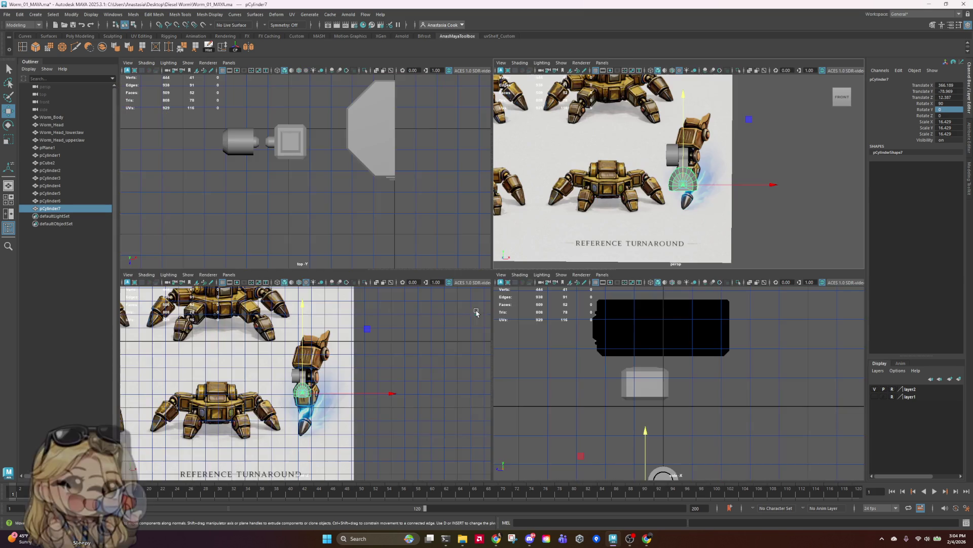
key("space")
key("e")
mouse_move(493, 278)
left_mouse_down()
mouse_move(480, 256)
mouse_move(499, 295)
left_mouse_up()
key("ctrl+z")
key("ctrl+z")
left_click_drag(484, 243, 475, 370)
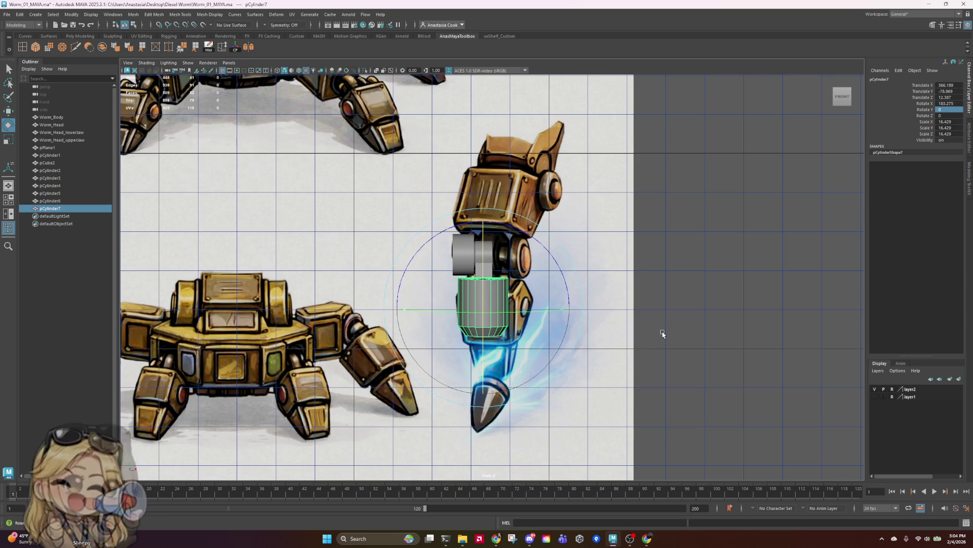
- Frame pCylinder7 in the perspective view and orbit to verify its upright orientation
key("space")
key("space")
key("f")
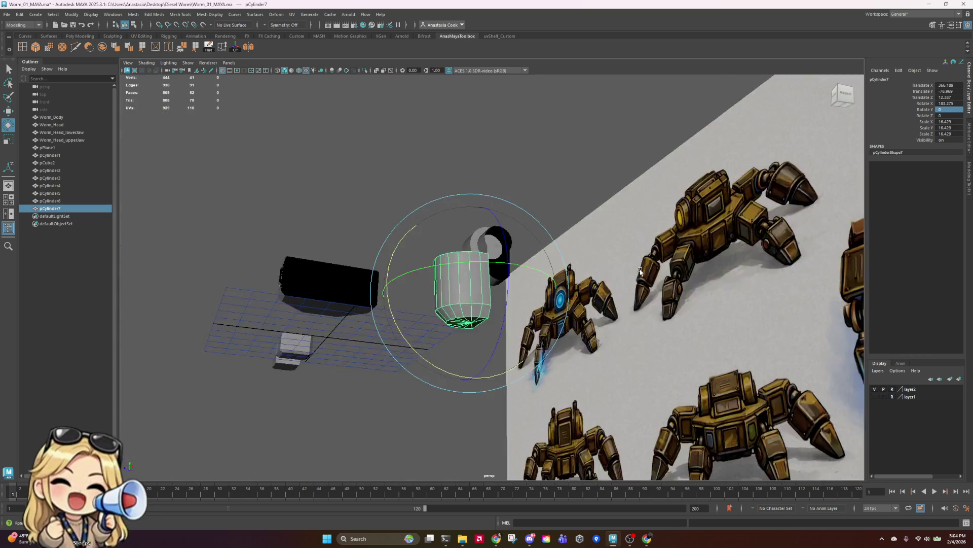
mouse_move(640, 272)
left_mouse_down("alt")
mouse_move(569, 309)
mouse_move(686, 321)
mouse_move(723, 300)
mouse_move(618, 365)
mouse_move(570, 359)
mouse_move(713, 384)
mouse_move(782, 343)
left_mouse_up("alt")
scroll(697, 324, "up", 4)
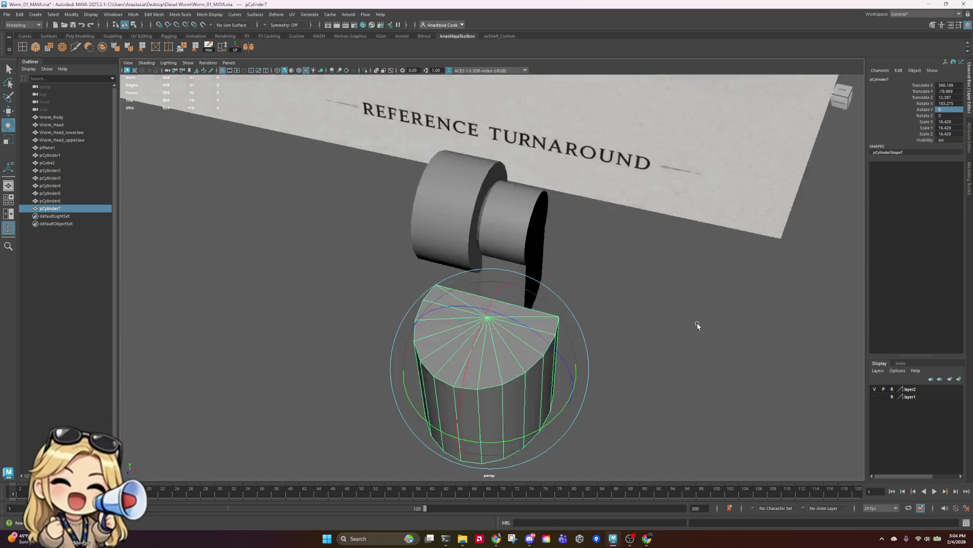
mouse_move(698, 325)
left_mouse_down("alt")
mouse_move(586, 289)
mouse_move(660, 289)
mouse_move(734, 309)
mouse_move(732, 251)
mouse_move(713, 341)
left_mouse_up("alt")
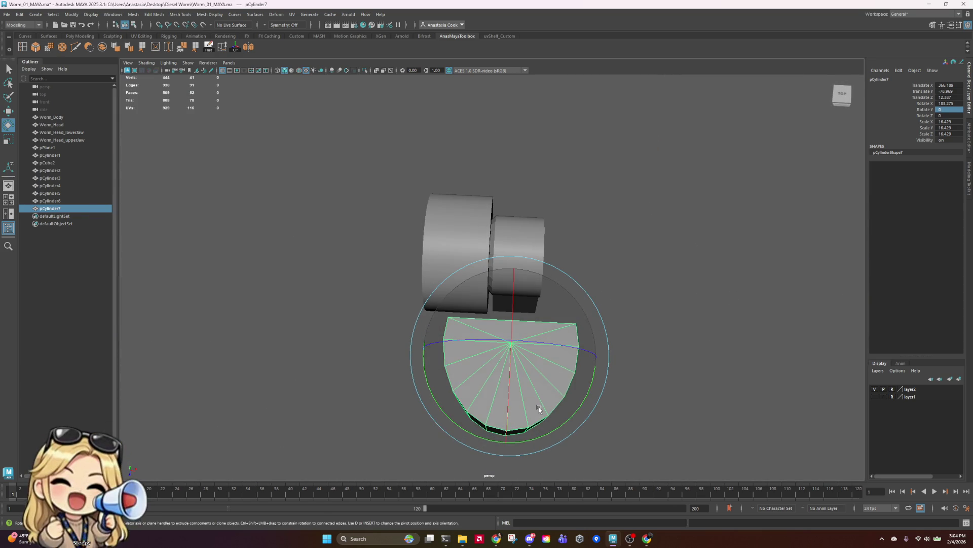
left_click(747, 306)
left_click(550, 355)
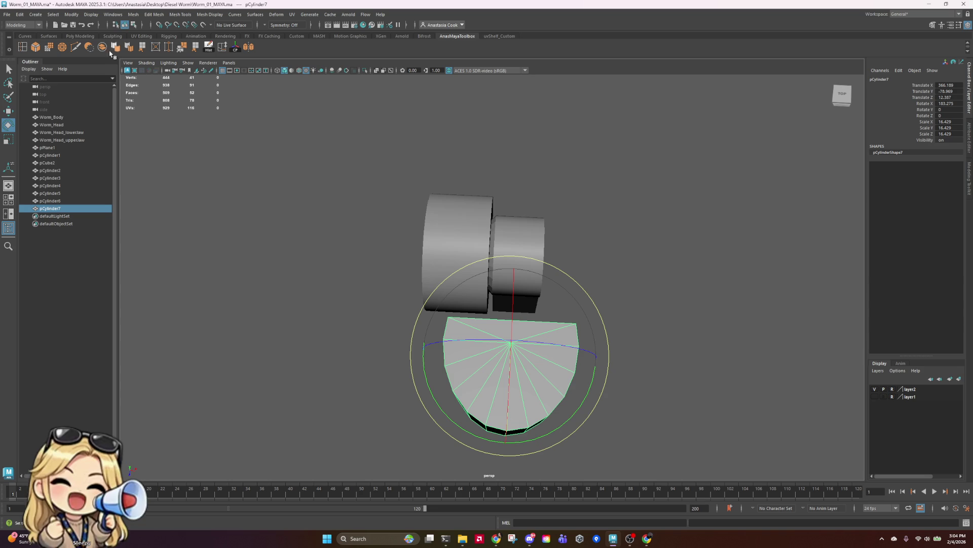
left_click(76, 46)
scroll(542, 424, "up", 5)
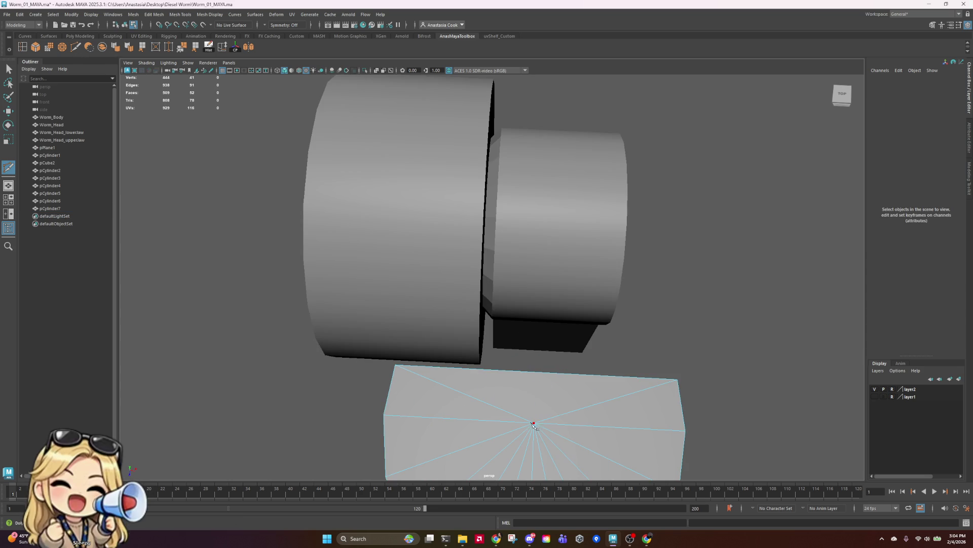
- Use Multi-Cut to add an edge down the middle of pCylinder7
left_click(553, 383)
mouse_move(552, 383)
left_mouse_down("alt")
mouse_move(624, 365)
mouse_move(431, 425)
left_mouse_up("alt")
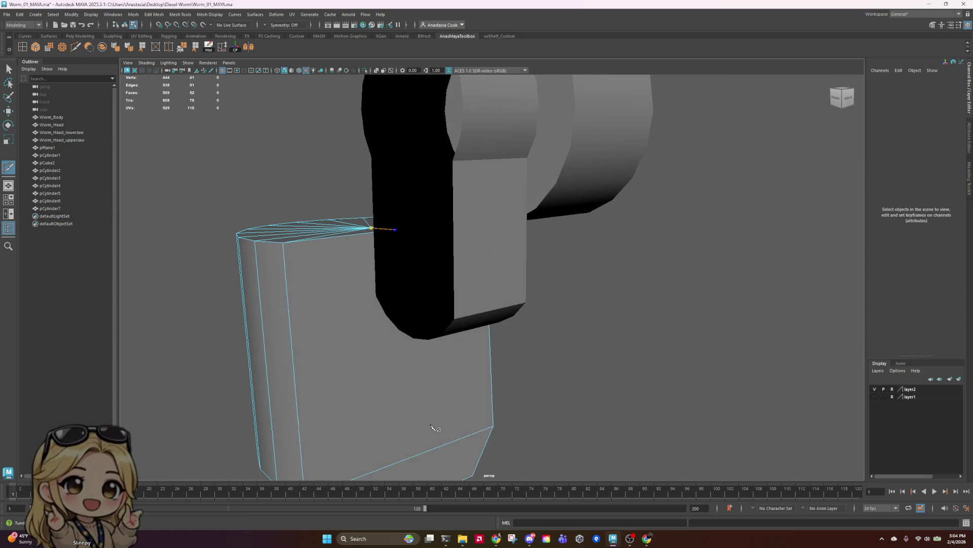
mouse_move(422, 452)
middle_mouse_down("alt")
mouse_move(412, 365)
mouse_move(397, 335)
middle_mouse_up("alt")
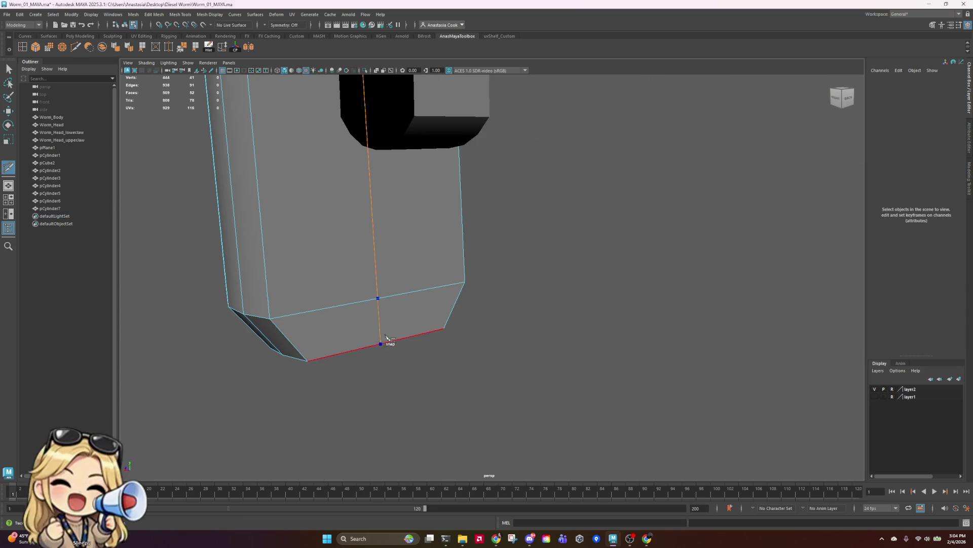
mouse_move(510, 325)
left_mouse_down("alt")
mouse_move(532, 343)
mouse_move(480, 368)
left_mouse_up("alt")
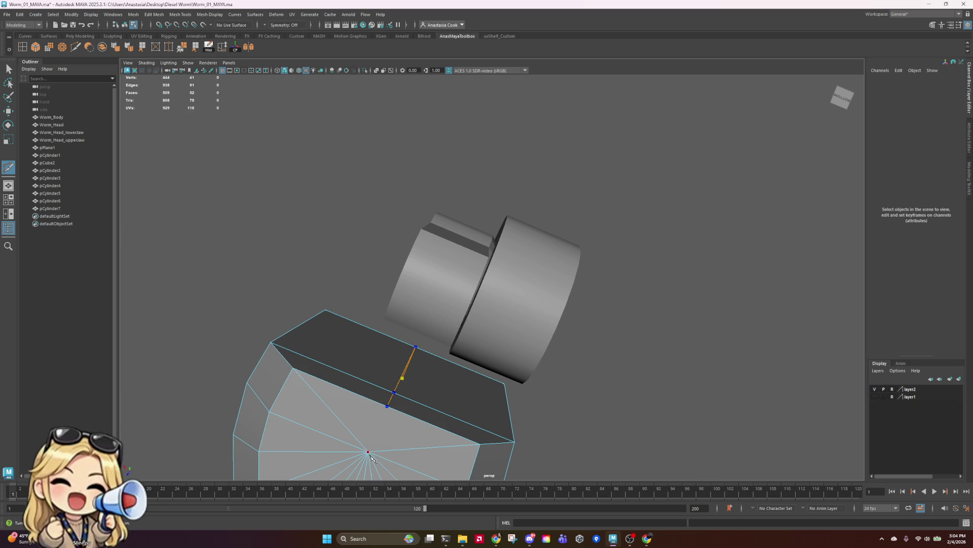
key("Return")
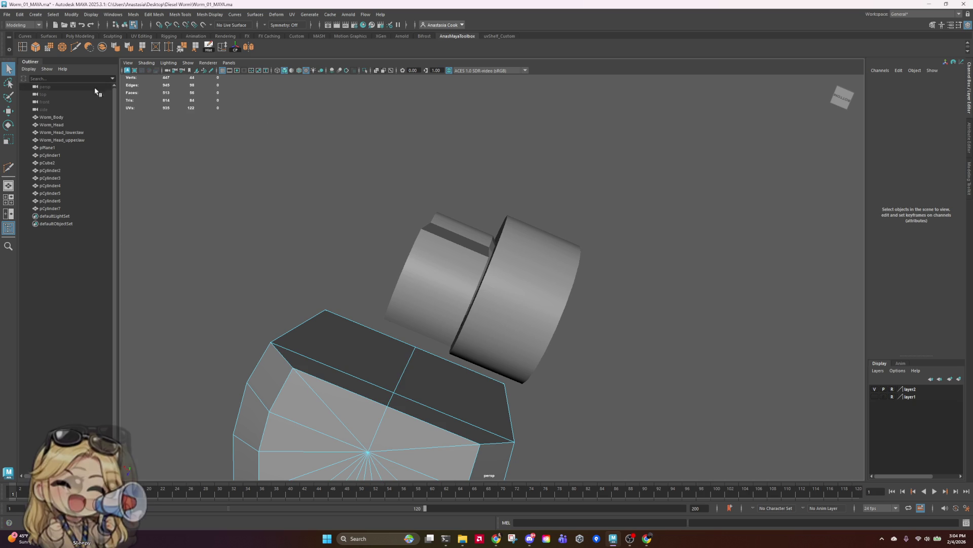
- Select the faces of the cylinder's right half and delete them
left_click(841, 98)
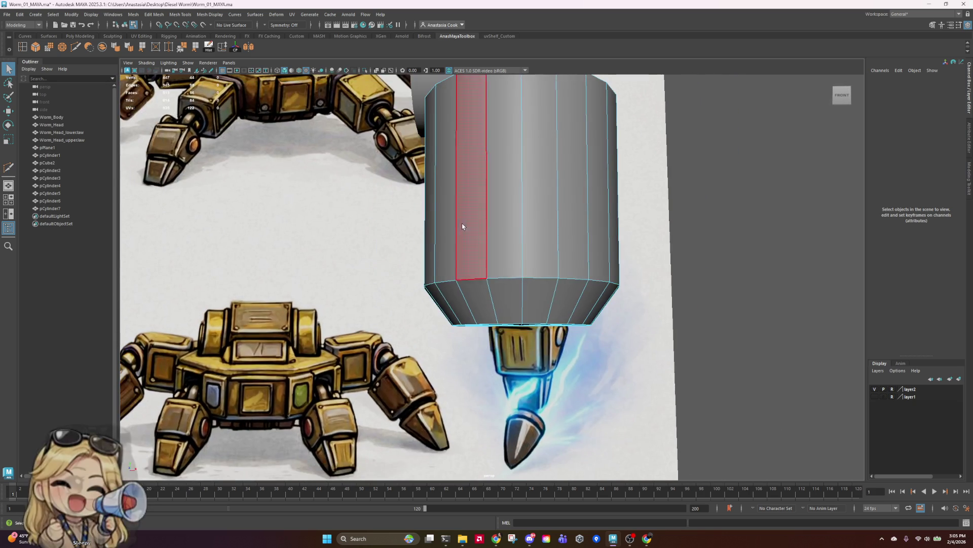
scroll(462, 226, "down", 5)
mouse_move(590, 175)
left_mouse_down("alt")
mouse_move(582, 276)
mouse_move(501, 307)
mouse_move(502, 294)
left_mouse_up("alt")
left_click_drag(592, 406, 593, 406)
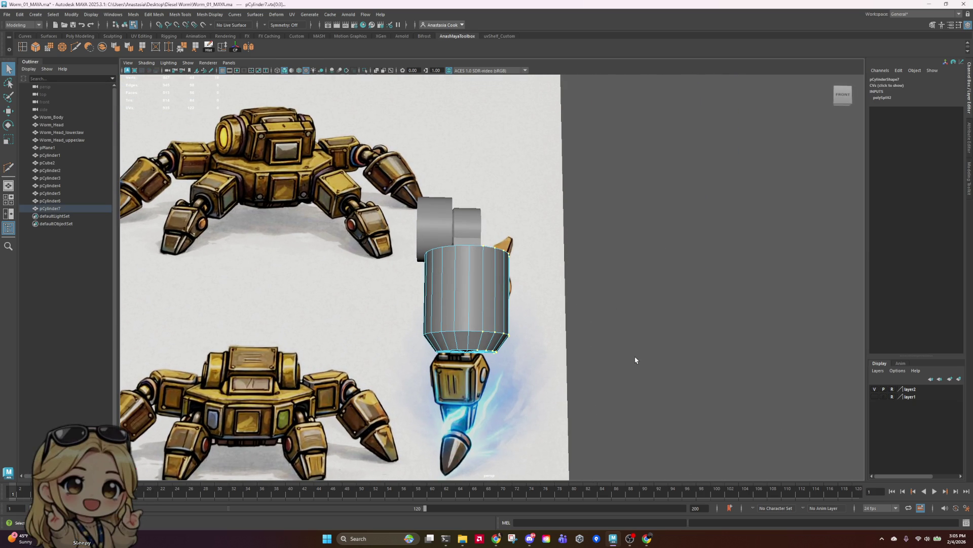
mouse_move(505, 286)
right_mouse_down()
mouse_move(496, 278)
mouse_move(500, 355)
right_mouse_up()
mouse_move(499, 355)
left_mouse_down("alt")
mouse_move(557, 324)
mouse_move(598, 334)
mouse_move(490, 283)
left_mouse_up("alt")
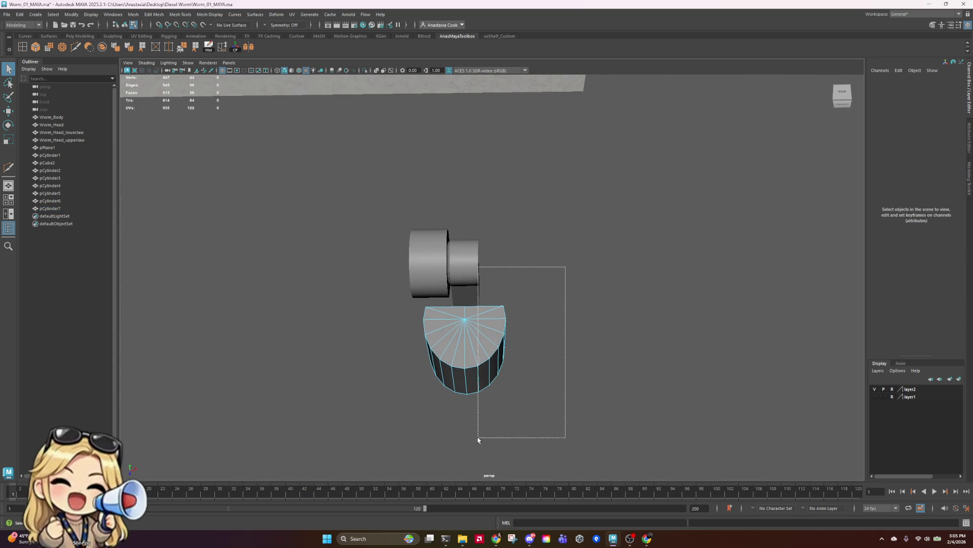
mouse_move(477, 439)
left_mouse_down()
mouse_move(548, 382)
mouse_move(507, 359)
mouse_move(549, 377)
left_mouse_up()
key("Delete")
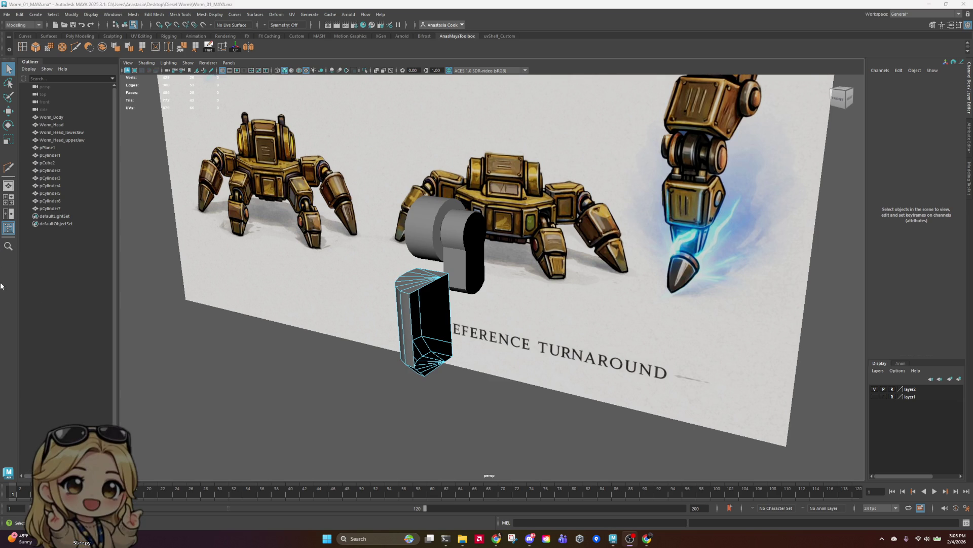
- Remove the stray edges left on the half-cylinder mesh
right_click_drag(442, 335, 441, 315)
mouse_move(483, 415)
left_mouse_down("alt")
mouse_move(567, 430)
mouse_move(523, 467)
mouse_move(476, 378)
left_mouse_up("alt")
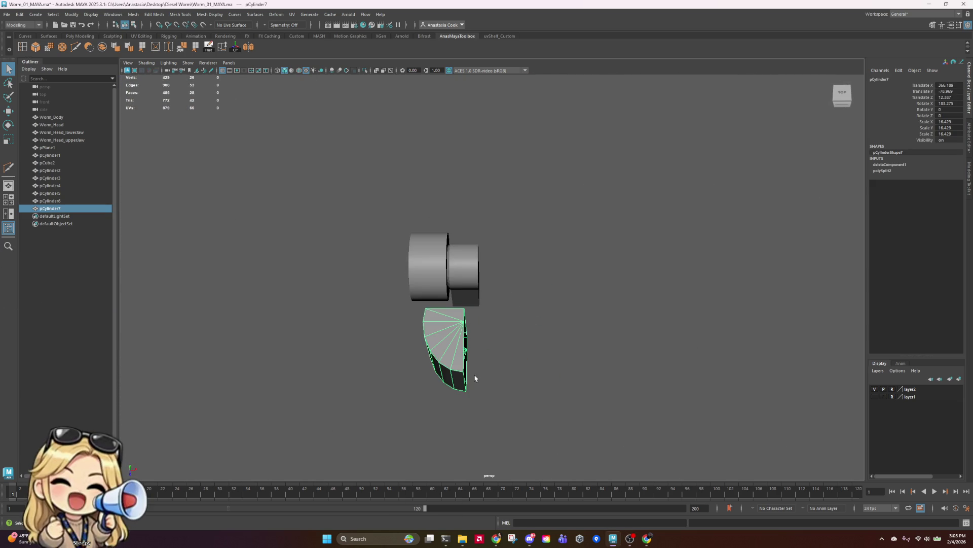
key("ctrl+z")
key("ctrl+z")
key("ctrl+z")
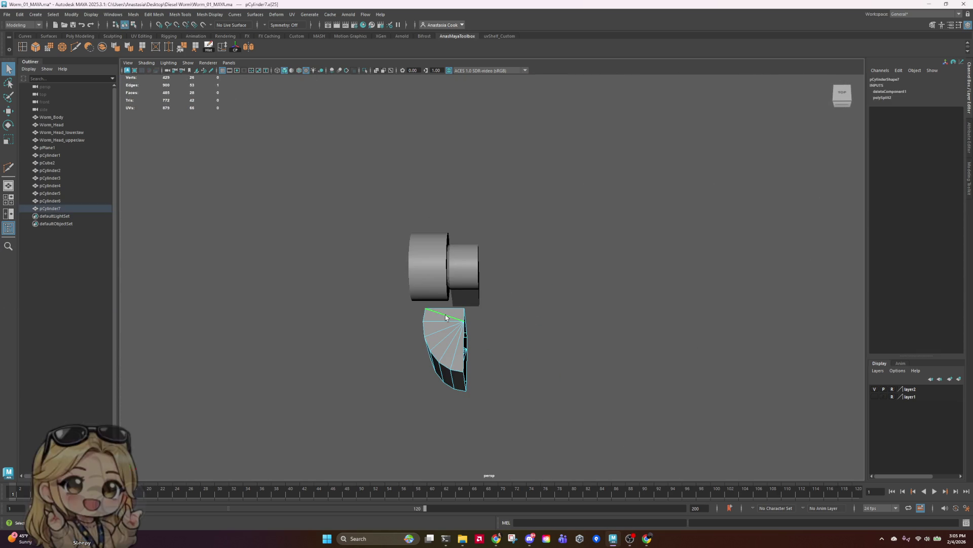
mouse_move(502, 334)
left_mouse_down("alt")
mouse_move(569, 343)
mouse_move(519, 292)
left_mouse_up("alt")
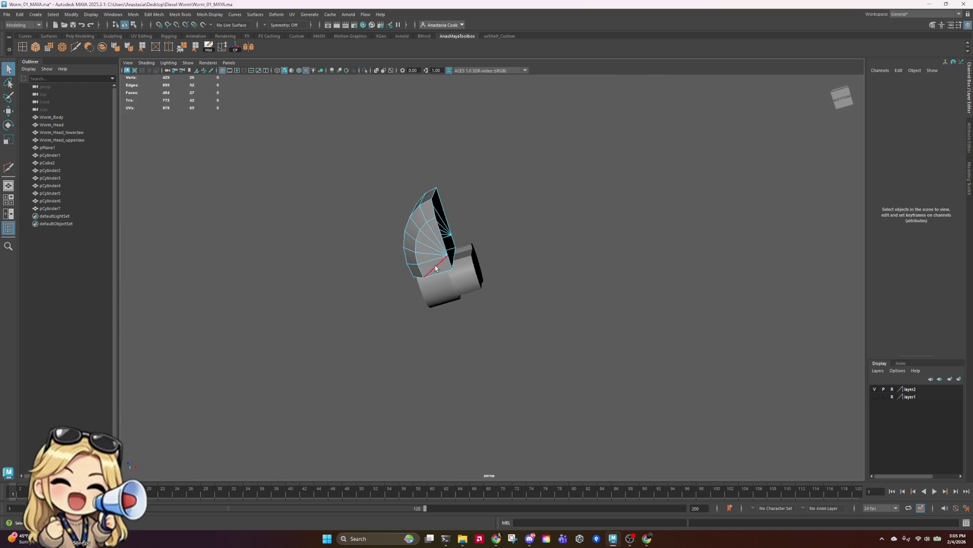
key("ctrl+z")
key("ctrl+z")
- Move the half cylinder back along Z to translate Z -3.254
right_click_drag(432, 249, 626, 220)
mouse_move(626, 219)
left_mouse_down("alt")
mouse_move(595, 283)
mouse_move(527, 288)
left_mouse_up("alt")
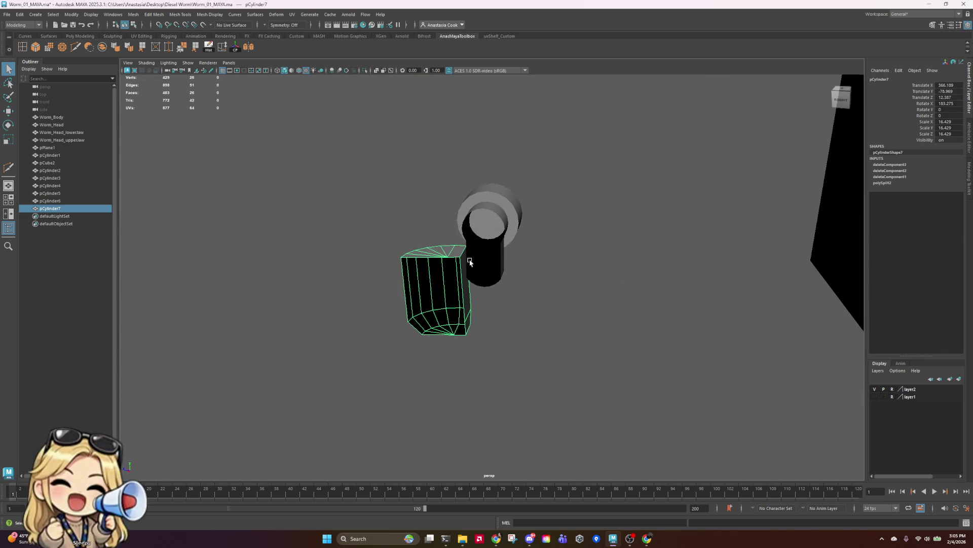
key("w")
mouse_move(375, 296)
left_mouse_down()
mouse_move(426, 309)
mouse_move(413, 313)
mouse_move(425, 324)
left_mouse_up()
mouse_move(423, 323)
middle_mouse_down()
mouse_move(400, 344)
mouse_move(422, 359)
middle_mouse_up()
mouse_move(363, 382)
left_mouse_down("alt")
mouse_move(522, 378)
mouse_move(460, 382)
left_mouse_up("alt")
- Lower the half-cylinder shell pCylinder7 along Y to -93.713
scroll(477, 355, "down", 3)
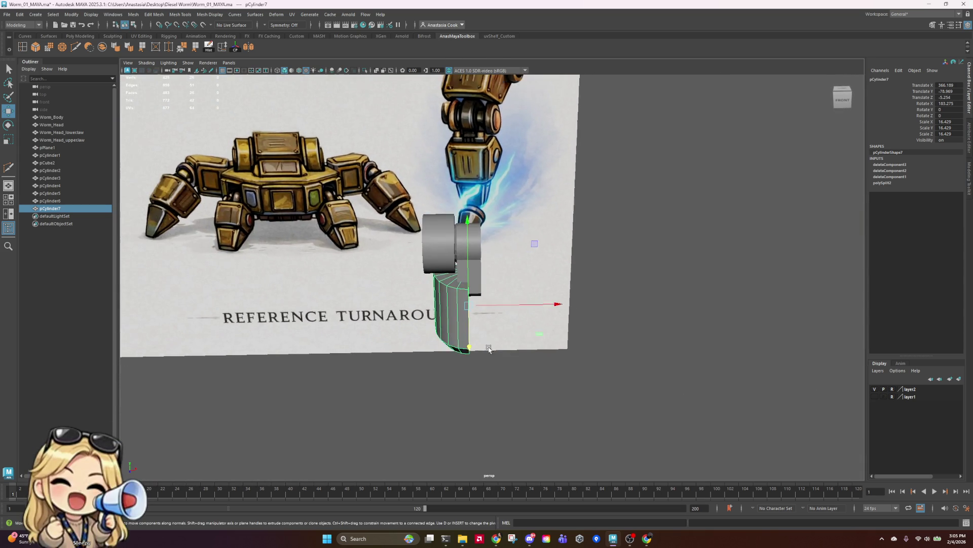
scroll(499, 314, "up", 3)
scroll(495, 290, "up", 5)
scroll(495, 294, "down", 5)
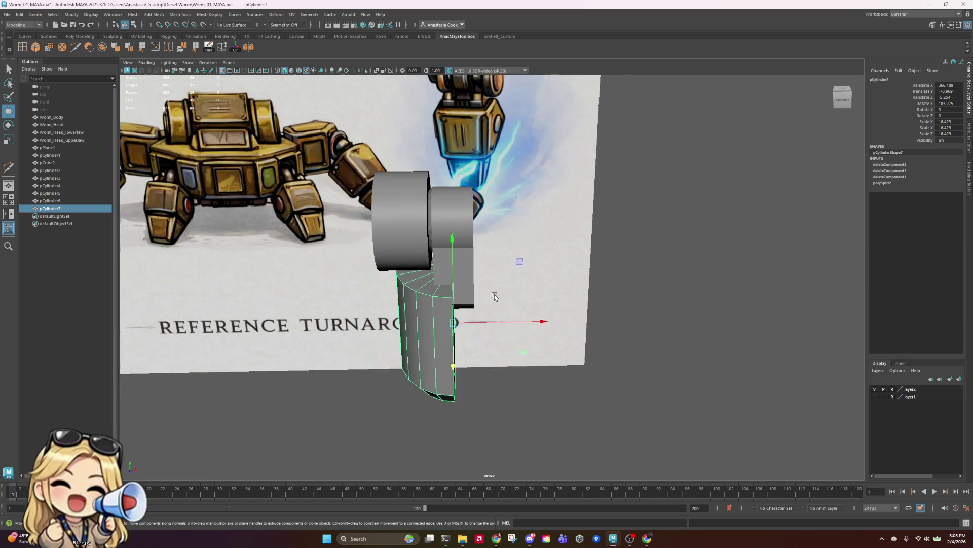
scroll(499, 302, "up", 3)
scroll(504, 325, "down", 2)
scroll(497, 309, "up", 2)
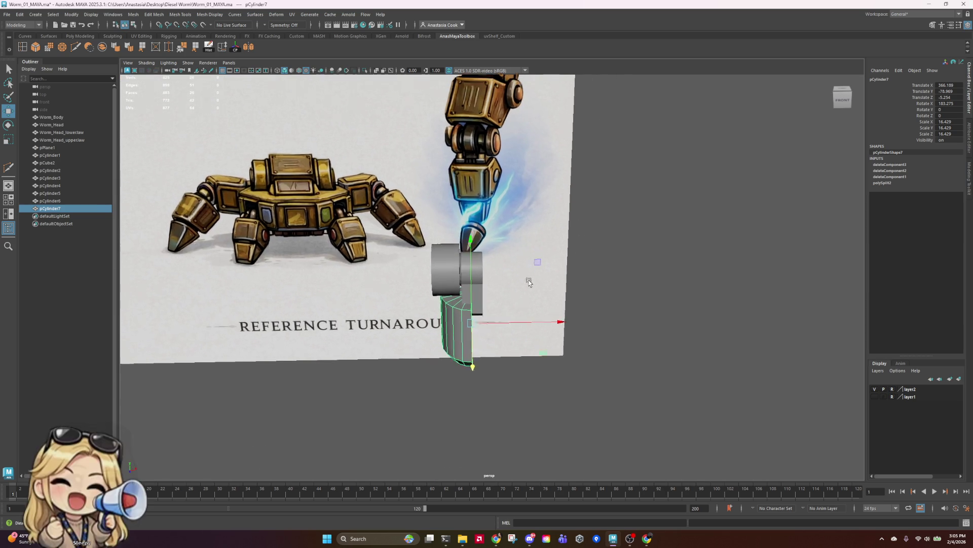
left_click_drag(479, 273, 480, 302)
- Select pCylinder5's bottom vertices and raise them to shorten the joint cylinder
left_click(489, 327)
right_click_drag(490, 327, 469, 325)
left_click_drag(446, 318, 540, 351)
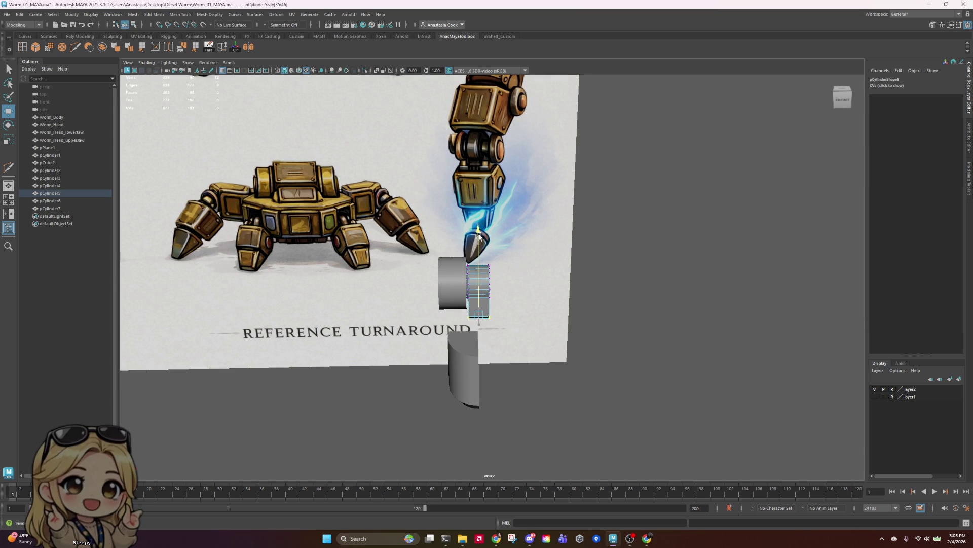
left_click_drag(474, 249, 475, 237)
key("ctrl+z")
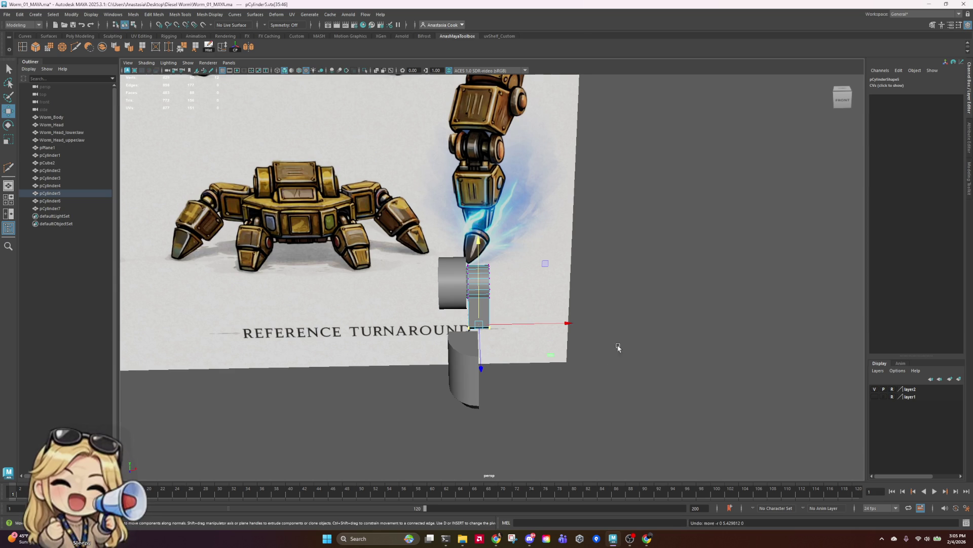
left_click_drag(619, 348, 539, 326, "alt")
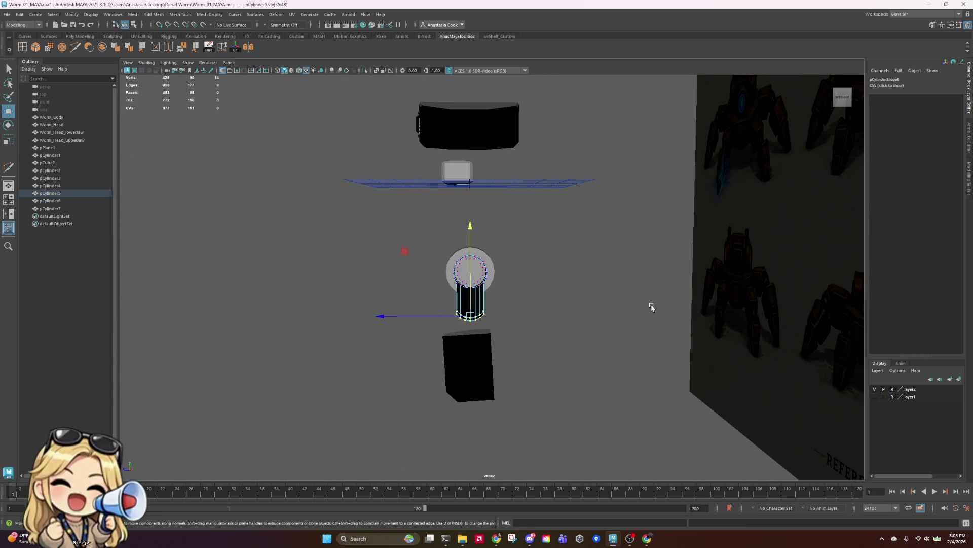
mouse_move(470, 226)
left_mouse_down()
mouse_move(469, 218)
mouse_move(507, 414)
left_mouse_up()
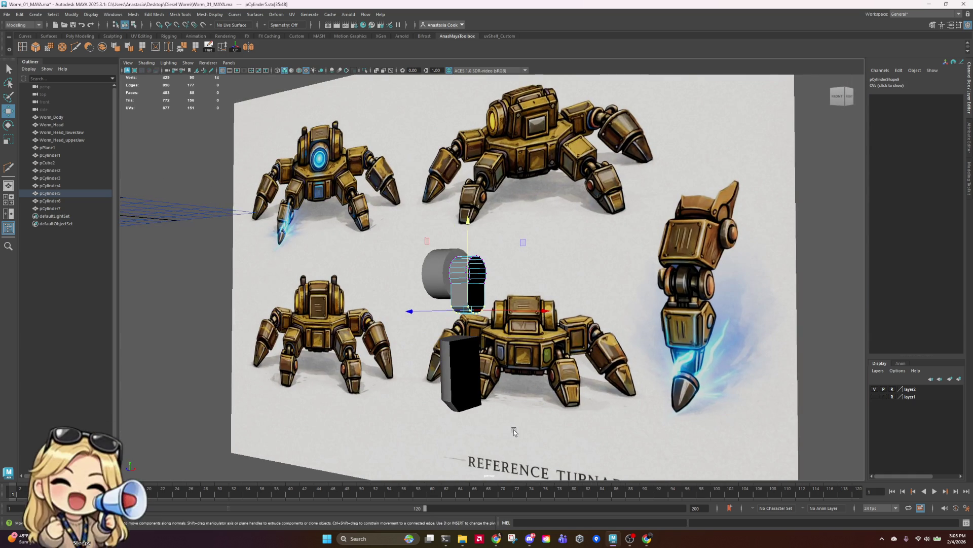
- Select pCylinder7 and switch to the straight-on front view of the leg reference
mouse_move(453, 363)
right_mouse_down()
mouse_move(486, 349)
mouse_move(498, 287)
right_mouse_up()
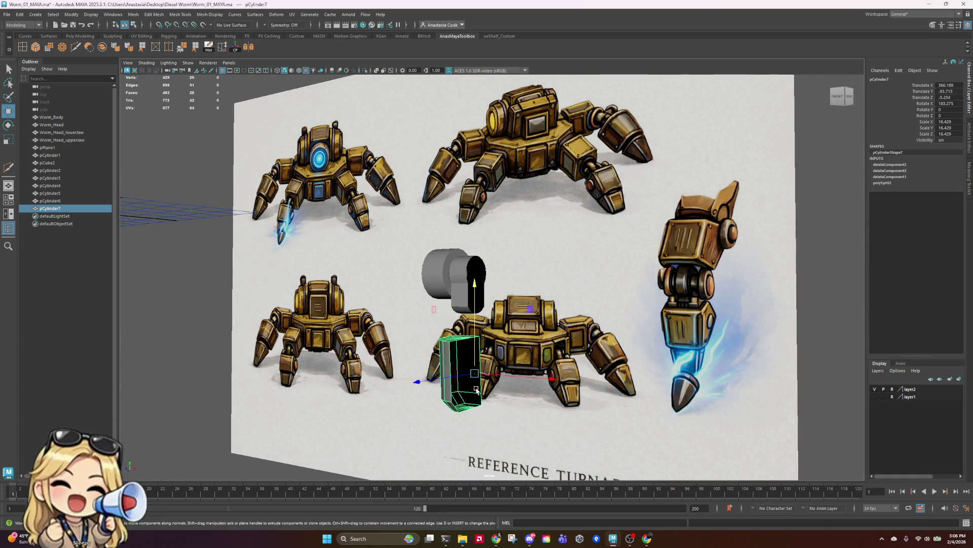
mouse_move(476, 389)
left_mouse_down("alt")
mouse_move(580, 341)
mouse_move(540, 346)
mouse_move(555, 349)
left_mouse_up("alt")
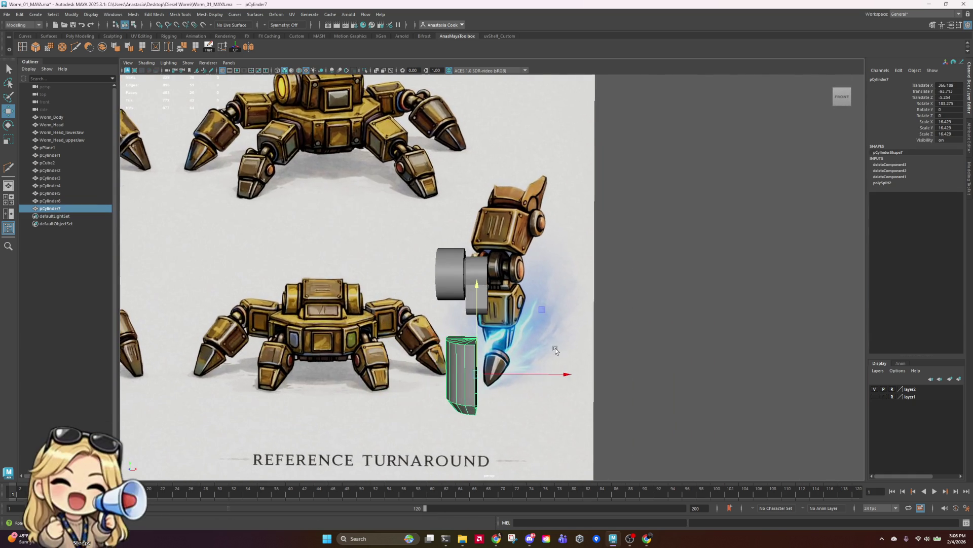
key("space")
key("space")
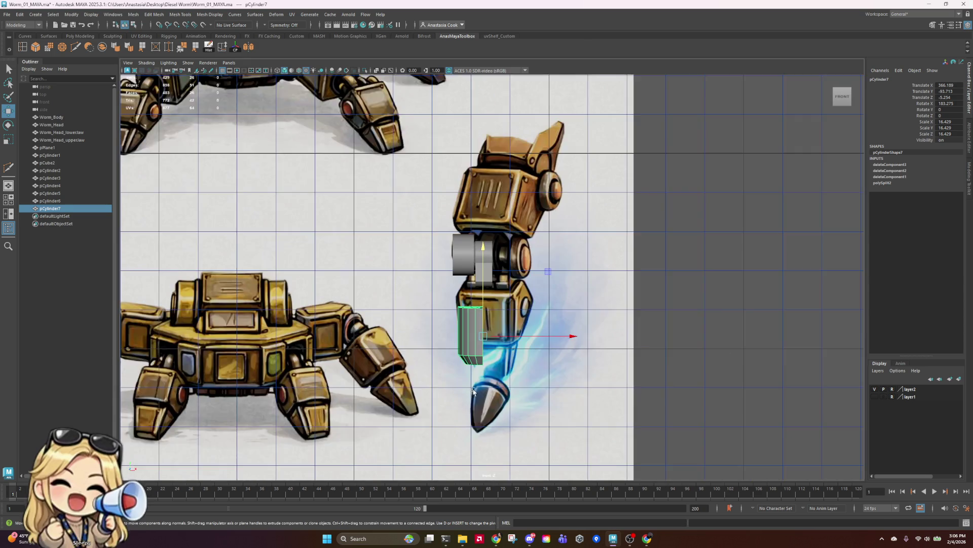
- Shorten pCylinder7 vertically and raise it to about translate Y -82.94 over the lower leg segment
right_click_drag(472, 391, 500, 359, "alt")
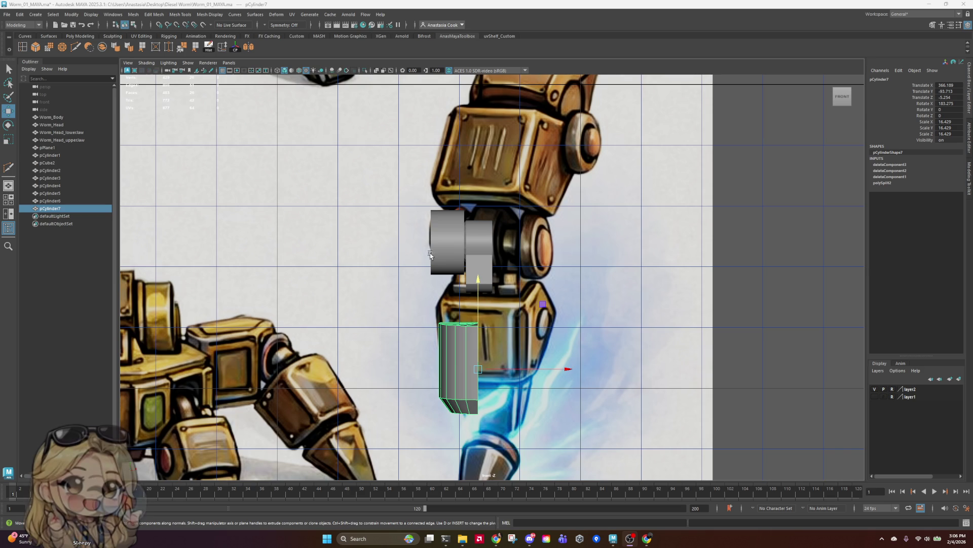
left_click_drag(478, 293, 480, 255)
key("r")
key("w")
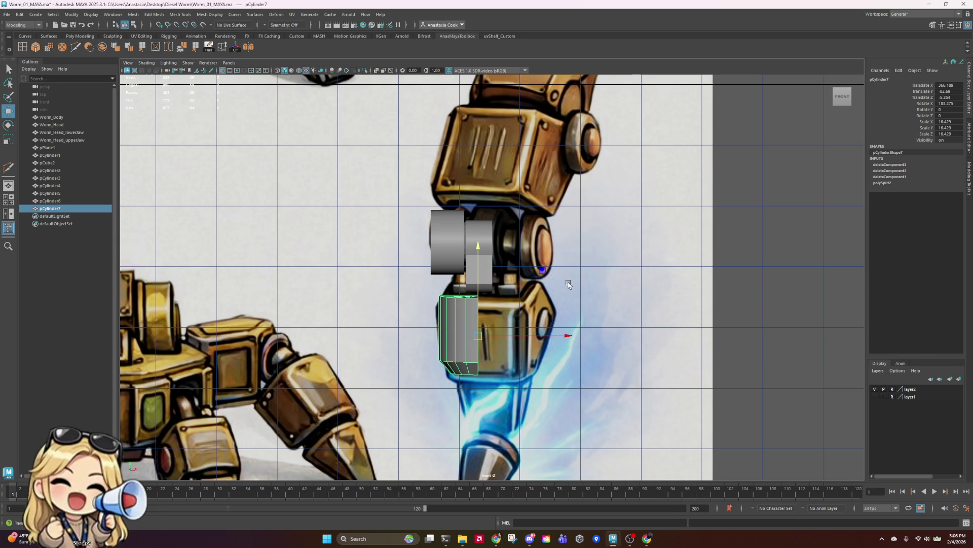
mouse_move(481, 259)
left_mouse_down()
mouse_move(481, 247)
mouse_move(481, 261)
left_mouse_up()
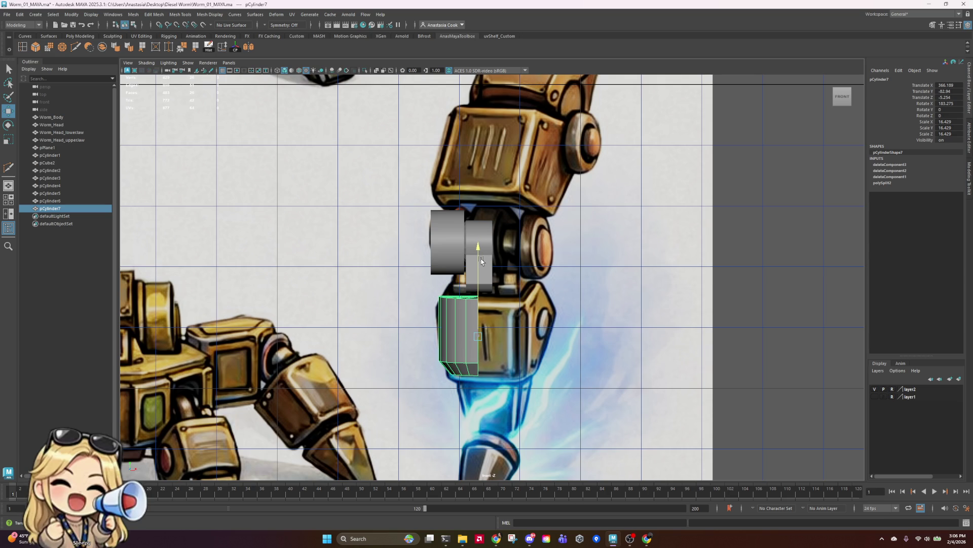
- Deselect the lower block and select the joint cylinder pCylinder5
left_click(582, 282)
scroll(492, 276, "up", 3)
left_click(472, 244)
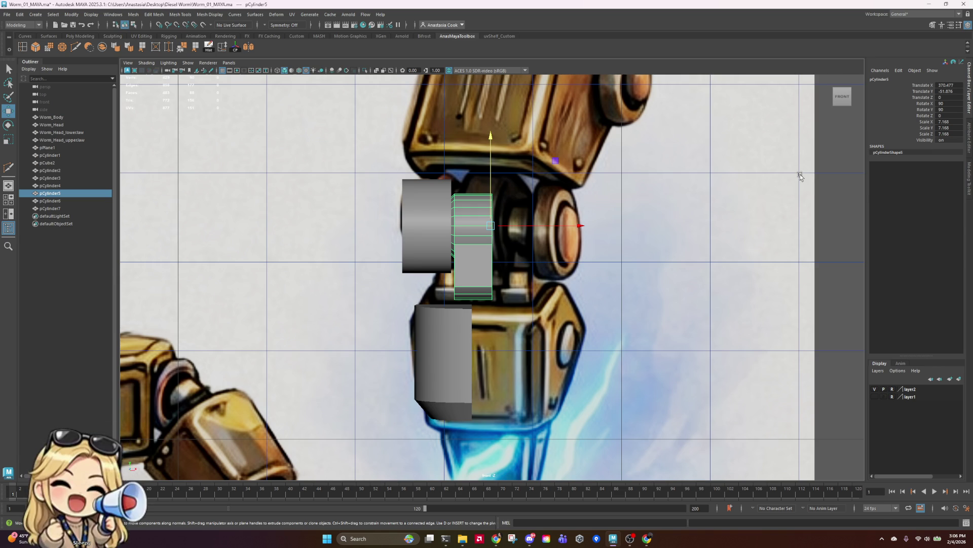
- Scale the left-side vertices of joint cylinder pCylinder5
scroll(463, 244, "up", 2)
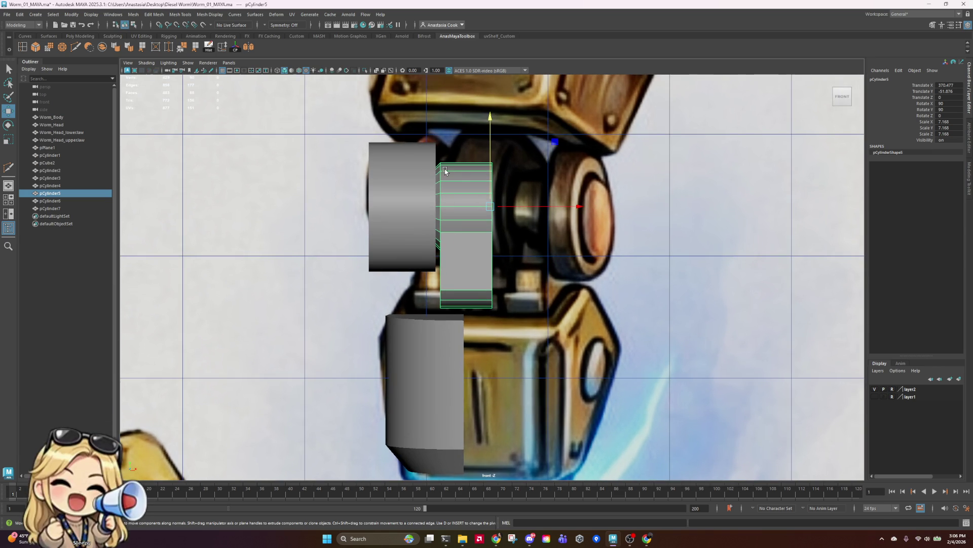
mouse_move(462, 181)
right_mouse_down()
mouse_move(438, 177)
mouse_move(461, 182)
right_mouse_up()
mouse_move(377, 111)
left_mouse_down()
mouse_move(456, 302)
mouse_move(438, 297)
left_mouse_up()
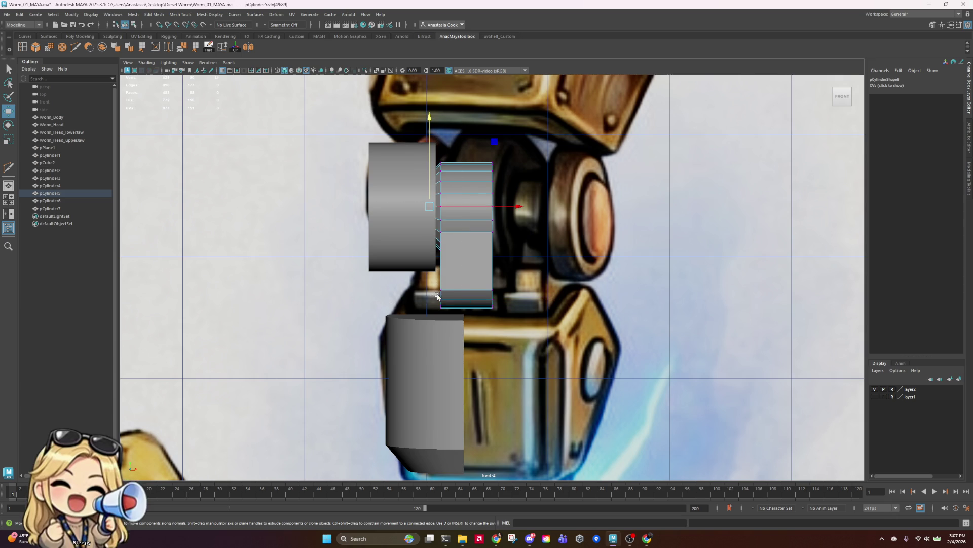
key("r")
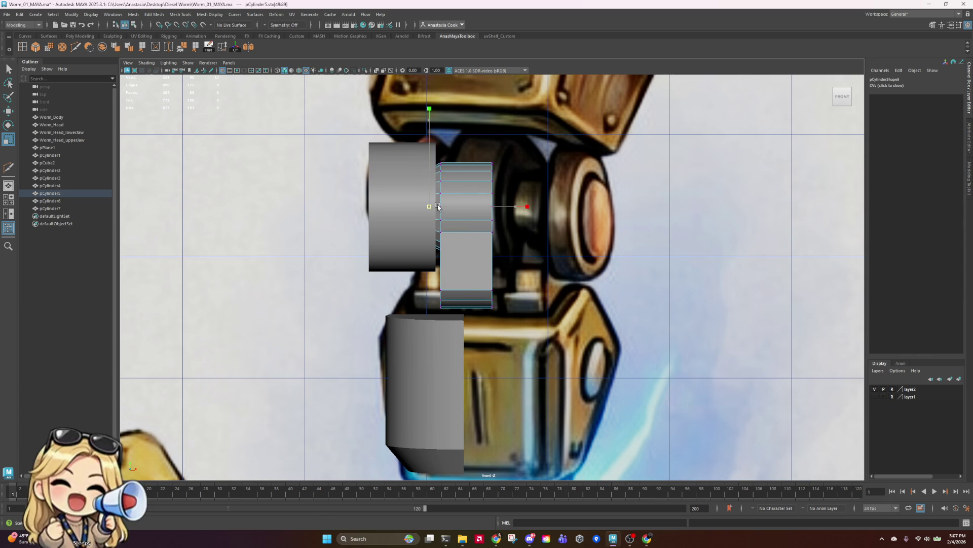
right_click_drag(447, 207, 528, 189)
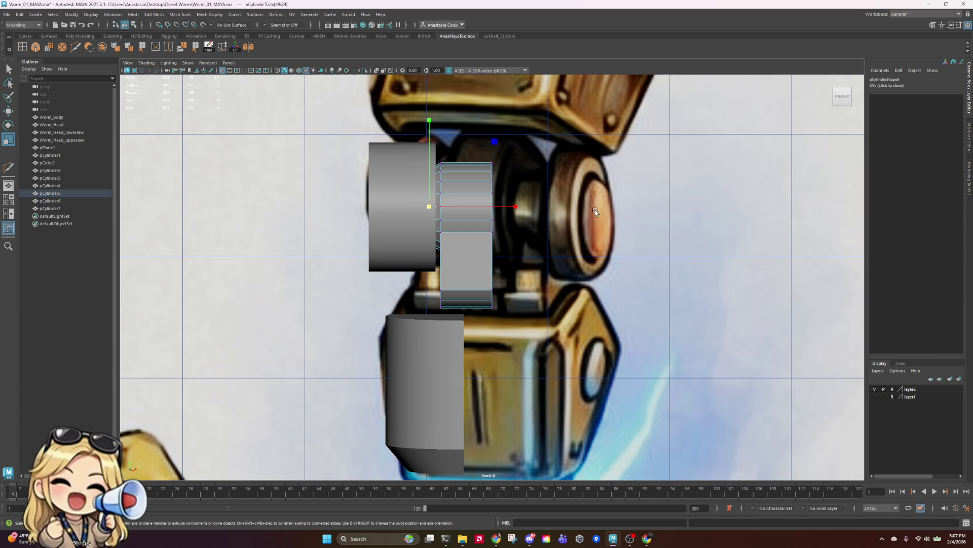
scroll(586, 220, "down", 5)
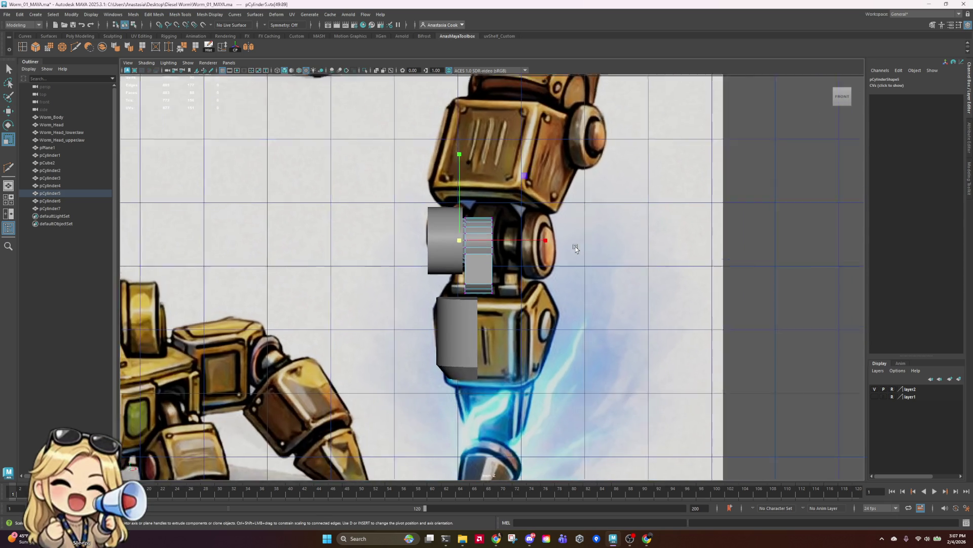
scroll(577, 257, "up", 5)
left_click_drag(540, 268, 534, 264, "alt")
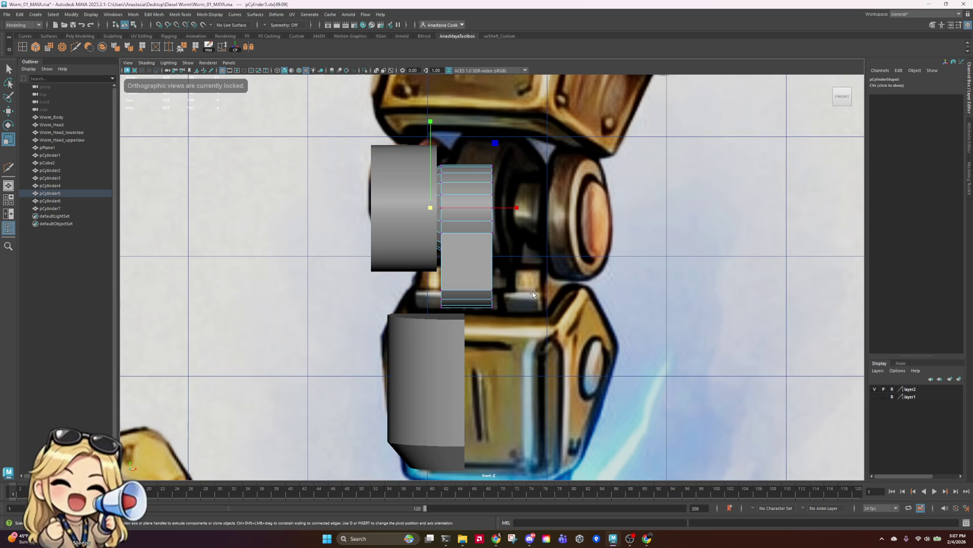
- Taper the lower block pCylinder7 by sliding its top vertices left
left_click(458, 330)
mouse_move(413, 312)
right_mouse_down()
mouse_move(401, 312)
mouse_move(420, 299)
right_mouse_up()
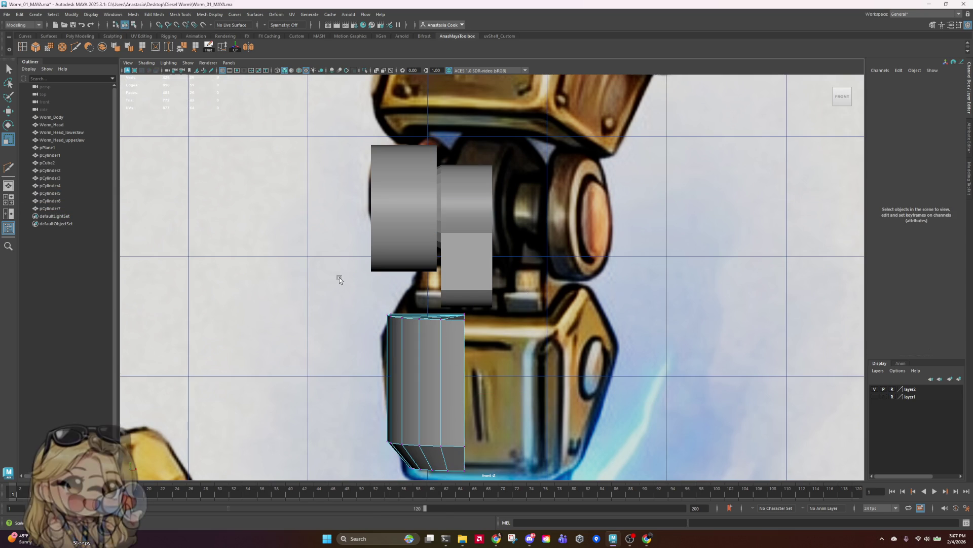
scroll(510, 291, "down", 3)
left_click_drag(388, 287, 460, 341)
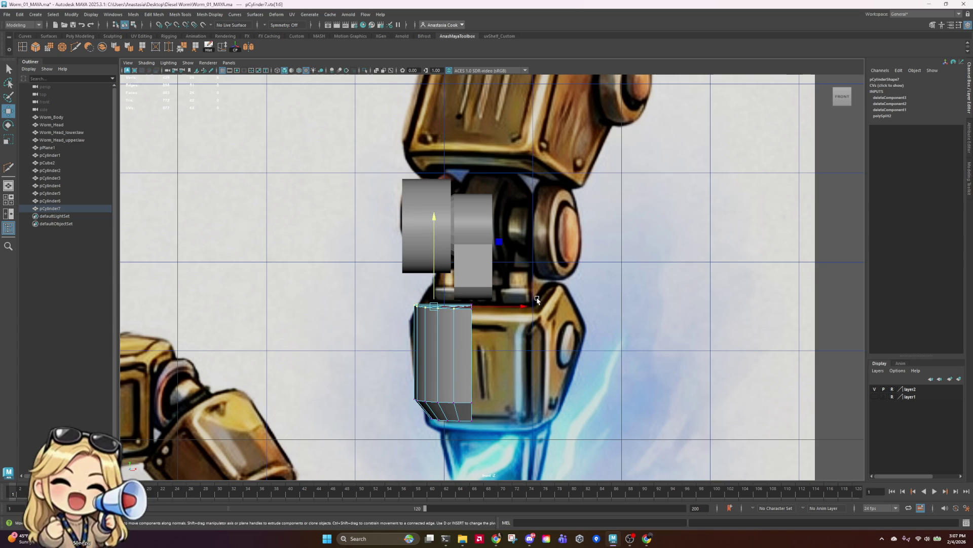
key("w")
left_click_drag(529, 306, 518, 306)
scroll(520, 274, "down", 6)
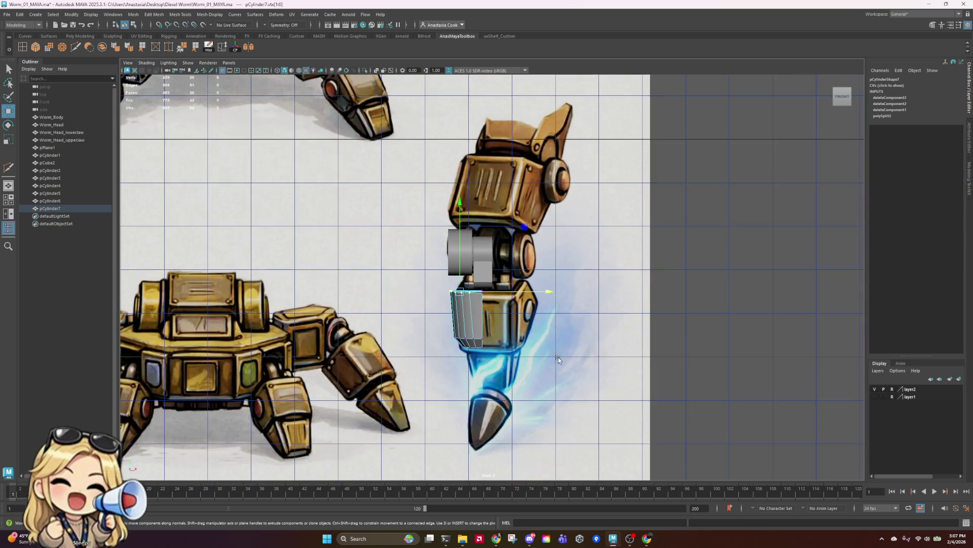
scroll(550, 218, "up", 5)
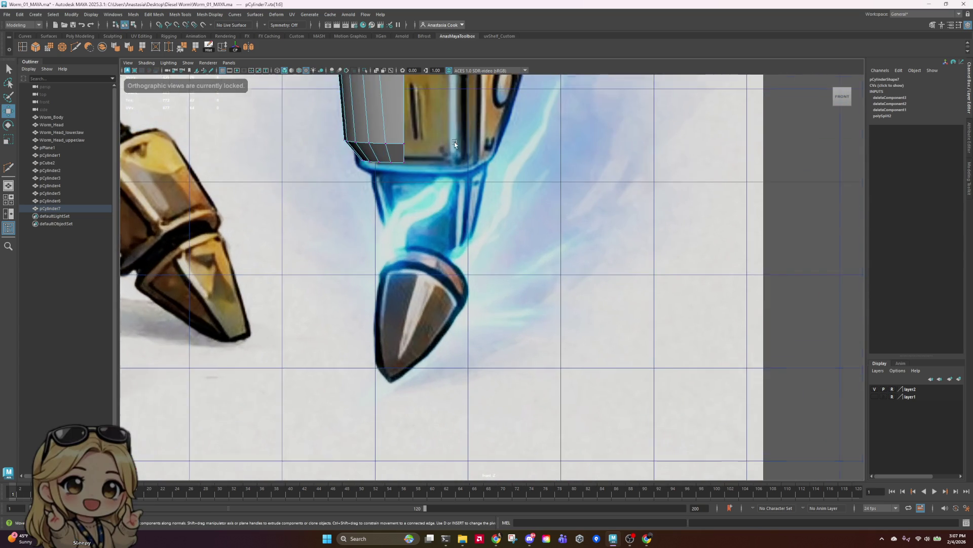
middle_click_drag(558, 320, 542, 369, "alt")
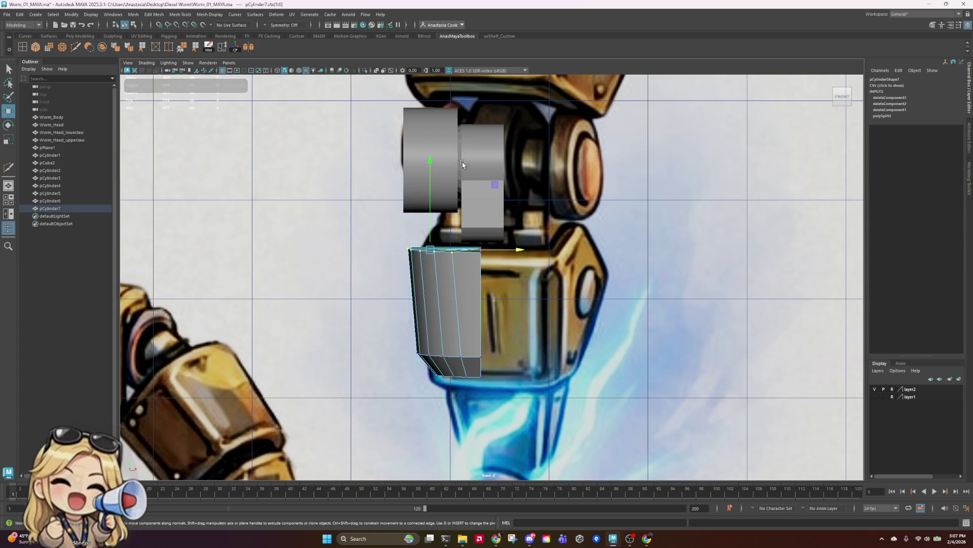
- Pick edges on the joint cylinder, then return to object mode with pCylinder5 selected
right_click_drag(466, 201, 463, 145)
left_click(463, 181)
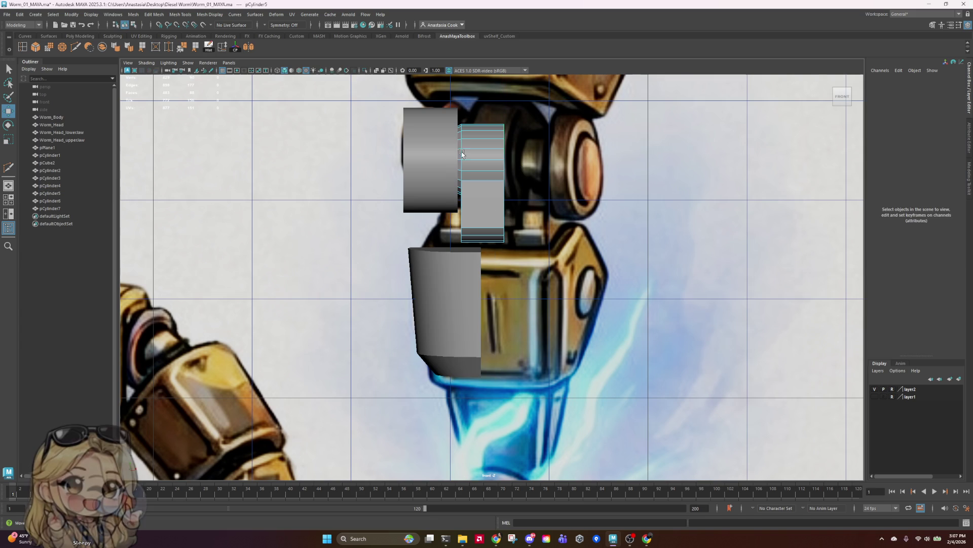
left_click(460, 141)
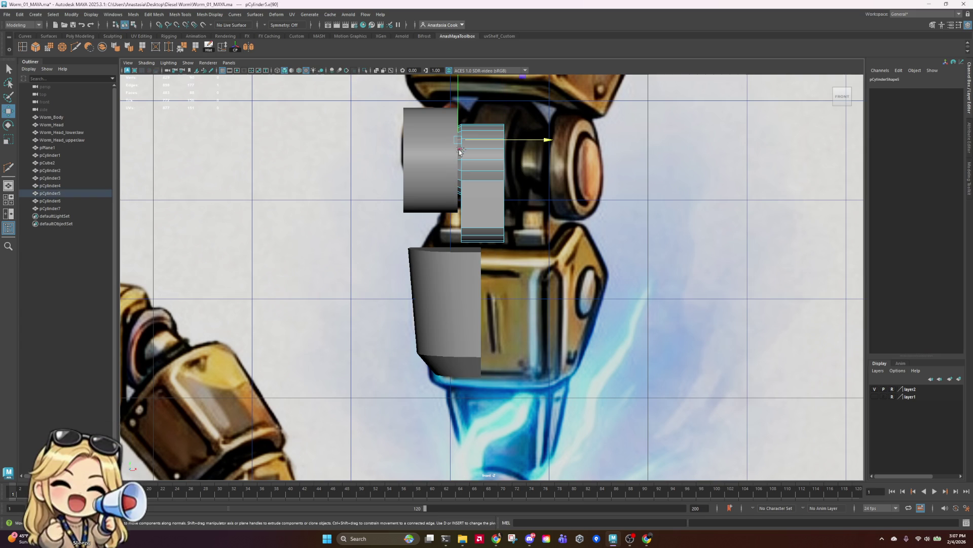
left_click_drag(454, 154, 464, 163)
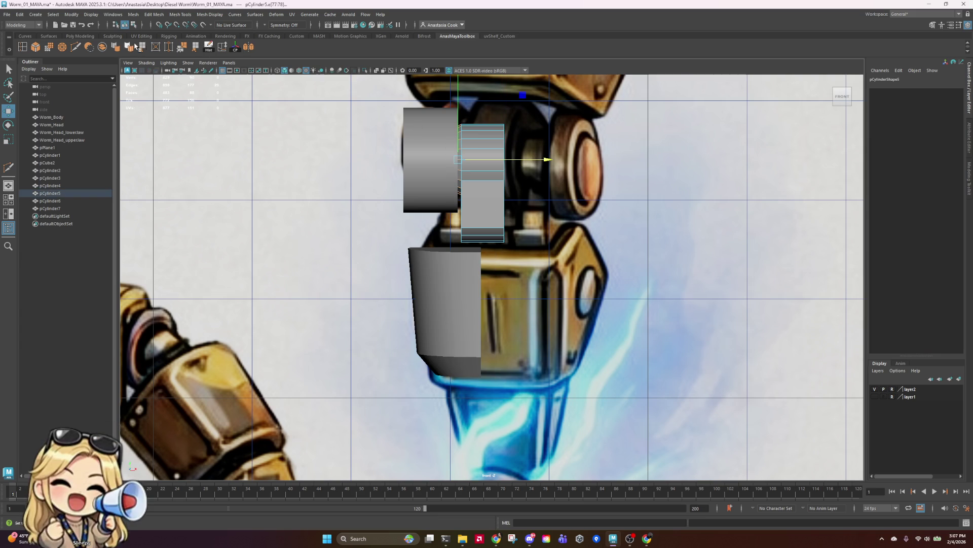
right_click(482, 234)
left_click(639, 200)
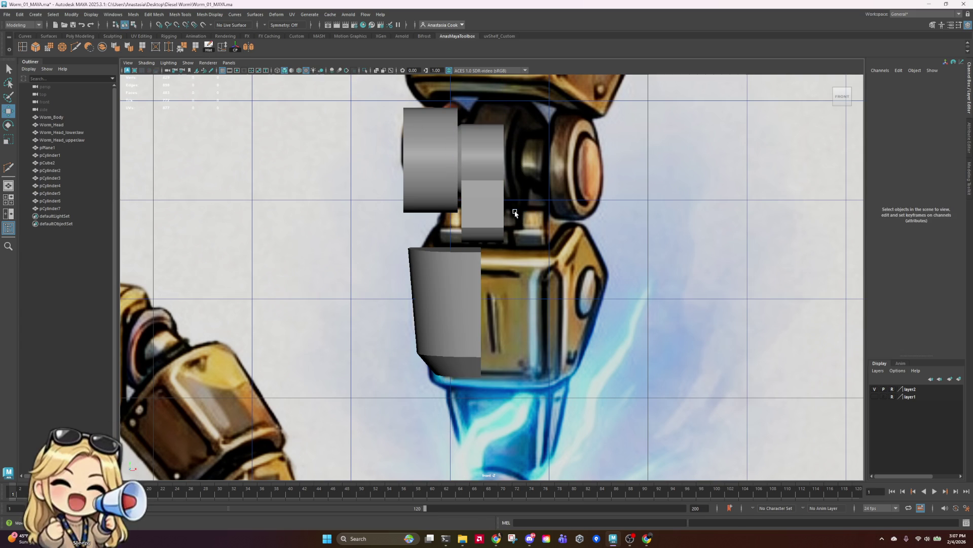
left_click(486, 191)
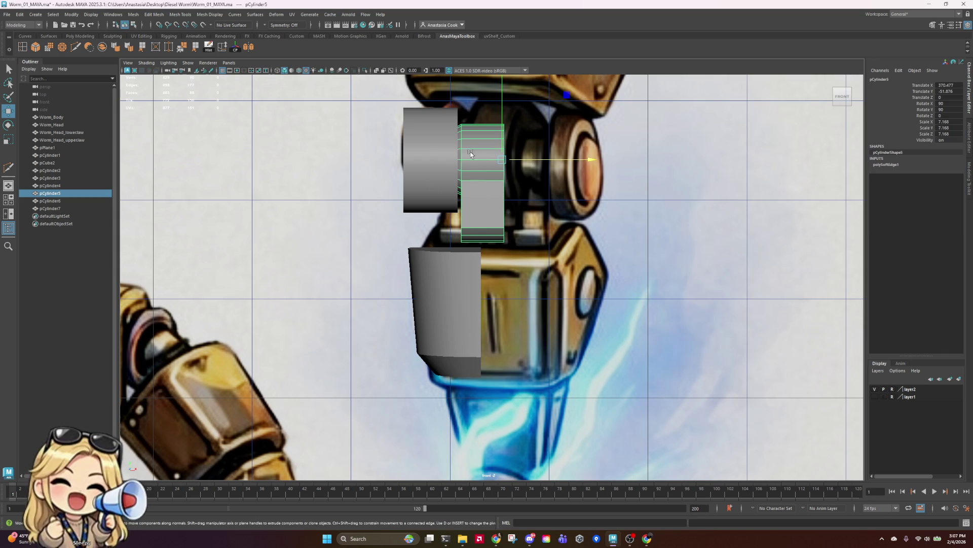
scroll(428, 387, "down", 10)
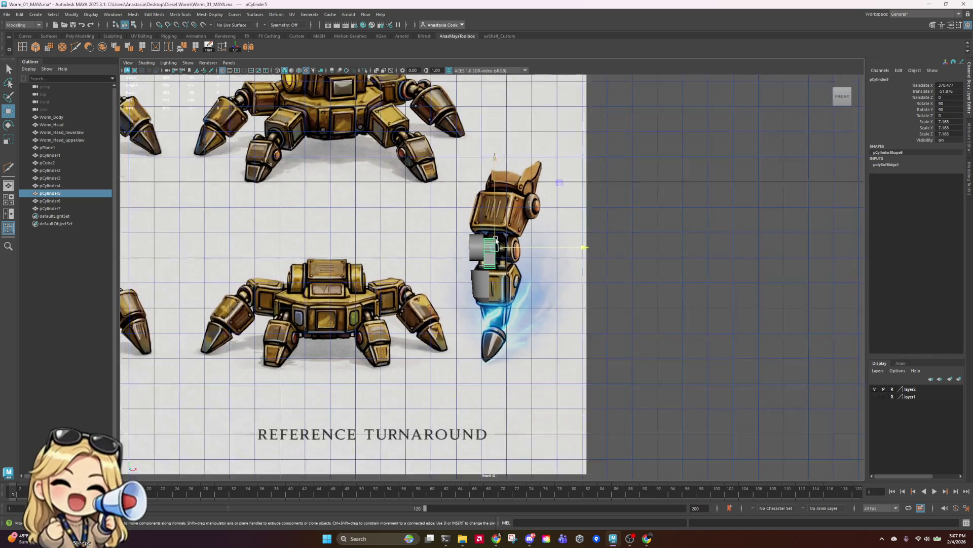
scroll(522, 321, "up", 10)
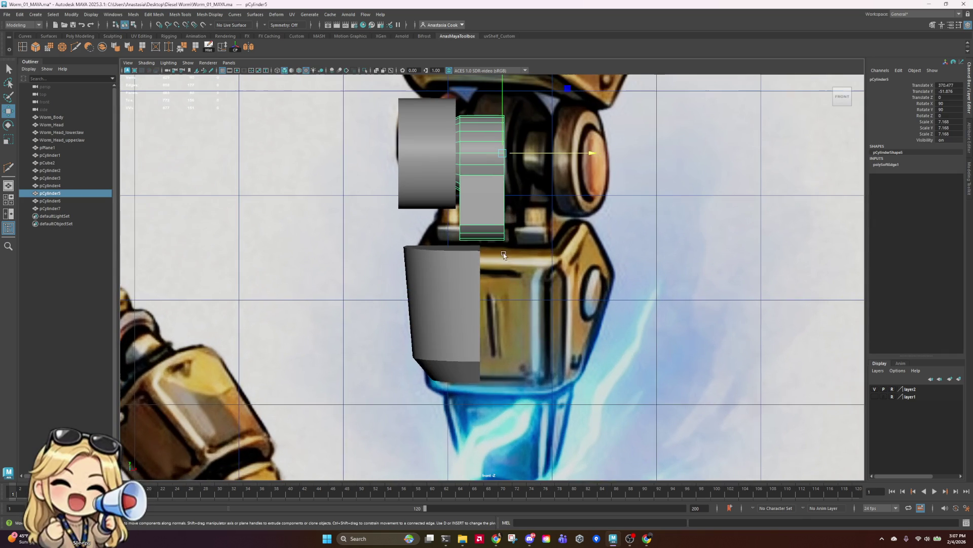
- Shift the upper-left cylinder's right-side vertex column slightly left
left_click(446, 264)
left_click(443, 157)
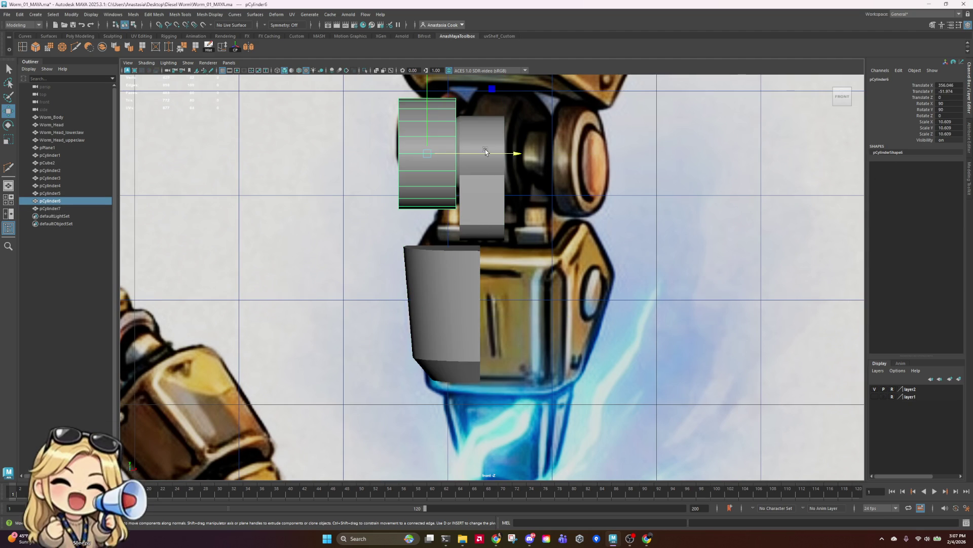
right_click_drag(454, 157, 432, 159)
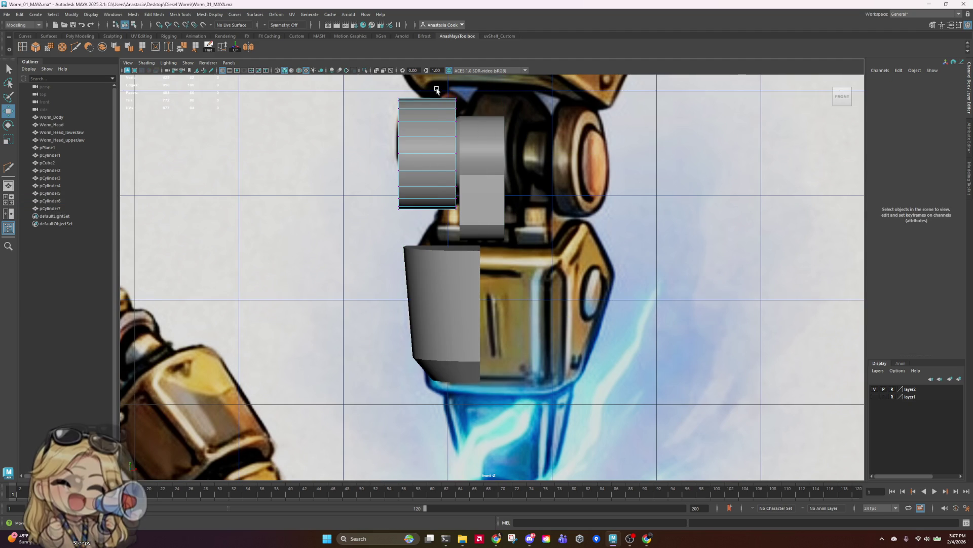
left_click_drag(437, 90, 509, 260)
mouse_move(547, 154)
left_mouse_down()
mouse_move(522, 163)
mouse_move(532, 165)
left_mouse_up()
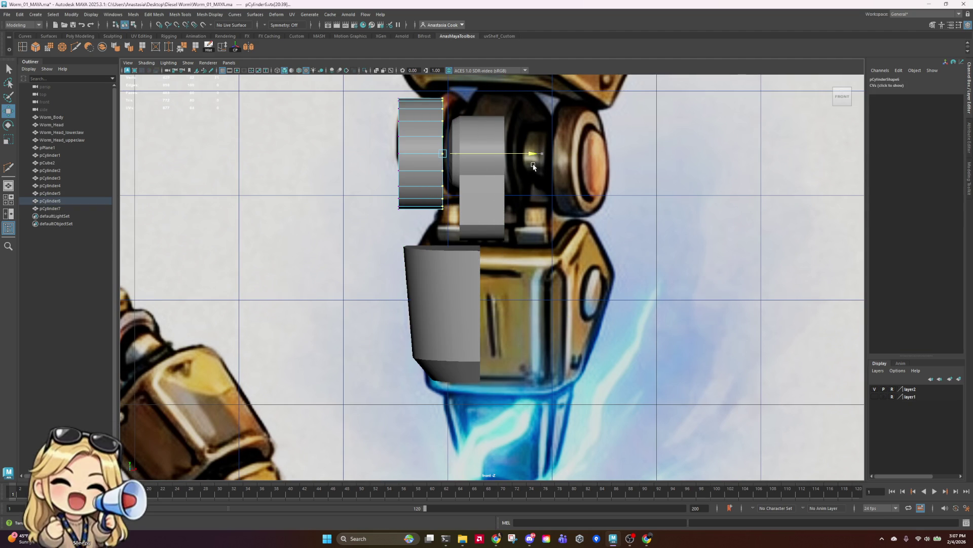
- Move the upper-right cylinder's left vertex column leftward in small nudges
left_click(467, 197)
right_click_drag(431, 162, 408, 76)
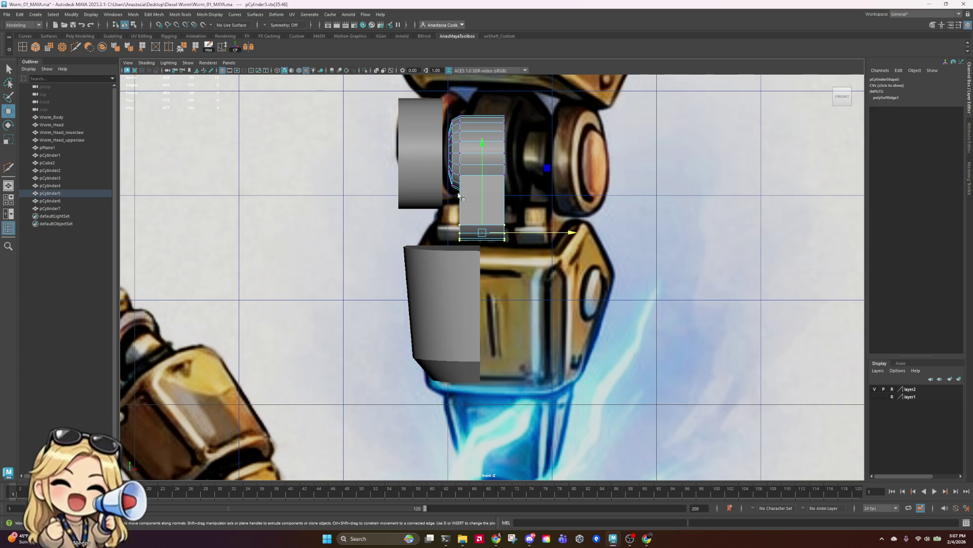
left_click_drag(419, 91, 461, 220)
mouse_move(537, 147)
left_mouse_down()
mouse_move(528, 157)
mouse_move(543, 164)
mouse_move(537, 170)
left_mouse_up()
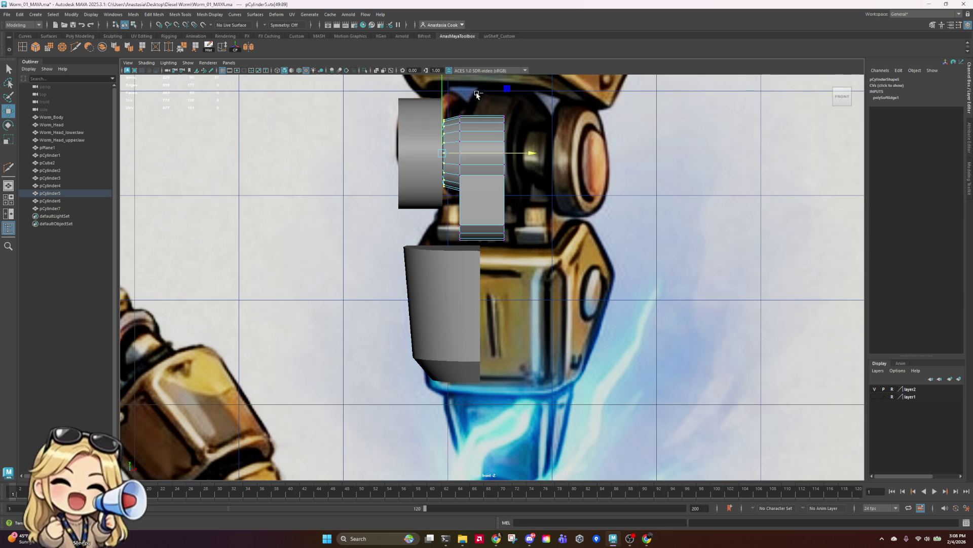
left_click_drag(476, 94, 446, 215)
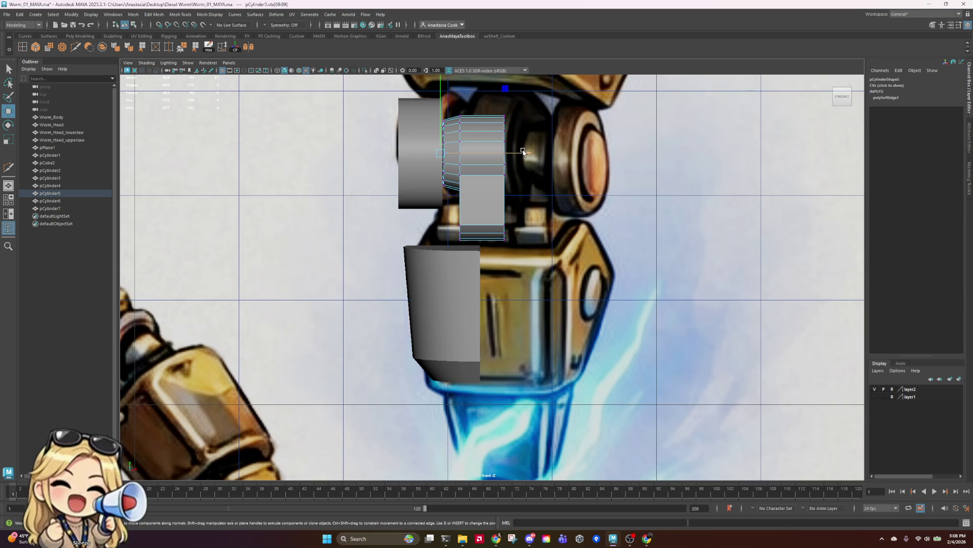
left_click_drag(523, 154, 516, 157)
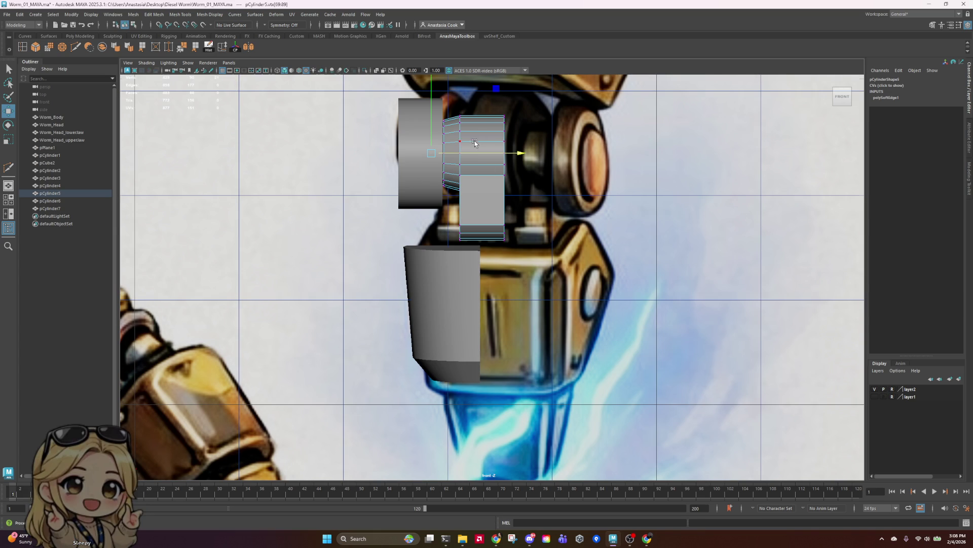
- Push a vertex column of the upper-right cylinder right to match the reference
scroll(469, 218, "up", 2)
scroll(467, 232, "up", 2)
left_click(463, 258)
left_click(461, 172)
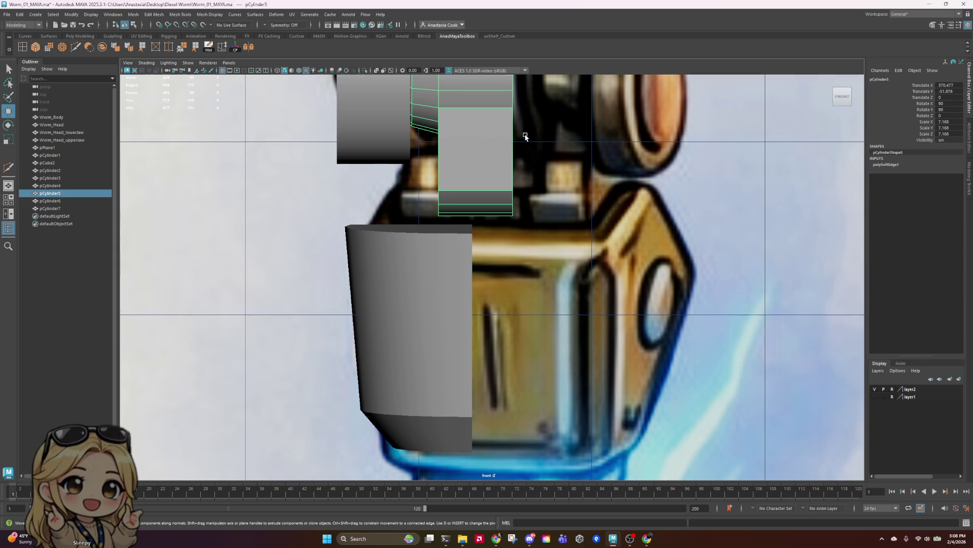
right_click_drag(488, 135, 476, 146)
scroll(476, 152, "down", 2)
left_click_drag(478, 88, 455, 240)
left_click_drag(536, 174, 549, 174)
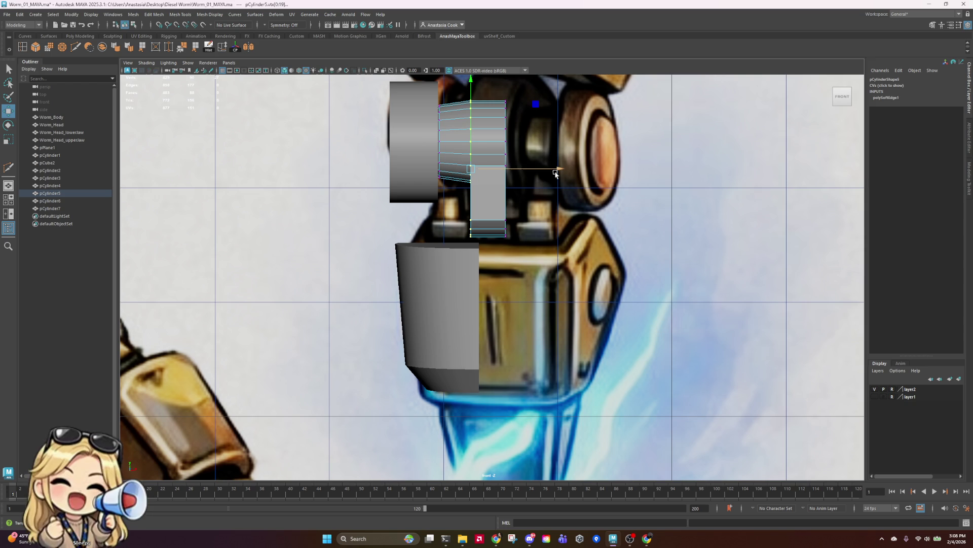
left_click_drag(559, 172, 563, 171)
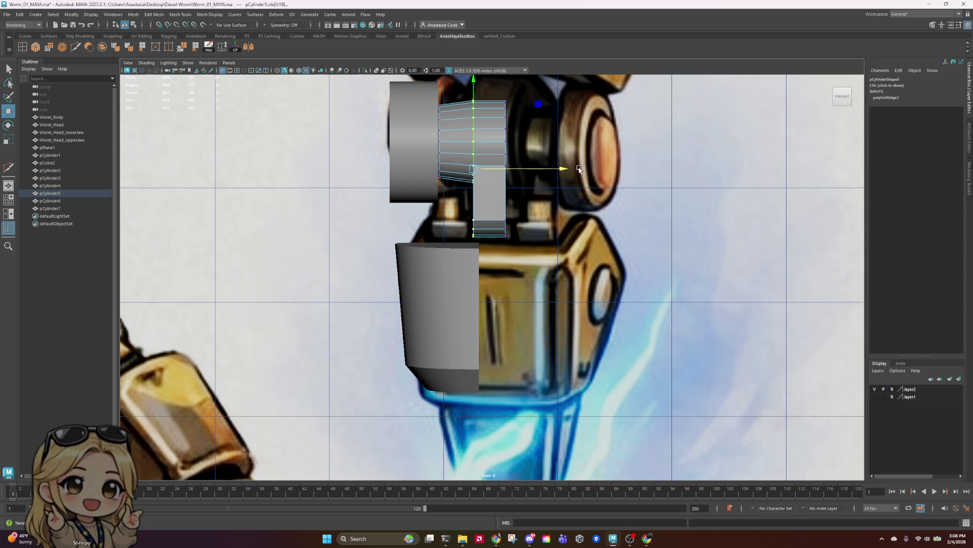
- Flatten the left vertex column into a straight vertical line and stretch it slightly taller
left_click_drag(459, 92, 436, 200)
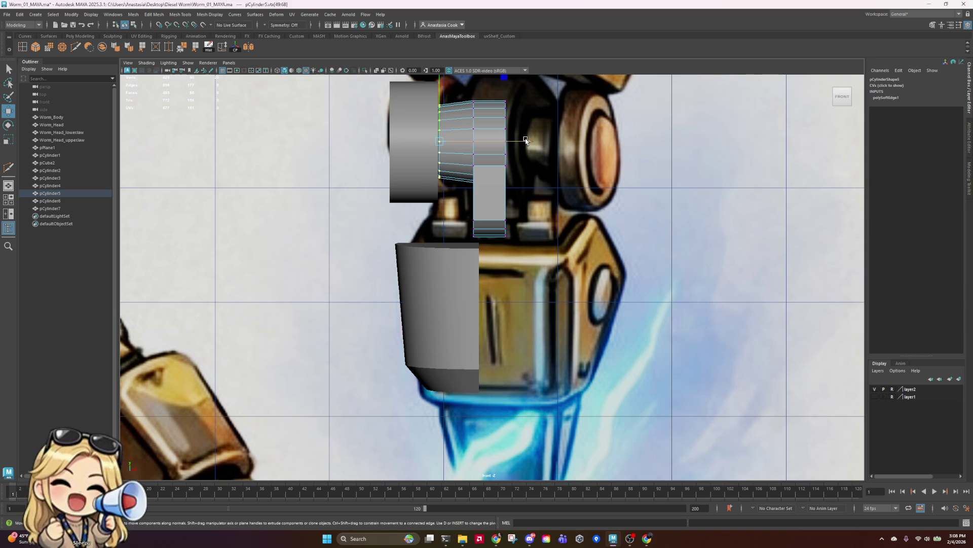
key("r")
left_click_drag(531, 141, 530, 142)
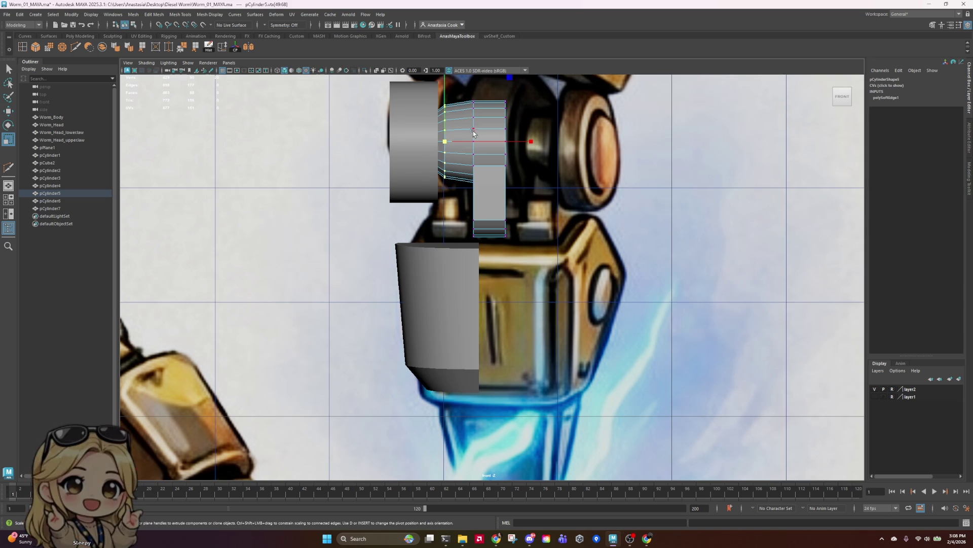
left_click_drag(445, 142, 447, 147)
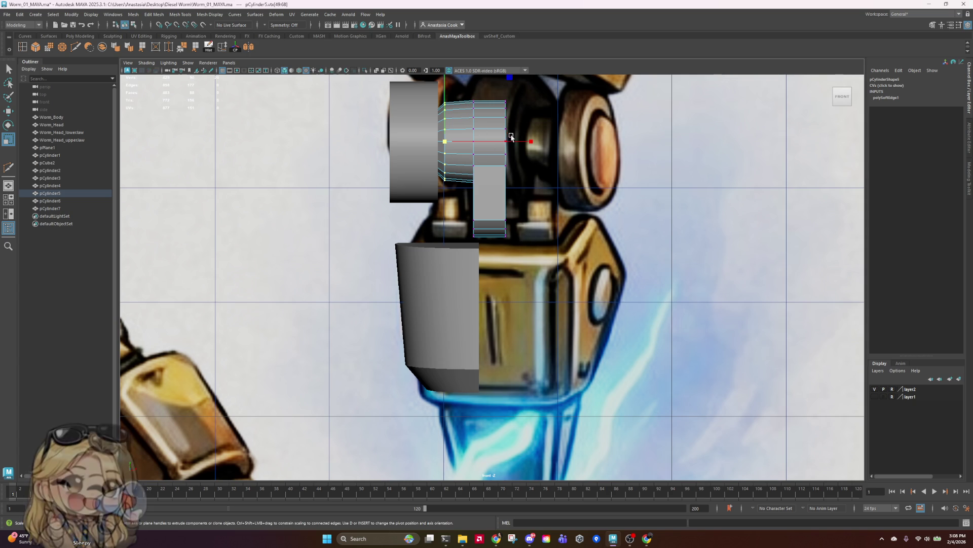
left_click(36, 16)
- Create a polygon cylinder, pCylinder8, move it down onto the leg and shrink it
mouse_move(65, 43)
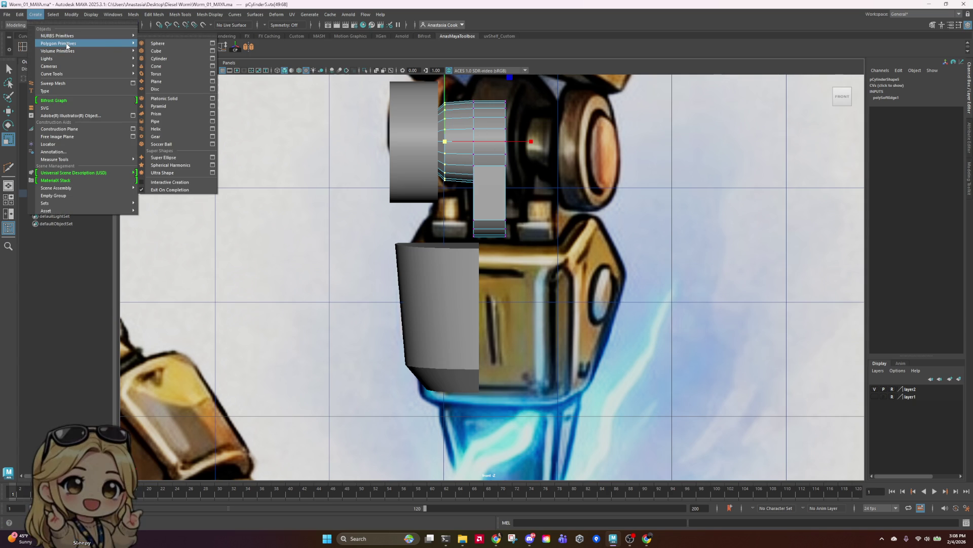
left_click(177, 59)
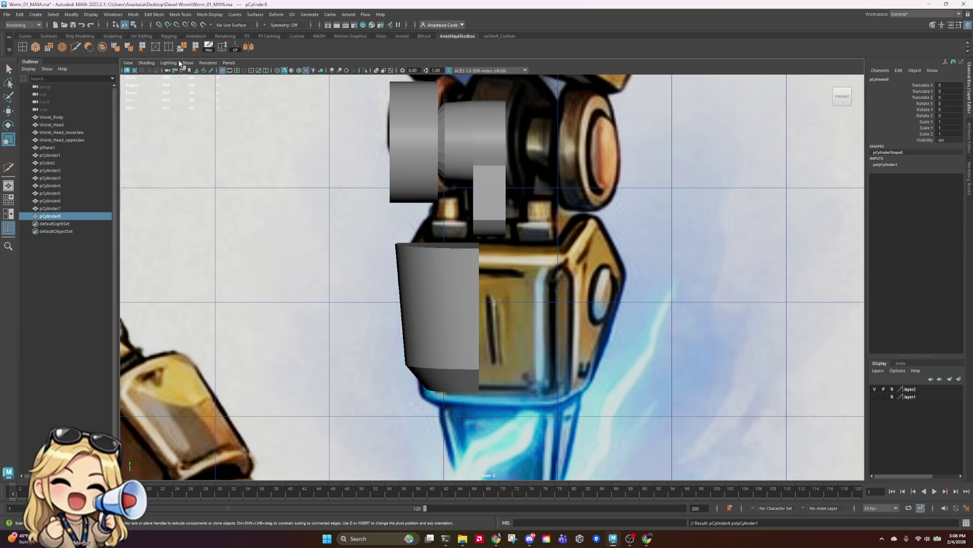
scroll(494, 277, "down", 10)
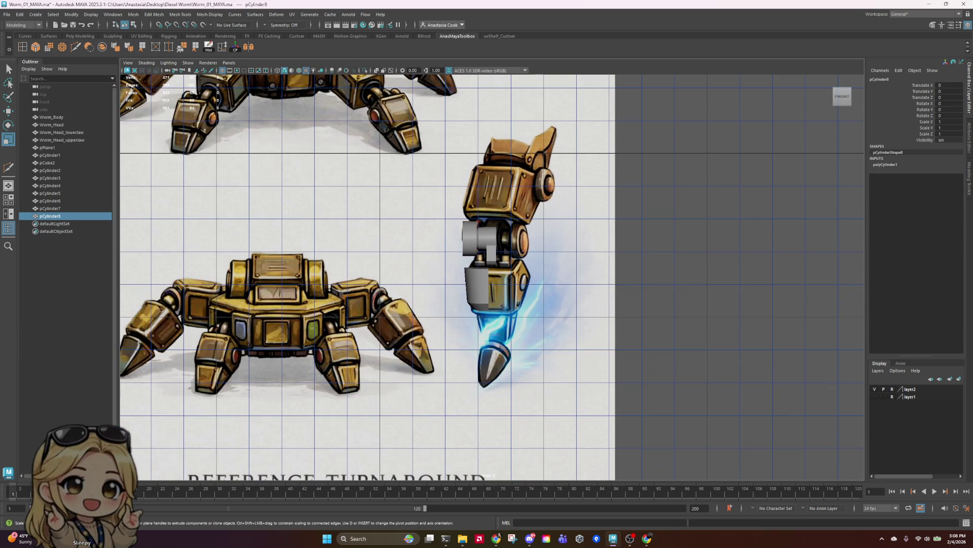
scroll(296, 242, "down", 8)
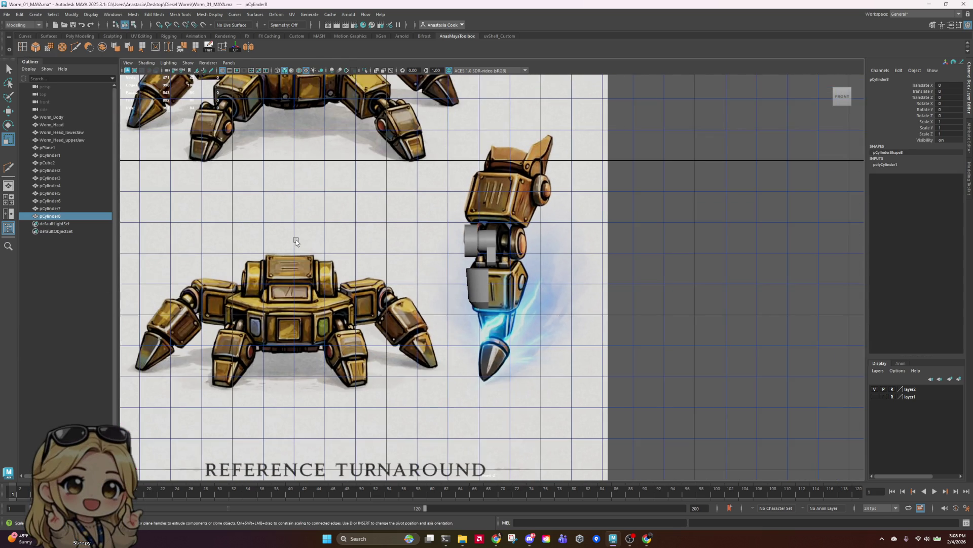
scroll(296, 241, "down", 4)
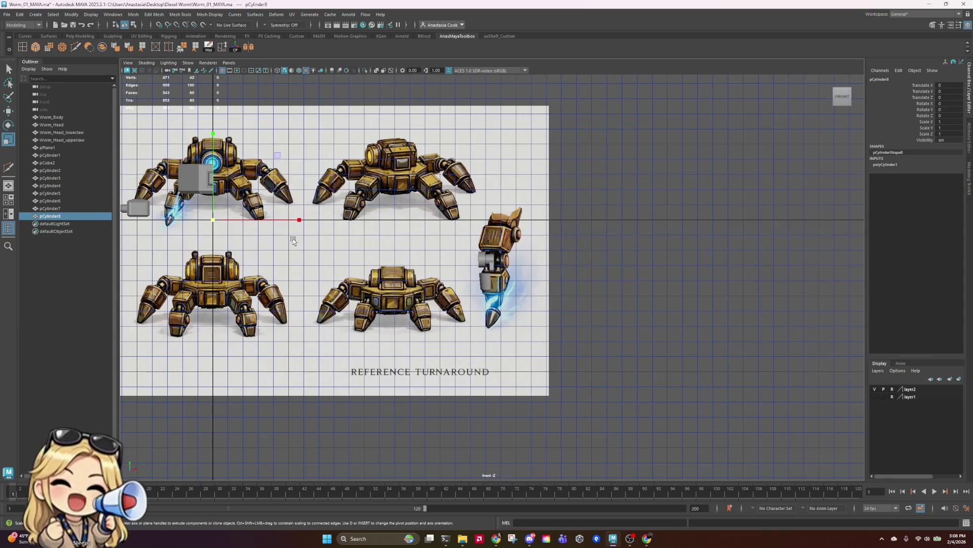
mouse_move(214, 223)
left_mouse_down()
mouse_move(566, 230)
mouse_move(530, 230)
left_mouse_up()
key("w")
scroll(530, 231, "up", 4)
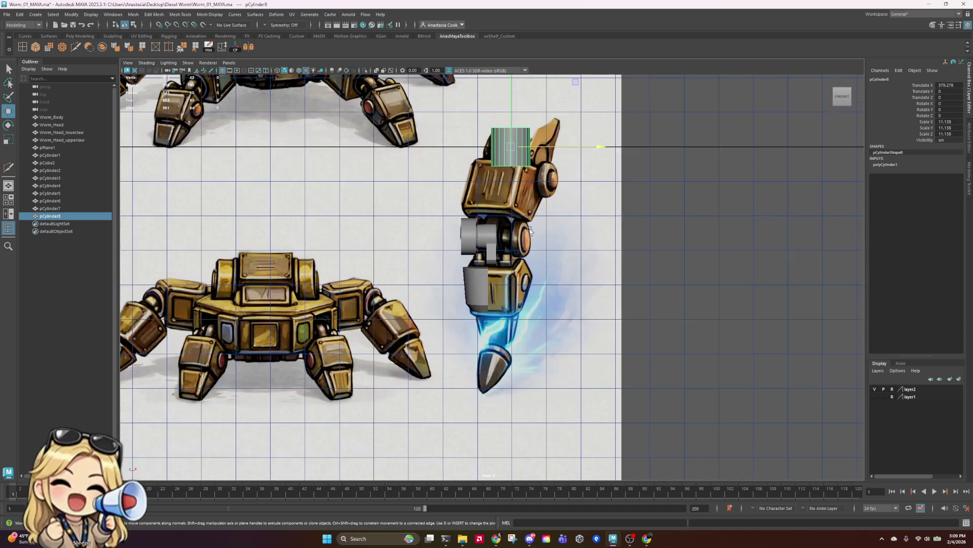
left_click_drag(514, 102, 514, 201)
key("r")
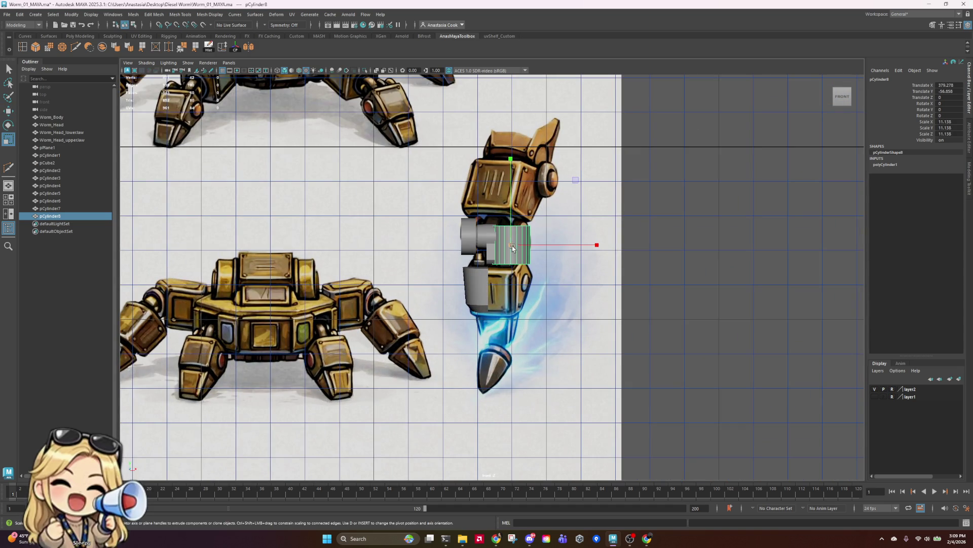
left_click_drag(512, 246, 495, 253)
- Scale the rod thin and tall (1.973) and place it between joint and lower block
scroll(489, 256, "up", 4)
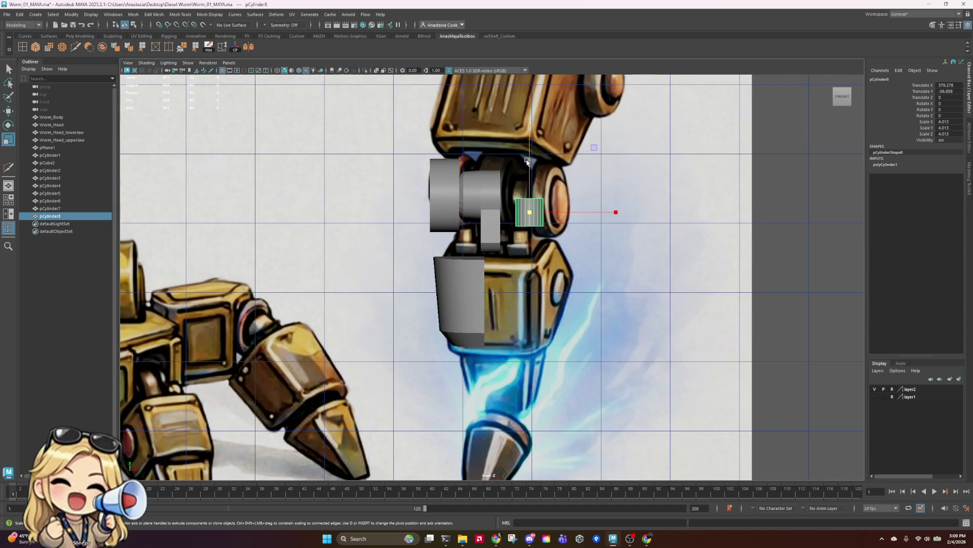
left_click_drag(530, 180, 555, 82)
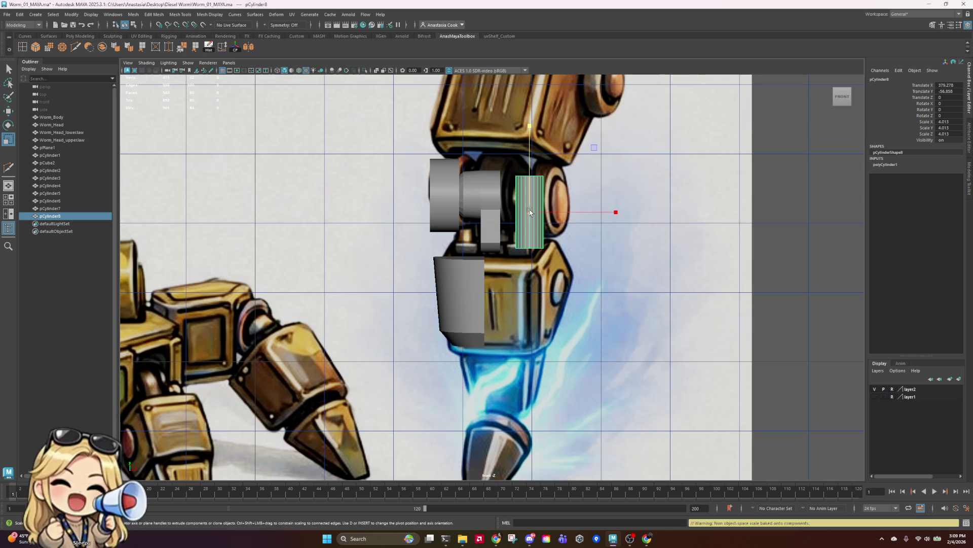
left_click_drag(530, 212, 510, 223)
scroll(514, 223, "up", 2)
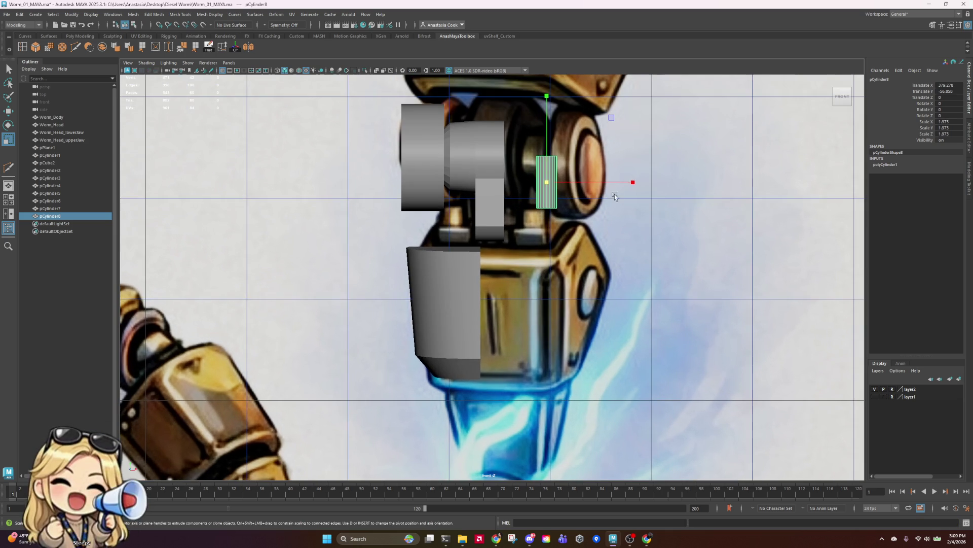
key("w")
left_click_drag(634, 183, 547, 199)
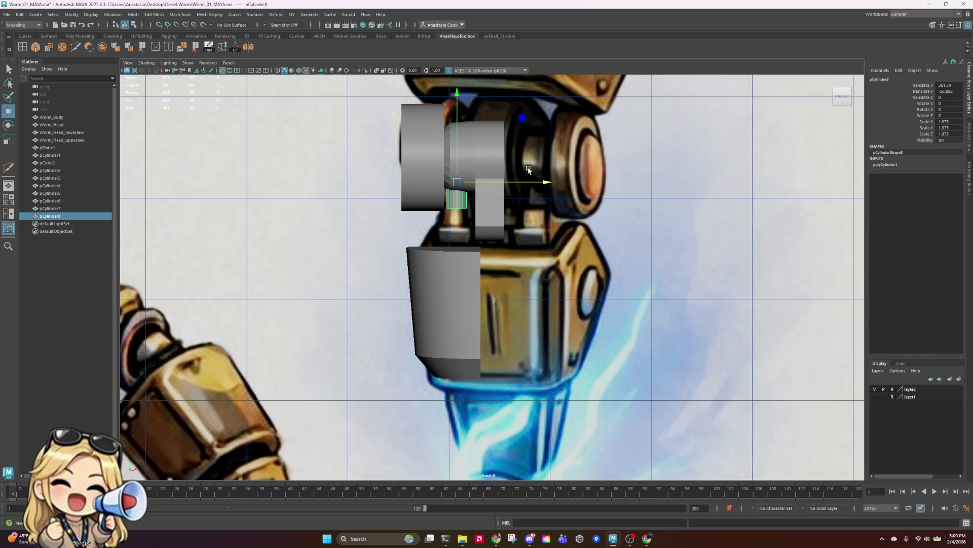
mouse_move(460, 105)
left_mouse_down()
mouse_move(461, 140)
mouse_move(461, 108)
left_mouse_up()
key("r")
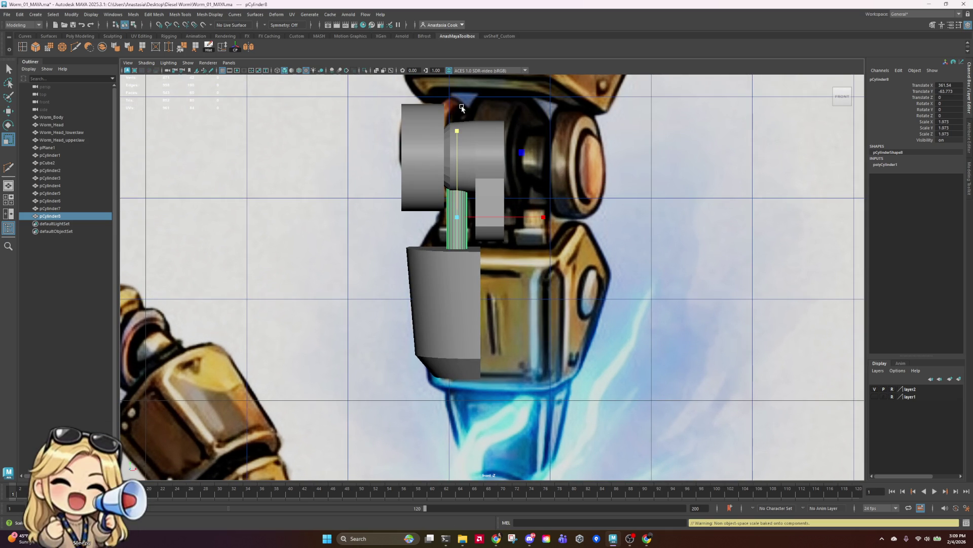
key("w")
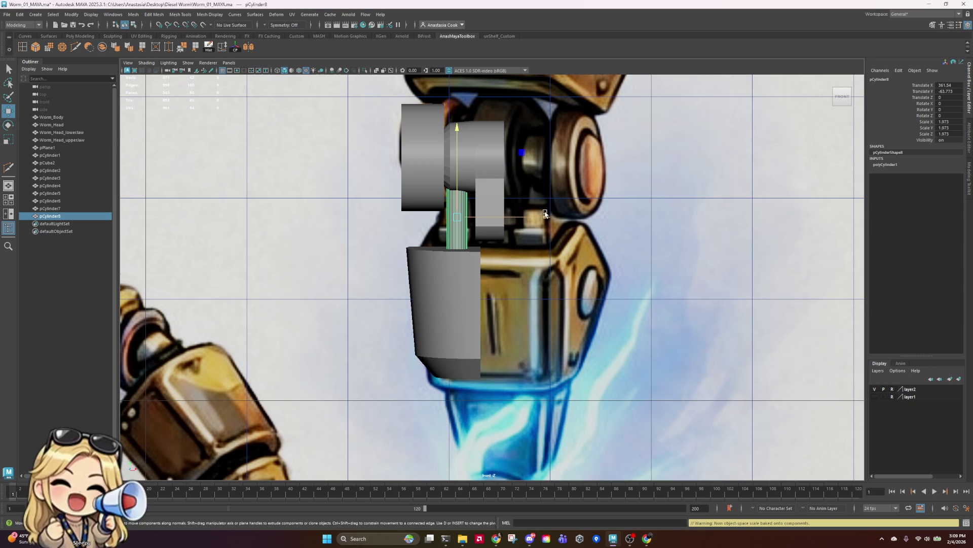
left_click_drag(545, 214, 549, 218)
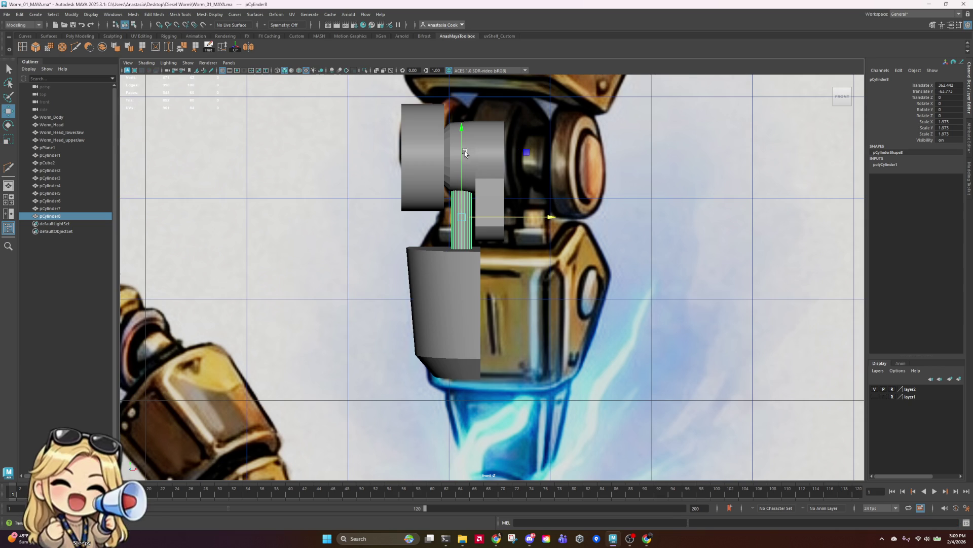
- Select the upper-right cylinder and switch it to edge editing
left_click(465, 153)
right_click_drag(465, 154, 440, 152)
scroll(440, 142, "up", 2)
- Soften the selected edges of the upper-right joint cylinder
left_click(439, 127)
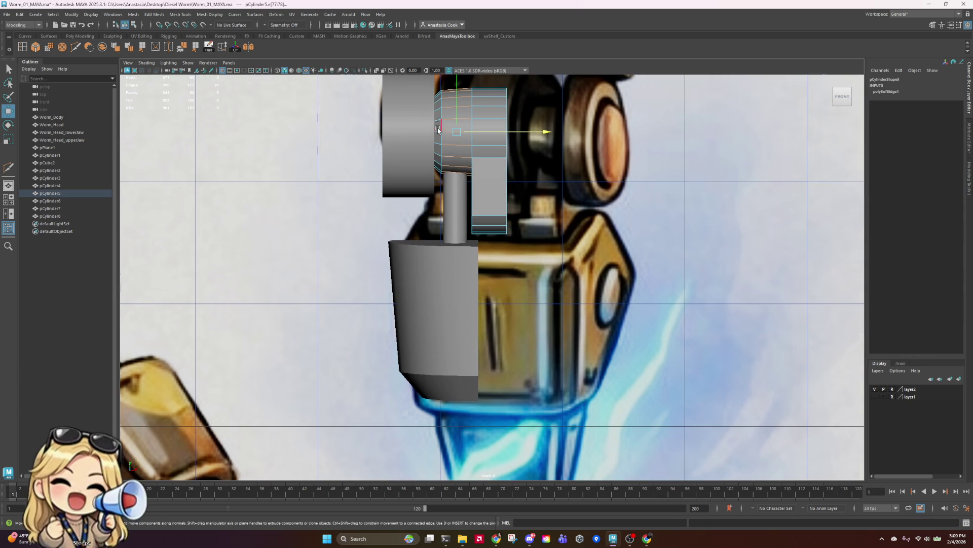
left_click(439, 144)
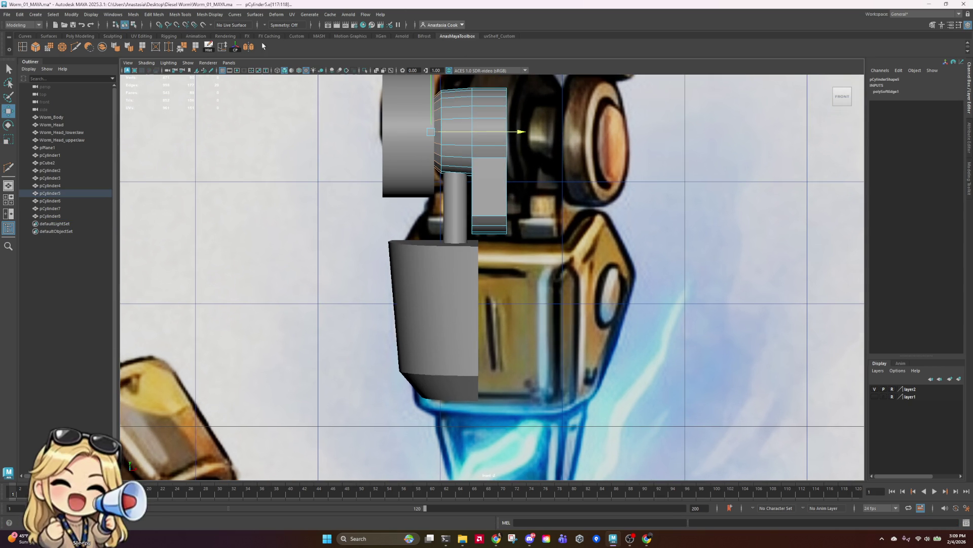
left_click(122, 51)
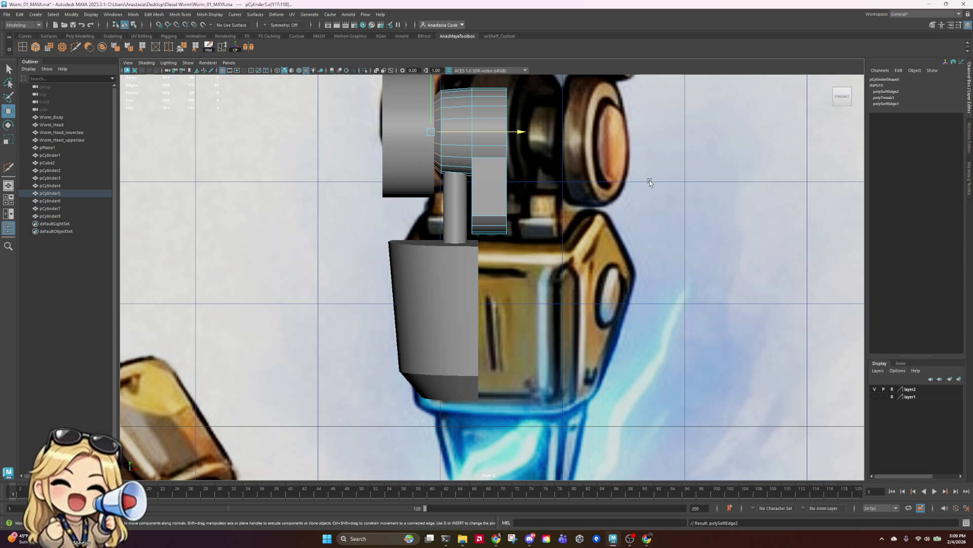
key("F8")
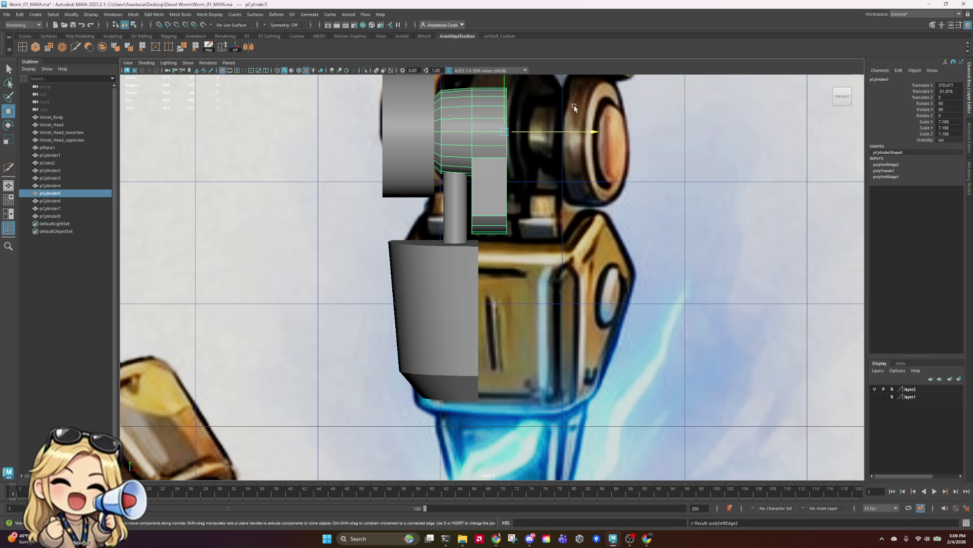
left_click(533, 237)
- Select the thin rod pCylinder8 in the full-size perspective view
key("space")
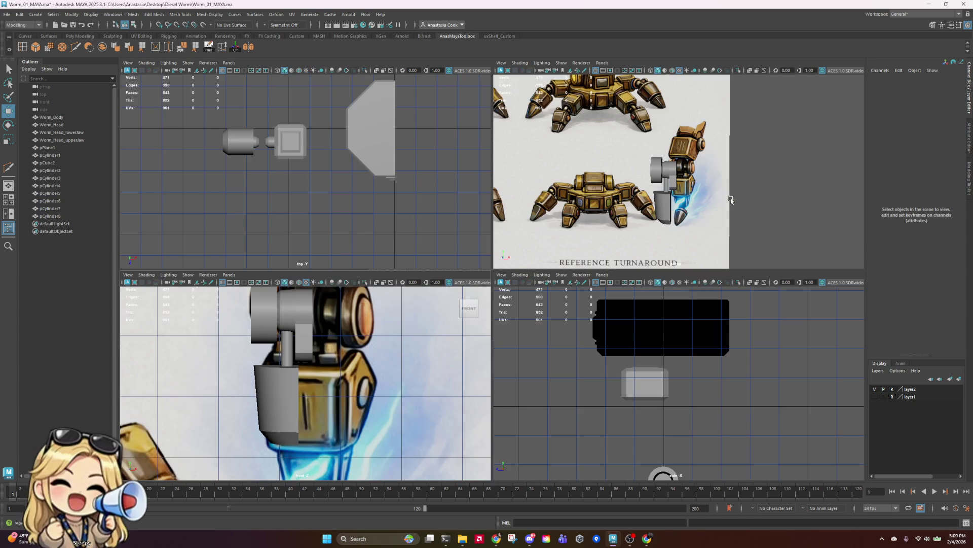
key("space")
key("space")
key("space")
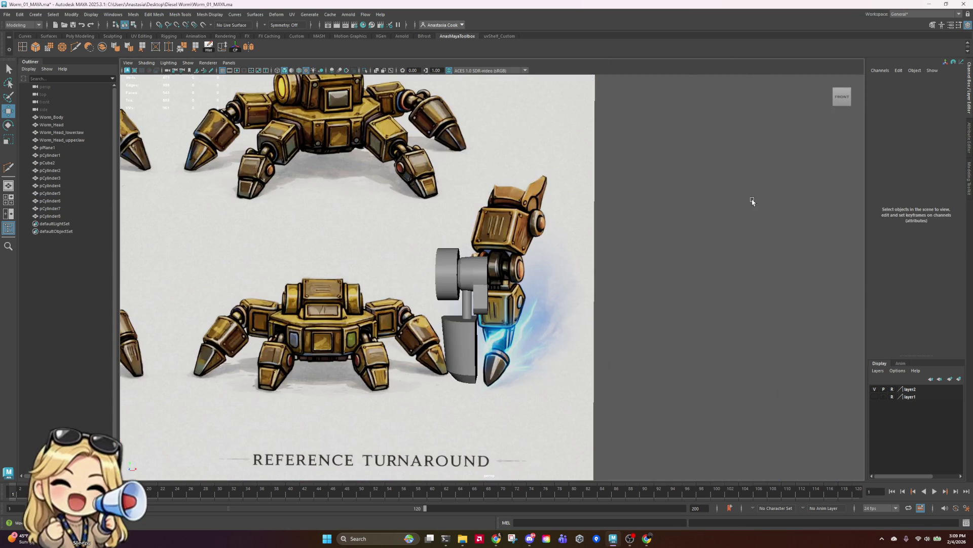
mouse_move(752, 202)
left_mouse_down("alt")
mouse_move(619, 260)
mouse_move(752, 263)
mouse_move(742, 223)
mouse_move(717, 202)
mouse_move(775, 224)
left_mouse_up("alt")
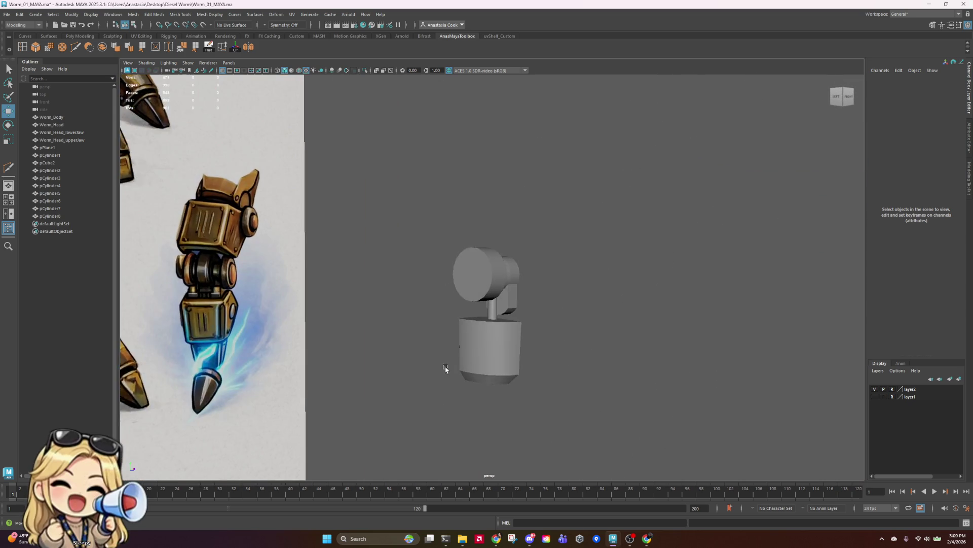
right_click_drag(445, 370, 490, 340, "alt")
left_click(491, 339)
left_click_drag(610, 343, 450, 404, "alt")
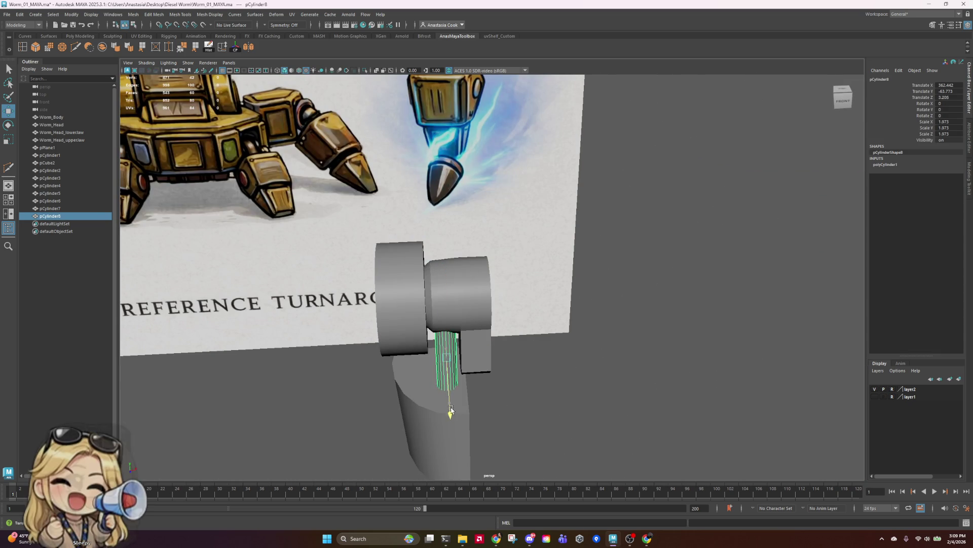
mouse_move(529, 404)
left_mouse_down("alt")
mouse_move(521, 367)
mouse_move(556, 387)
mouse_move(618, 379)
left_mouse_up("alt")
- Duplicate the rod as pCylinder9 and slide the copy beside the original
key("ctrl+d")
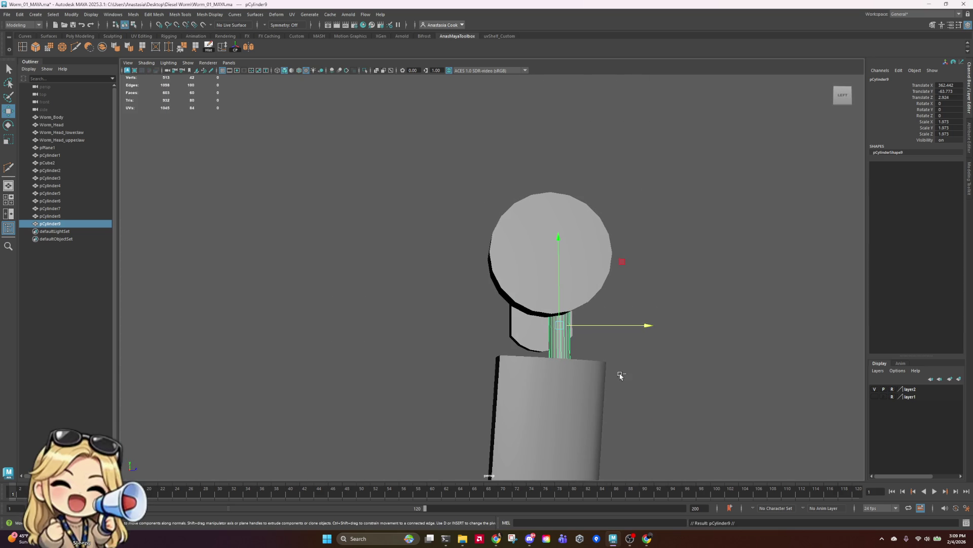
mouse_move(642, 325)
left_mouse_down()
mouse_move(615, 326)
mouse_move(620, 344)
left_mouse_up()
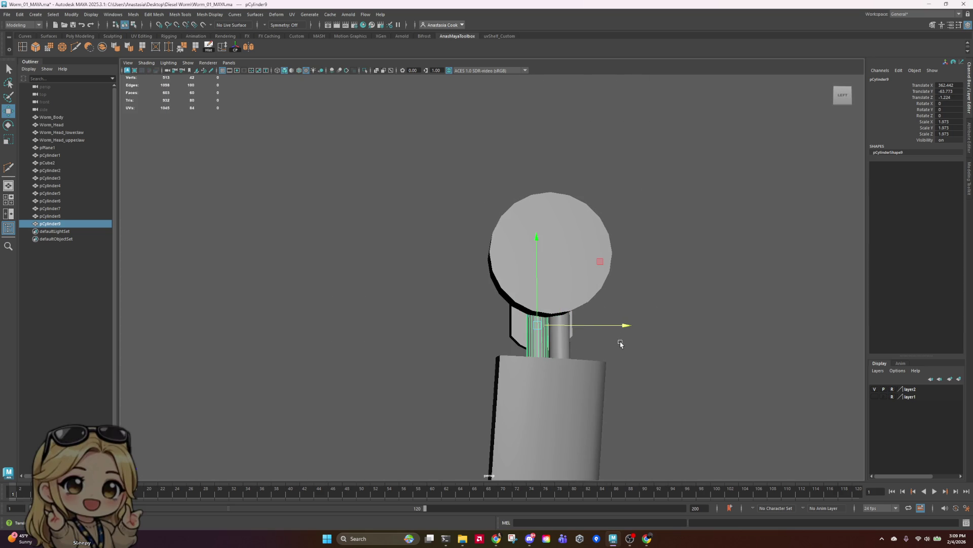
mouse_move(730, 283)
left_mouse_down("alt")
mouse_move(679, 283)
mouse_move(615, 304)
mouse_move(637, 284)
mouse_move(583, 294)
left_mouse_up("alt")
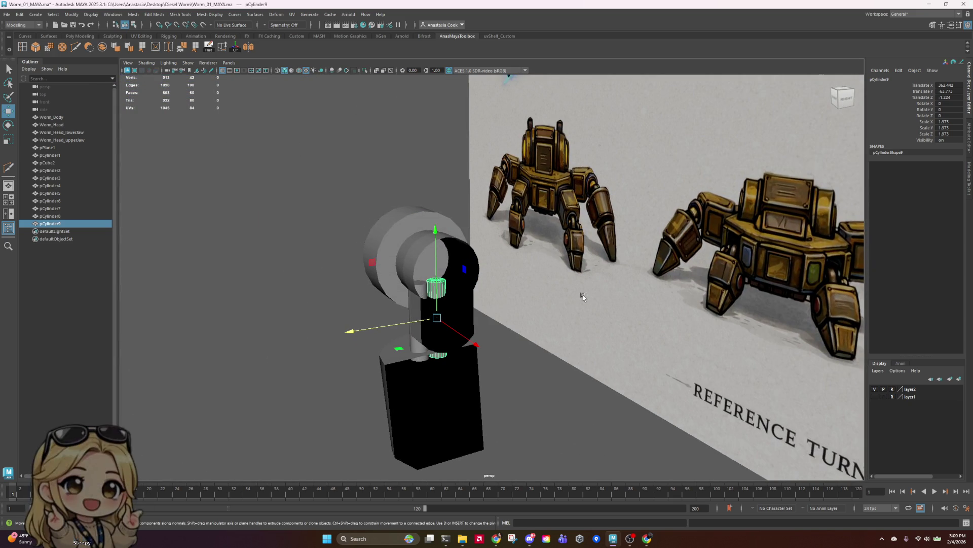
left_click_drag(588, 255, 459, 285, "alt")
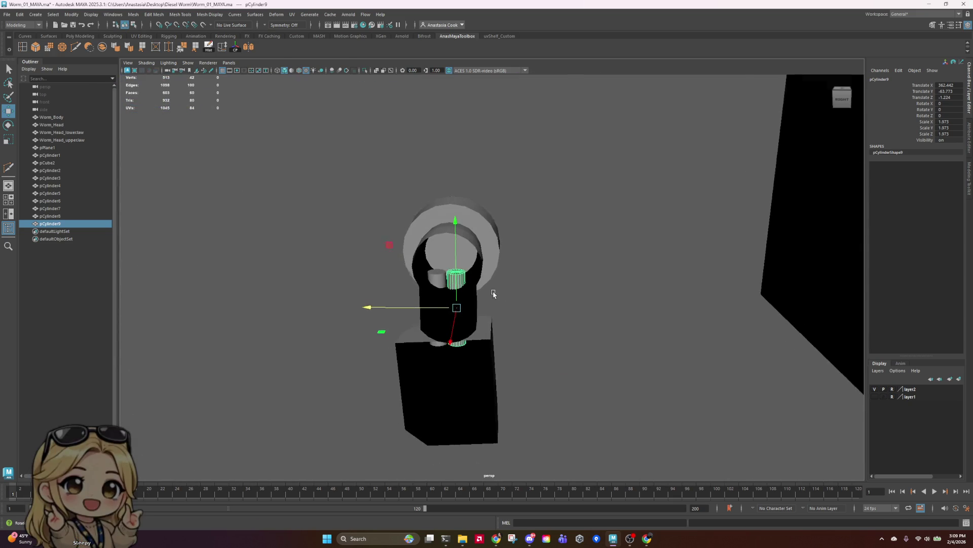
scroll(458, 285, "up", 3)
left_click_drag(382, 326, 389, 325)
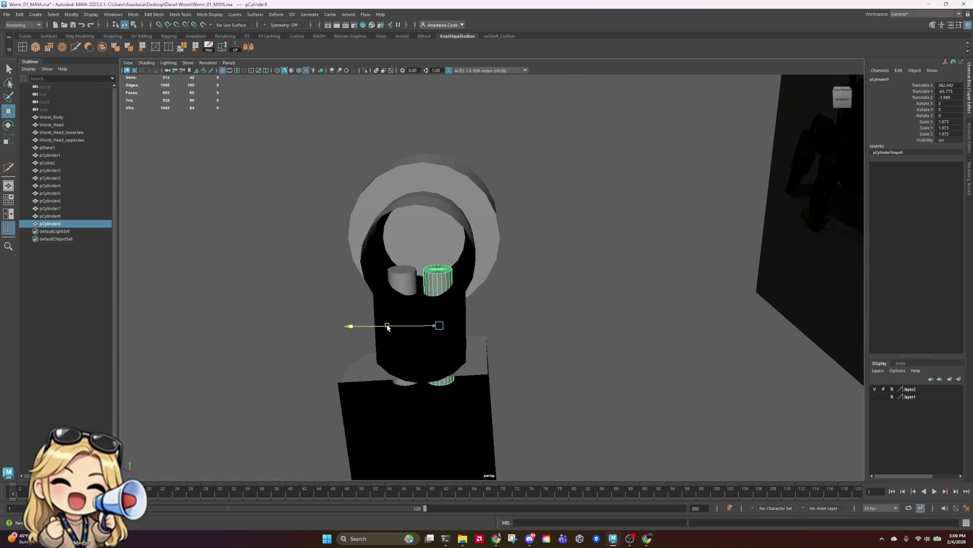
- Delete the end cap faces of the left rod
left_click(408, 282, "shift")
right_click_drag(408, 283, 406, 299)
mouse_move(366, 222)
left_mouse_down()
mouse_move(378, 241)
mouse_move(505, 291)
left_mouse_up()
left_click_drag(307, 356, 462, 446)
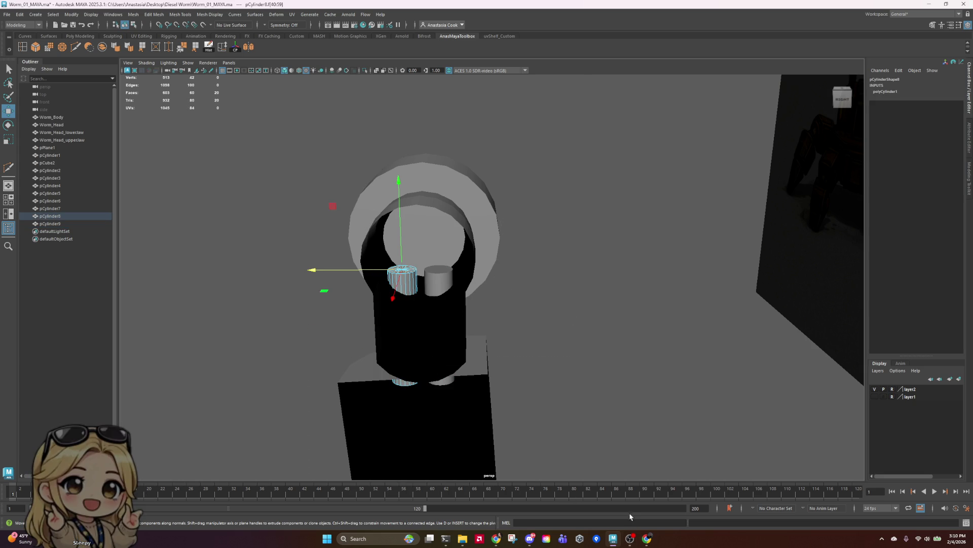
left_click_drag(273, 324, 371, 390)
key("Delete")
- Delete the end cap faces of the right rod
left_click(451, 288)
right_click_drag(446, 289, 405, 233)
left_click_drag(489, 278, 489, 279)
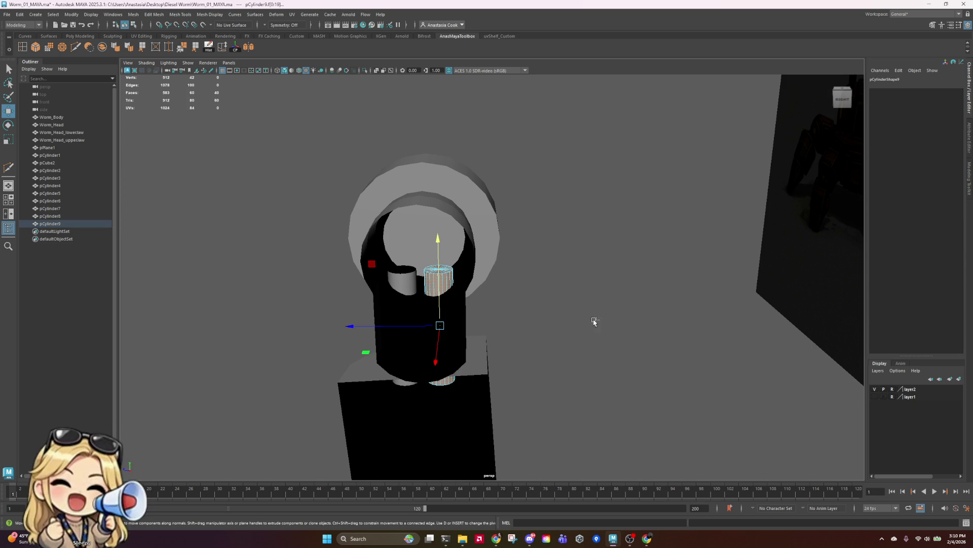
key("Delete")
mouse_move(450, 348)
left_mouse_down("alt")
mouse_move(459, 276)
mouse_move(428, 279)
mouse_move(466, 316)
mouse_move(492, 311)
mouse_move(385, 326)
mouse_move(523, 319)
mouse_move(505, 315)
left_mouse_up("alt")
right_click_drag(478, 314, 457, 307, "alt")
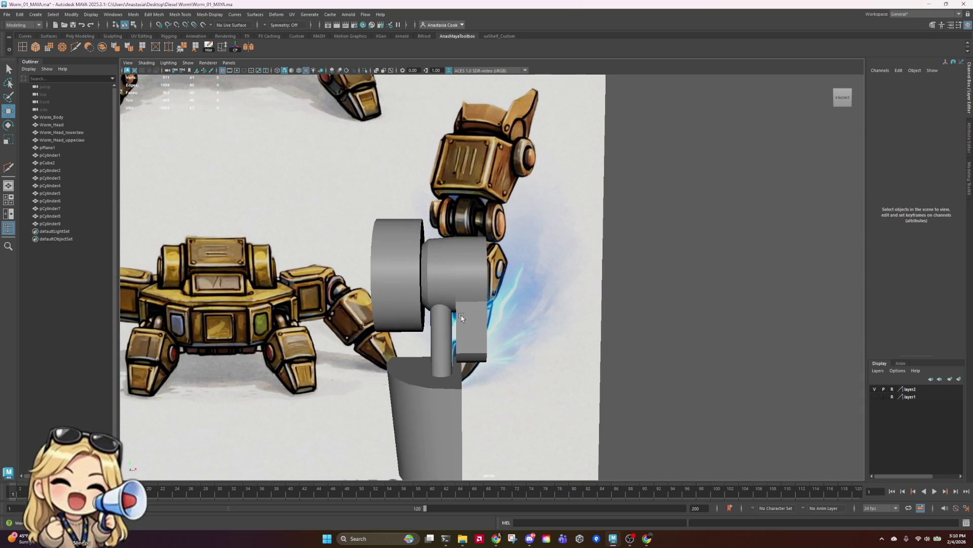
- Select the ring of faces around the rounded head piece pCylinder5
mouse_move(461, 316)
left_mouse_down("alt")
mouse_move(502, 312)
mouse_move(436, 302)
left_mouse_up("alt")
right_click_drag(436, 302, 459, 276)
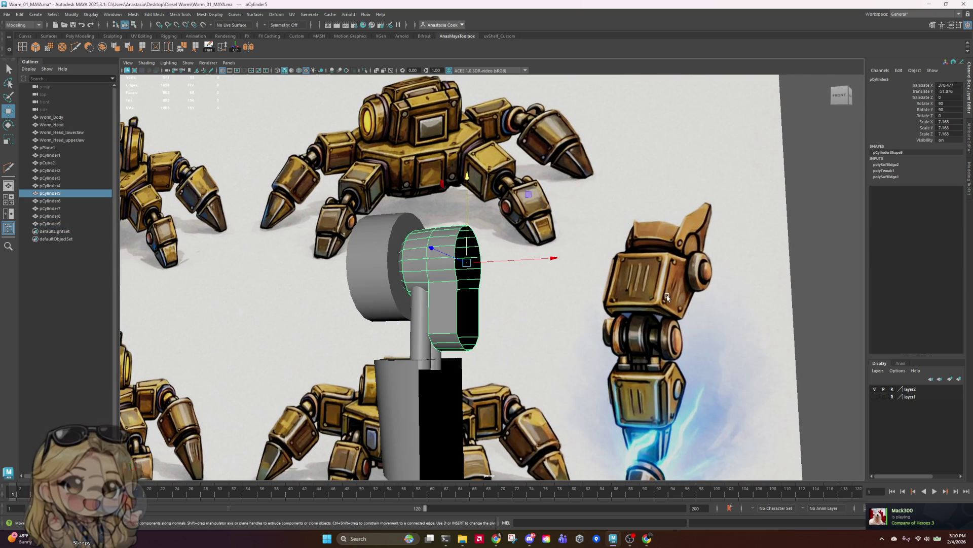
mouse_move(667, 297)
left_mouse_down("alt")
mouse_move(662, 289)
mouse_move(670, 297)
mouse_move(662, 307)
mouse_move(446, 329)
mouse_move(457, 304)
mouse_move(434, 274)
left_mouse_up("alt")
right_click(432, 267)
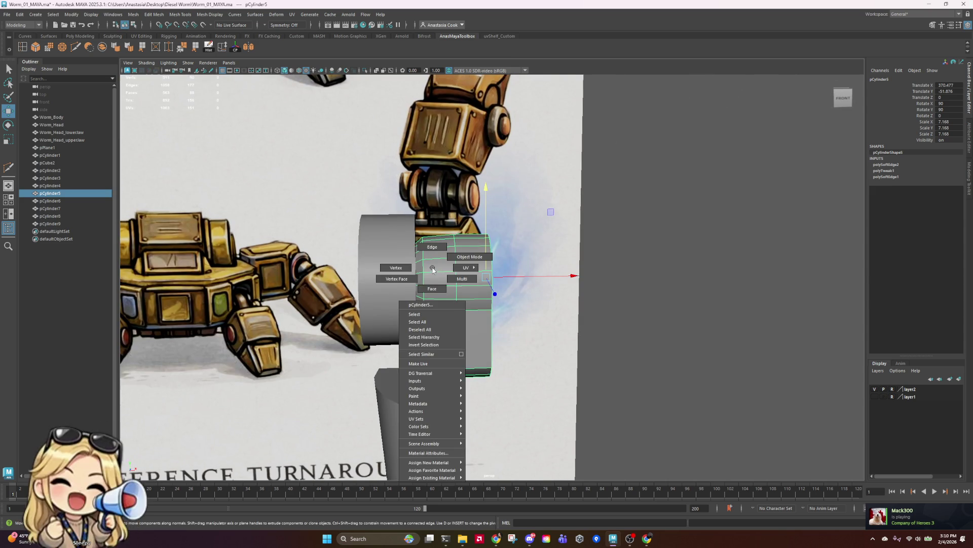
left_click(432, 288)
left_click(435, 292)
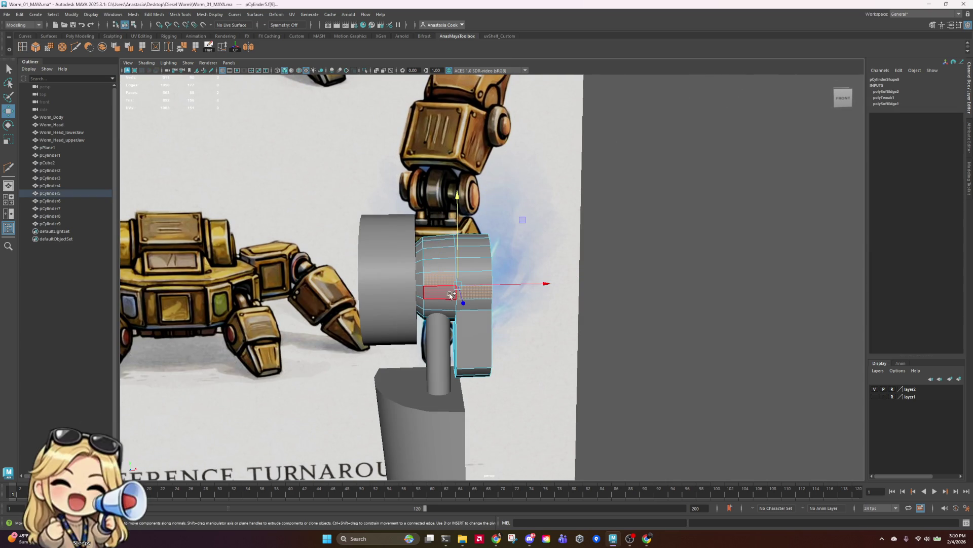
double_click(445, 281)
- Extrude the face ring and scale the new ring outward and along its axis
key("r")
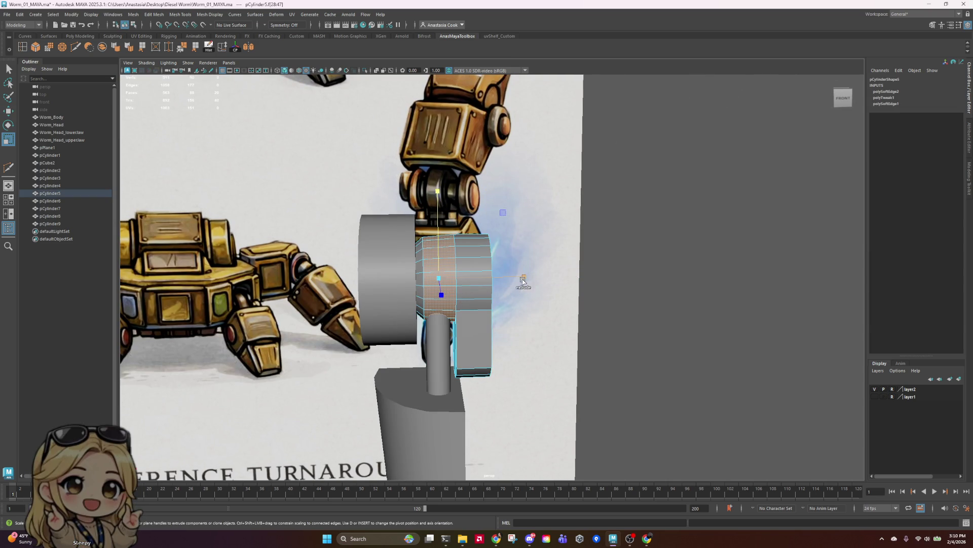
left_click(523, 281, "shift")
left_click_drag(522, 281, 536, 305, "alt")
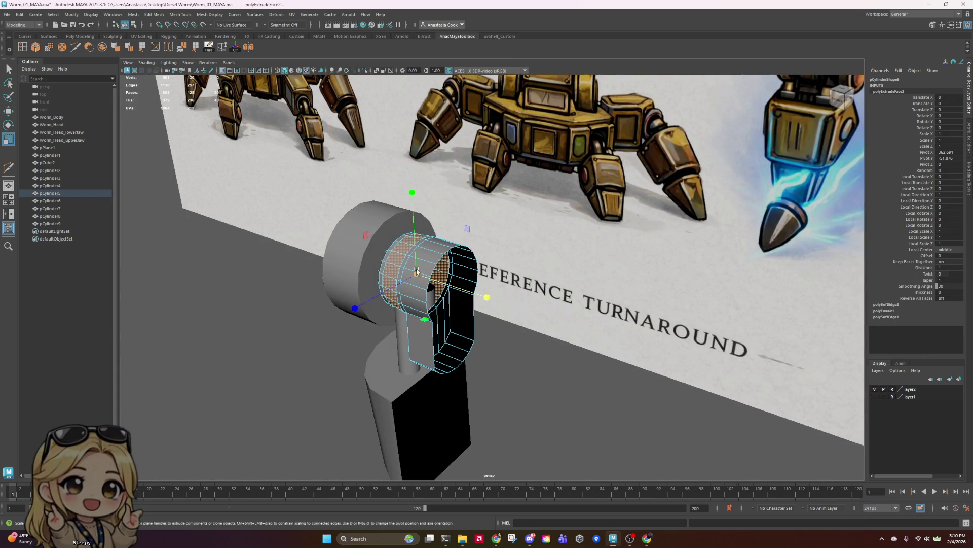
mouse_move(416, 272)
left_mouse_down("shift")
mouse_move(441, 276)
mouse_move(385, 289)
mouse_move(398, 282)
left_mouse_up("shift")
mouse_move(459, 255)
left_mouse_down()
mouse_move(667, 274)
mouse_move(632, 272)
mouse_move(641, 276)
left_mouse_up()
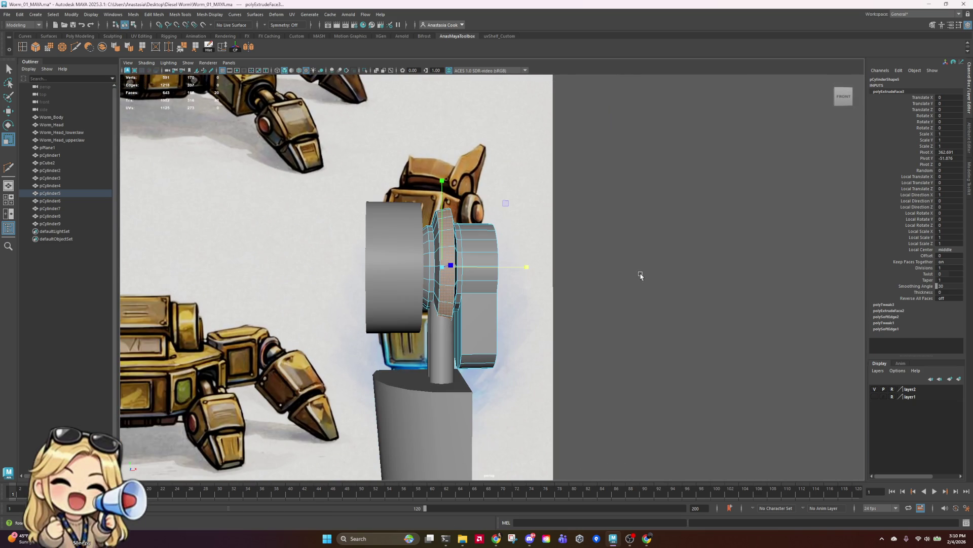
key("w")
mouse_move(528, 265)
left_mouse_down("alt")
mouse_move(558, 294)
mouse_move(554, 272)
mouse_move(552, 282)
mouse_move(425, 242)
left_mouse_up("alt")
- Scale an edge of the collar ring to form a stepped band, then pick a band face
right_click_drag(426, 229, 417, 220)
left_click(442, 252)
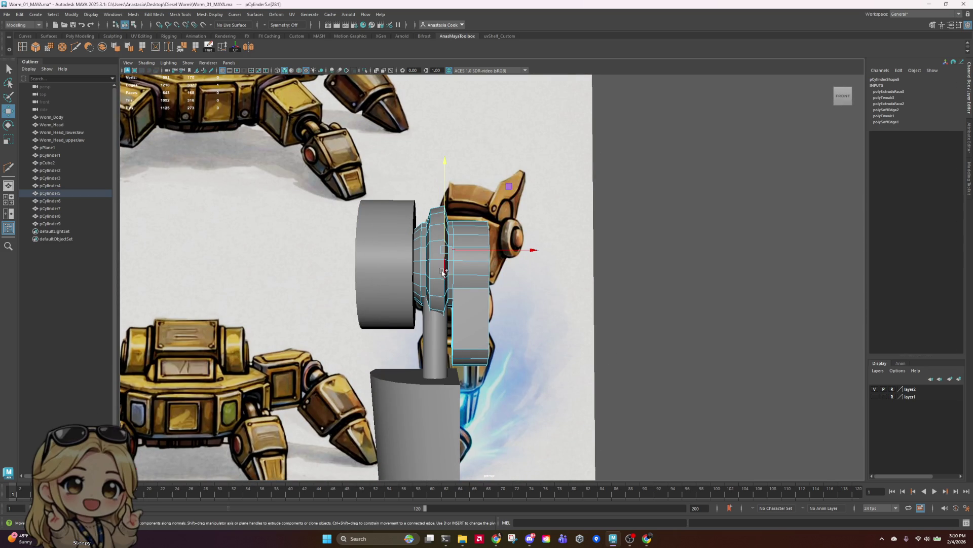
key("r")
mouse_move(445, 265)
left_mouse_down()
mouse_move(461, 301)
mouse_move(368, 302)
mouse_move(439, 317)
left_mouse_up()
right_click_drag(439, 317, 446, 328)
left_click(428, 307)
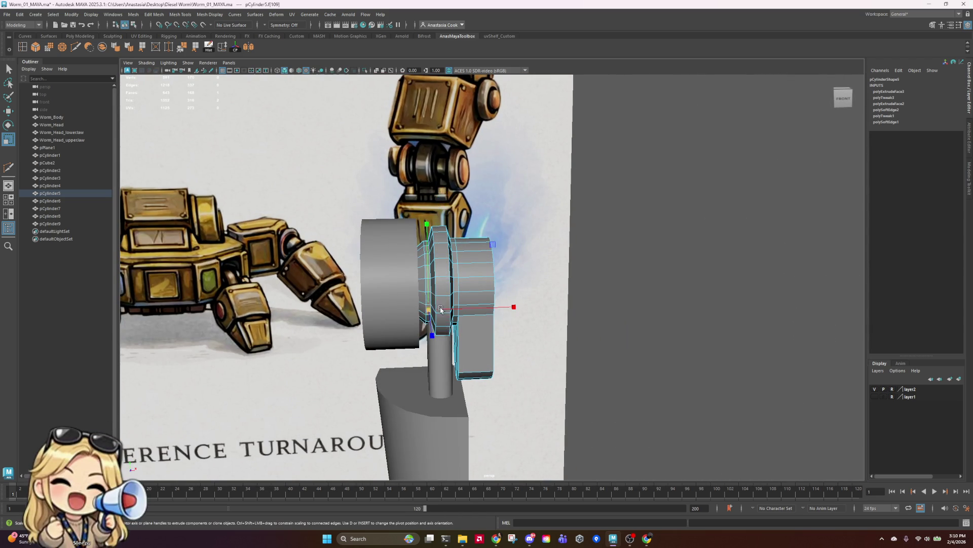
- Slide the collar's face ring along the head's X axis to match the reference
scroll(440, 309, "up", 3)
double_click(360, 325)
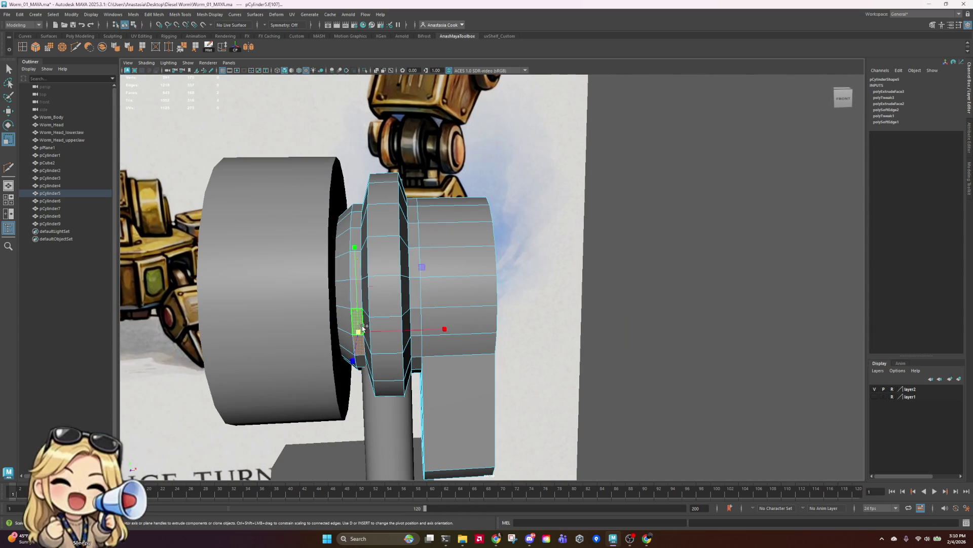
key("w")
middle_click_drag(449, 285, 444, 288)
mouse_move(444, 288)
left_mouse_down("alt")
mouse_move(436, 274)
mouse_move(456, 239)
left_mouse_up("alt")
- Nudge the raised band's face ring sideways, then select it with both neighbouring rings for scaling
left_click(391, 279)
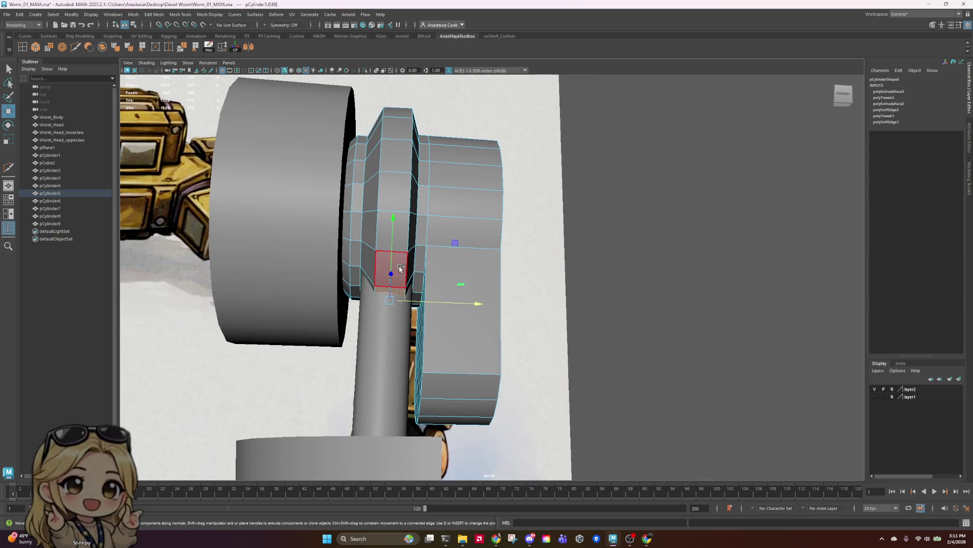
double_click(401, 267)
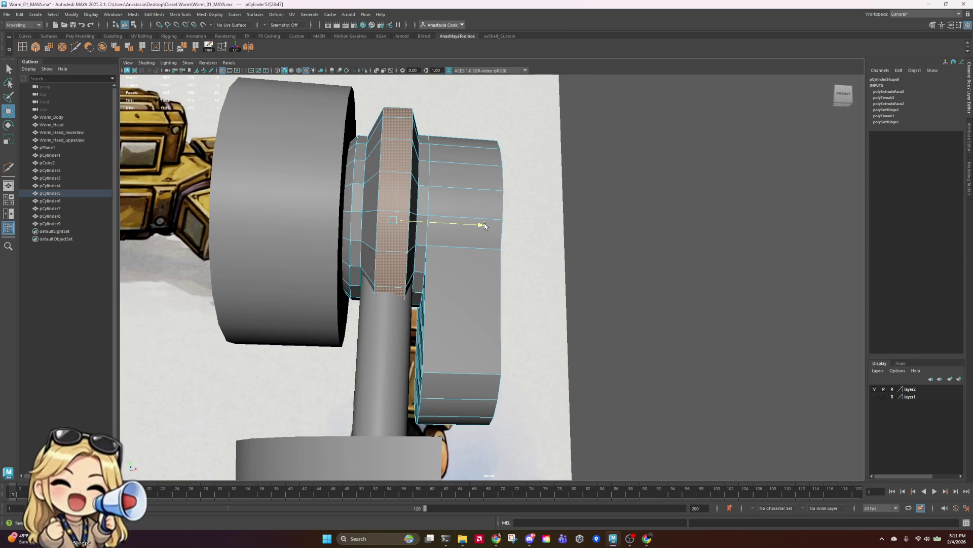
middle_click_drag(484, 224, 480, 227)
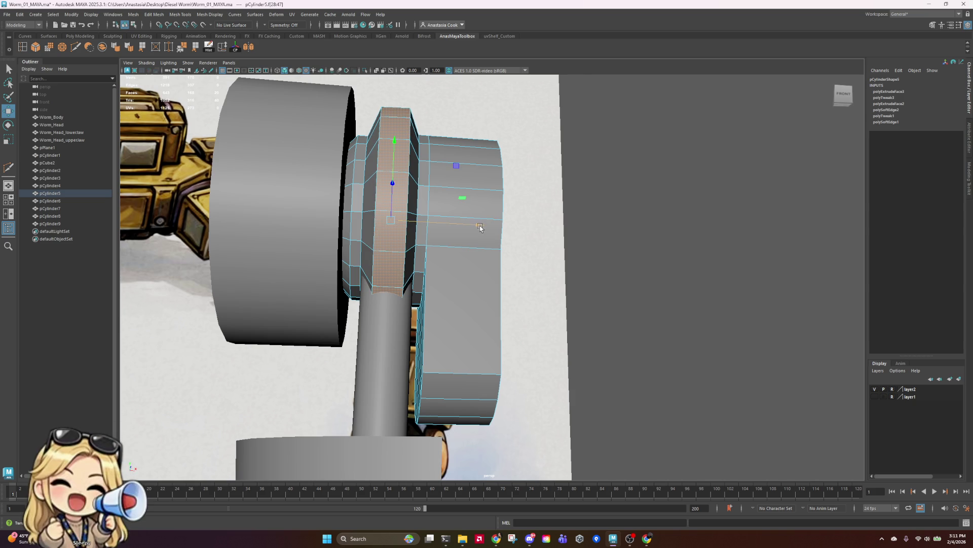
mouse_move(480, 228)
left_mouse_down()
mouse_move(528, 267)
mouse_move(352, 228)
mouse_move(321, 210)
left_mouse_up()
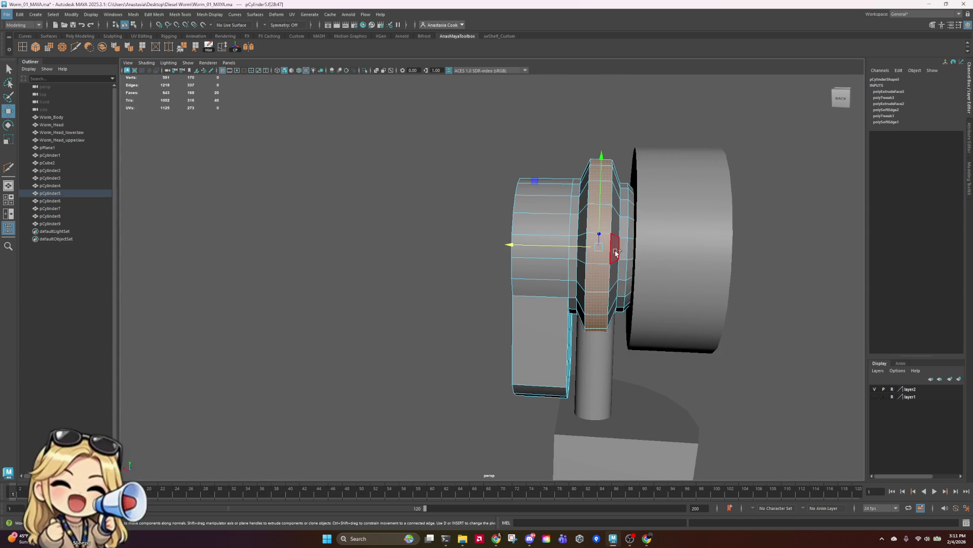
double_click(615, 218, "shift")
double_click(588, 209, "shift")
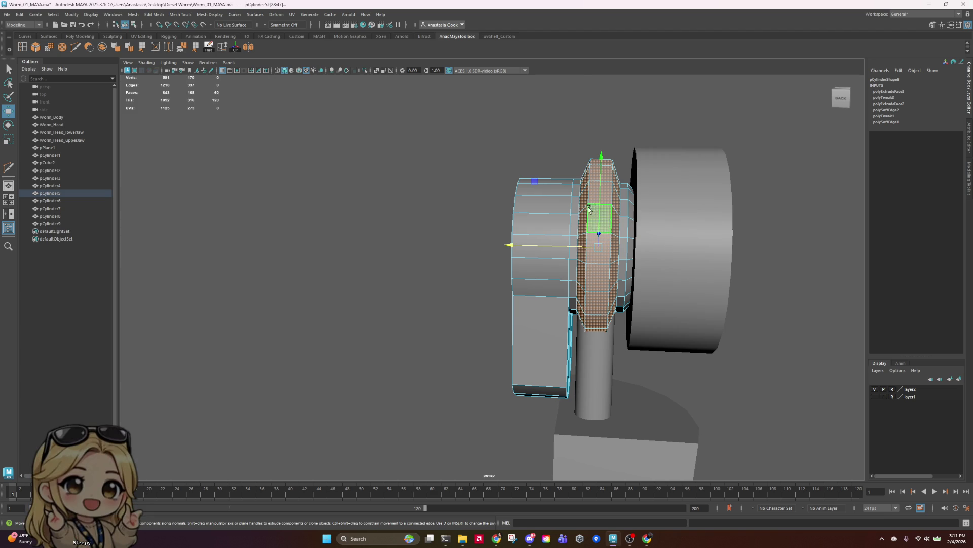
key("r")
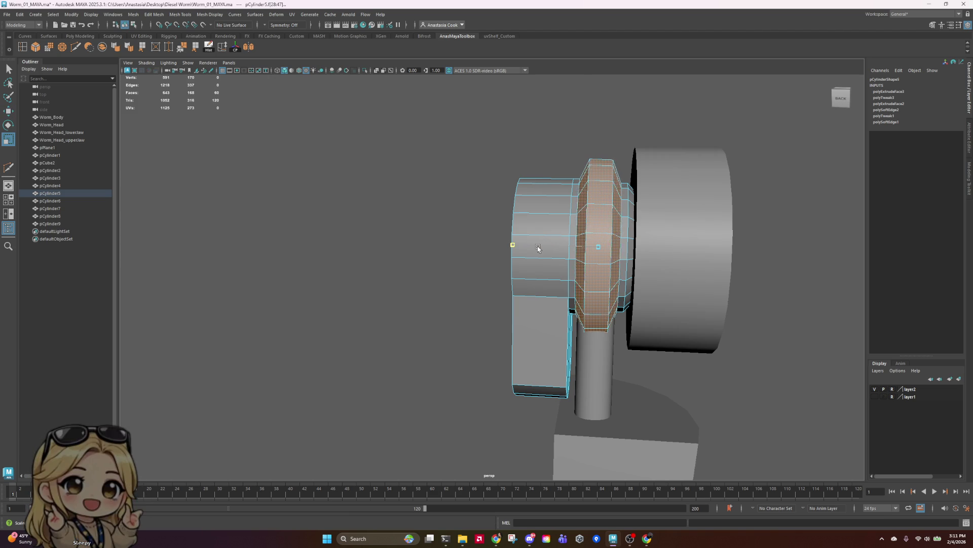
left_click_drag(538, 248, 619, 319, "alt")
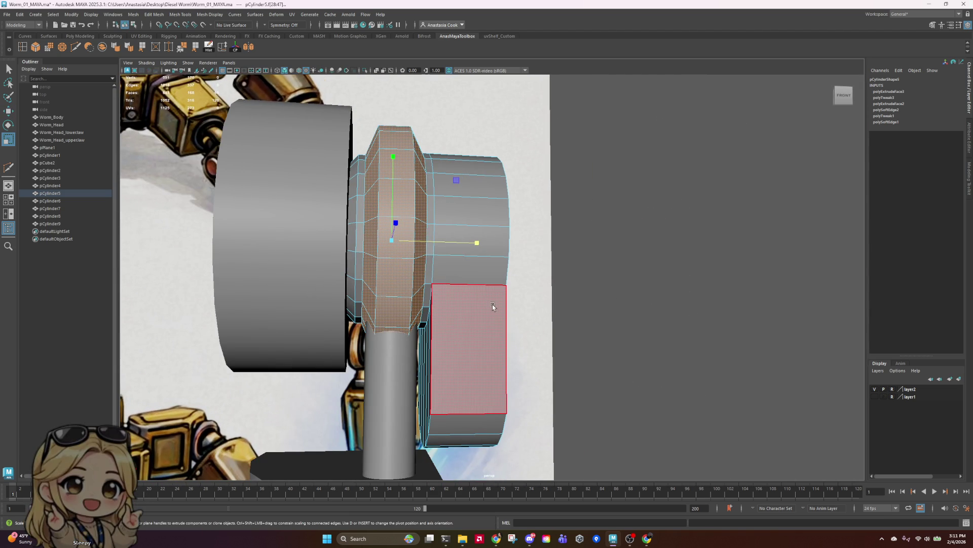
- Select the narrow side-strip faces on the front and back of the lower block
mouse_move(527, 319)
left_mouse_down("alt")
mouse_move(488, 303)
mouse_move(497, 320)
left_mouse_up("alt")
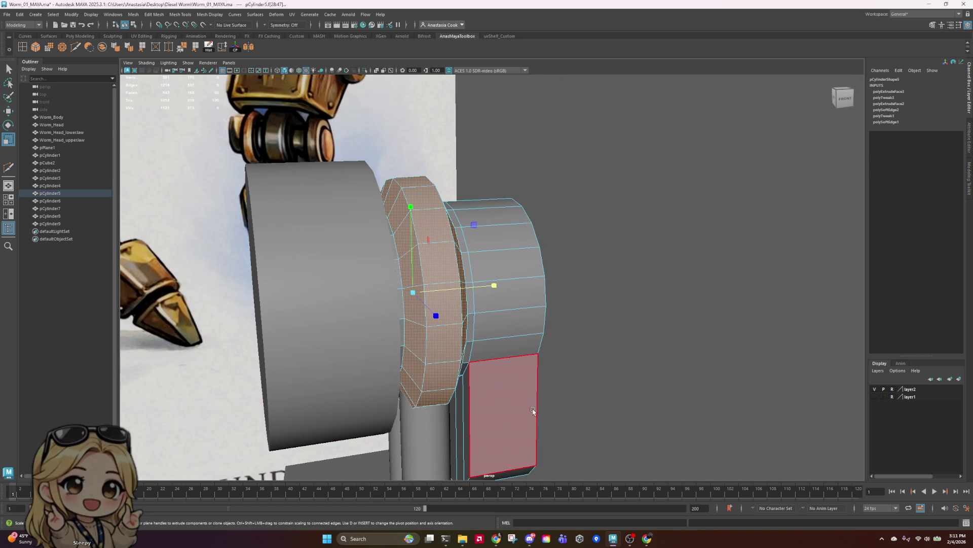
mouse_move(533, 411)
left_mouse_down("alt")
mouse_move(445, 387)
mouse_move(576, 330)
mouse_move(547, 289)
mouse_move(594, 336)
mouse_move(572, 320)
left_mouse_up("alt")
left_click(463, 284)
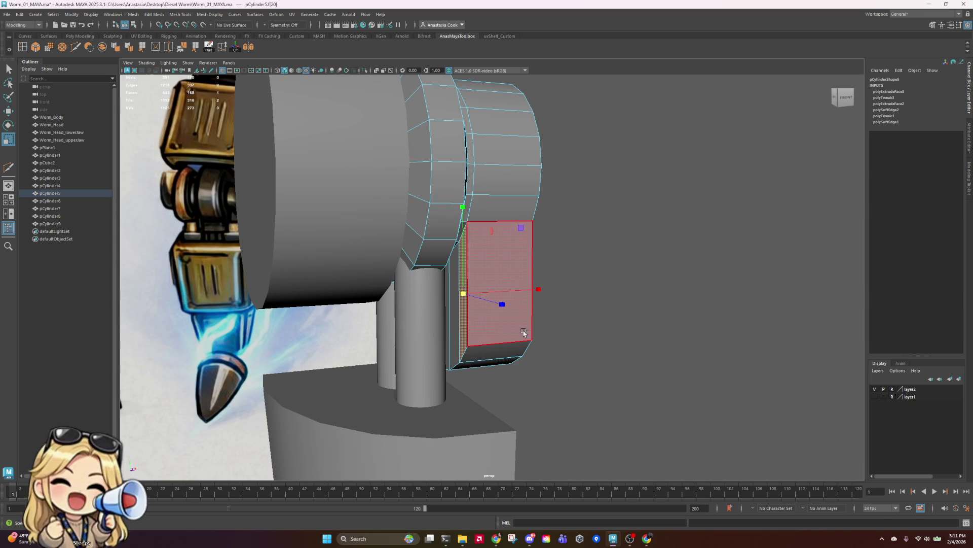
left_click(456, 315, "shift")
left_click(449, 284, "shift")
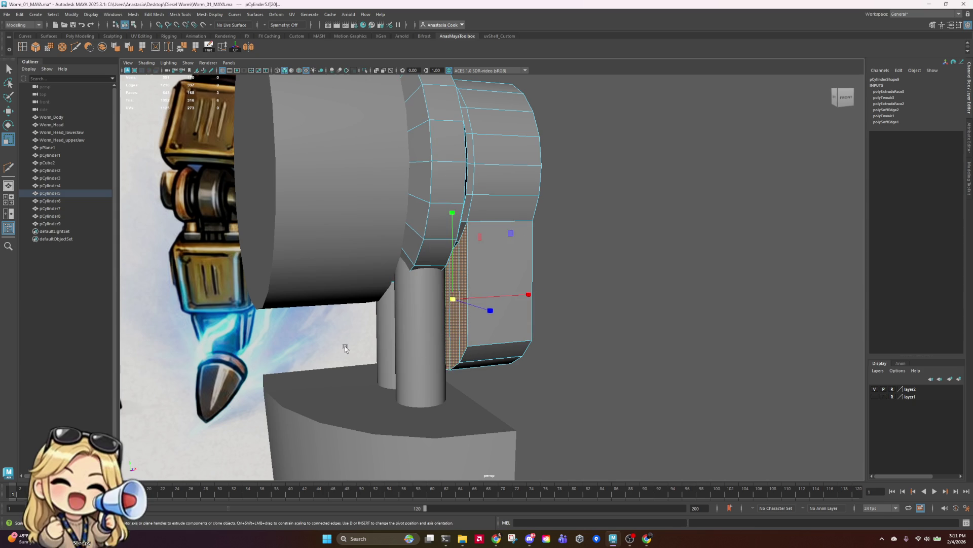
left_click_drag(345, 346, 622, 333, "alt")
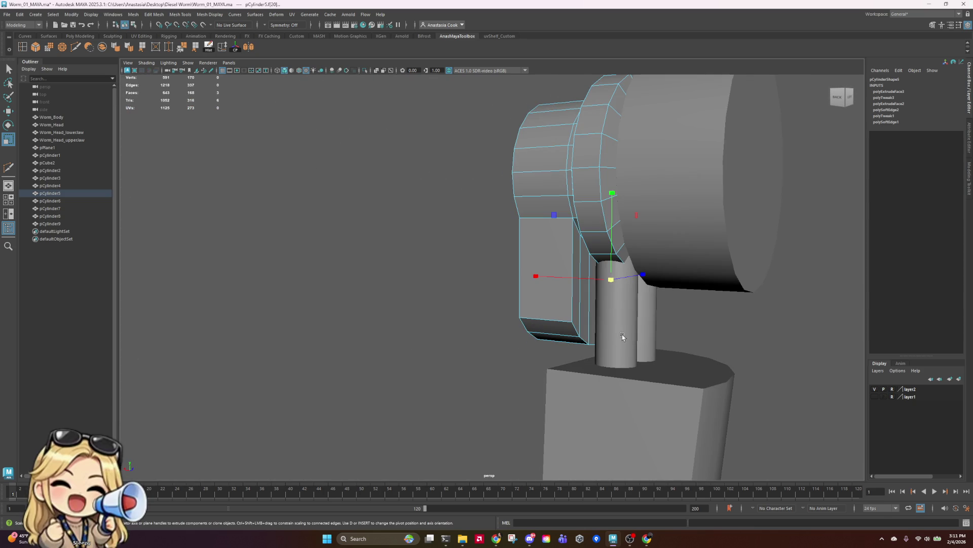
left_click(590, 319, "shift")
mouse_move(755, 343)
left_mouse_down("alt")
mouse_move(597, 335)
mouse_move(620, 339)
left_mouse_up("alt")
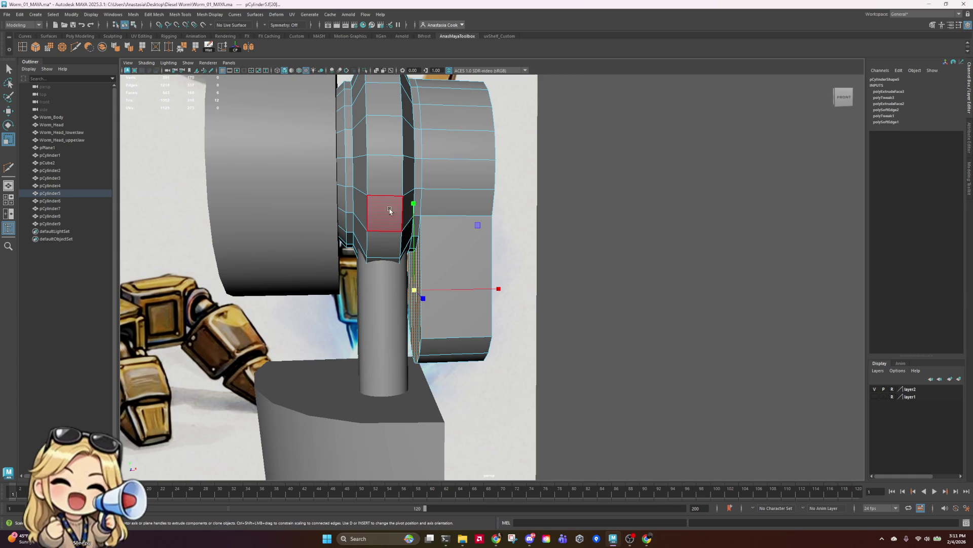
- Push the side faces outward along X to widen the strip, then shift the surrounding face loop
key("w")
left_click_drag(502, 289, 501, 289)
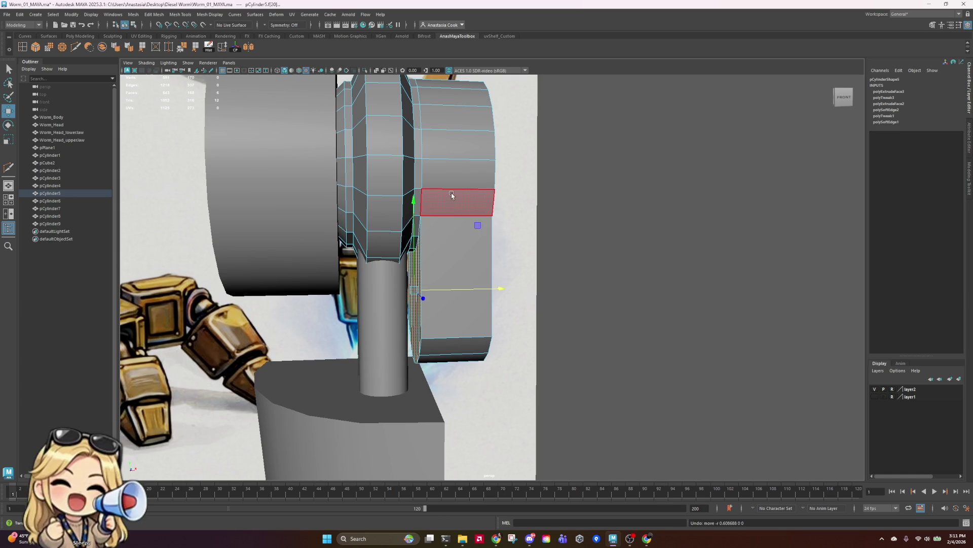
double_click(420, 207, "shift")
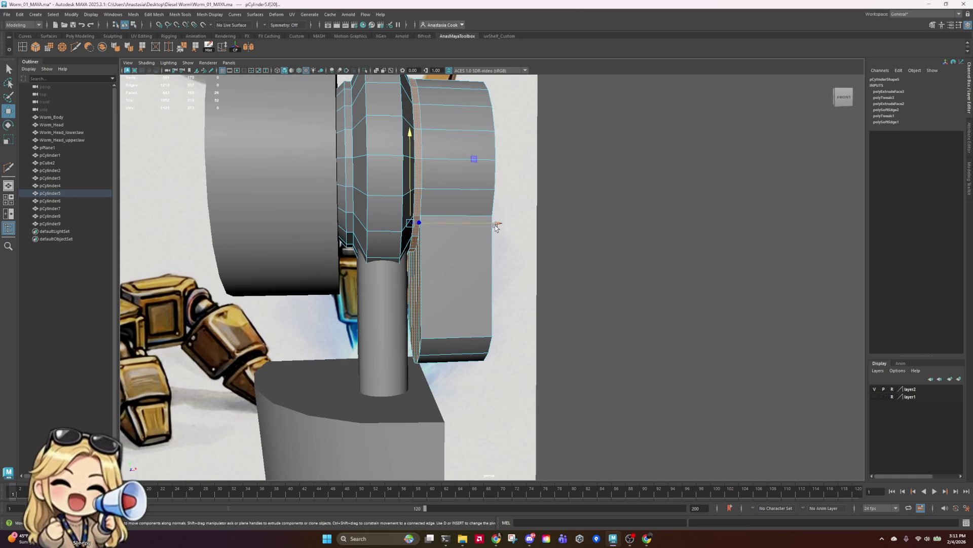
left_click_drag(499, 223, 508, 226)
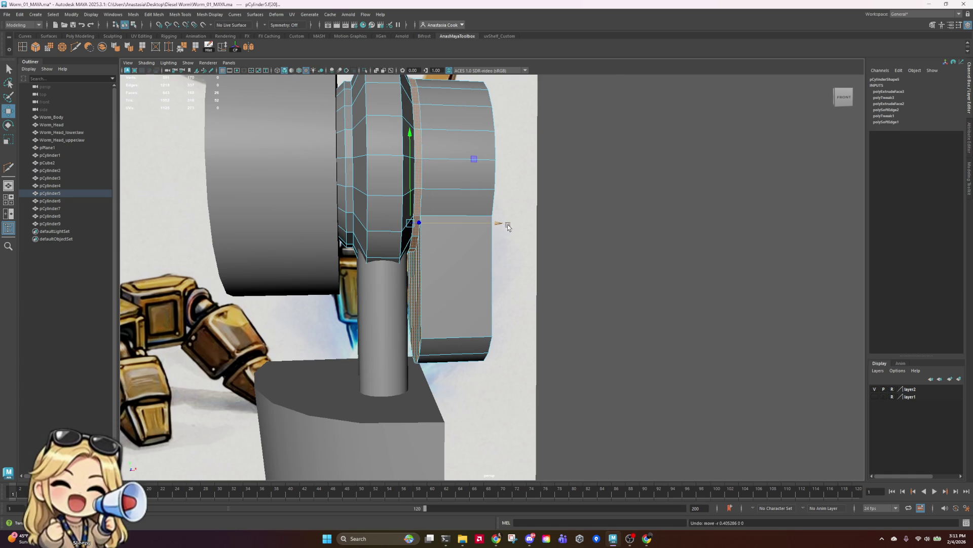
left_click_drag(536, 278, 533, 278, "alt")
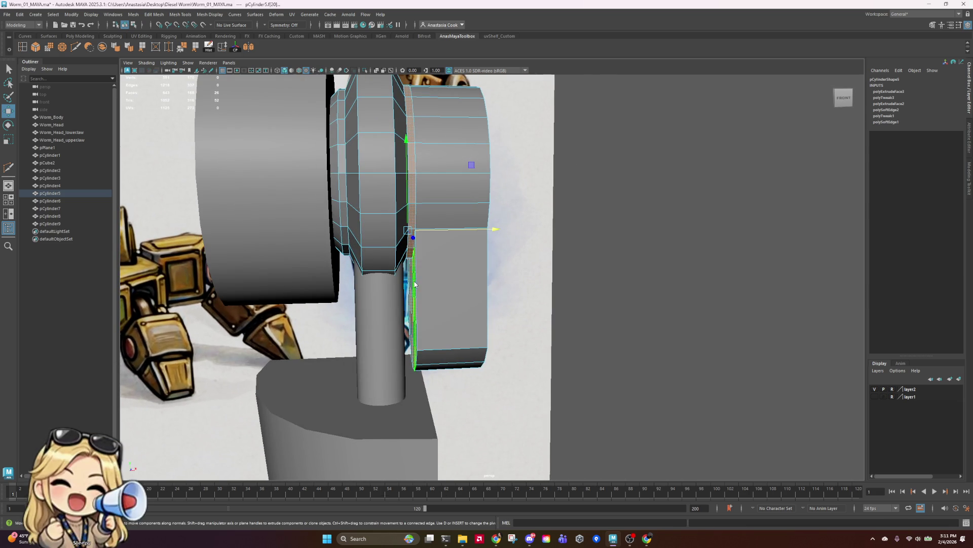
- Nudge an edge loop around the block slightly outward along X
right_click_drag(414, 282, 418, 267)
left_click(410, 218)
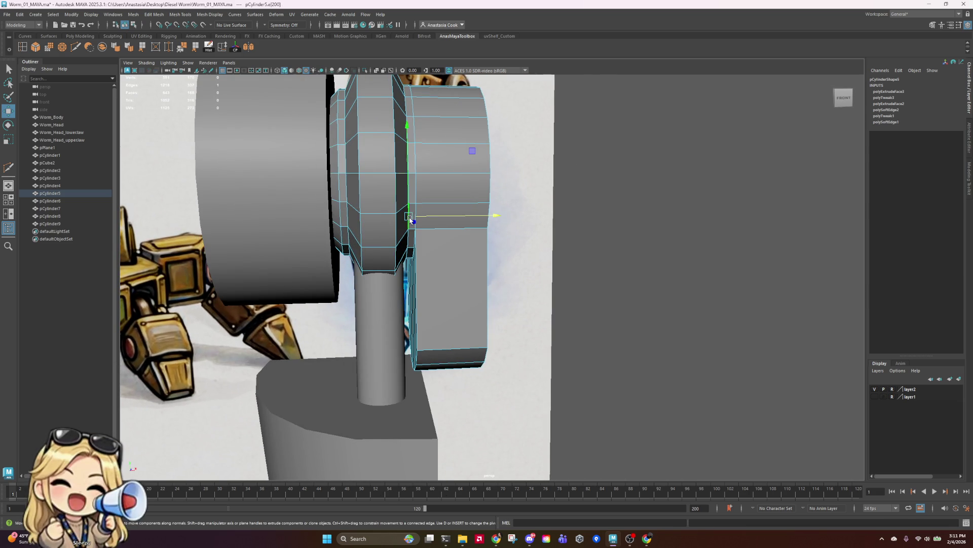
double_click(411, 190)
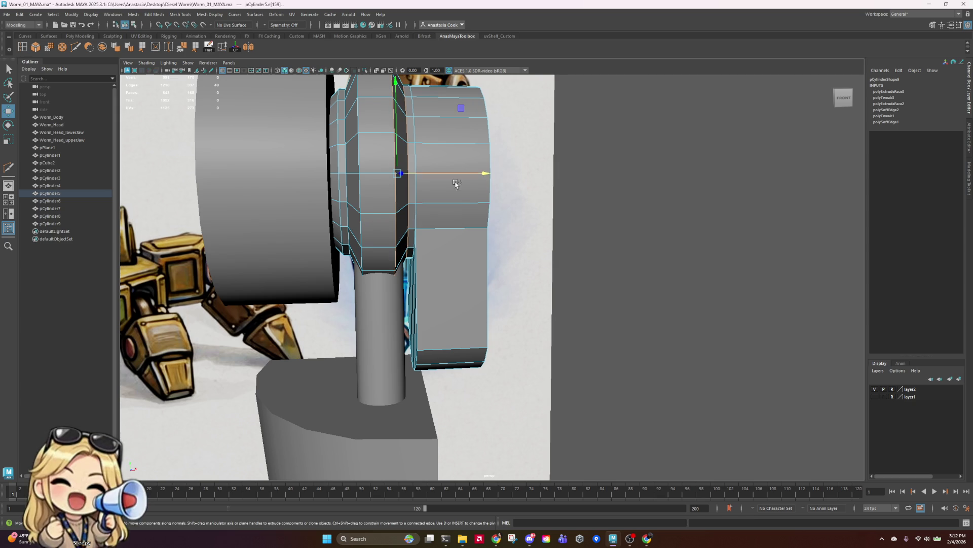
left_click_drag(486, 174, 489, 174)
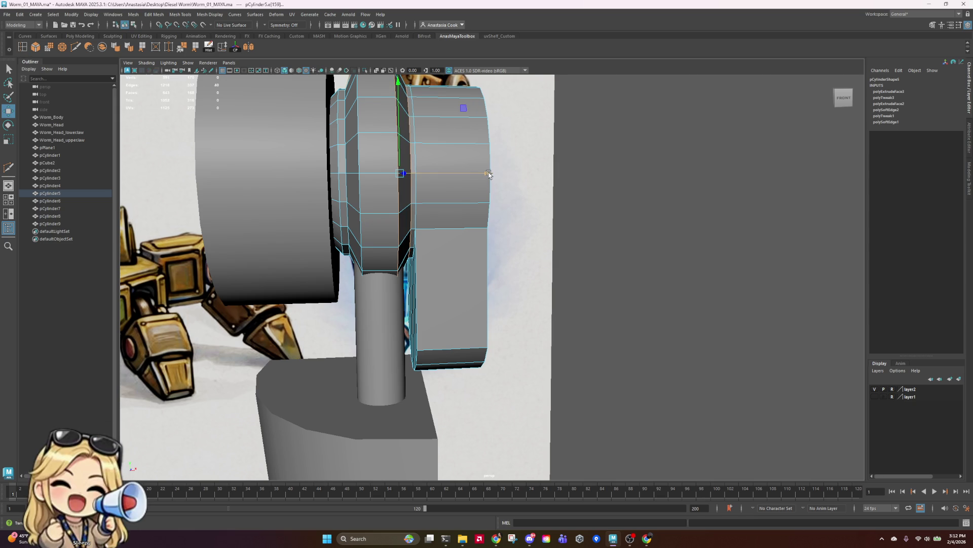
scroll(489, 174, "down", 5)
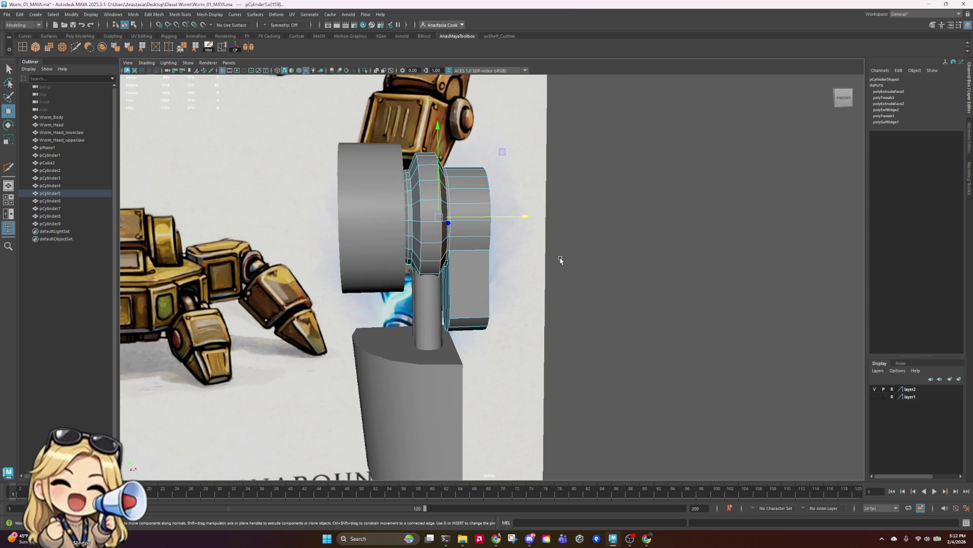
mouse_move(512, 263)
left_mouse_down("alt")
mouse_move(504, 292)
mouse_move(494, 283)
mouse_move(476, 303)
left_mouse_up("alt")
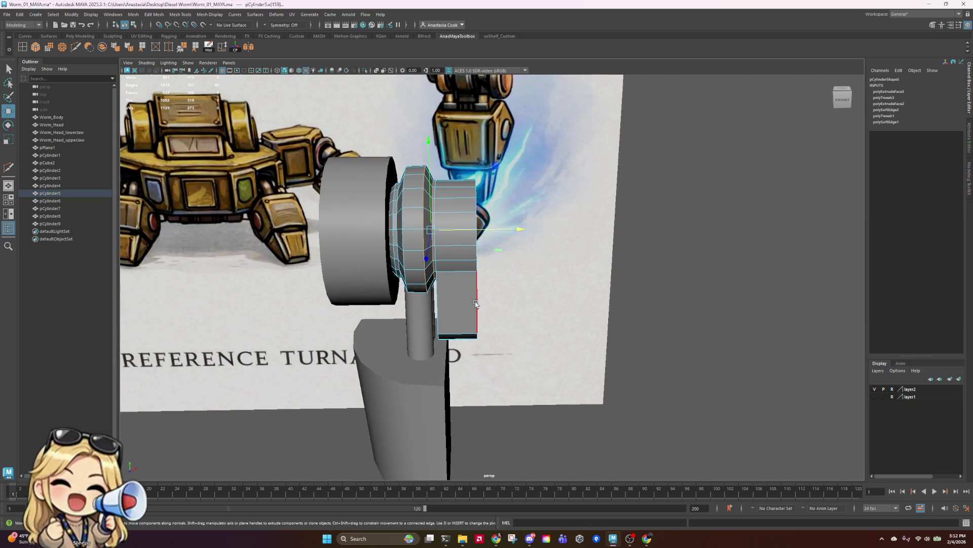
left_click(439, 258)
double_click(440, 252)
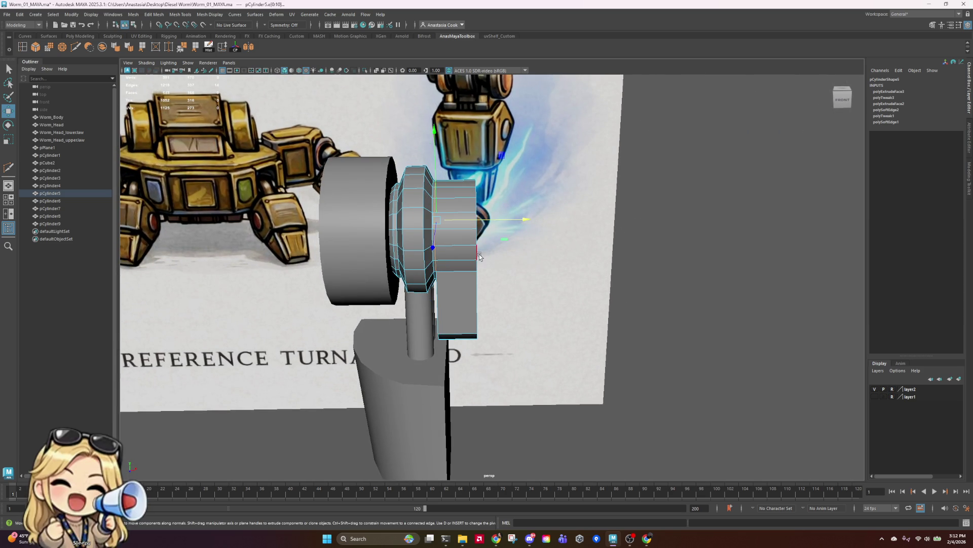
mouse_move(537, 270)
left_mouse_down("alt")
mouse_move(541, 256)
mouse_move(510, 293)
left_mouse_up("alt")
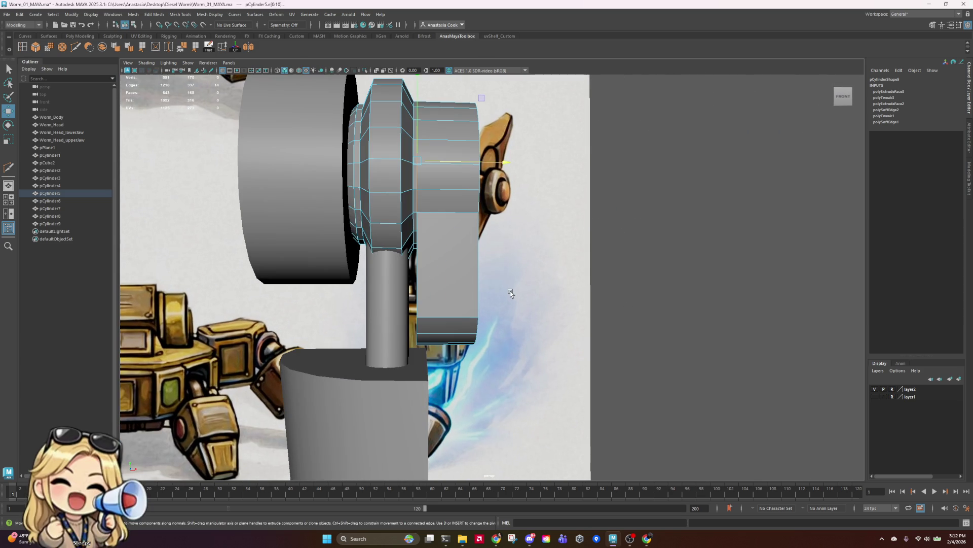
left_click(426, 271)
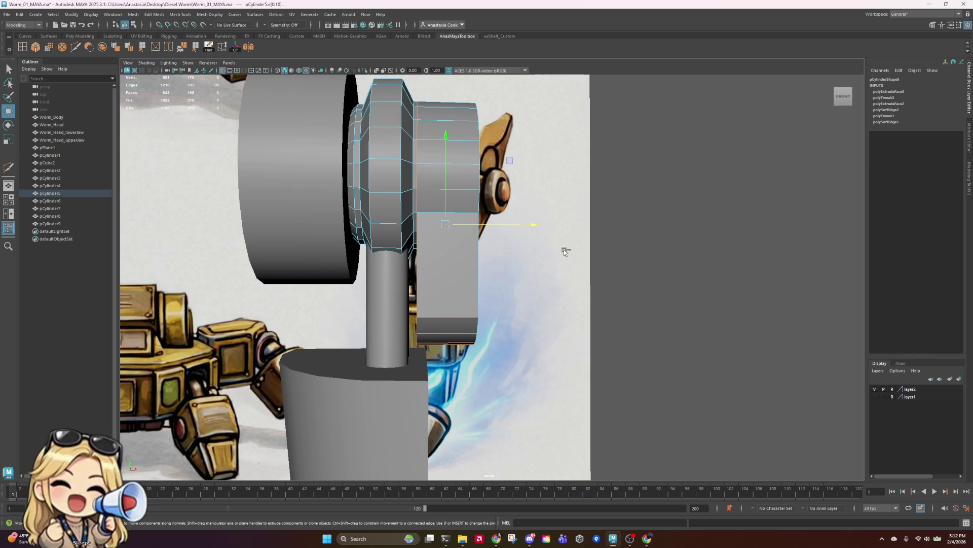
mouse_move(563, 254)
left_mouse_down()
mouse_move(459, 416)
mouse_move(181, 334)
mouse_move(198, 286)
mouse_move(374, 363)
mouse_move(431, 305)
left_mouse_up()
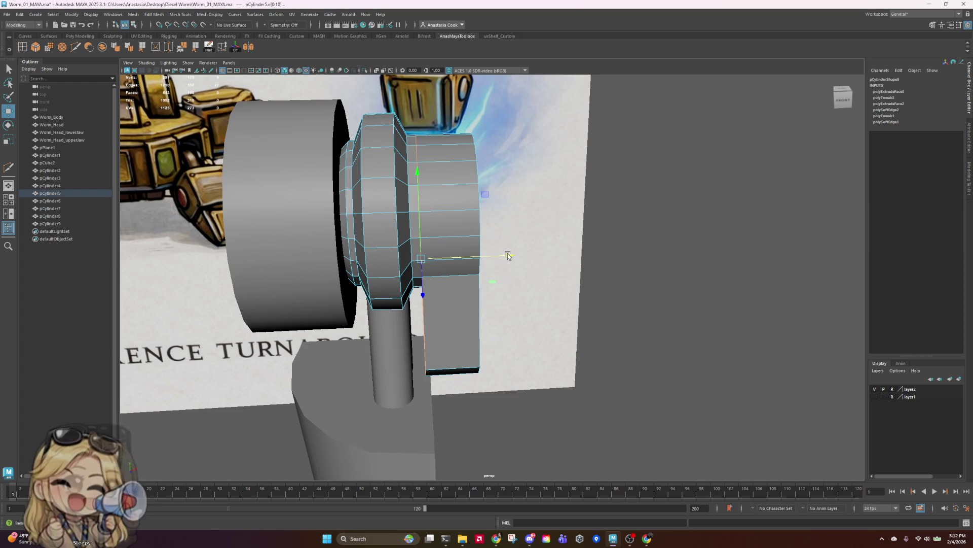
left_click(507, 254)
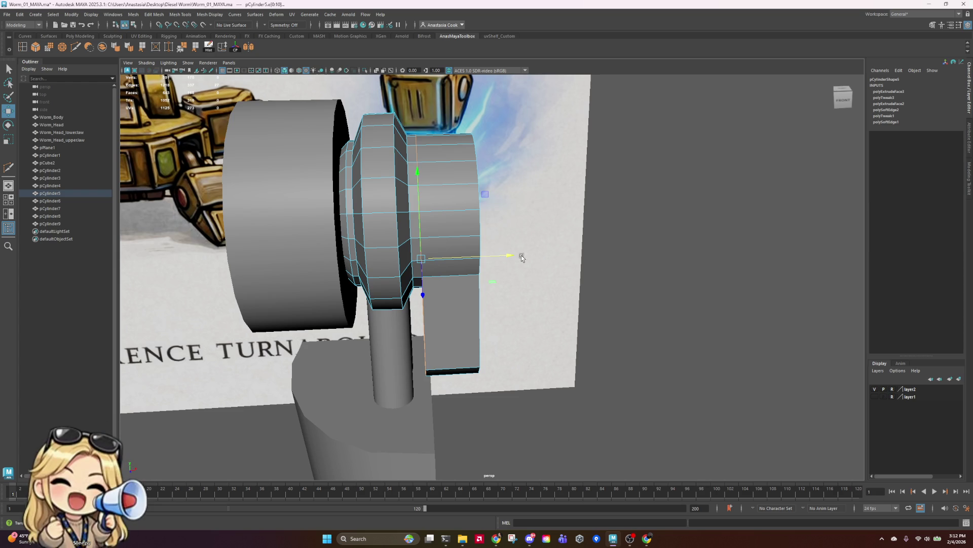
mouse_move(522, 258)
left_mouse_down("alt")
mouse_move(525, 283)
mouse_move(604, 330)
mouse_move(603, 345)
mouse_move(606, 334)
mouse_move(528, 249)
mouse_move(554, 260)
mouse_move(545, 273)
mouse_move(474, 213)
mouse_move(527, 196)
left_mouse_up("alt")
- Soften the shading of pCylinder5's edges at the block's rim
scroll(527, 196, "down", 5)
left_click(700, 357)
left_click_drag(700, 357, 638, 372, "alt")
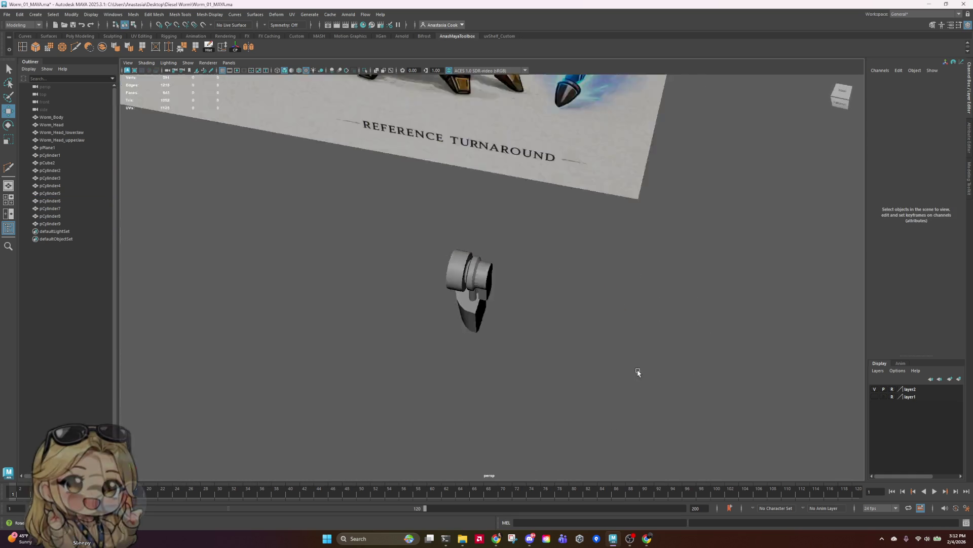
left_click(842, 104)
scroll(483, 238, "up", 6)
left_click(434, 213)
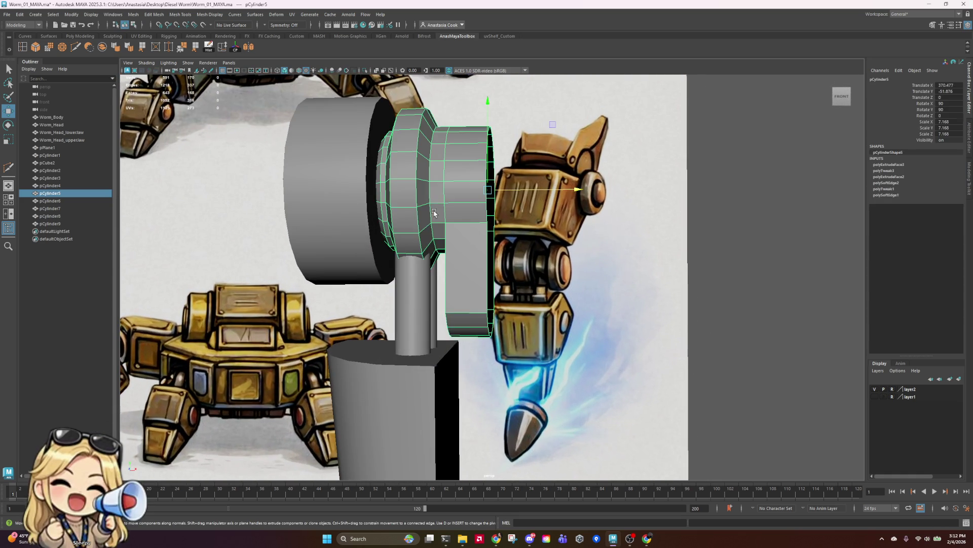
right_click_drag(434, 213, 436, 167)
left_click(437, 180)
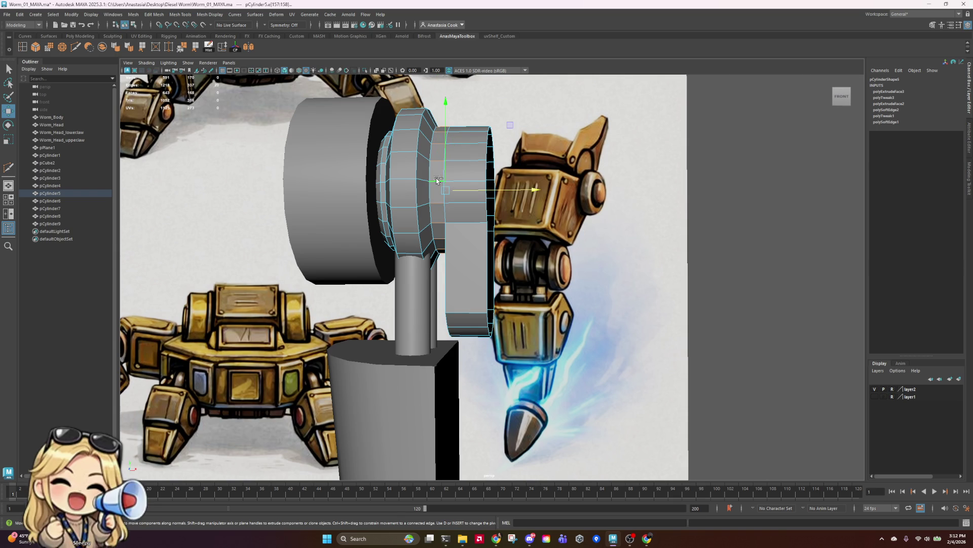
left_click(115, 47)
- Soften a pair of edges on the joint ring and clear the selection
left_click(423, 216)
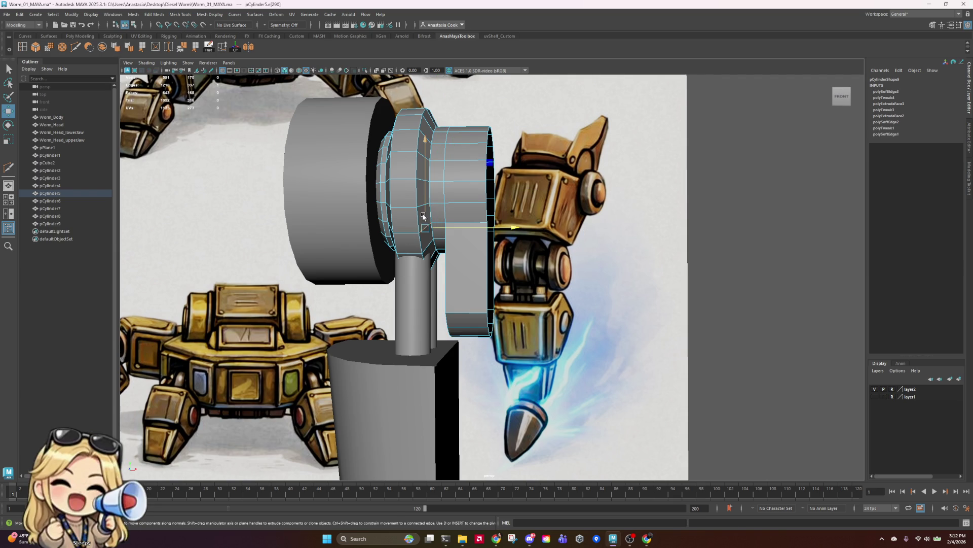
left_click(420, 208)
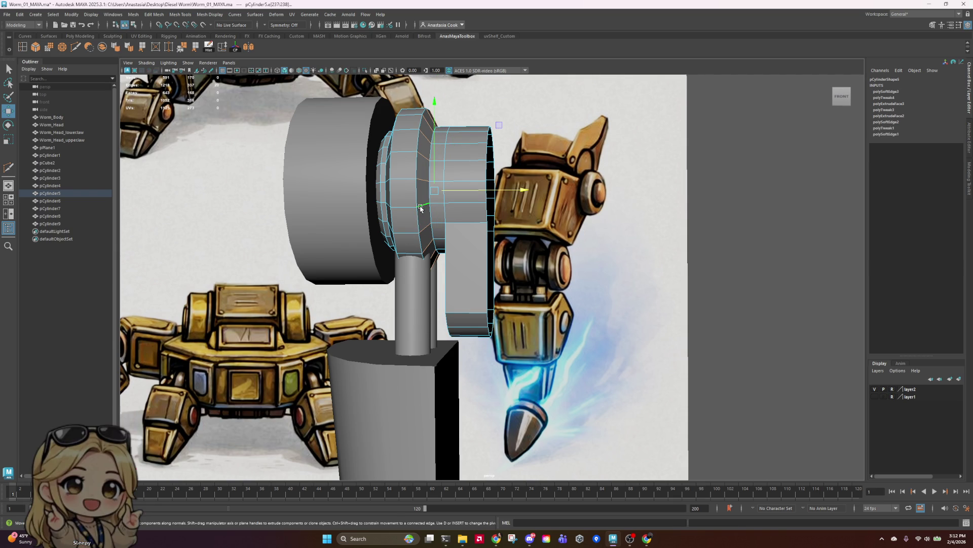
left_click(116, 47)
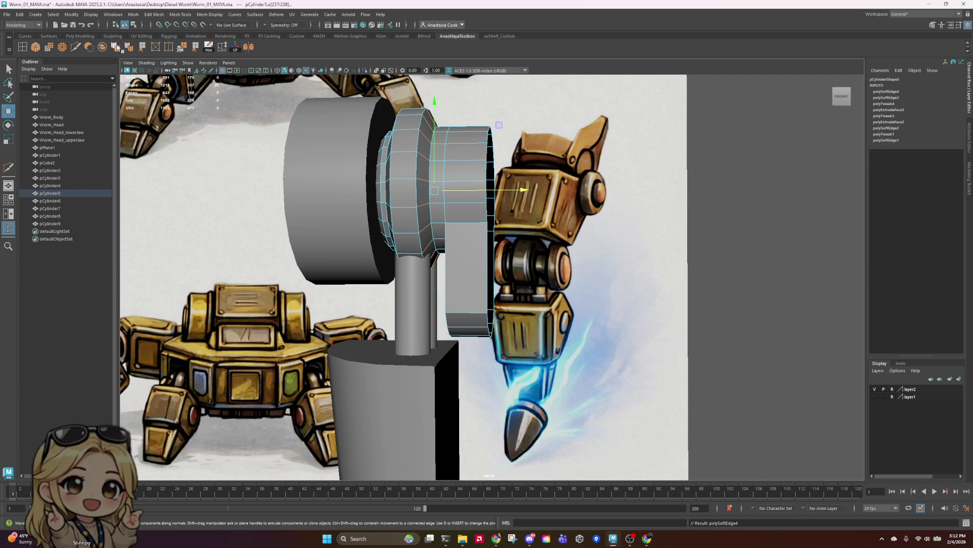
left_click(631, 172)
right_click_drag(441, 191, 472, 170)
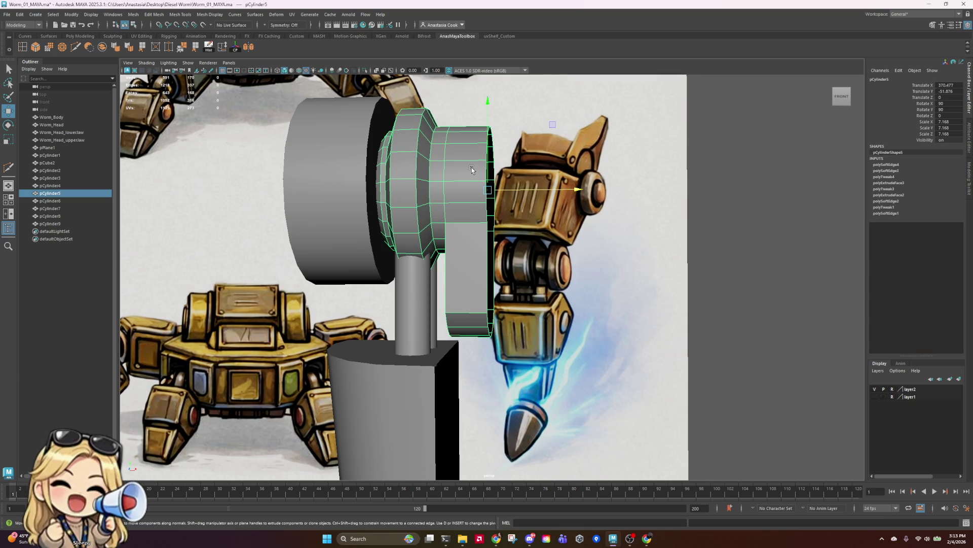
- Select the edge loop around pCylinder5's side, then go back to object mode
left_click(474, 233)
left_click_drag(473, 234, 452, 220, "alt")
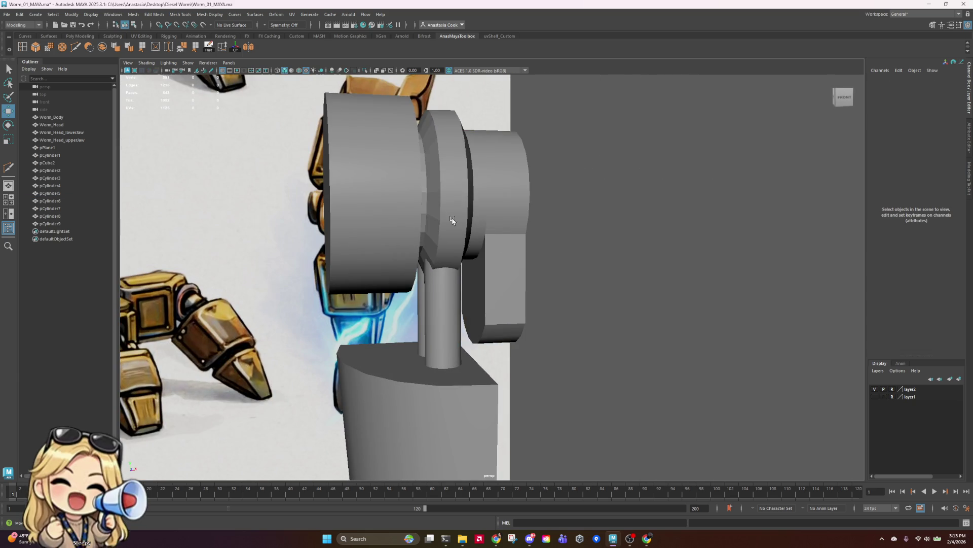
right_click_drag(452, 220, 447, 200)
left_click(437, 219)
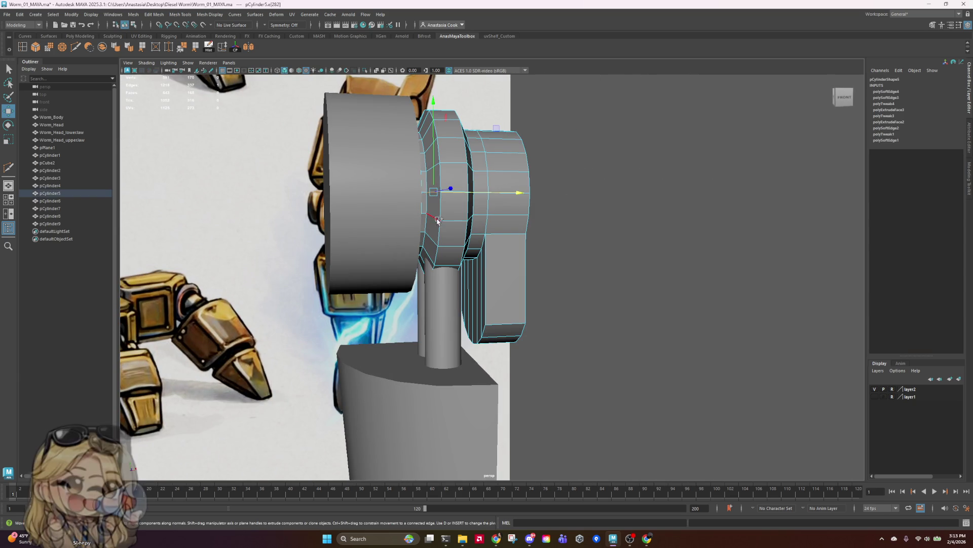
double_click(437, 219)
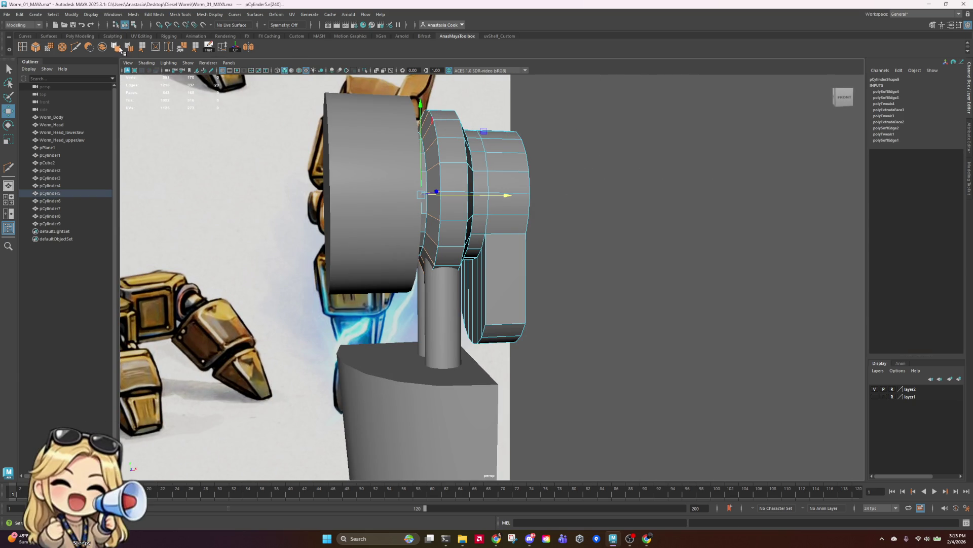
right_click_drag(504, 215, 548, 202)
- Apply Soften/Harden Edge to rim edges e[160:161], then return to object mode and deselect
left_click_drag(547, 202, 617, 279, "alt")
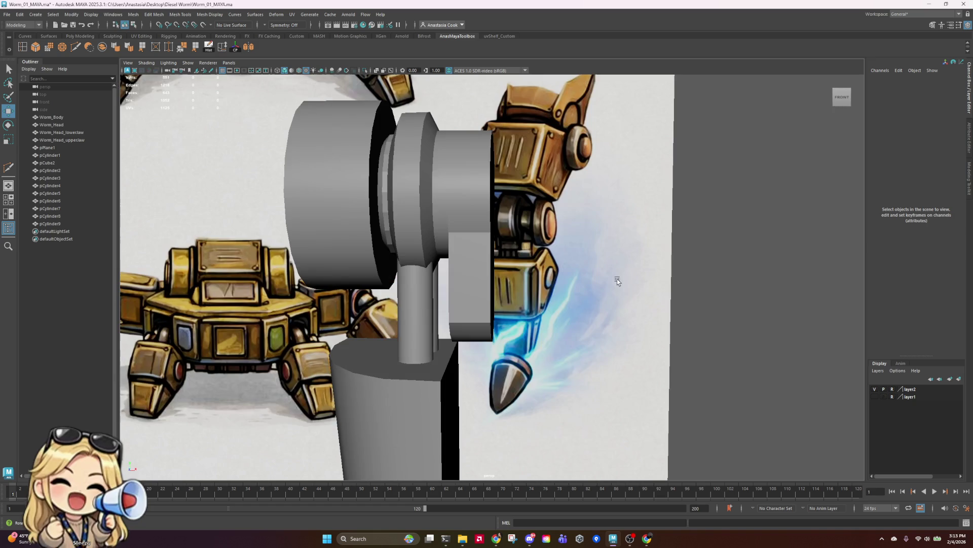
left_click(388, 224)
right_click_drag(388, 225, 386, 203)
left_click(387, 216)
left_click_drag(408, 229, 418, 230, "alt")
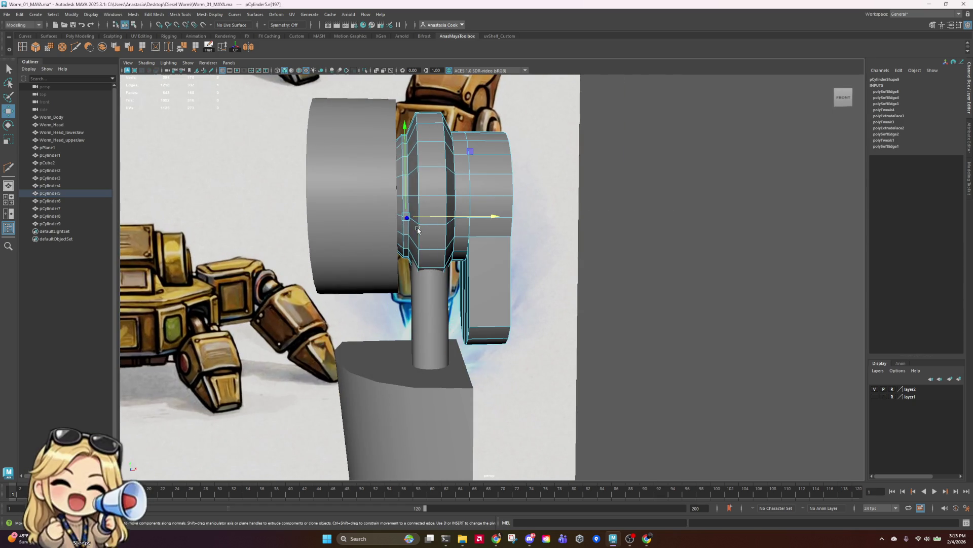
scroll(418, 230, "up", 3)
left_click(361, 218)
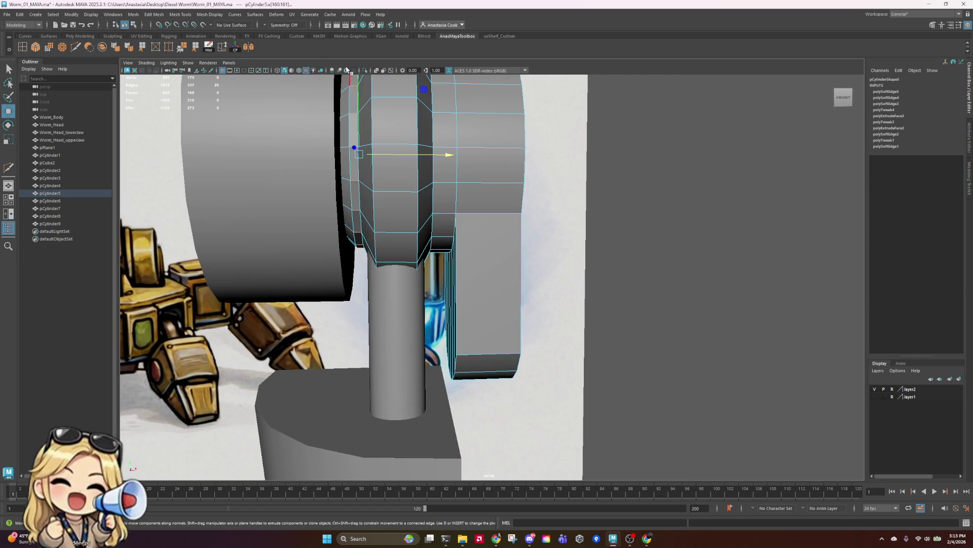
left_click(116, 47)
right_click(493, 154)
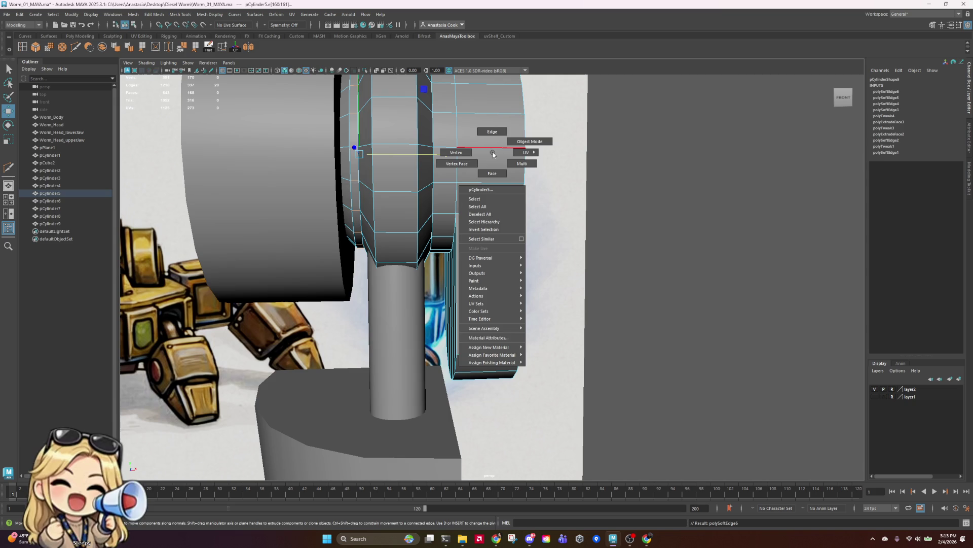
left_click(529, 141)
left_click(662, 152)
scroll(659, 173, "down", 5)
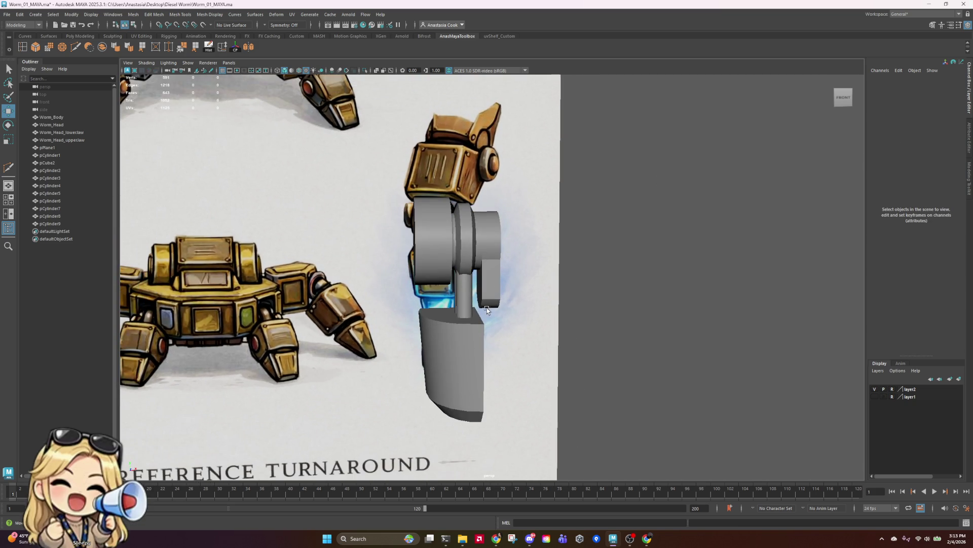
- Rotate the lower leg block pCylinder7 about X to roughly 181.5 so it stands upright
mouse_move(486, 310)
left_mouse_down("alt")
mouse_move(522, 330)
mouse_move(569, 336)
mouse_move(558, 337)
left_mouse_up("alt")
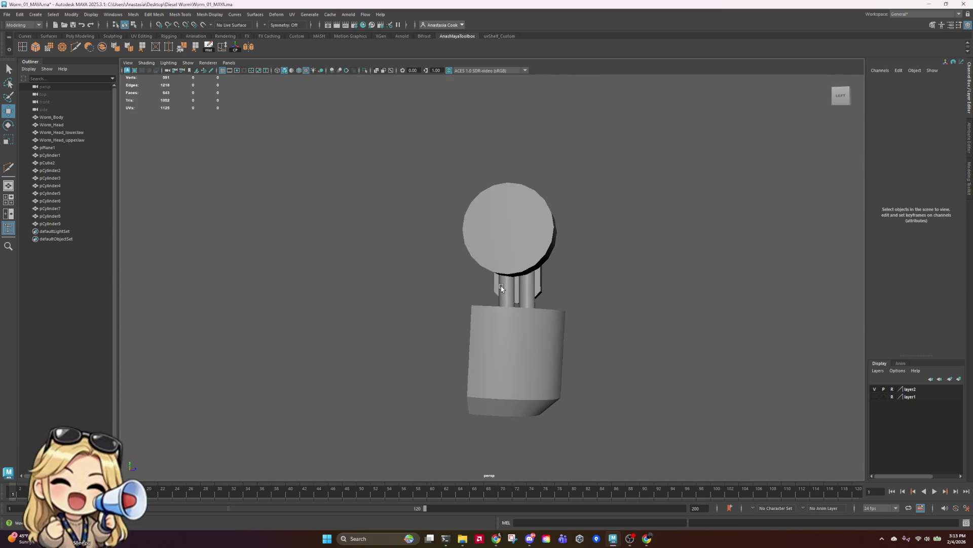
left_click_drag(502, 288, 636, 347)
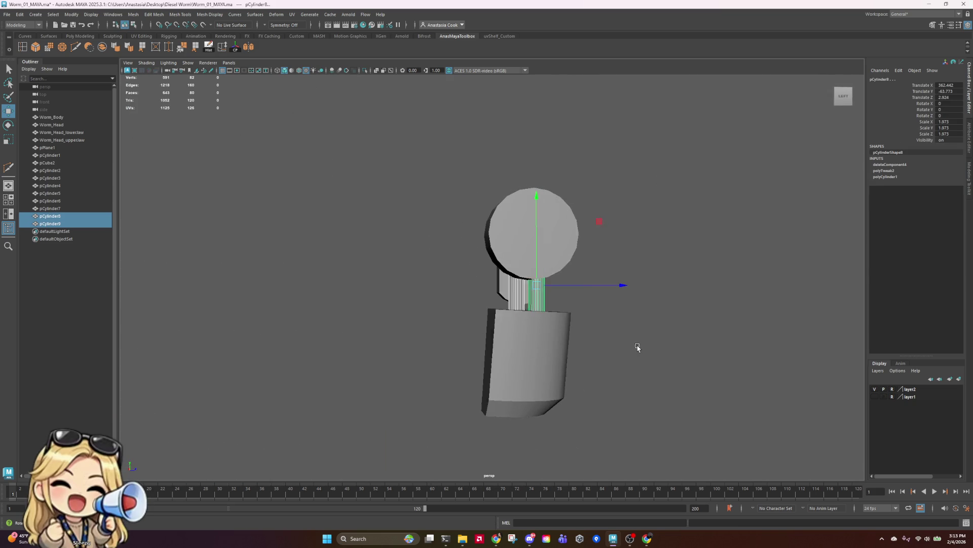
left_click(543, 379)
right_click_drag(462, 327, 448, 306)
left_click_drag(448, 307, 551, 362)
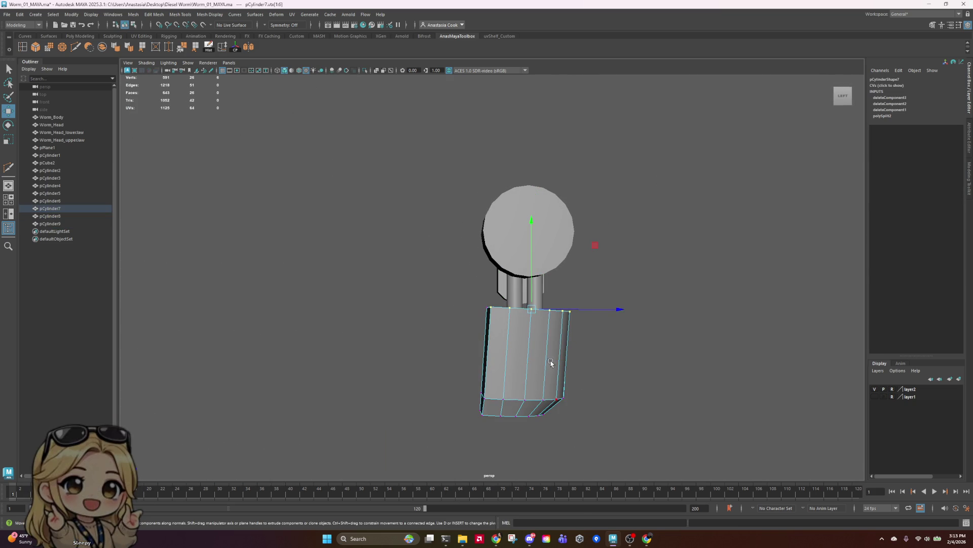
right_click_drag(551, 362, 585, 297)
key("e")
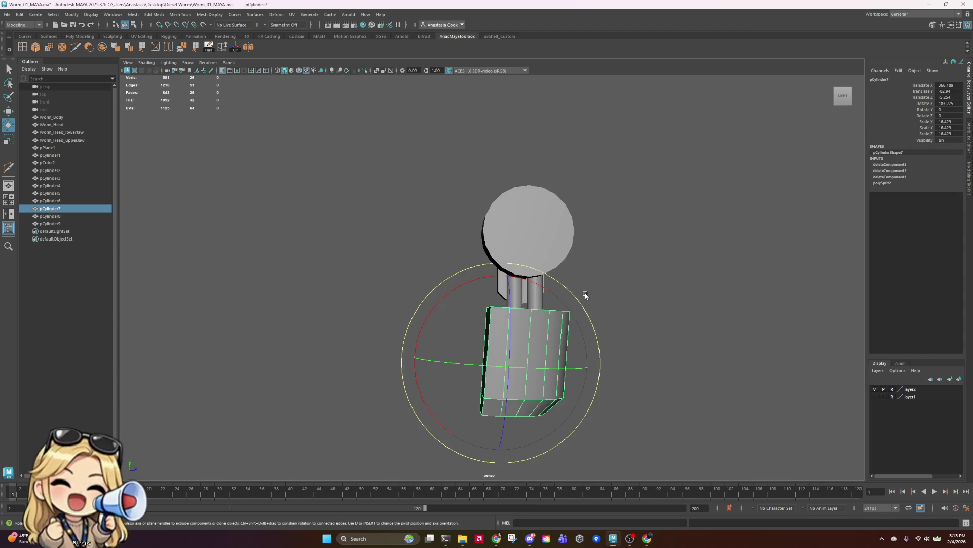
left_click_drag(578, 298, 586, 305)
- Move and scale the block's top and middle vertex rings to fit the reference
right_click_drag(557, 304, 443, 293)
key("w")
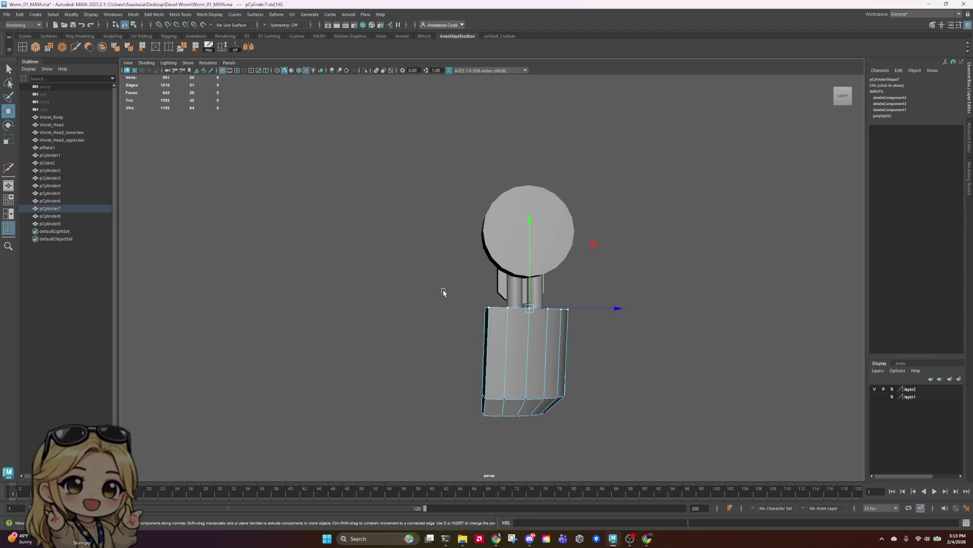
left_click_drag(443, 293, 626, 331)
left_click_drag(416, 261, 625, 351)
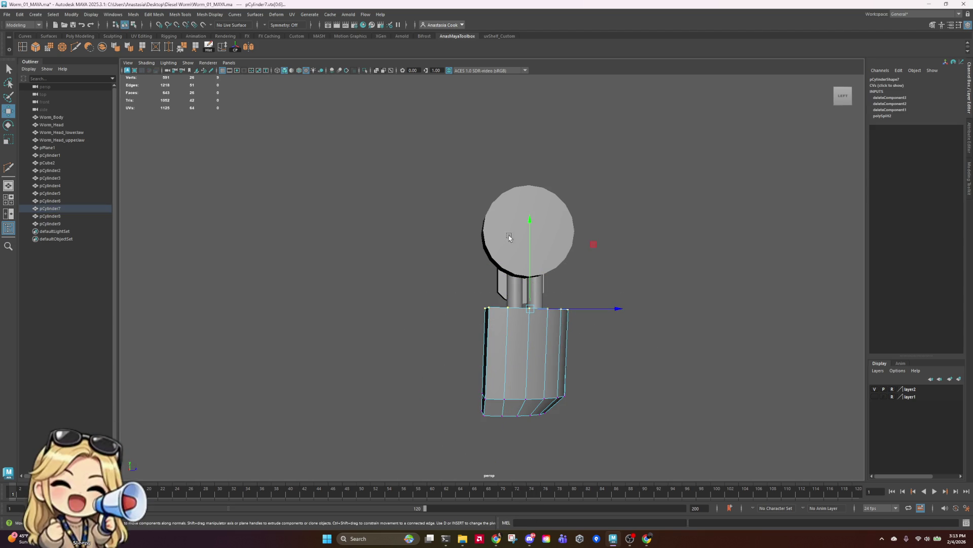
key("r")
mouse_move(530, 222)
left_mouse_down()
mouse_move(541, 355)
mouse_move(455, 410)
mouse_move(623, 481)
left_mouse_up()
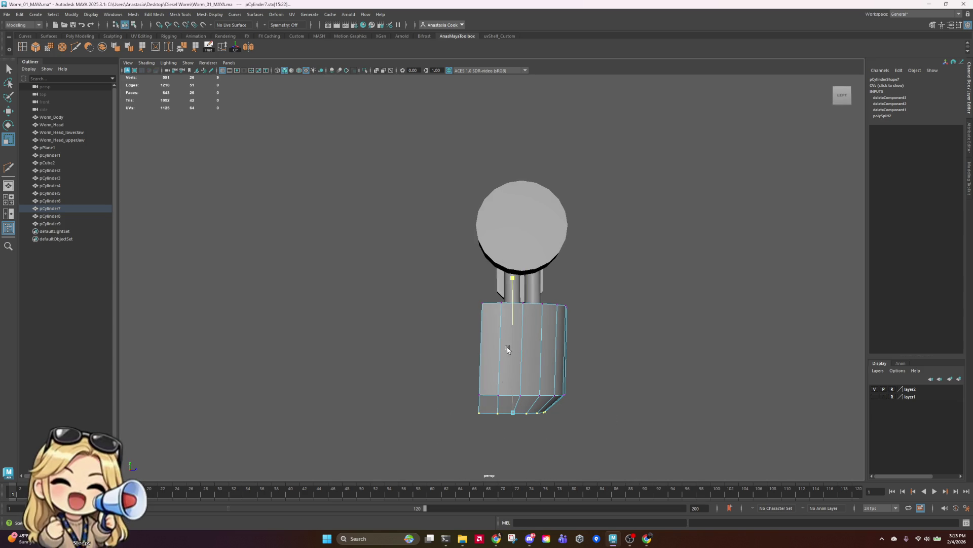
mouse_move(441, 345)
left_mouse_down()
mouse_move(600, 411)
mouse_move(631, 406)
left_mouse_up()
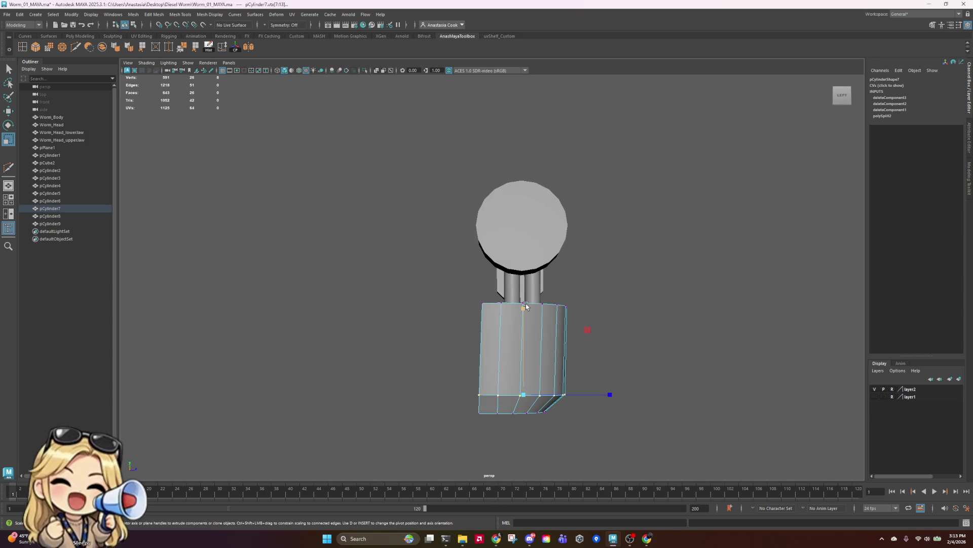
left_click_drag(526, 306, 522, 88)
- Return the block to object mode and clear the selection
mouse_move(679, 399)
left_mouse_down("alt")
mouse_move(635, 418)
mouse_move(472, 411)
mouse_move(545, 363)
mouse_move(504, 402)
left_mouse_up("alt")
mouse_move(500, 312)
right_mouse_down()
mouse_move(500, 330)
mouse_move(537, 301)
right_mouse_up()
left_click(537, 299)
left_click(491, 342)
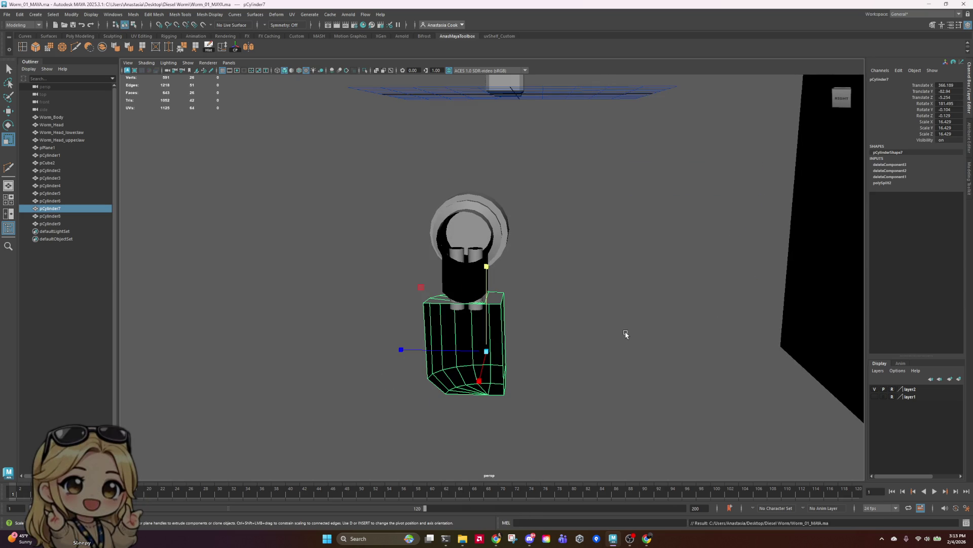
left_click(626, 334)
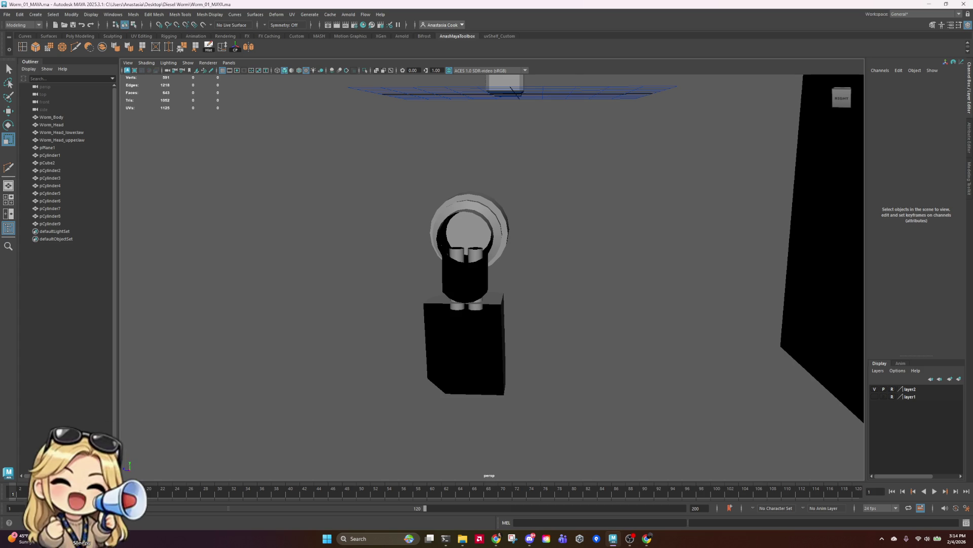
- Move pCylinder7, pCylinder8 and pCylinder9 together along Z from -5.254 to about -5.602
left_click(495, 241)
mouse_move(518, 299)
left_mouse_down("alt")
mouse_move(563, 269)
mouse_move(558, 296)
left_mouse_up("alt")
scroll(559, 296, "up", 5)
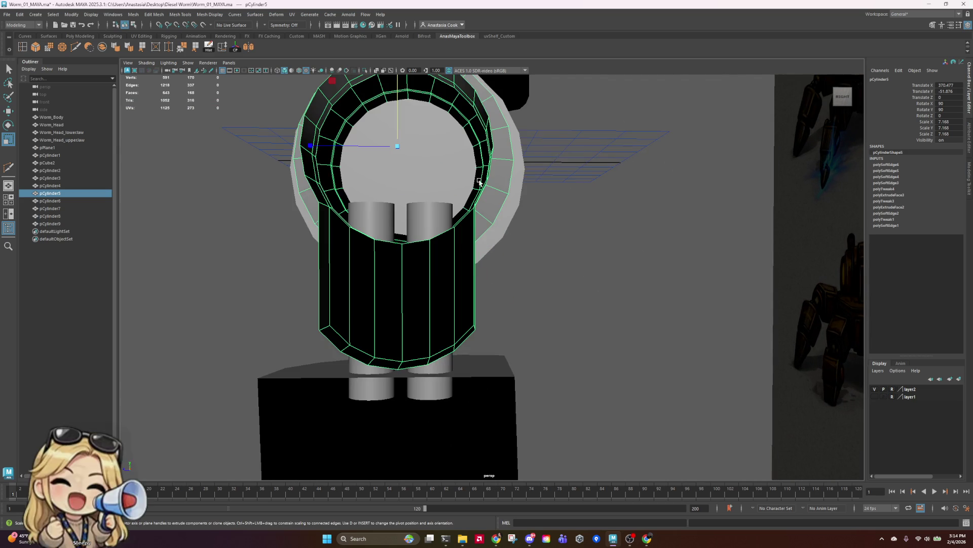
scroll(528, 319, "down", 4)
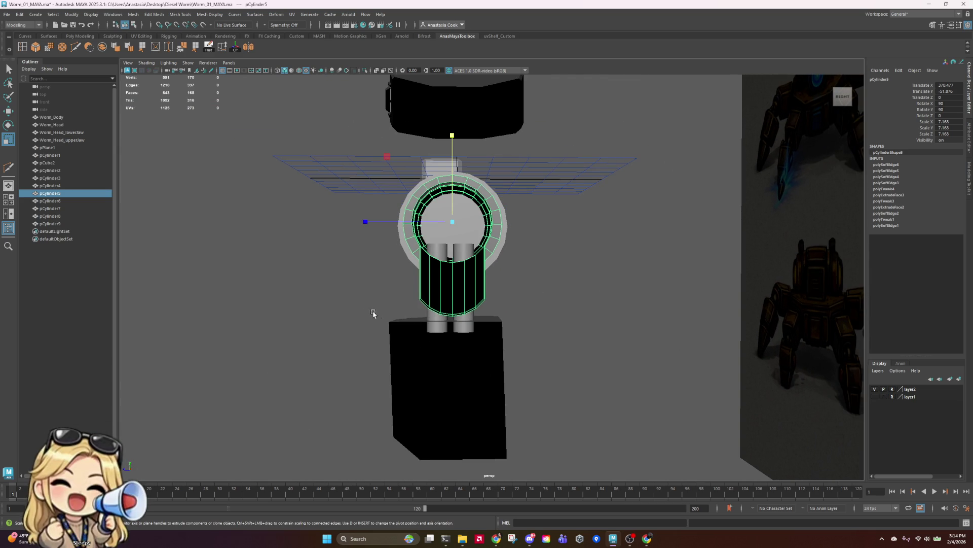
left_click_drag(365, 311, 576, 458, "shift")
left_click_drag(338, 208, 577, 268, "ctrl")
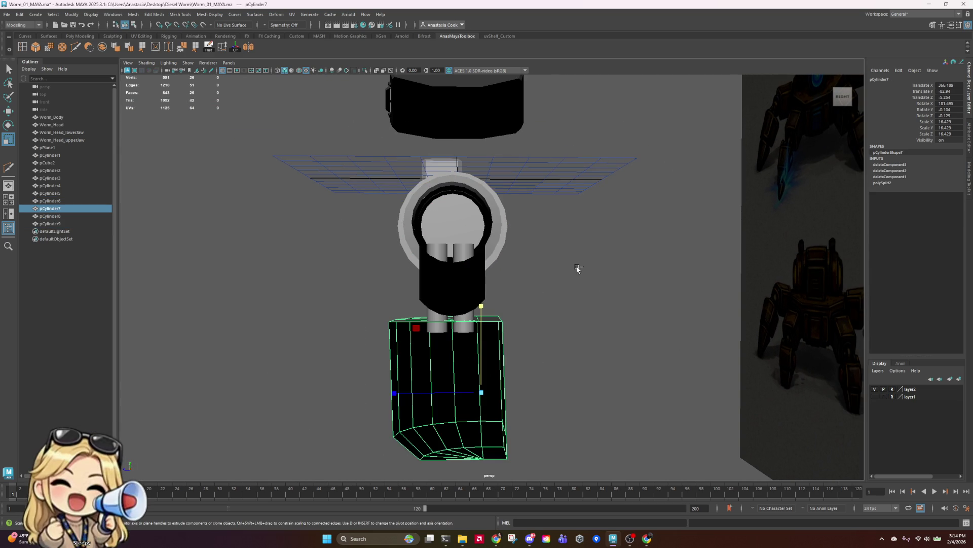
mouse_move(557, 317)
left_mouse_down("shift")
mouse_move(373, 369)
mouse_move(409, 393)
left_mouse_up("shift")
key("w")
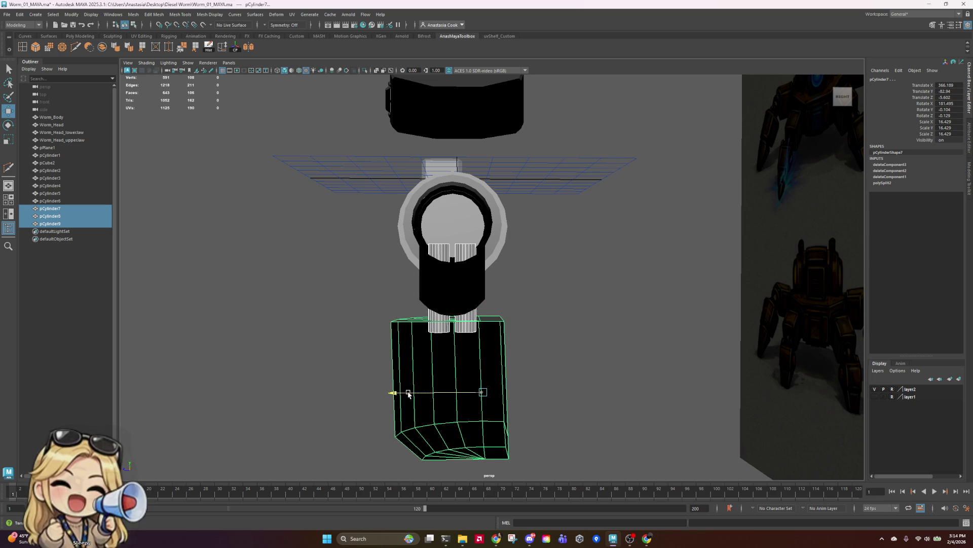
left_click(588, 328)
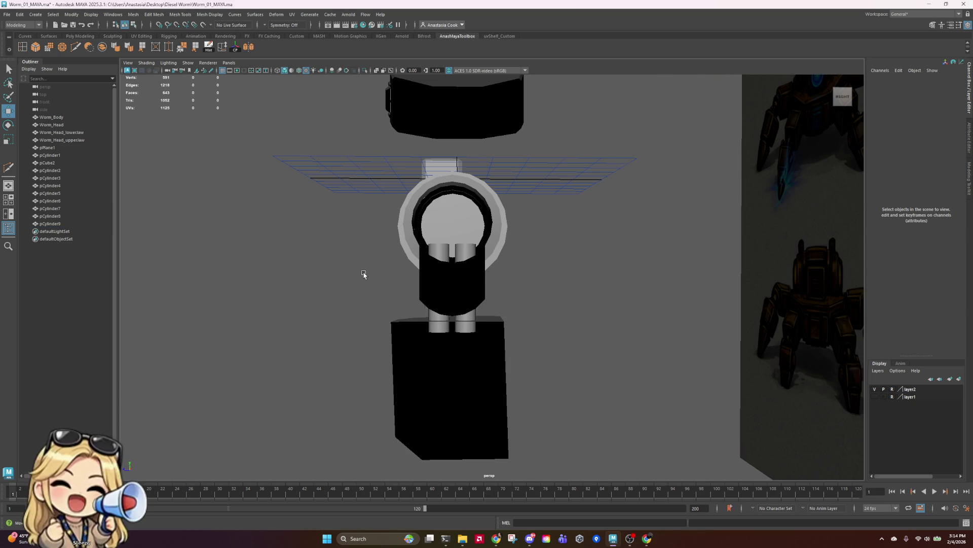
left_click_drag(364, 274, 504, 268, "alt")
mouse_move(620, 257)
left_mouse_down("alt")
mouse_move(656, 265)
mouse_move(543, 265)
mouse_move(570, 264)
left_mouse_up("alt")
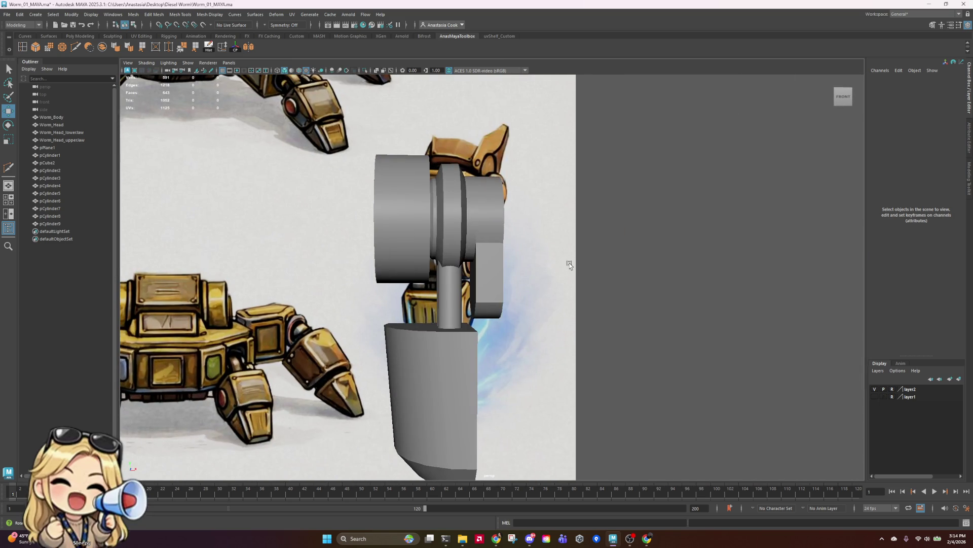
left_click(435, 237)
left_click(424, 234)
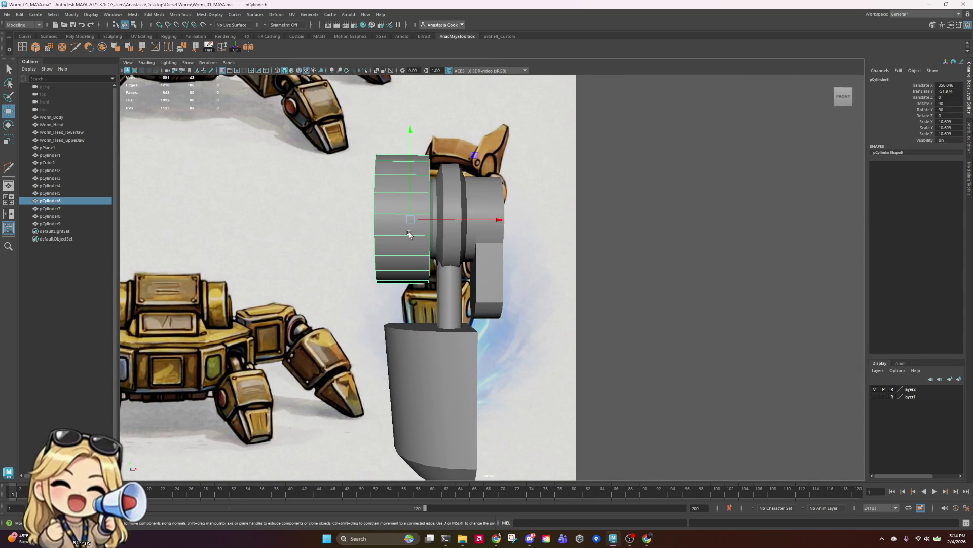
left_click_drag(421, 232, 394, 257, "alt")
scroll(394, 254, "down", 4)
scroll(636, 332, "up", 2)
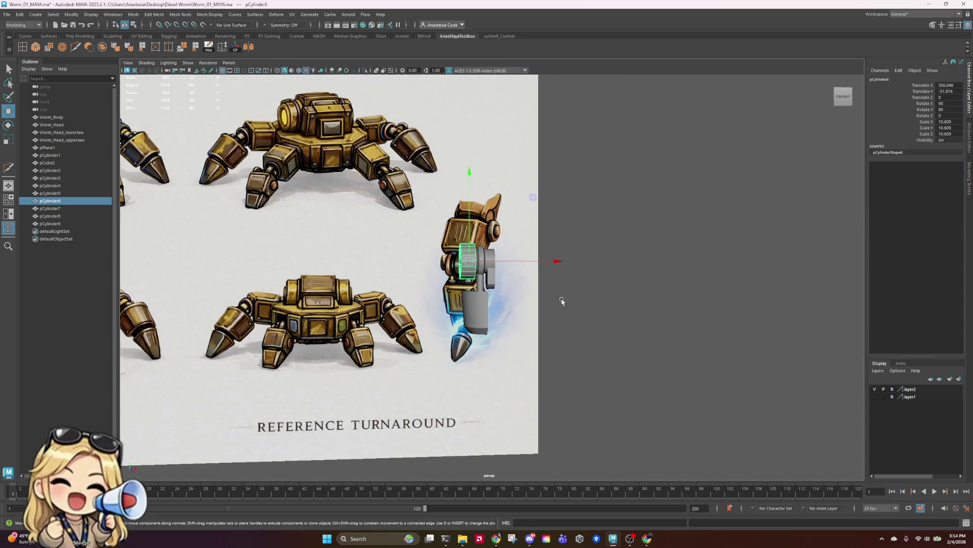
scroll(580, 299, "up", 2)
scroll(579, 300, "up", 3)
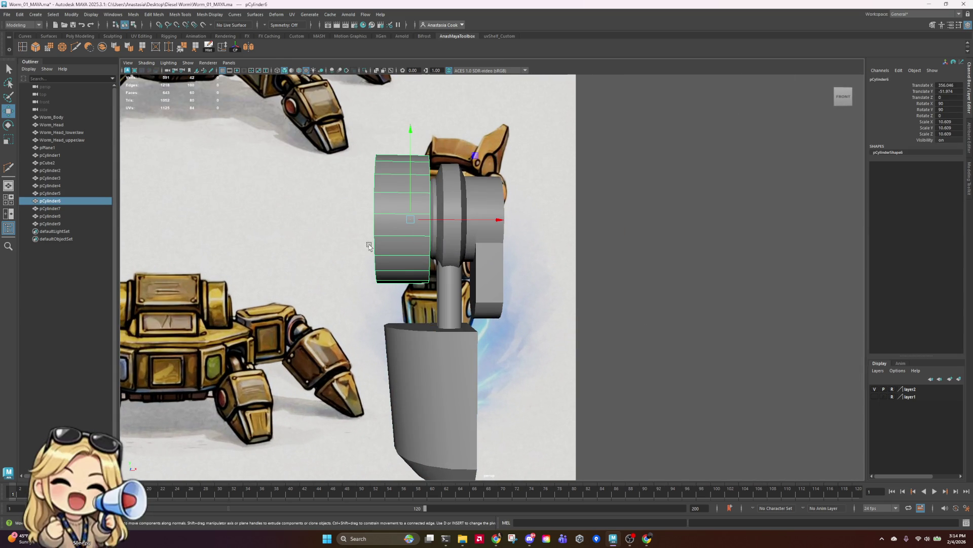
mouse_move(370, 271)
left_mouse_down("alt")
mouse_move(428, 250)
mouse_move(478, 266)
mouse_move(467, 283)
mouse_move(451, 277)
left_mouse_up("alt")
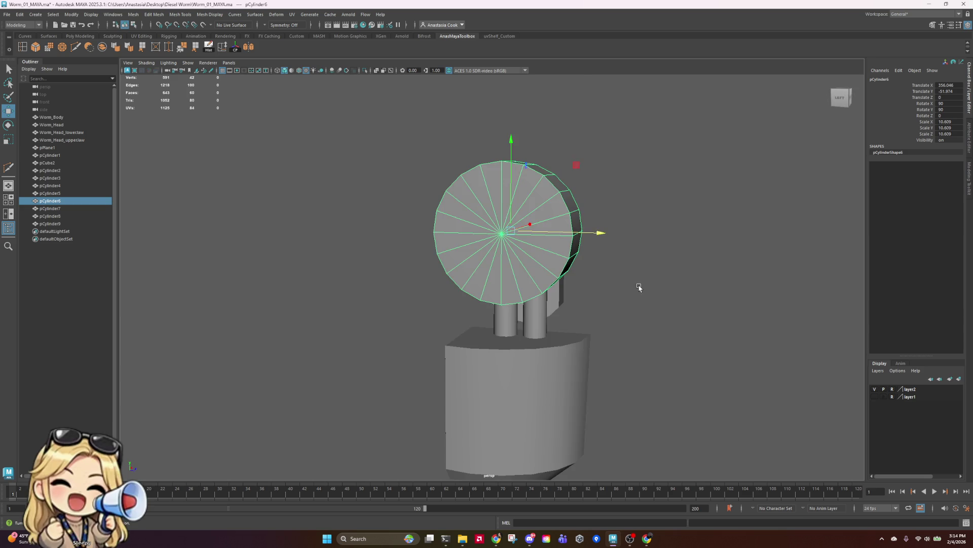
mouse_move(638, 284)
left_mouse_down("alt")
mouse_move(671, 289)
mouse_move(533, 290)
mouse_move(486, 343)
mouse_move(504, 233)
mouse_move(532, 279)
mouse_move(556, 293)
mouse_move(583, 289)
mouse_move(565, 292)
left_mouse_up("alt")
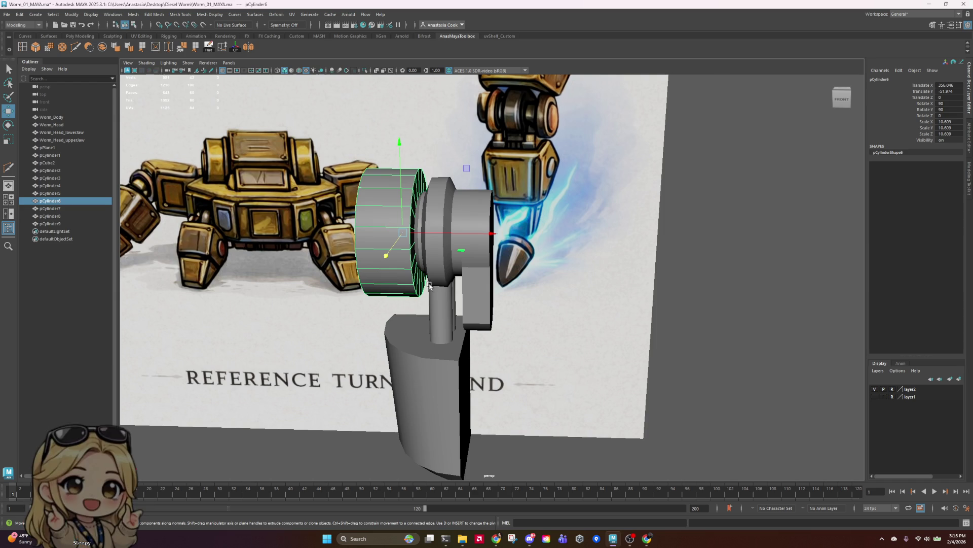
- Delete the faces of the disc's open cap
left_click_drag(387, 277, 506, 252, "alt")
right_click_drag(506, 252, 558, 274)
left_click(553, 284)
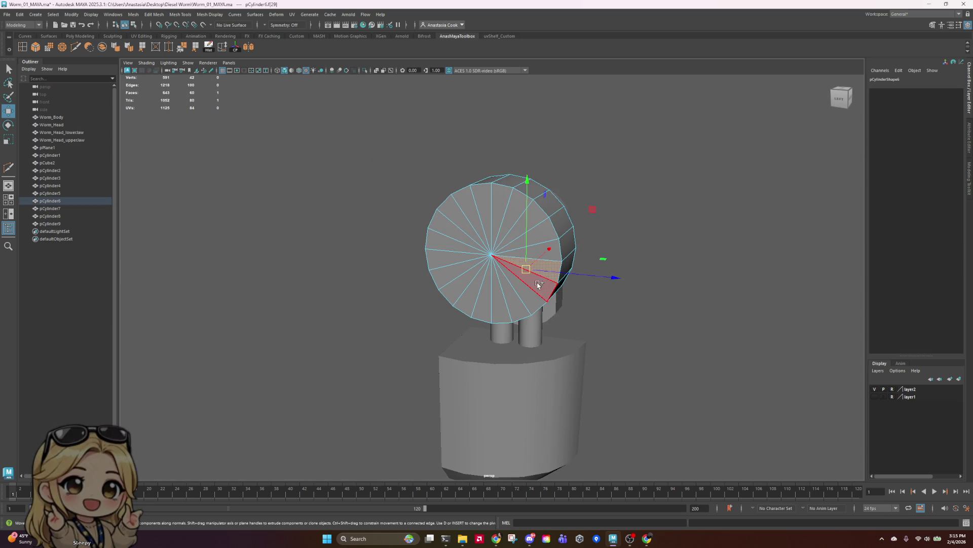
left_click(550, 266, "shift")
mouse_move(498, 304)
left_mouse_down("shift")
mouse_move(459, 294)
mouse_move(443, 256)
mouse_move(479, 218)
mouse_move(527, 219)
mouse_move(528, 208)
mouse_move(505, 200)
mouse_move(441, 231)
mouse_move(565, 239)
mouse_move(552, 251)
mouse_move(551, 237)
left_mouse_up("shift")
key("Delete")
- Extrude the cap's outer rim edge loop twice, shrinking each new ring inward
right_click_drag(553, 218, 547, 205)
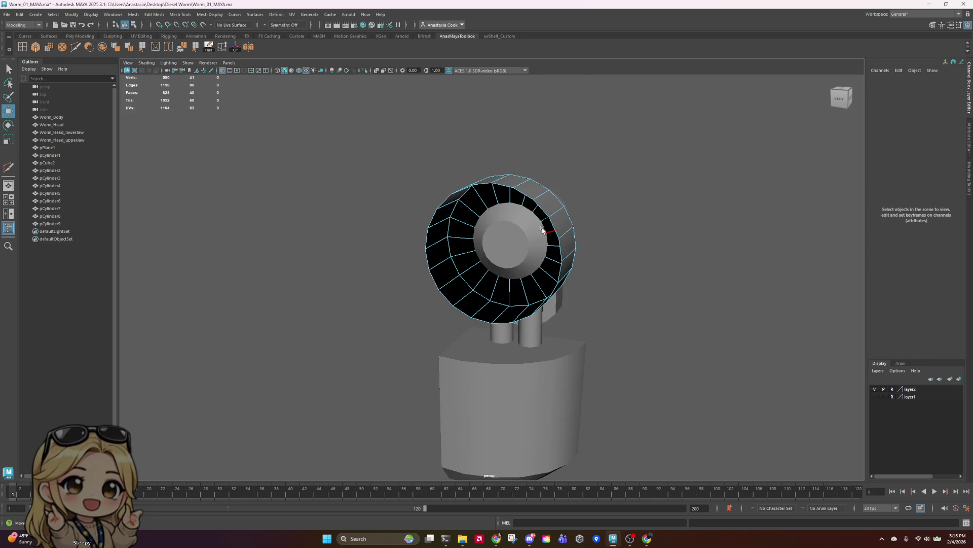
double_click(545, 210)
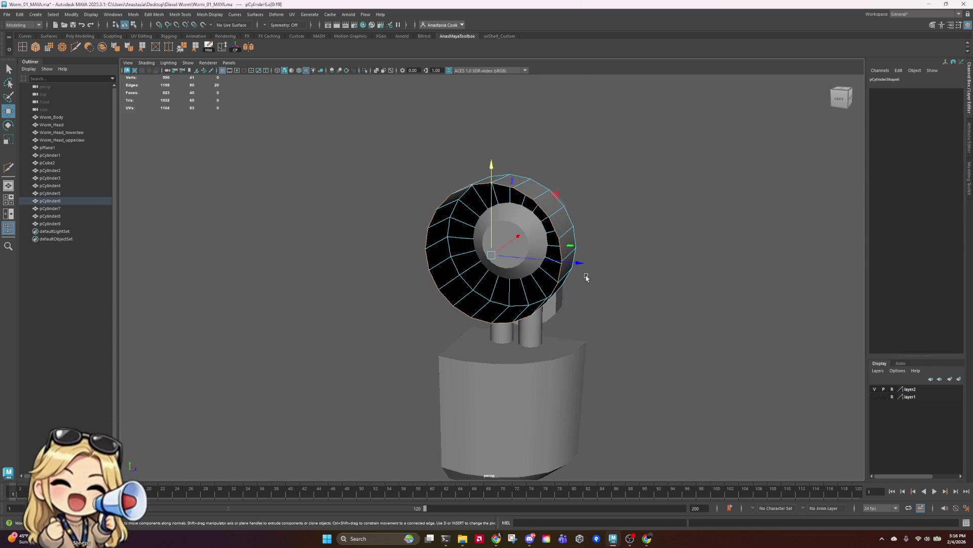
key("y")
key("ctrl+e")
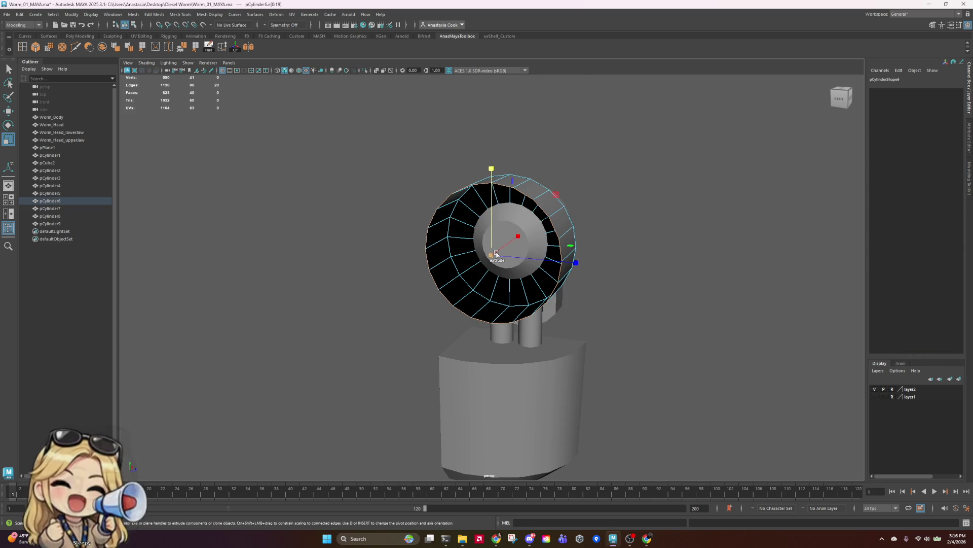
mouse_move(491, 255)
left_mouse_down()
mouse_move(477, 257)
mouse_move(507, 244)
mouse_move(552, 276)
mouse_move(449, 254)
mouse_move(461, 247)
mouse_move(535, 316)
mouse_move(540, 284)
left_mouse_up()
key("ctrl+e")
key("r")
key("w")
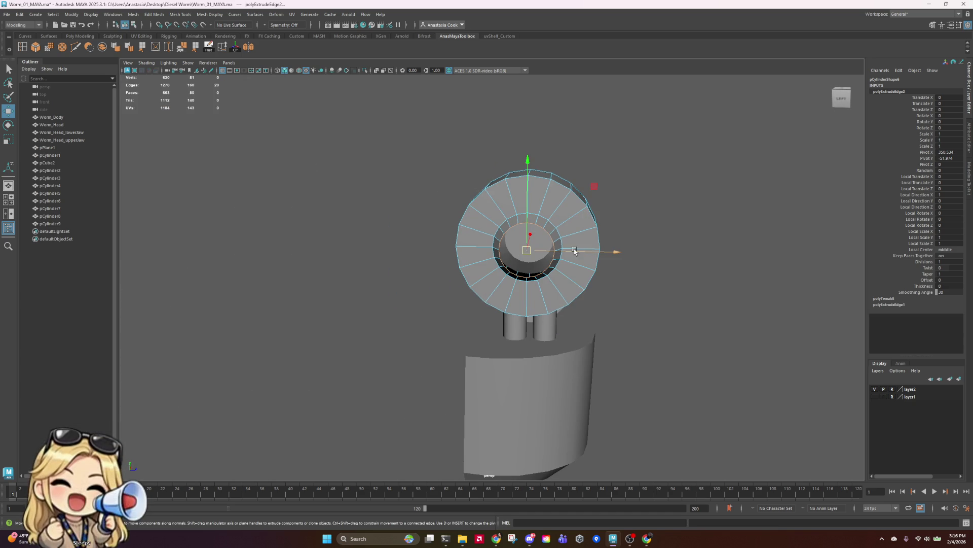
key("e")
key("r")
- Merge the inner ring of 20 vertices into a single centre vertex
right_click_drag(570, 256, 571, 254)
scroll(572, 253, "up", 5)
double_click(615, 199)
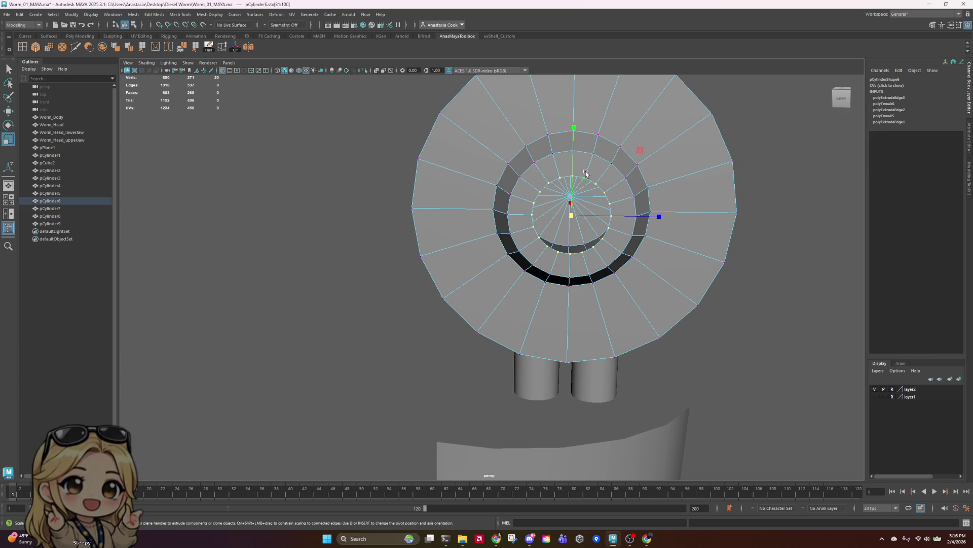
left_click(62, 51)
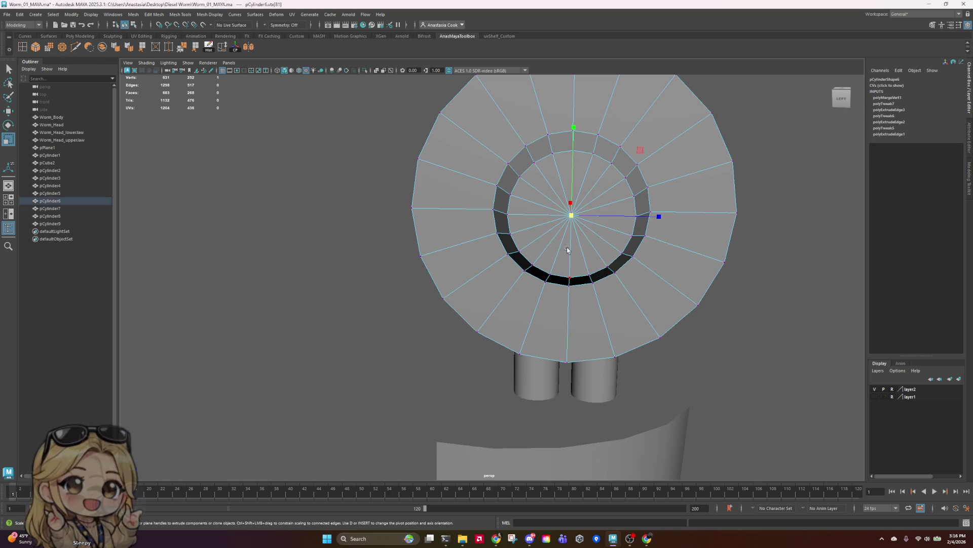
- Soften the shading of the inner cap edges and the inner rim edge loop
left_click_drag(615, 255, 592, 244, "alt")
left_click_drag(319, 202, 333, 206, "alt")
left_click_drag(397, 217, 407, 219, "alt")
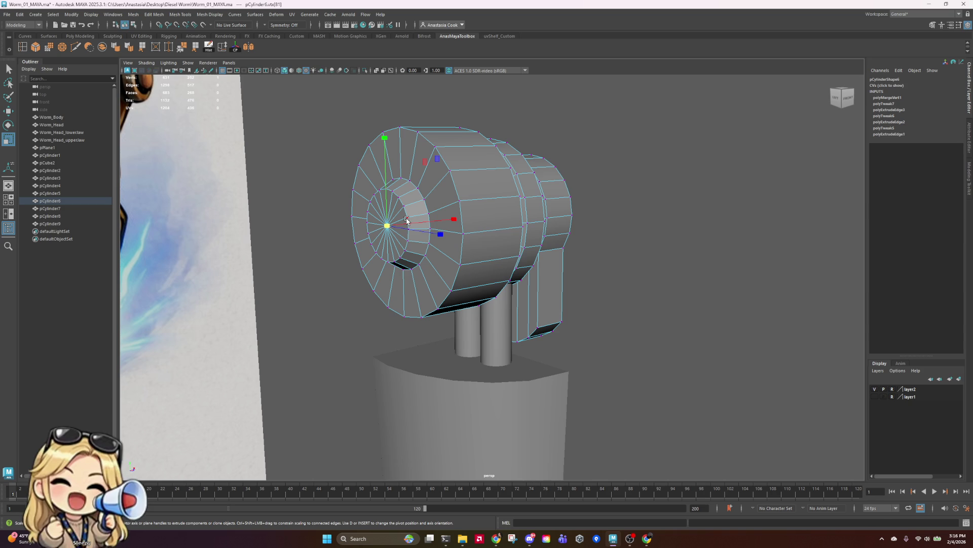
right_click_drag(406, 220, 409, 203)
left_click(406, 219)
scroll(466, 216, "up", 3)
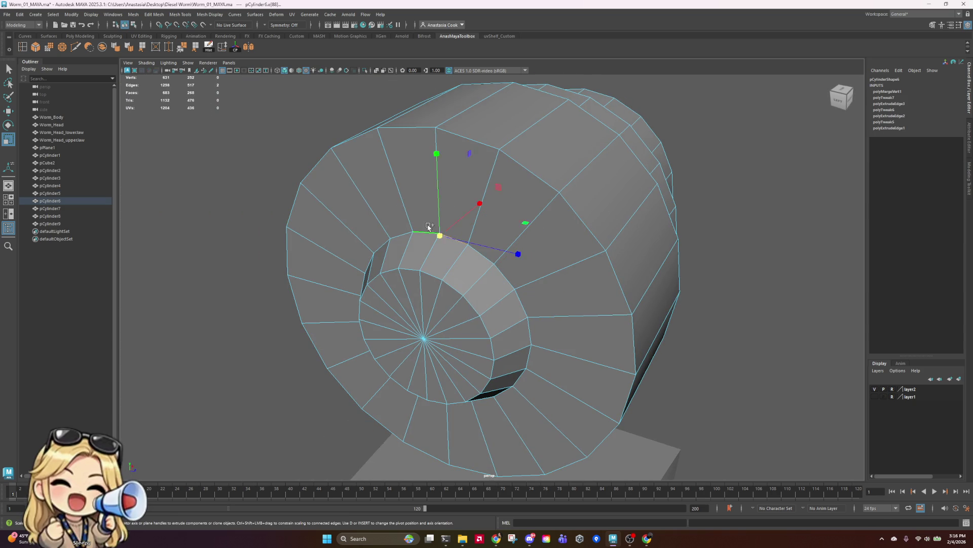
left_click(473, 262)
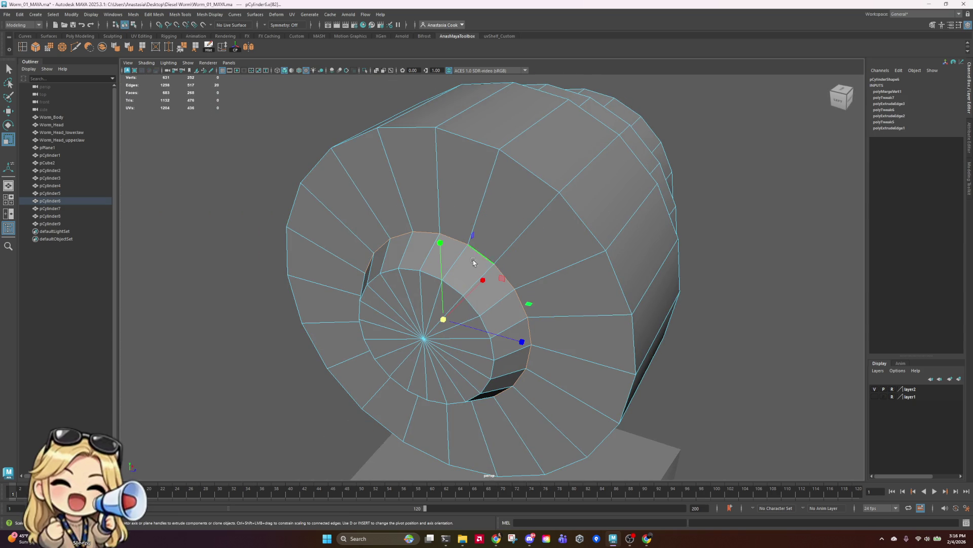
left_click(129, 47)
left_click(472, 308)
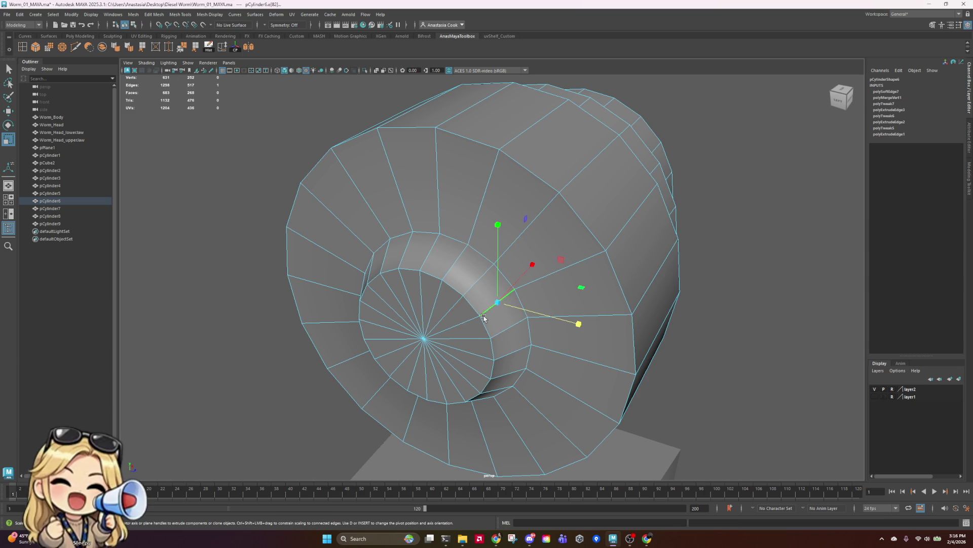
double_click(447, 290)
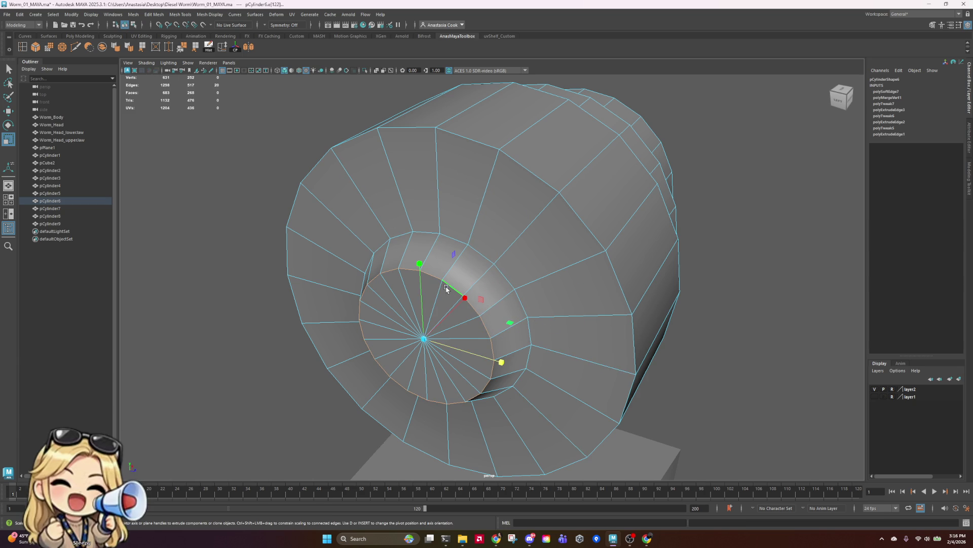
right_click_drag(446, 290, 543, 203, "shift")
scroll(545, 264, "down", 5)
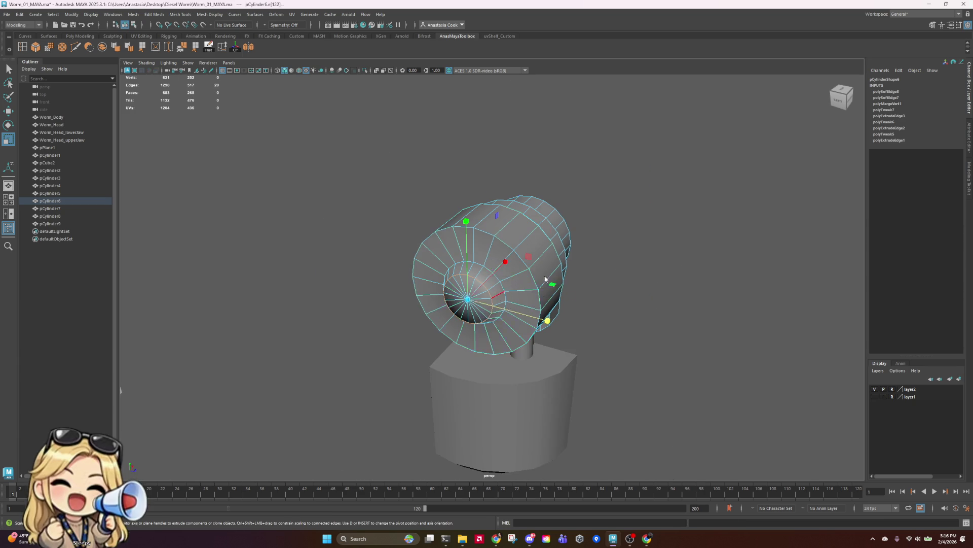
- Harden the edges of the full inner ring edge loop
mouse_move(545, 279)
left_mouse_down("alt")
mouse_move(674, 321)
mouse_move(671, 311)
mouse_move(582, 263)
left_mouse_up("alt")
left_click(582, 263)
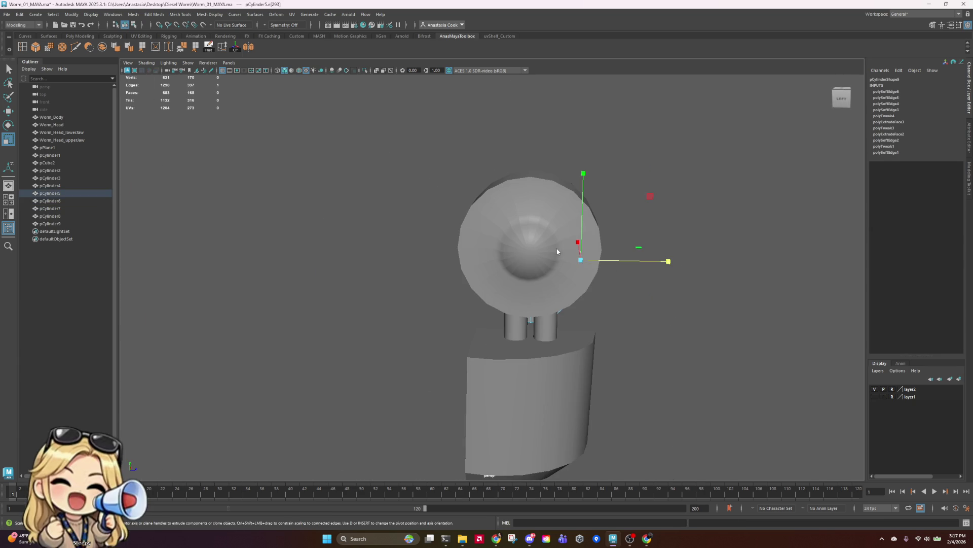
right_click_drag(554, 226, 537, 226)
scroll(557, 228, "up", 3)
left_click(610, 181)
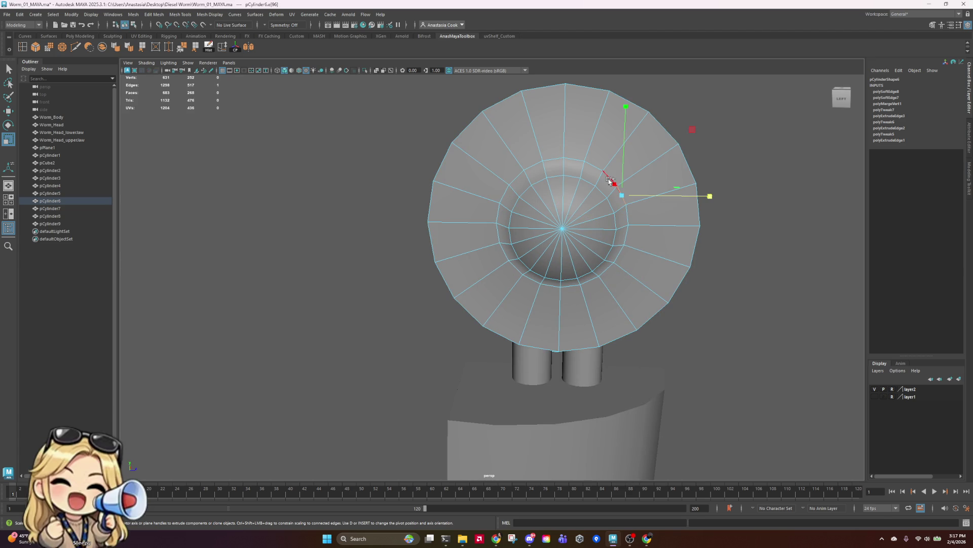
double_click(610, 181)
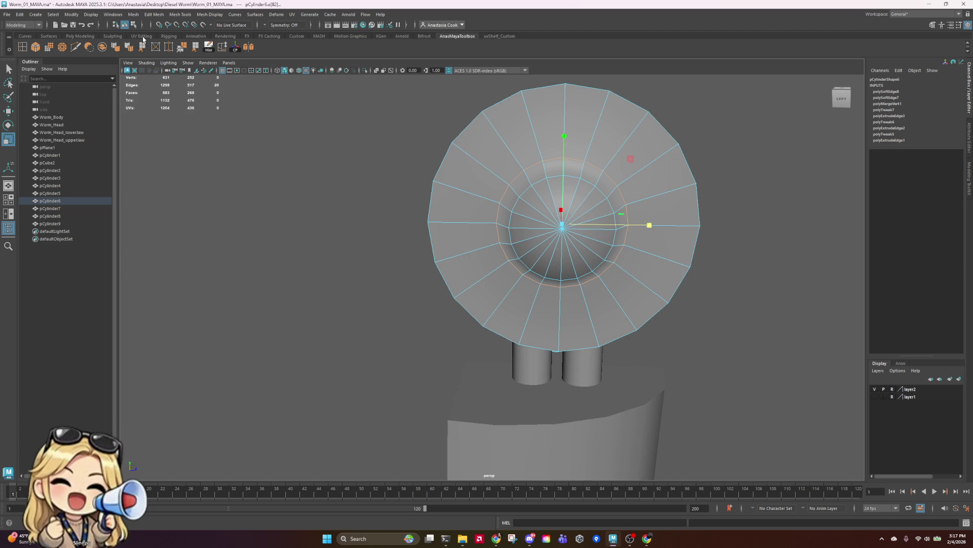
left_click(130, 47)
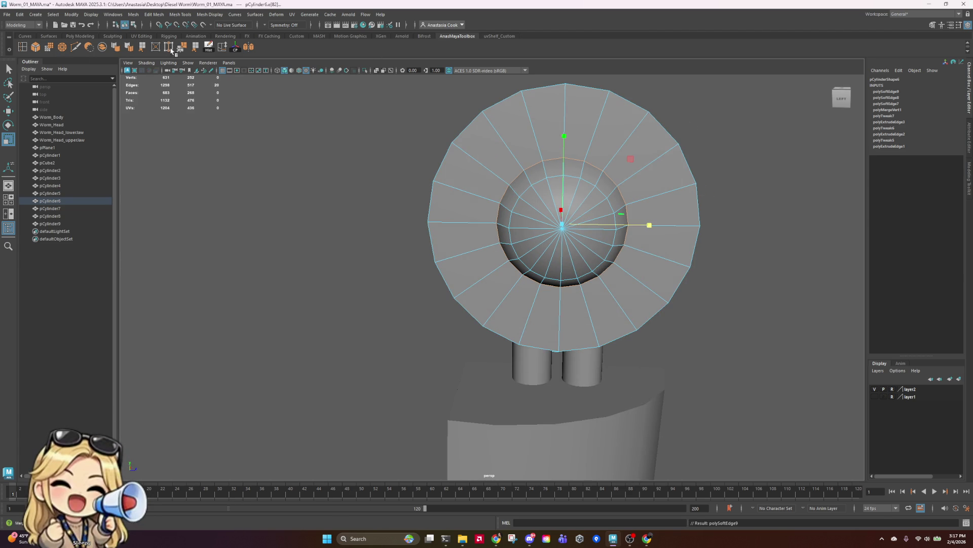
- Reselect the cap cylinder and soften its edges into a smooth rounded dome
left_click(728, 273)
left_click_drag(643, 254, 745, 221)
left_click(797, 285)
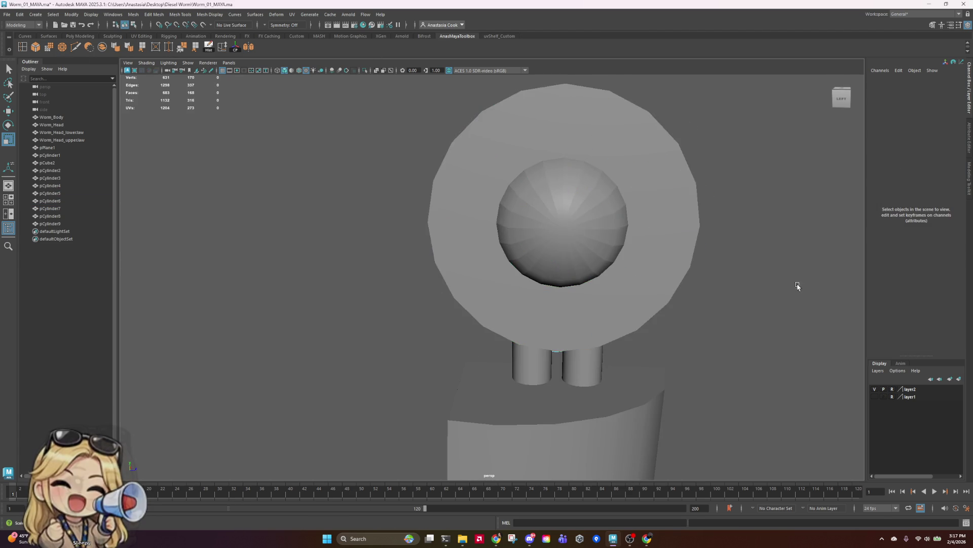
key("[")
key("[")
left_click(416, 262)
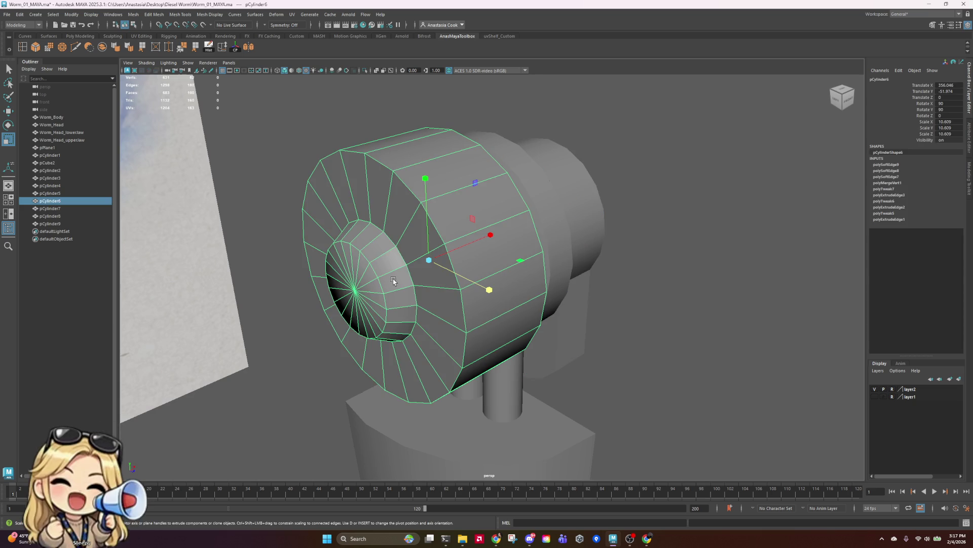
right_click_drag(394, 279, 392, 267)
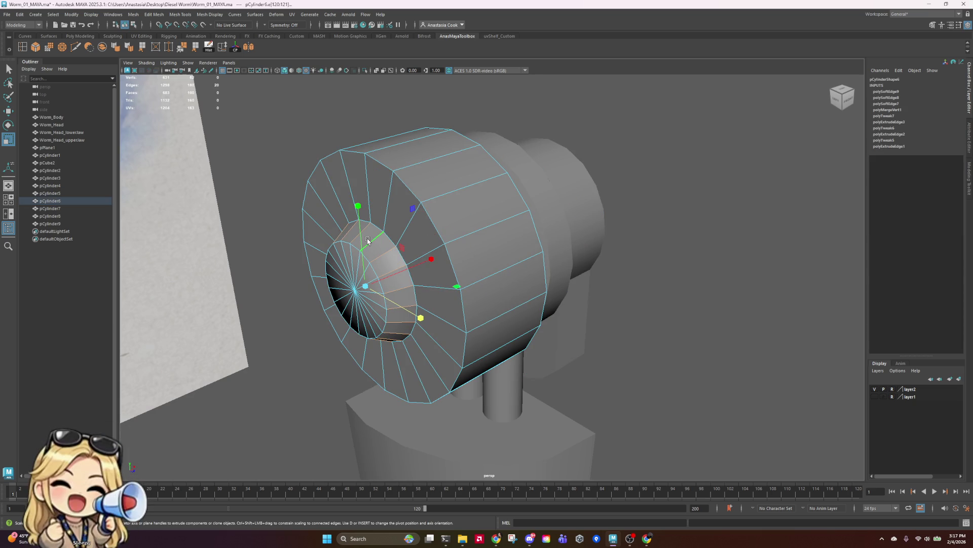
key("ctrl+shift+s")
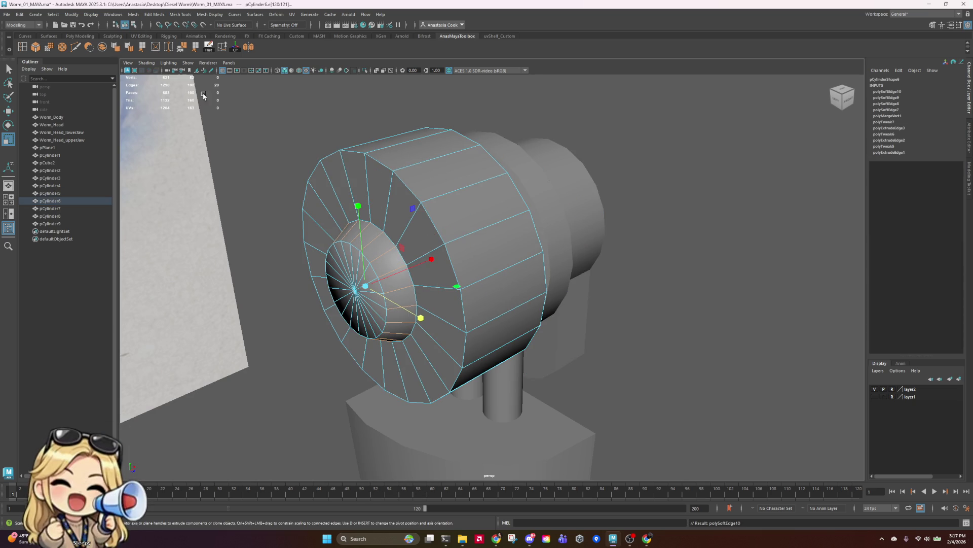
- Select the edge loop around the dome to check it, then clear the selection
mouse_move(359, 282)
left_mouse_down("alt")
mouse_move(495, 321)
mouse_move(520, 284)
left_mouse_up("alt")
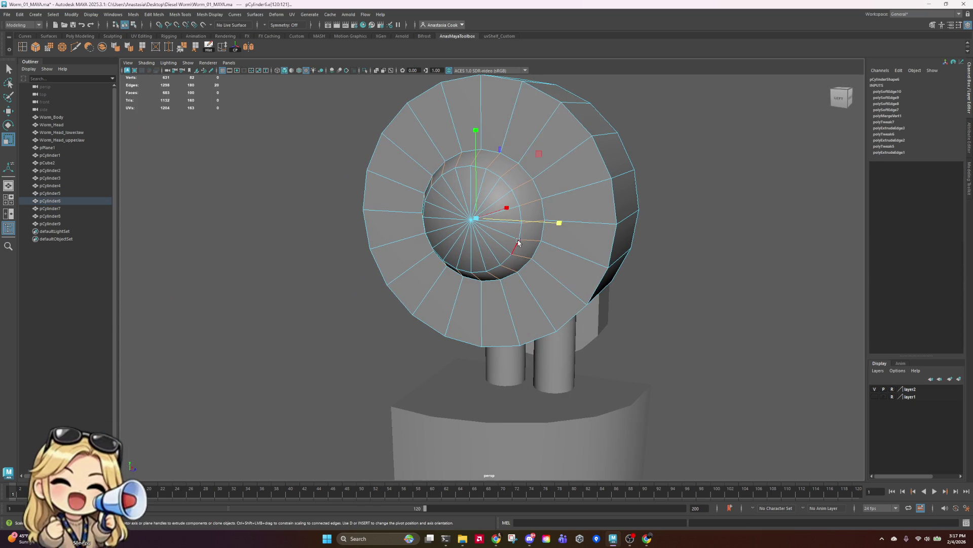
left_click(518, 237)
double_click(523, 219)
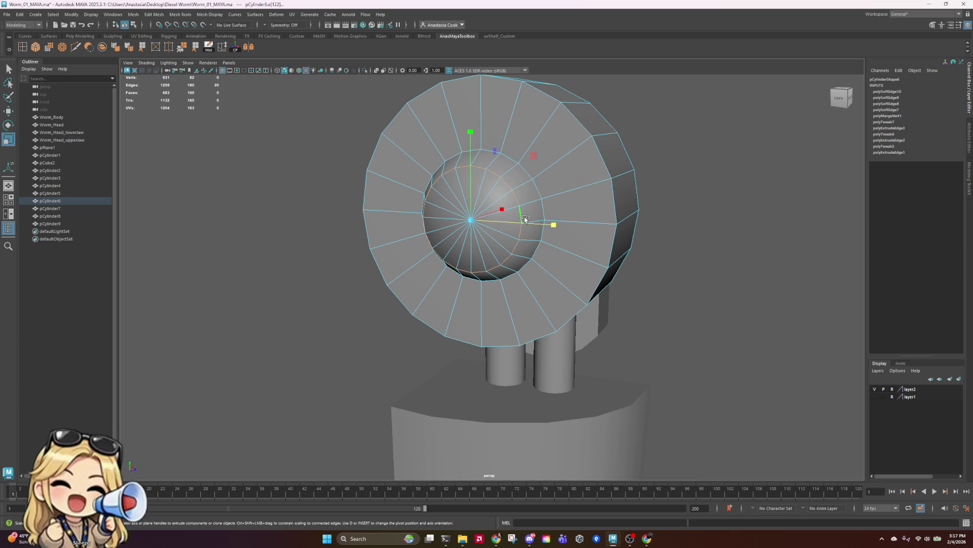
right_click_drag(530, 210, 583, 188)
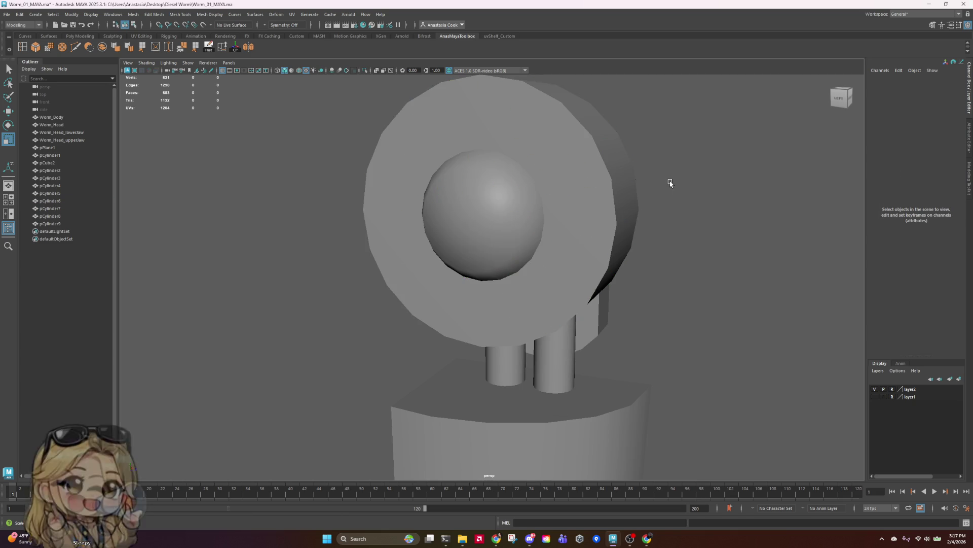
scroll(583, 215, "down", 6)
- Select the cap cylinder pCylinder6 and delete its construction history
mouse_move(641, 285)
left_mouse_down("alt")
mouse_move(607, 286)
mouse_move(680, 282)
mouse_move(577, 281)
left_mouse_up("alt")
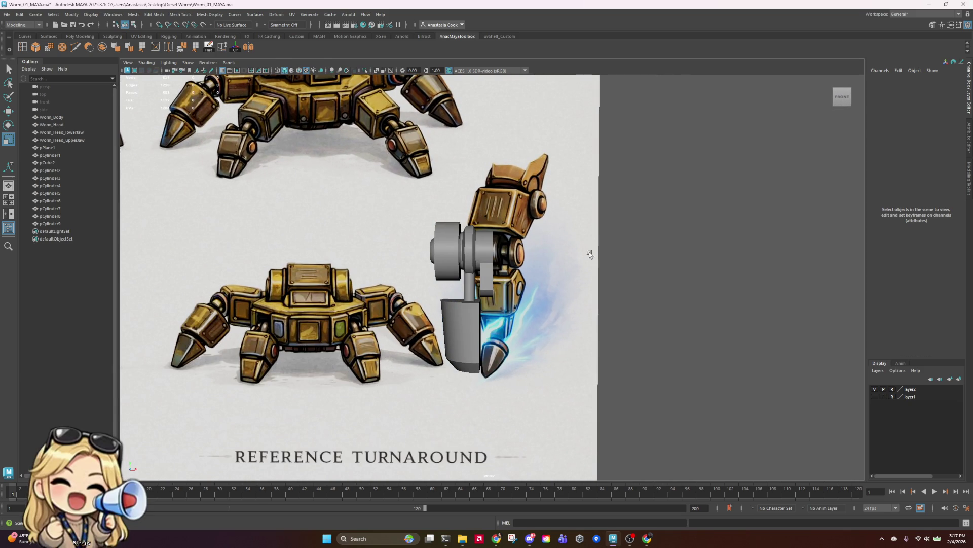
left_click(464, 249)
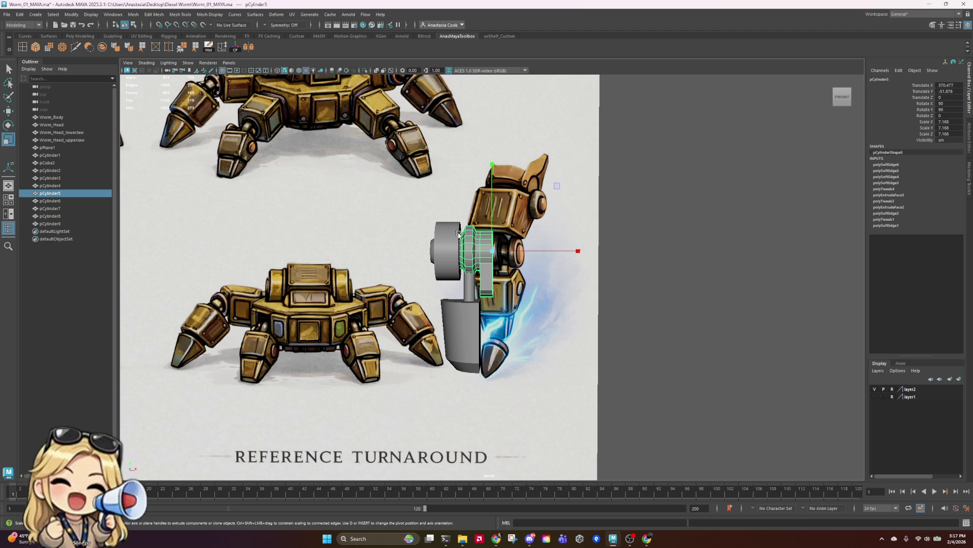
scroll(458, 234, "up", 4)
scroll(458, 237, "down", 2)
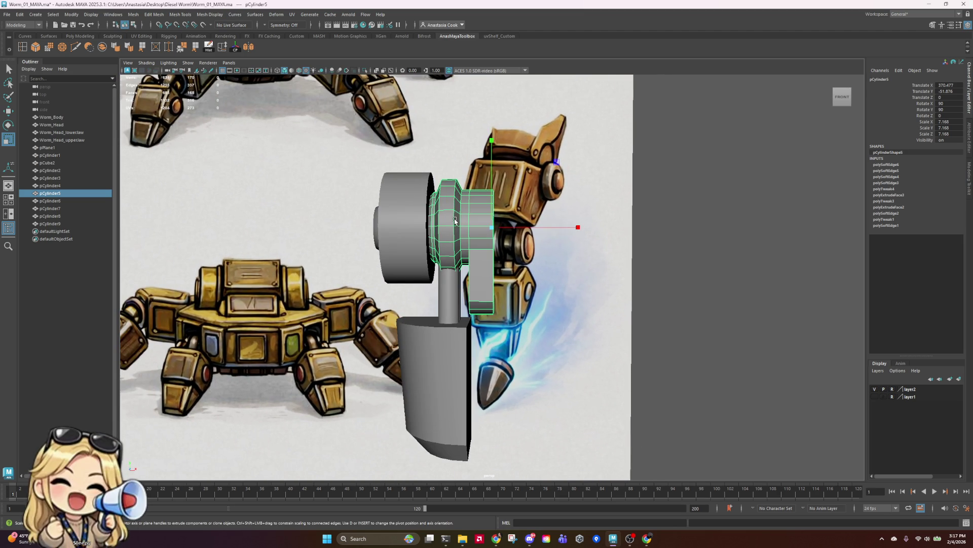
scroll(455, 220, "down", 2)
scroll(458, 237, "up", 5)
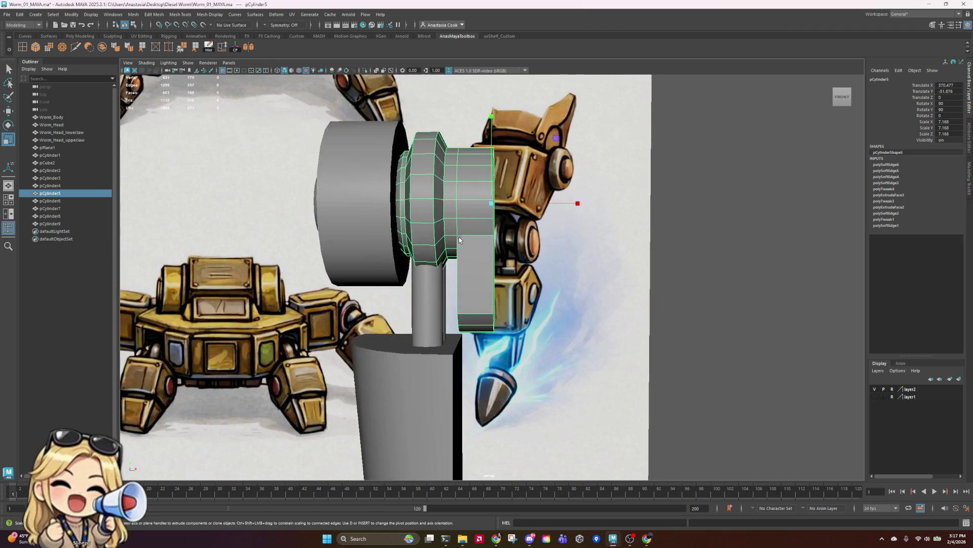
scroll(419, 233, "down", 3)
key("space")
key("space")
left_click(473, 232)
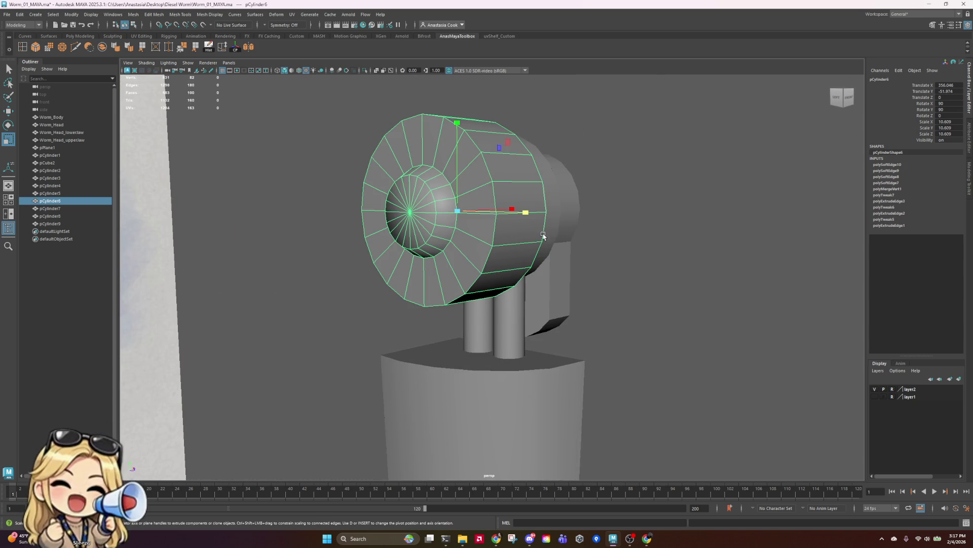
scroll(586, 239, "down", 3)
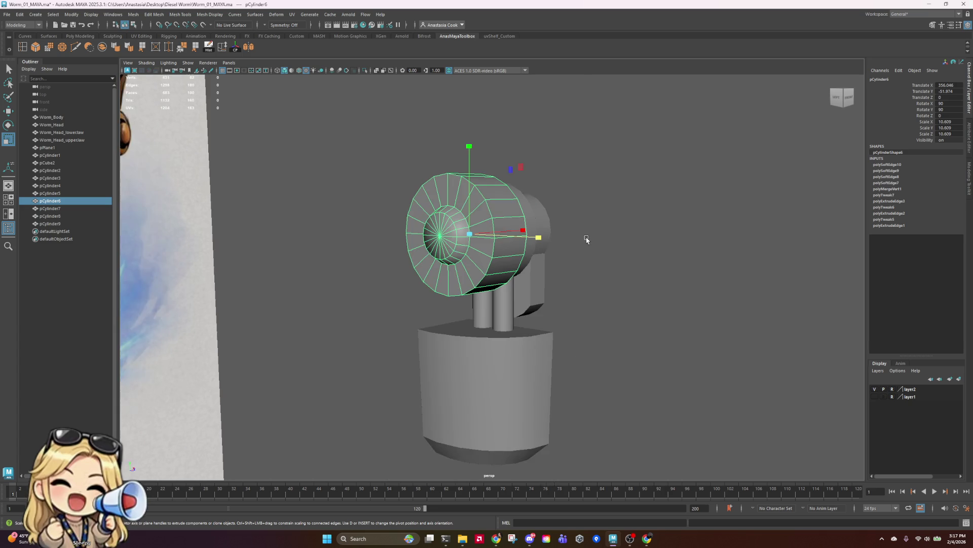
scroll(585, 238, "up", 5)
mouse_move(586, 238)
left_mouse_down("alt")
mouse_move(582, 259)
mouse_move(32, 10)
left_mouse_up("alt")
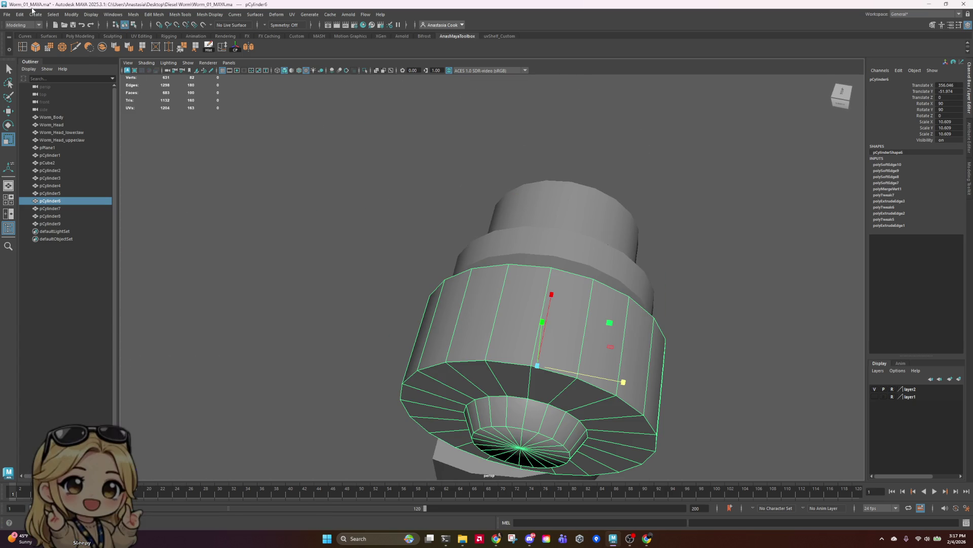
left_click(208, 48)
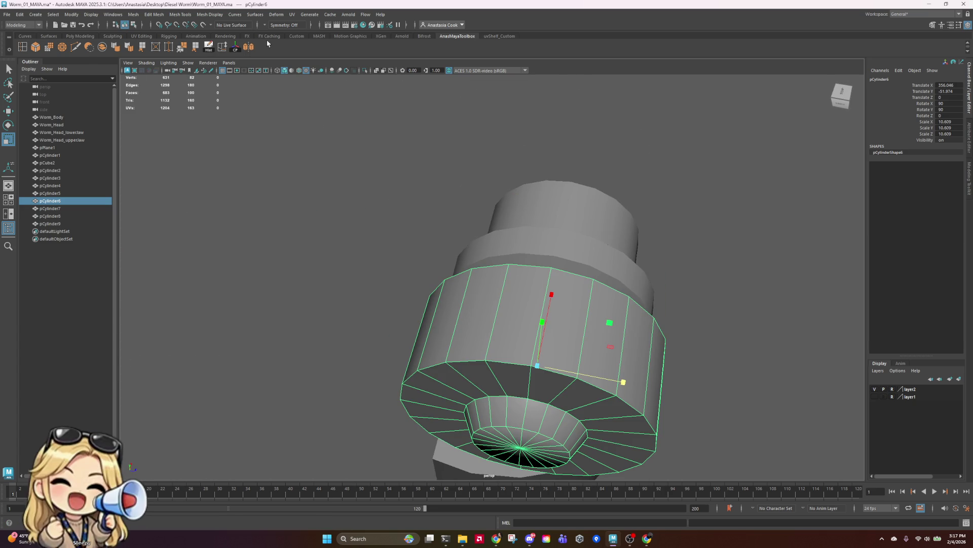
- Deselect everything and tumble the view front-on to the reference turnaround image
left_click(752, 406)
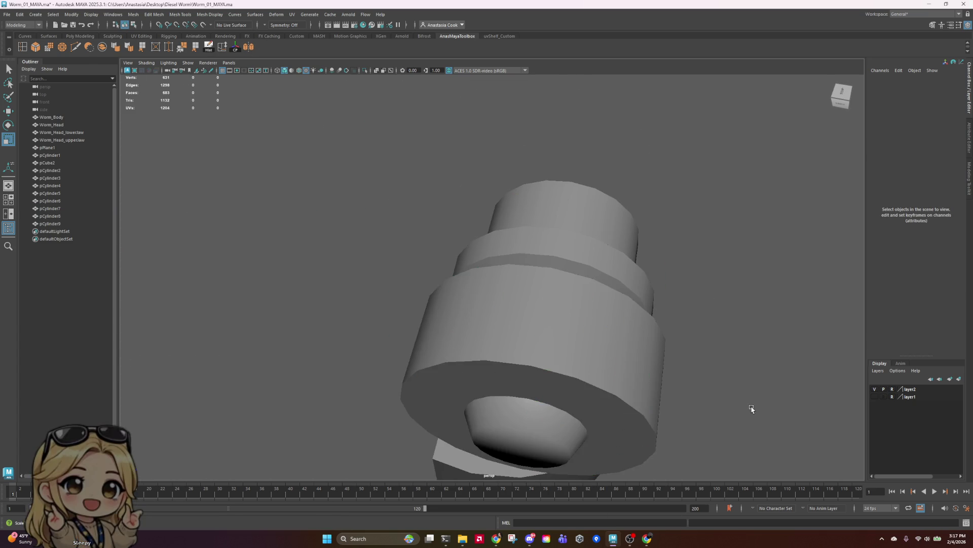
mouse_move(751, 406)
left_mouse_down("alt")
mouse_move(676, 361)
mouse_move(668, 369)
left_mouse_up("alt")
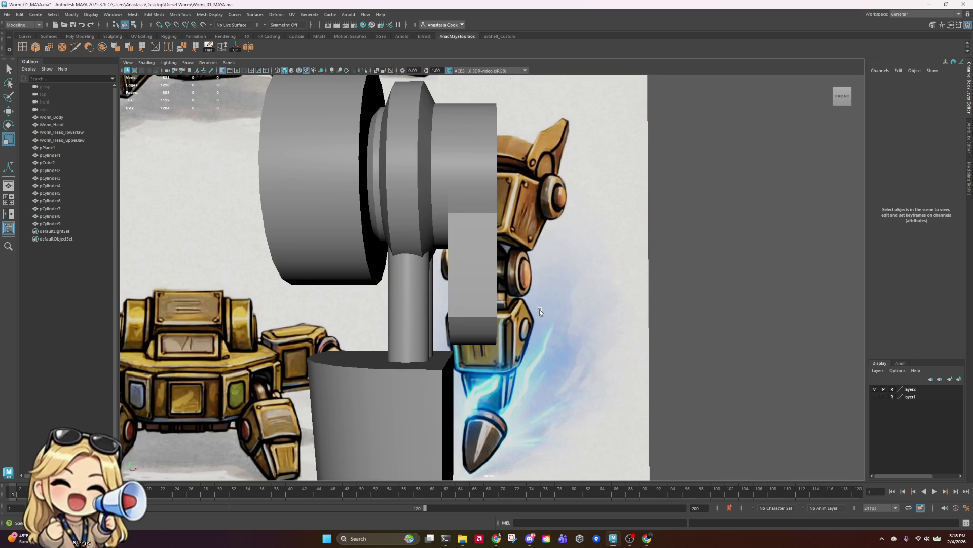
- Inspect the large front cylinder from angled, low and straight front views
scroll(536, 309, "down", 5)
left_click(434, 232)
left_click(400, 237)
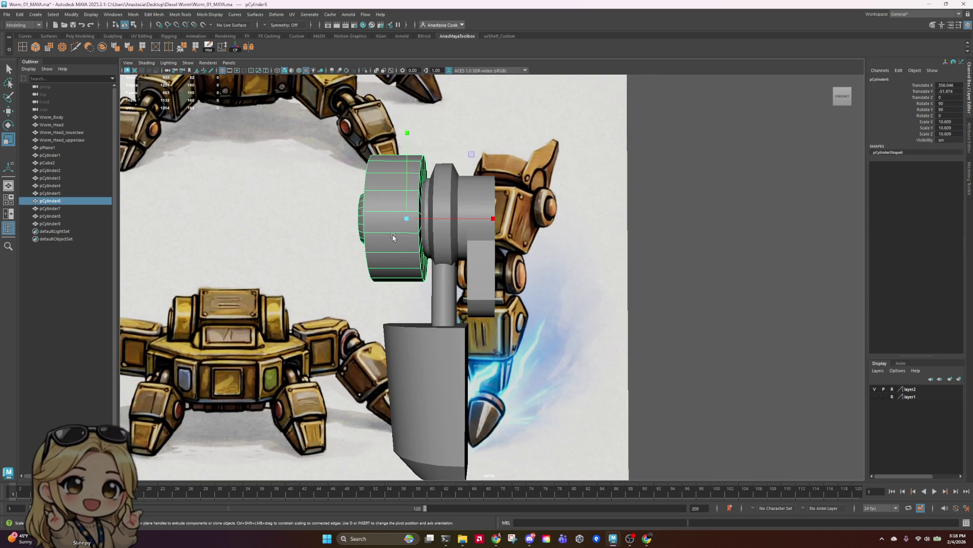
left_click_drag(276, 280, 317, 288, "alt")
key("[")
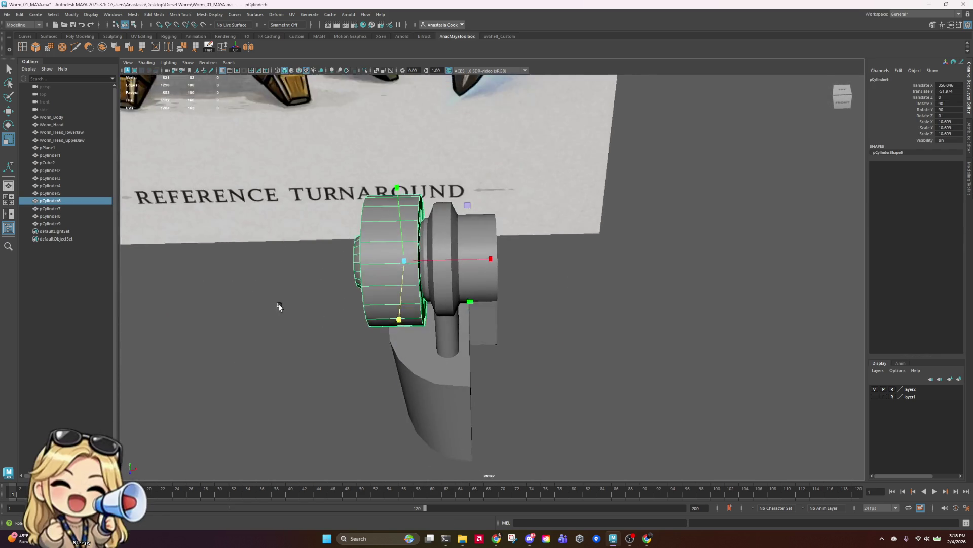
key("r")
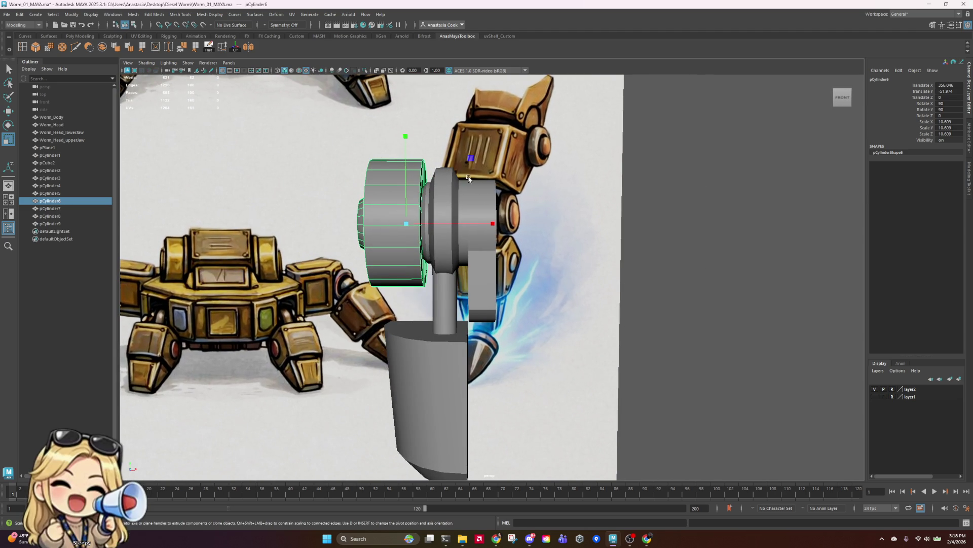
key("[")
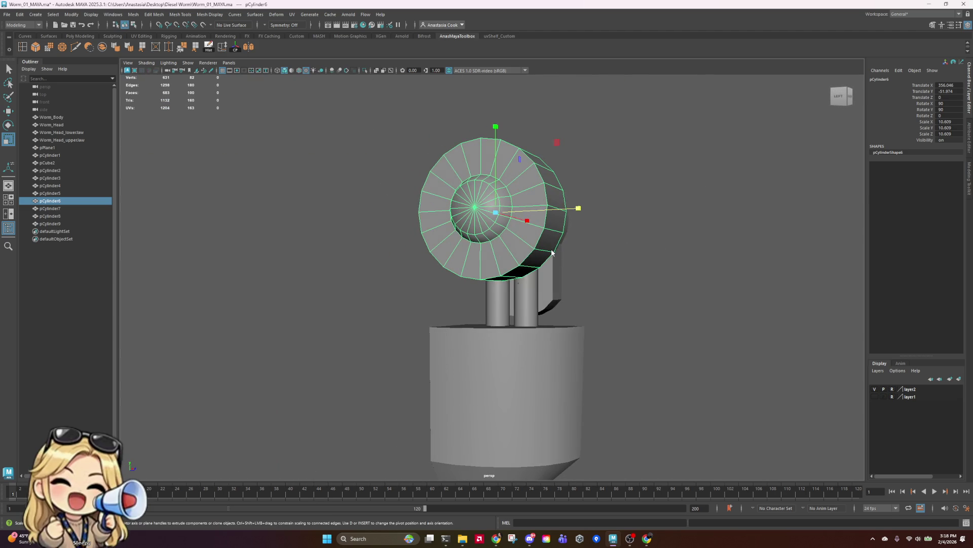
left_click(685, 321)
mouse_move(685, 322)
left_mouse_down("alt")
mouse_move(738, 304)
mouse_move(671, 281)
left_mouse_up("alt")
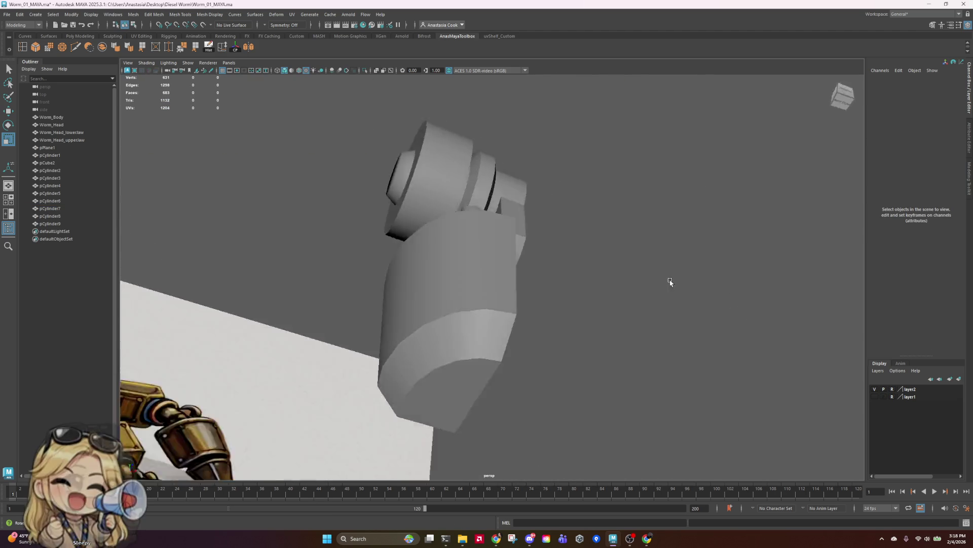
key("[")
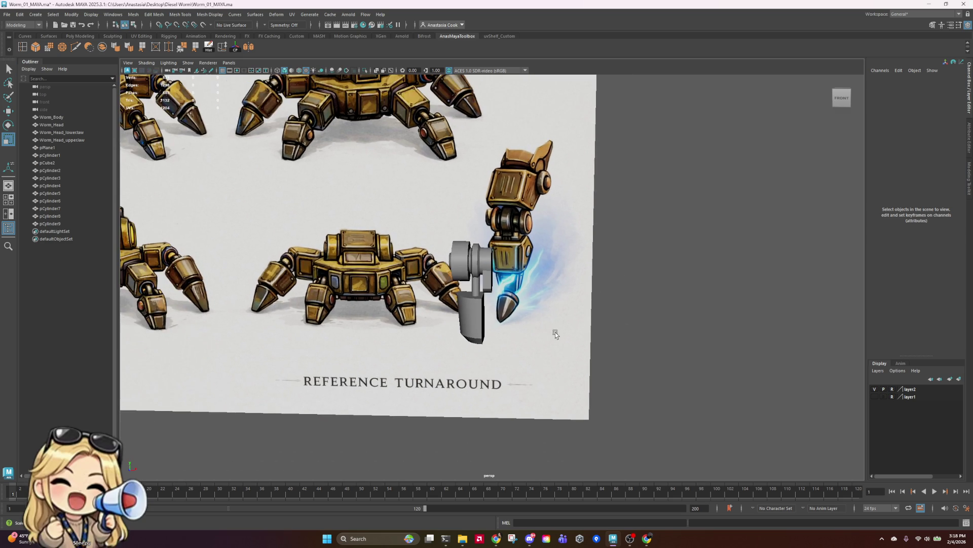
scroll(482, 279, "up", 4)
- Select pCylinder5, the large disk and the thin vertical cylinder together
left_click(438, 226)
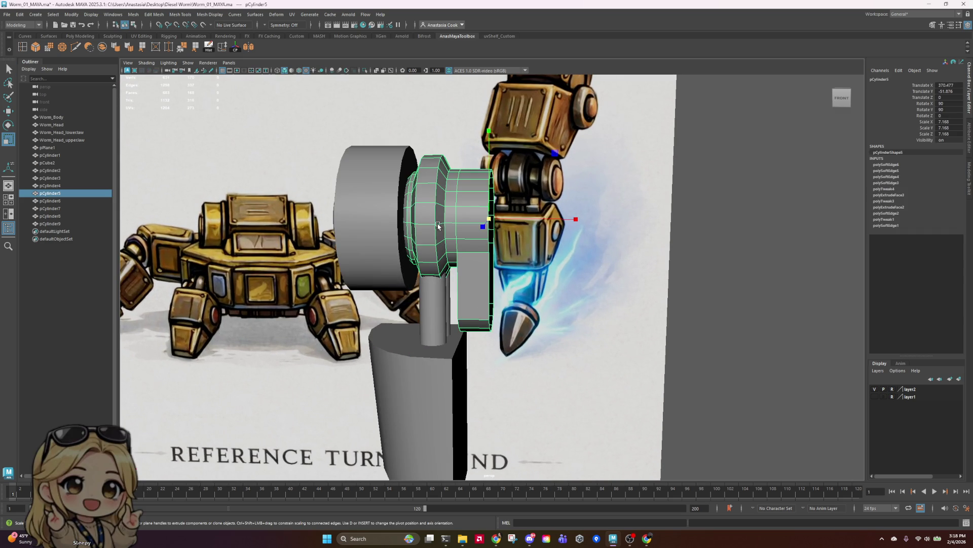
left_click(397, 247, "shift")
left_click(426, 344, "shift")
- Add pCylinder7 and pCylinder9 to the selection and group them into group1
left_click(420, 401, "shift")
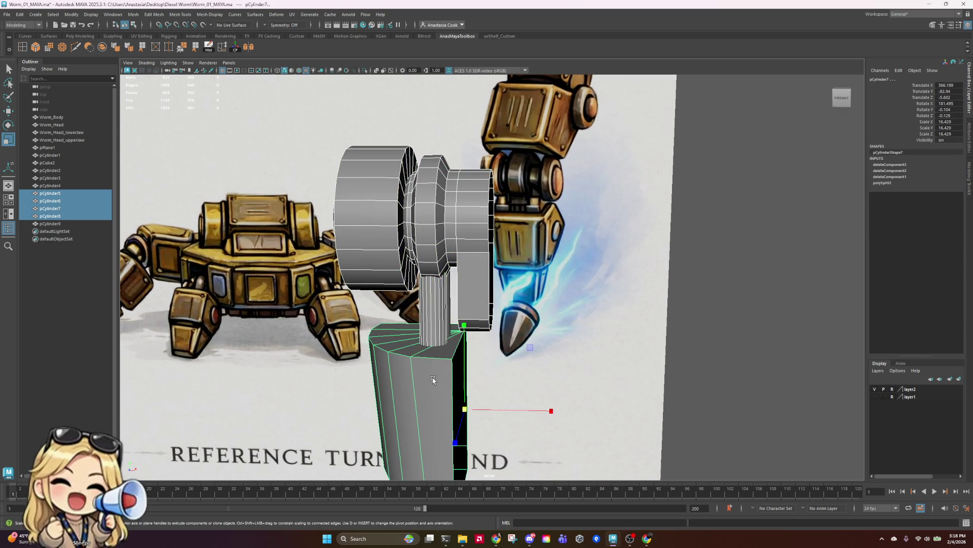
key("]")
left_click(449, 330, "shift")
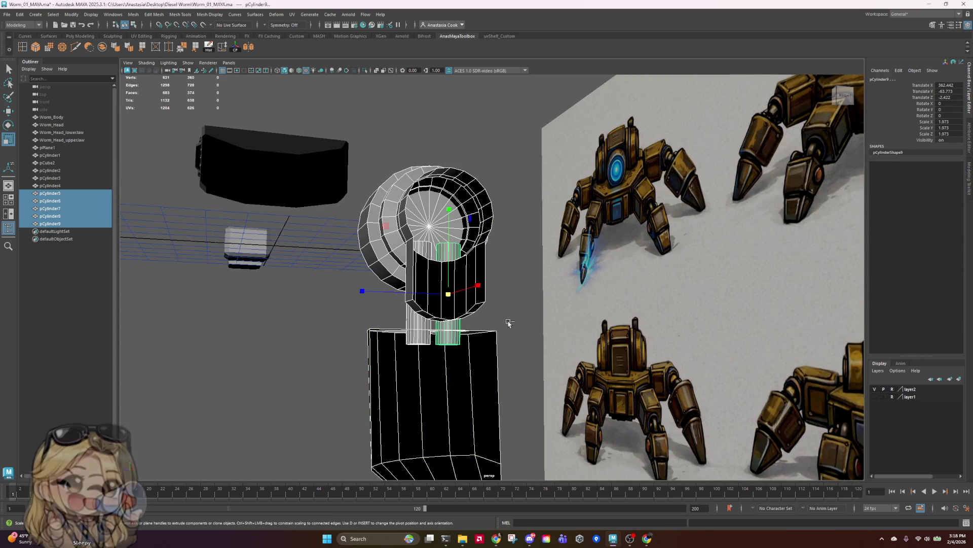
key("ctrl+g")
- Edit group1's pivot and apply a pivot option from the pivot menu
left_click_drag(430, 275, 355, 243, "alt")
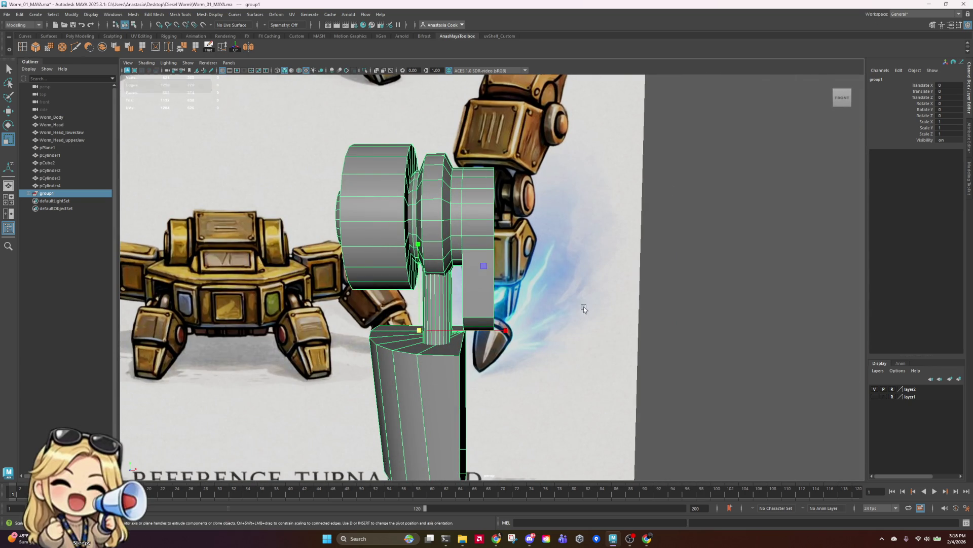
scroll(553, 329, "down", 5)
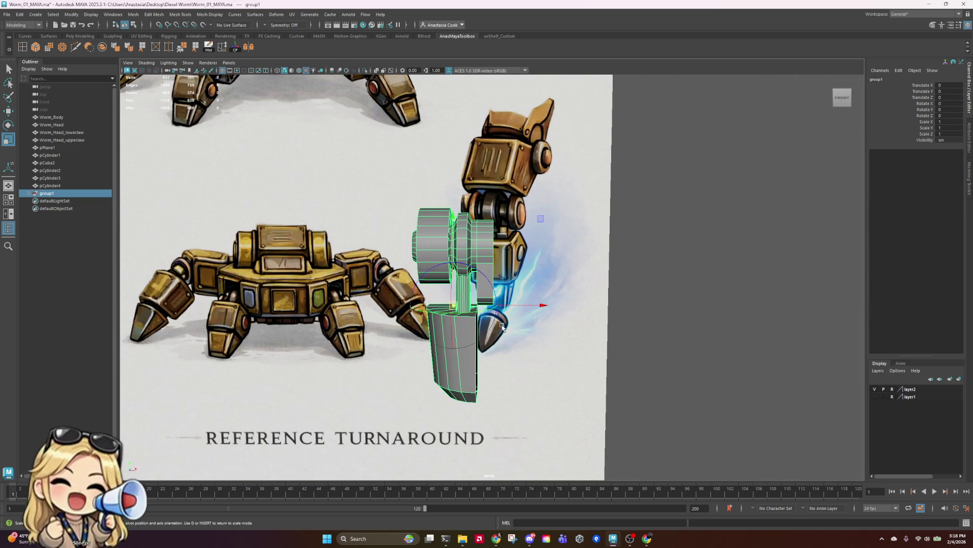
key("d")
left_click_drag(584, 311, 550, 217, "alt")
scroll(549, 217, "up", 5)
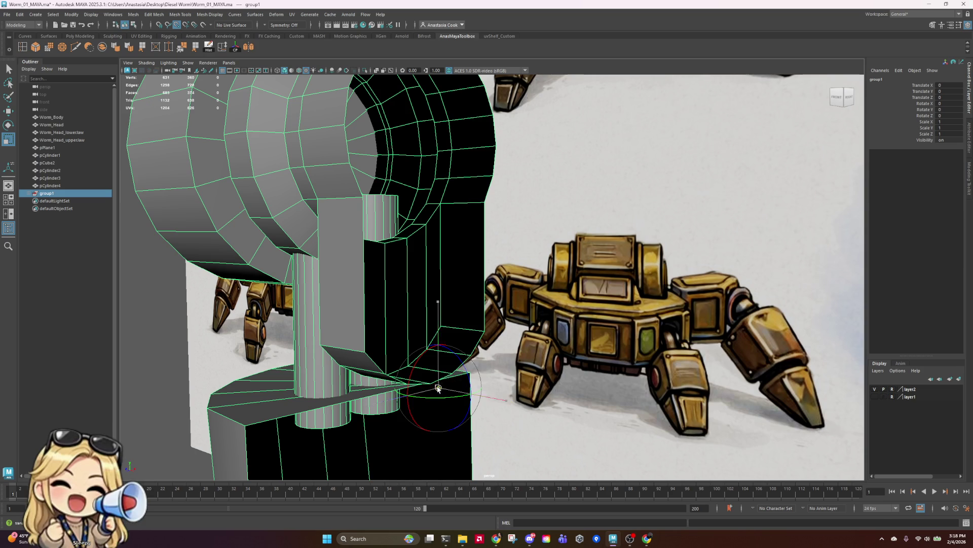
left_click_drag(450, 389, 600, 375, "alt")
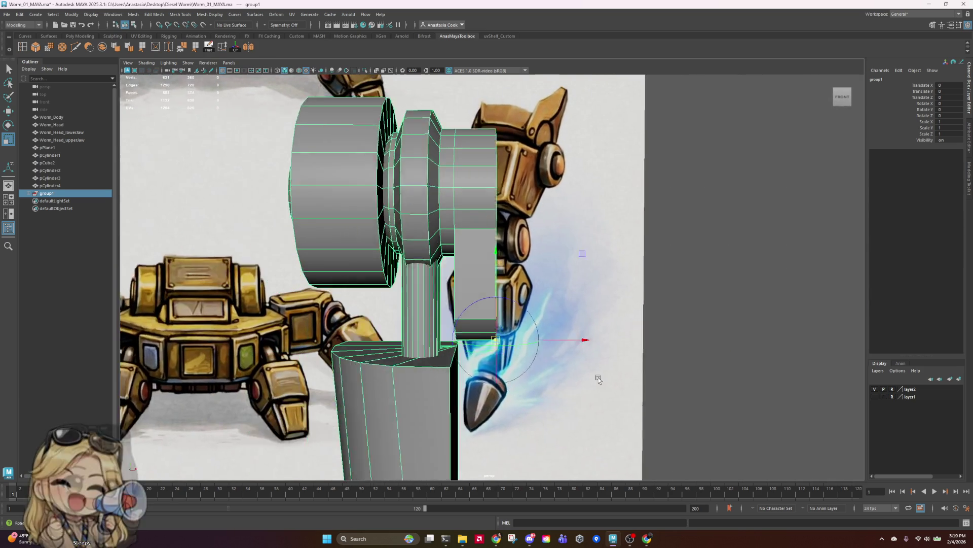
left_click(436, 167)
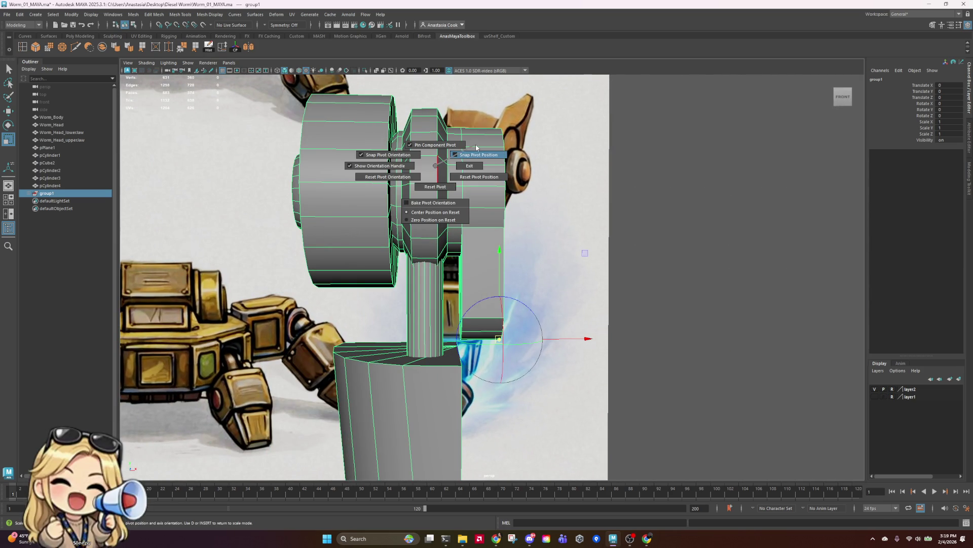
left_click(464, 154)
- Select the whole group1
left_click(9, 69)
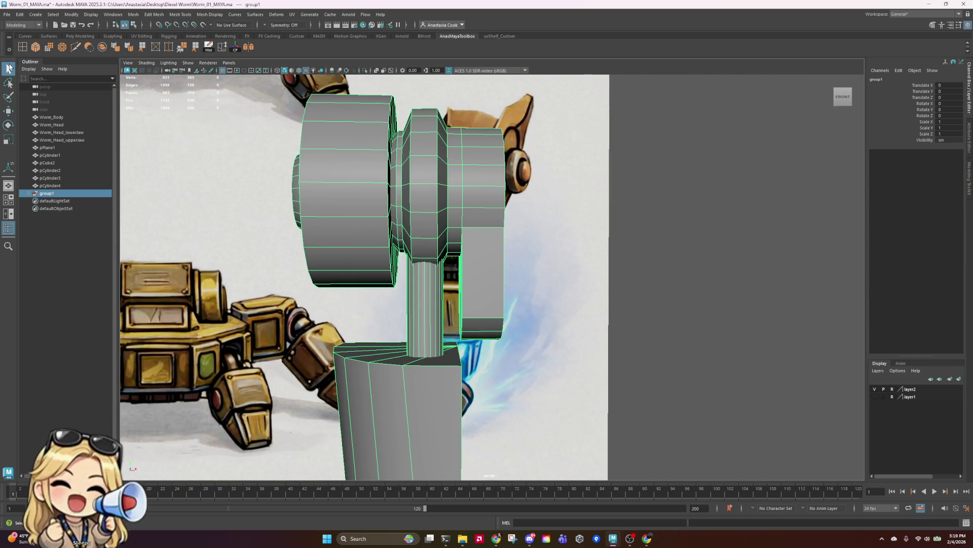
scroll(561, 225, "down", 5)
left_click(495, 269)
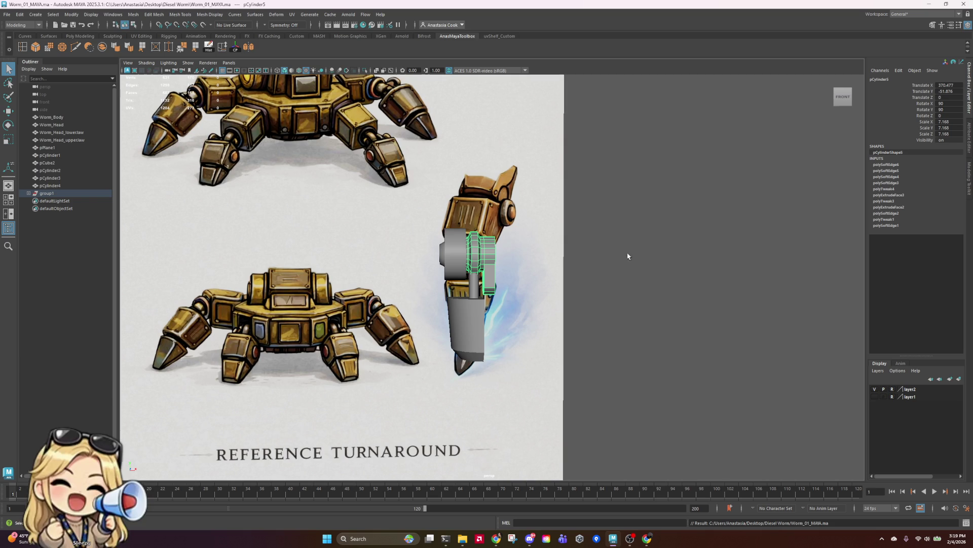
left_click(53, 194)
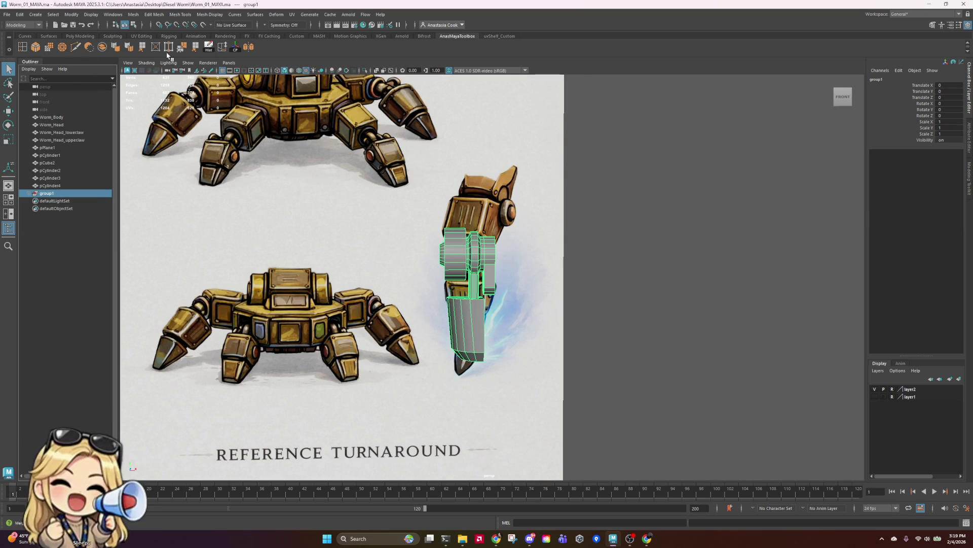
- Mirror the group across X with the mirror direction set to negative
double_click(249, 46)
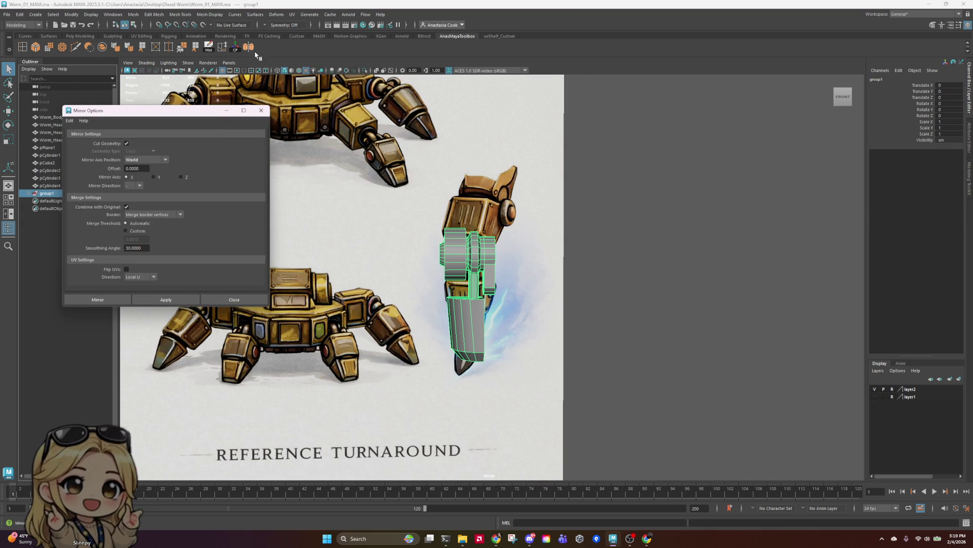
left_click(98, 299)
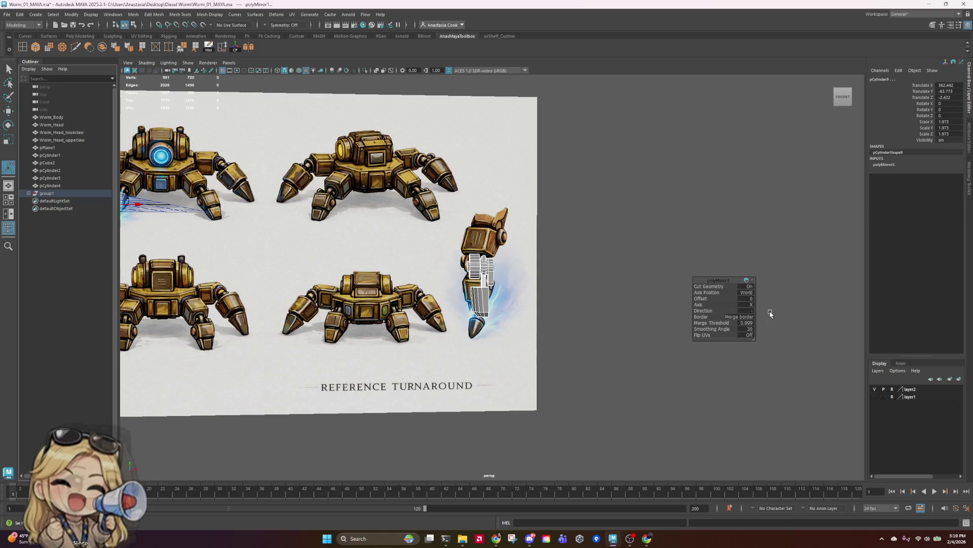
left_click(759, 317)
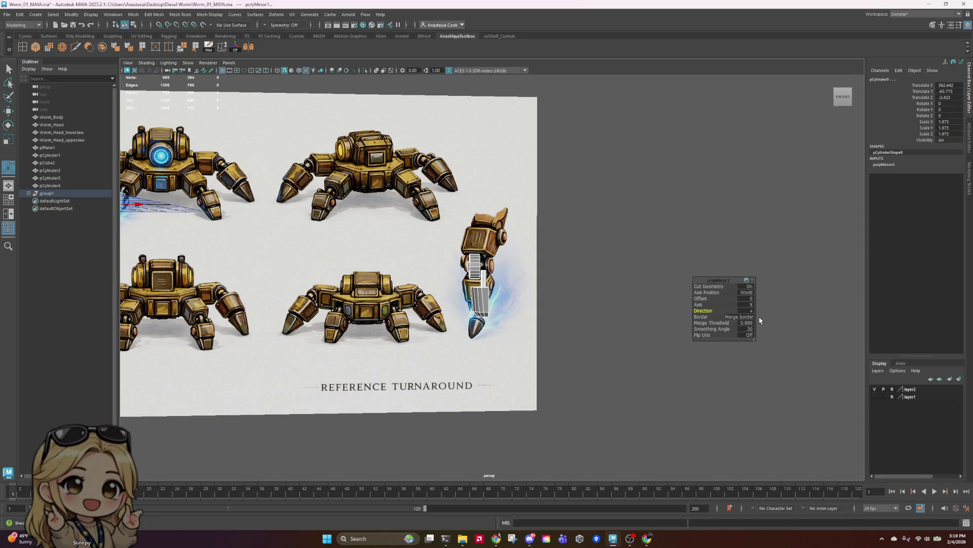
left_click(751, 311)
left_click(758, 323)
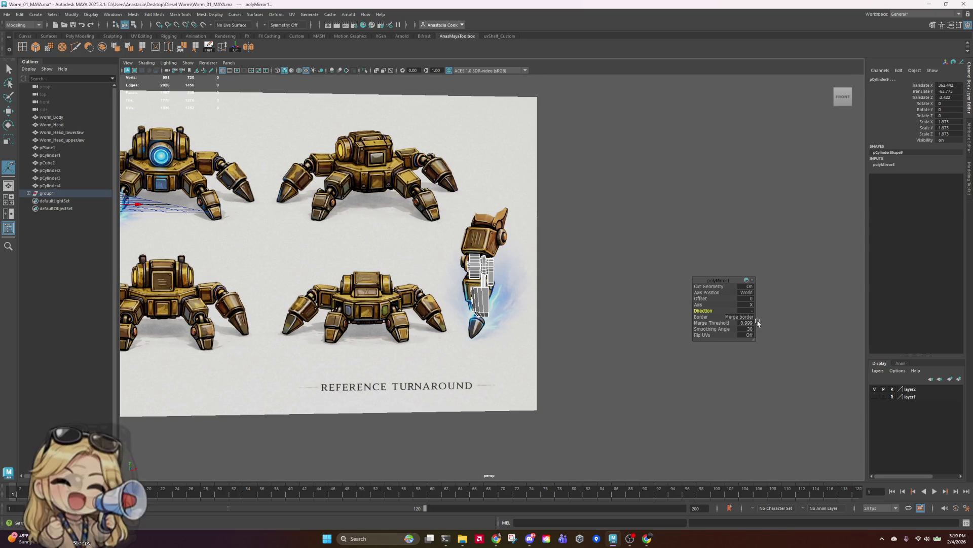
- Switch to object selection and marquee-select all of the leg's mesh parts
left_click(579, 248)
left_click(501, 213)
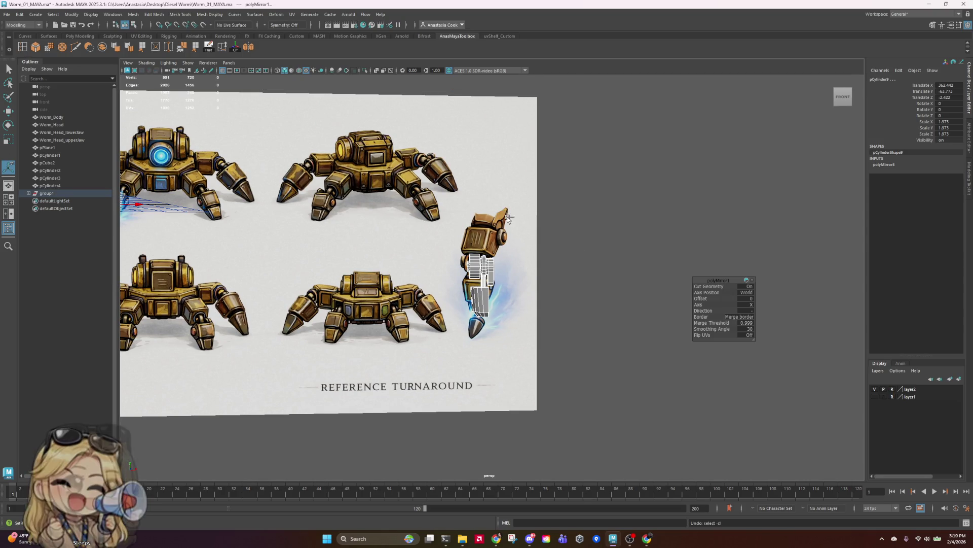
key("f")
right_click(459, 253)
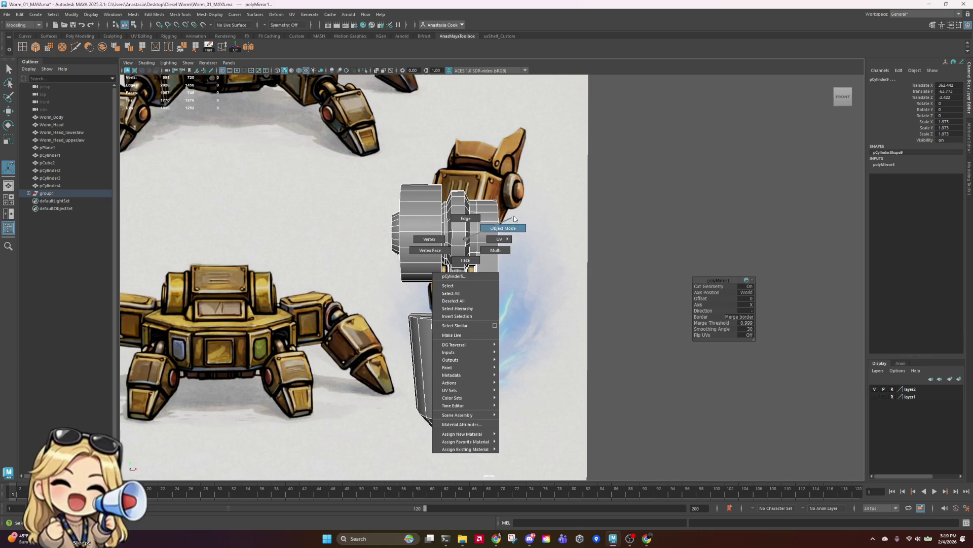
left_click(633, 217)
left_click_drag(389, 203, 557, 407)
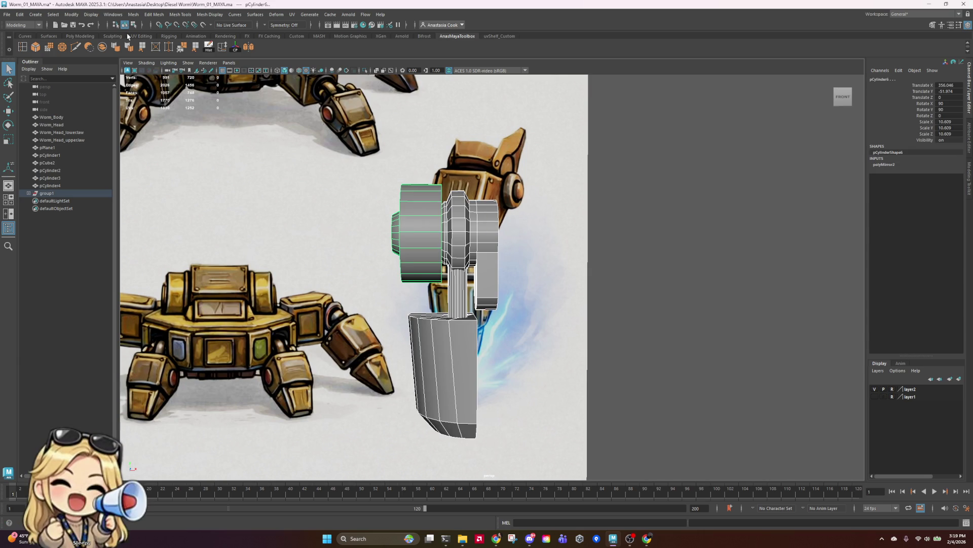
- Combine the selected leg parts into one mesh, pCylinder8, and delete its history
left_click(102, 48)
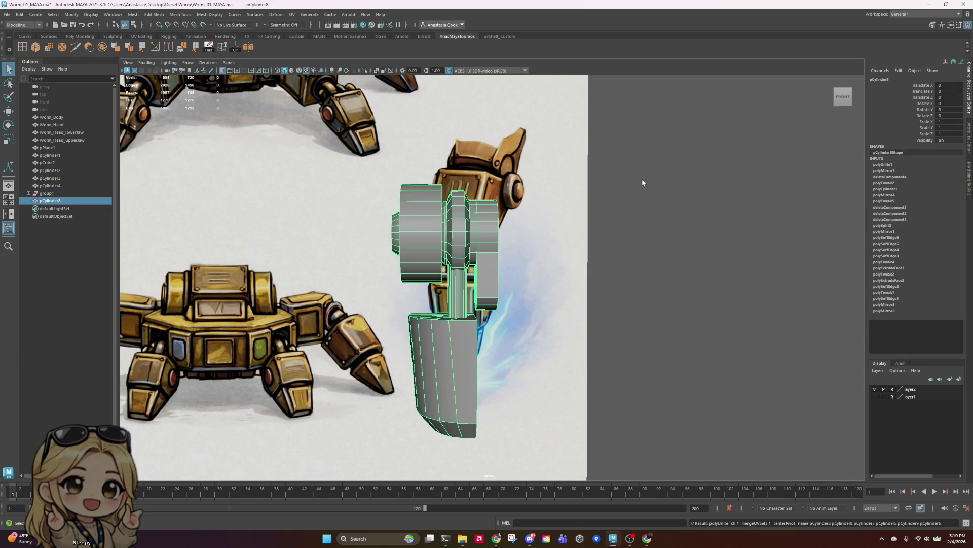
left_click(208, 47)
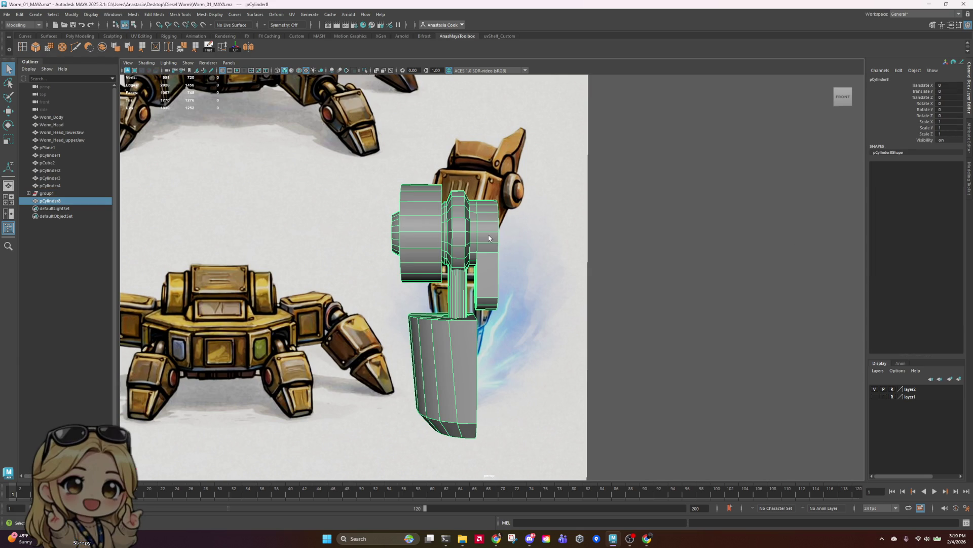
left_click(521, 223)
left_click(480, 235)
key("w")
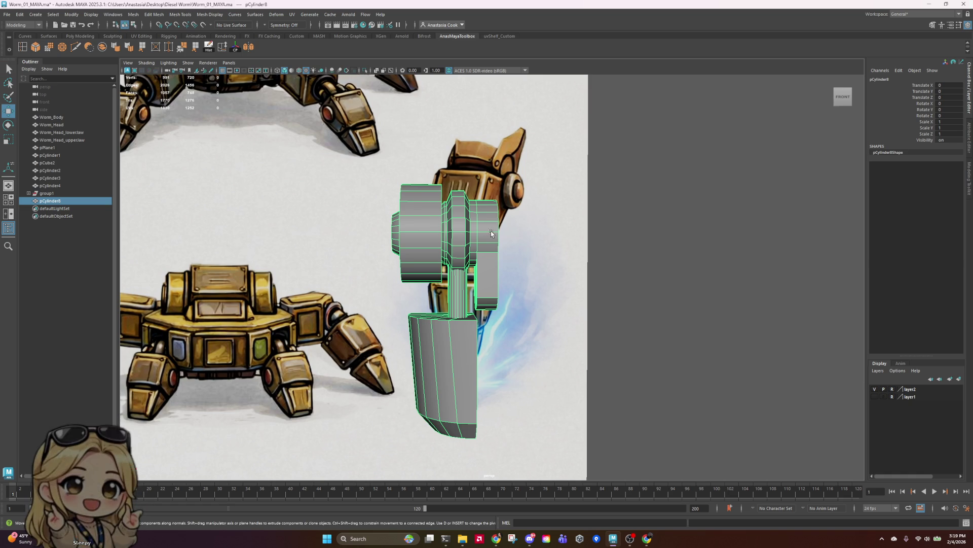
right_click(449, 223)
left_click(583, 232)
left_click(459, 249)
key("e")
- Box-select the cylinder's faces and slide them along X over the reference leg
scroll(529, 320, "down", 5)
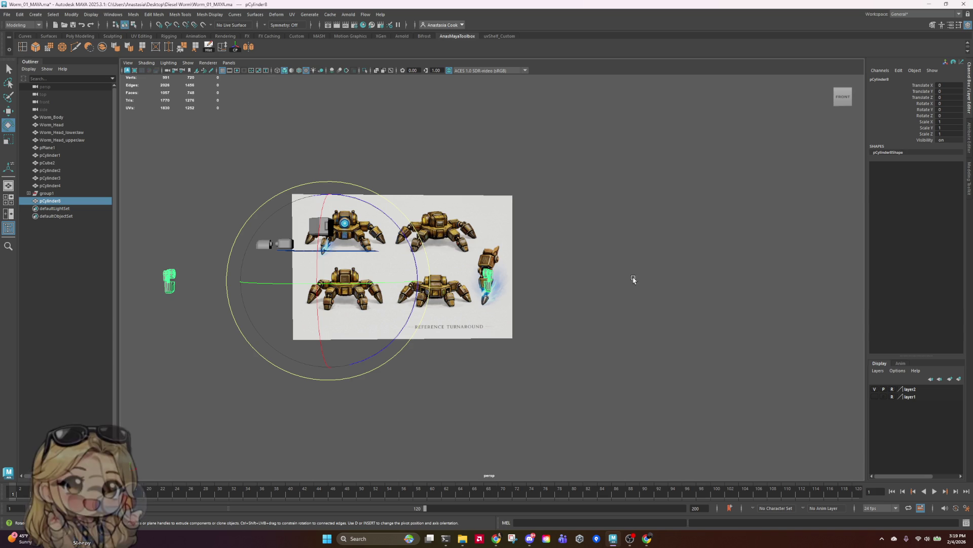
middle_click_drag(217, 271, 348, 267, "alt")
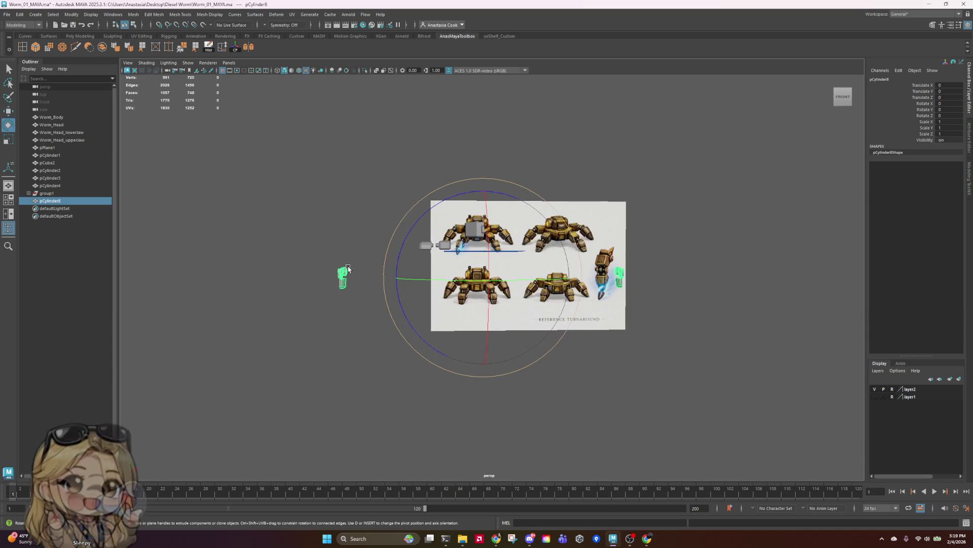
mouse_move(348, 267)
right_mouse_down()
mouse_move(370, 261)
mouse_move(348, 288)
right_mouse_up()
left_click_drag(333, 249, 369, 335)
key("w")
left_click_drag(425, 277, 707, 278)
scroll(740, 284, "up", 5)
key("f")
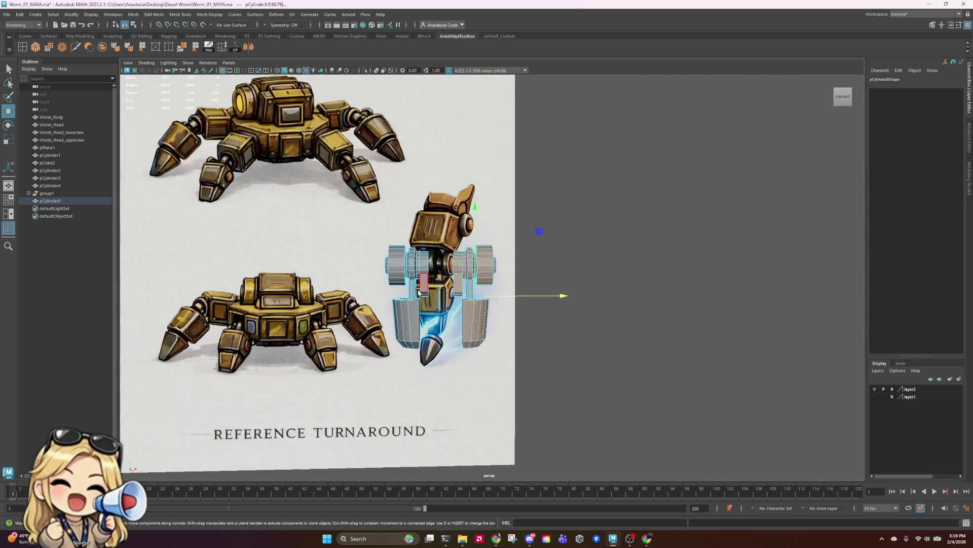
mouse_move(528, 328)
left_mouse_down()
mouse_move(460, 347)
mouse_move(513, 333)
mouse_move(511, 297)
mouse_move(508, 349)
left_mouse_up()
scroll(508, 349, "down", 6)
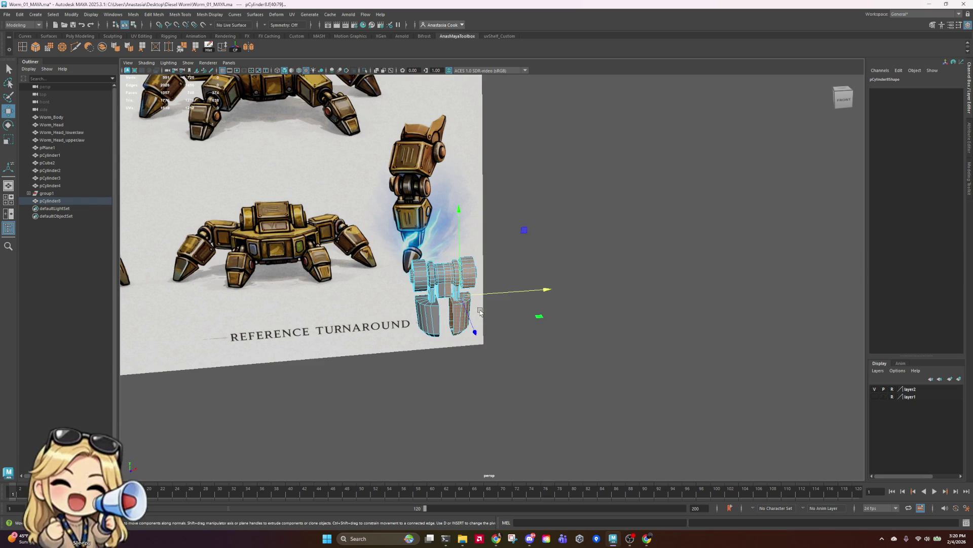
left_click_drag(480, 313, 578, 326, "alt")
scroll(578, 326, "up", 8)
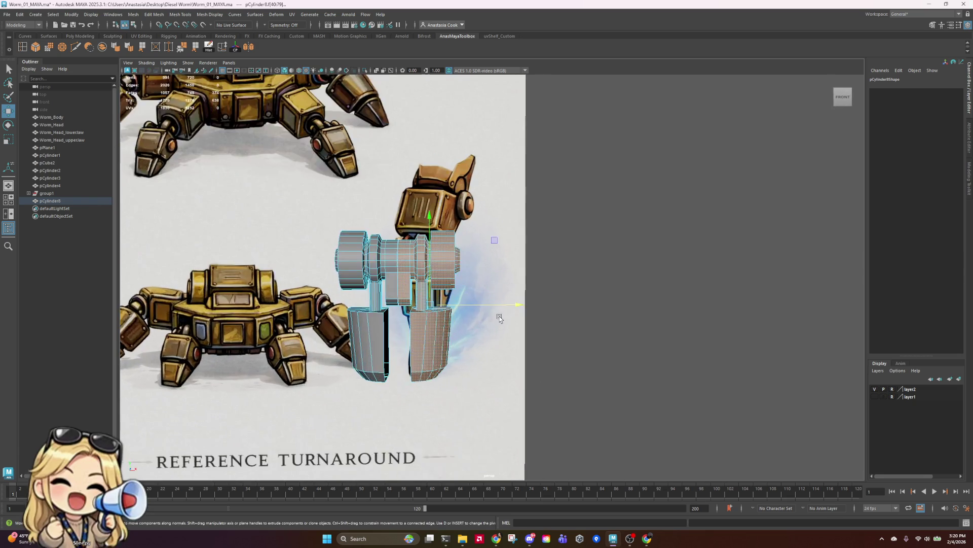
left_click_drag(460, 333, 507, 235, "alt")
left_click(348, 303)
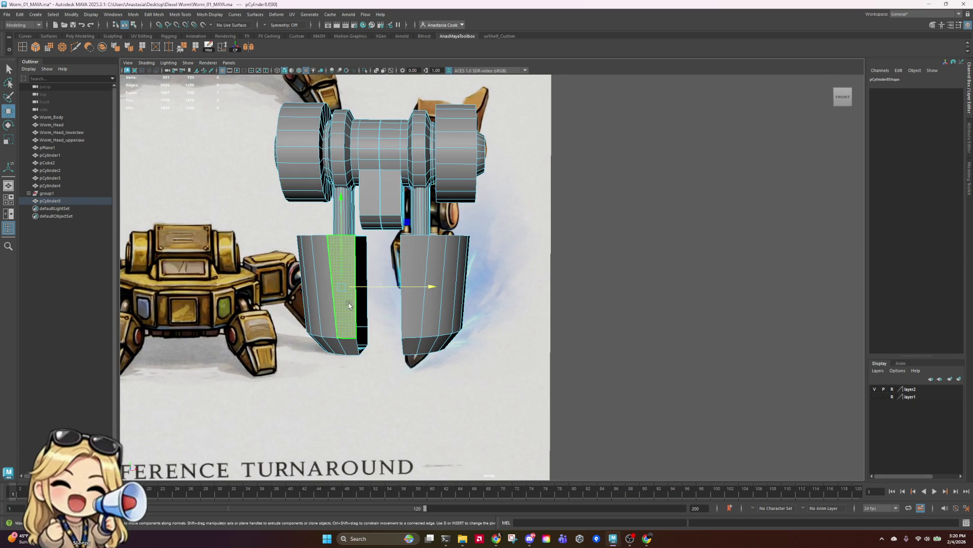
right_click_drag(349, 304, 354, 272)
left_click(362, 235)
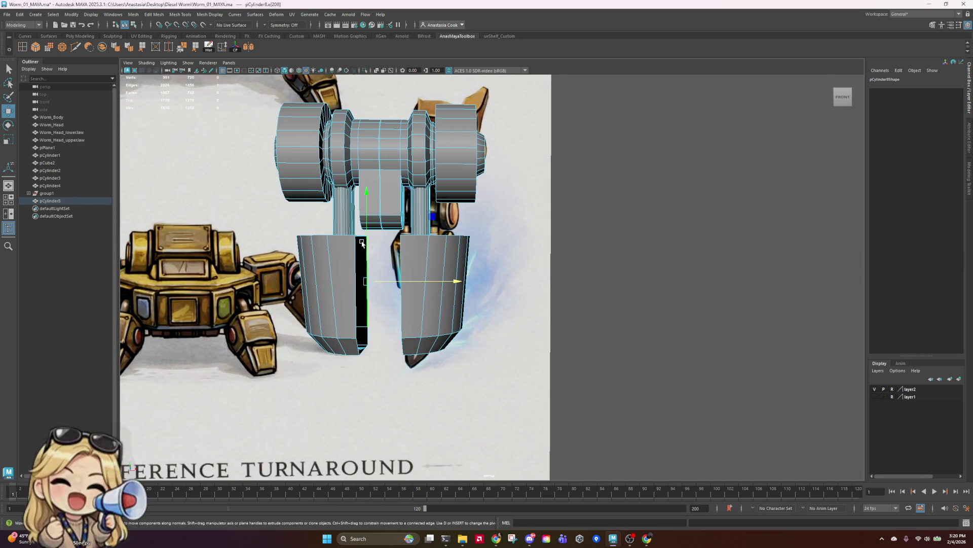
left_click(359, 297)
mouse_move(559, 309)
left_mouse_down("alt")
mouse_move(626, 293)
mouse_move(707, 319)
mouse_move(717, 309)
mouse_move(589, 306)
mouse_move(533, 354)
mouse_move(587, 429)
mouse_move(556, 393)
mouse_move(556, 300)
mouse_move(388, 226)
left_mouse_up("alt")
right_click_drag(388, 225, 407, 177)
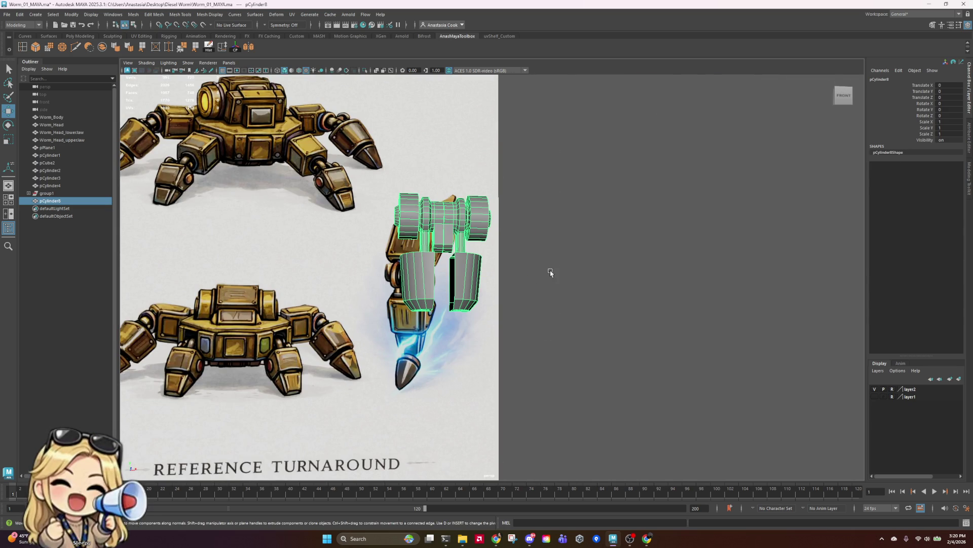
key("e")
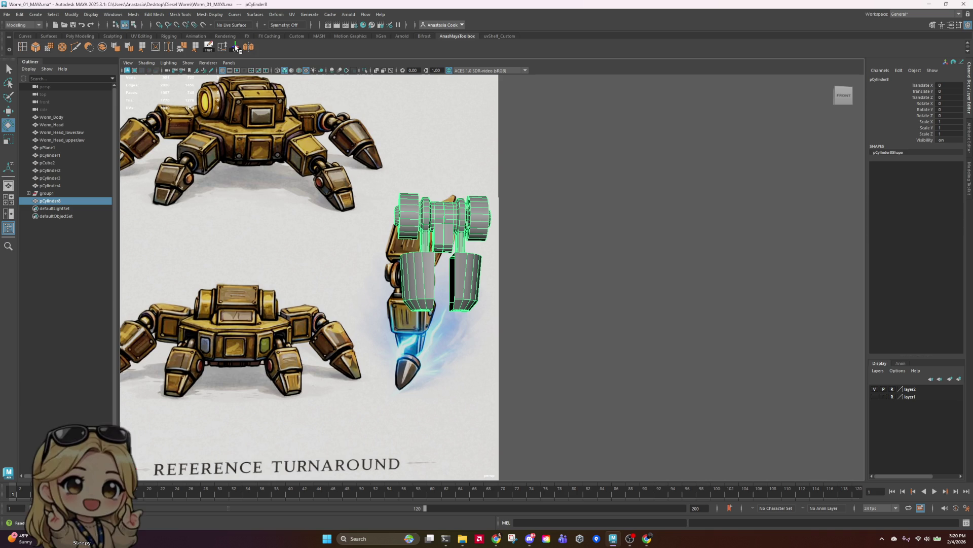
key("w")
key("r")
scroll(532, 244, "up", 4)
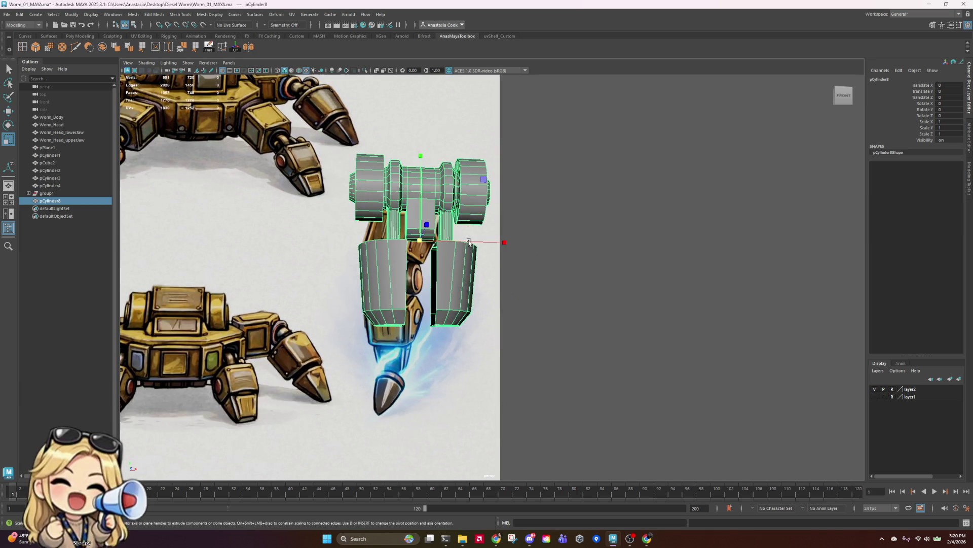
left_click_drag(469, 243, 510, 251, "alt")
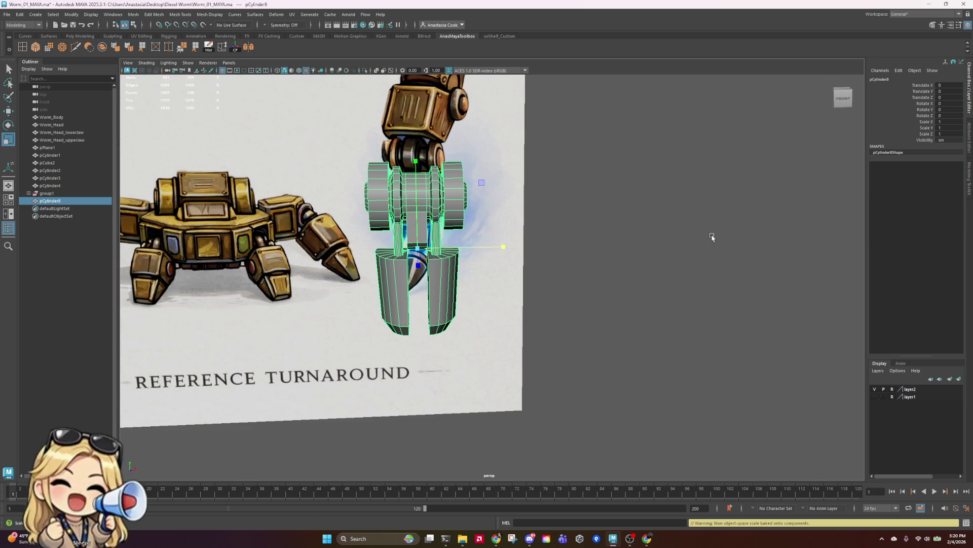
key("ctrl+z")
right_click(383, 298)
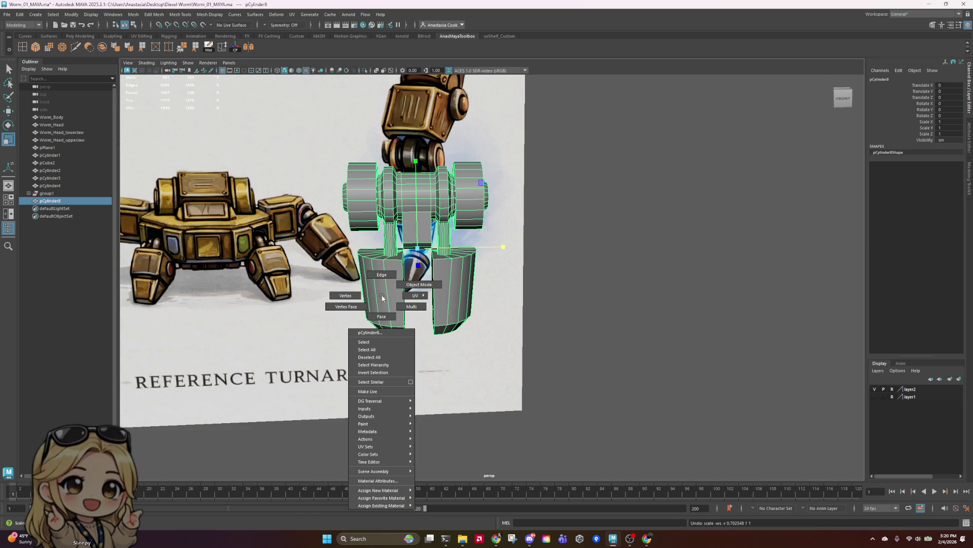
mouse_move(539, 242)
left_mouse_down("alt")
mouse_move(553, 244)
mouse_move(544, 258)
mouse_move(540, 238)
left_mouse_up("alt")
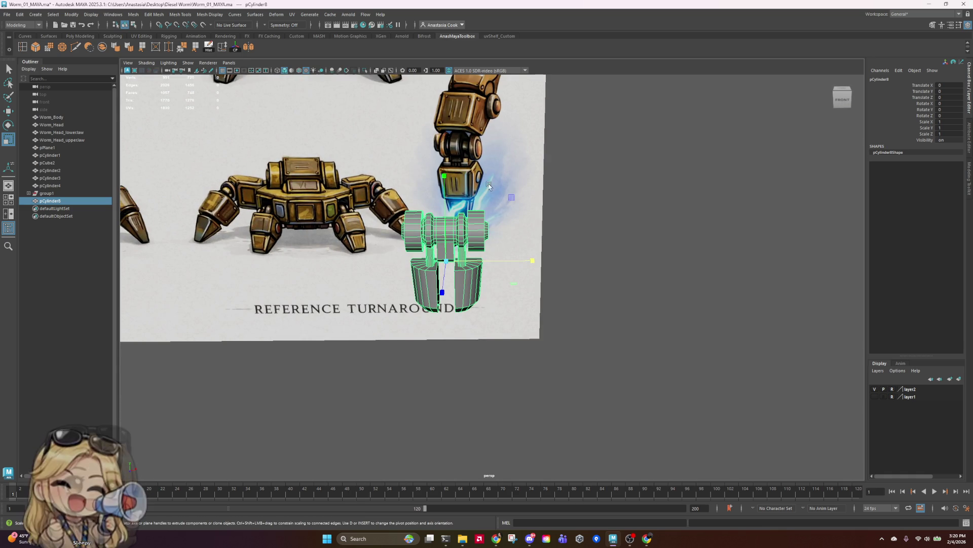
scroll(455, 337, "up", 3)
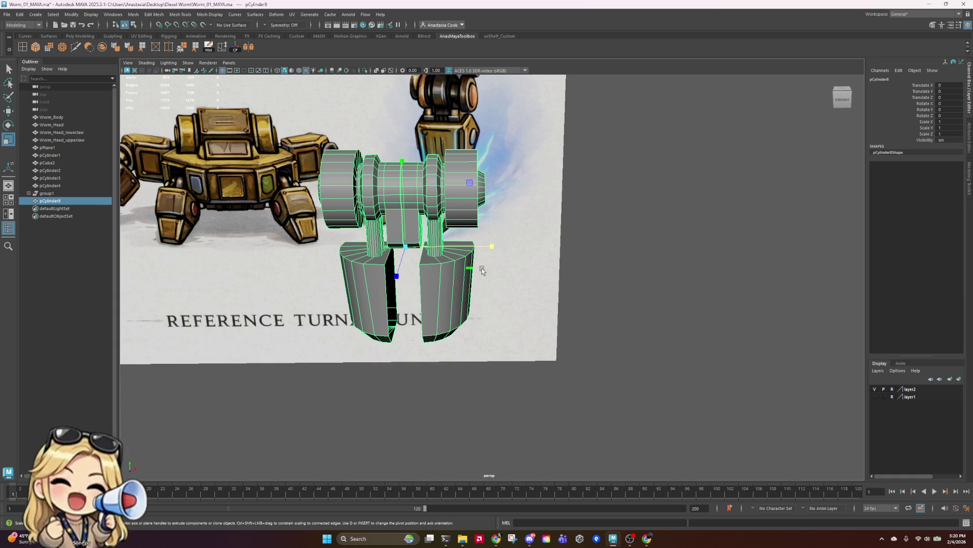
mouse_move(481, 269)
left_mouse_down("alt")
mouse_move(550, 273)
mouse_move(591, 341)
mouse_move(571, 387)
mouse_move(588, 362)
mouse_move(571, 374)
left_mouse_up("alt")
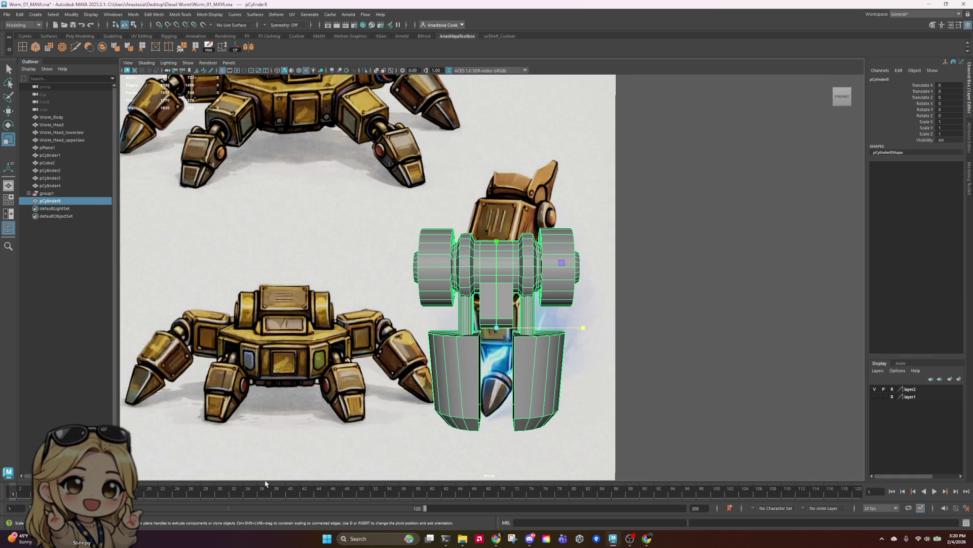
scroll(555, 299, "down", 4)
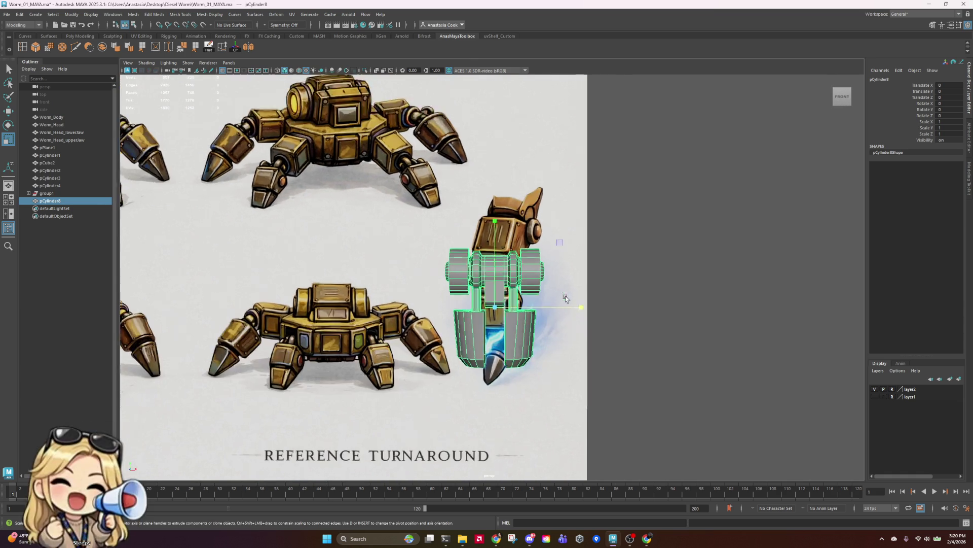
mouse_move(584, 328)
left_mouse_down("alt")
mouse_move(652, 336)
mouse_move(580, 276)
mouse_move(591, 326)
left_mouse_up("alt")
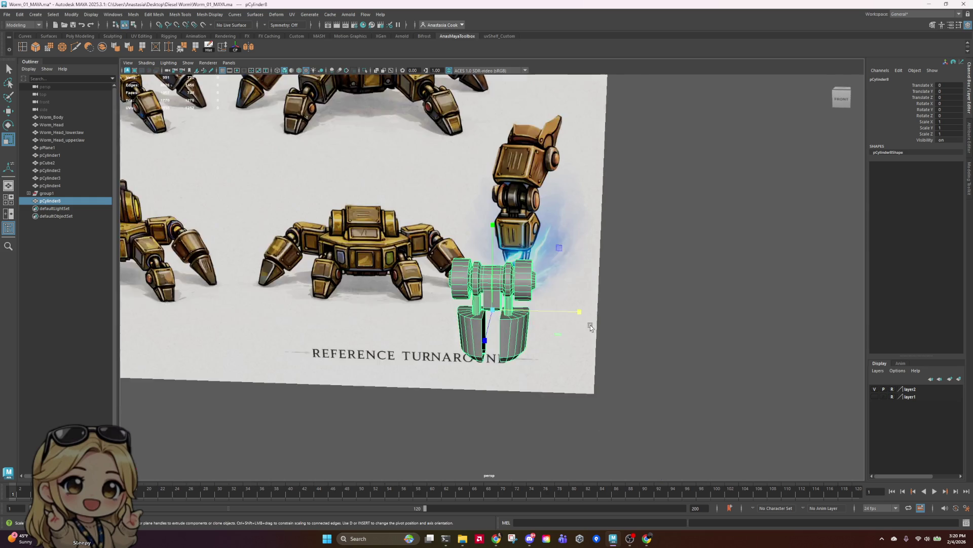
scroll(601, 398, "up", 4)
scroll(601, 397, "up", 3)
scroll(626, 254, "up", 5)
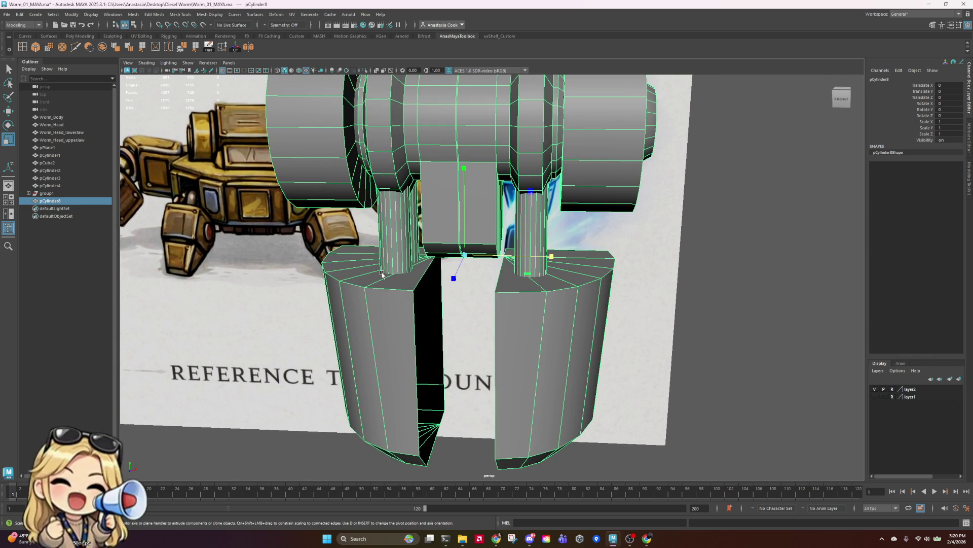
right_click_drag(444, 262, 452, 238)
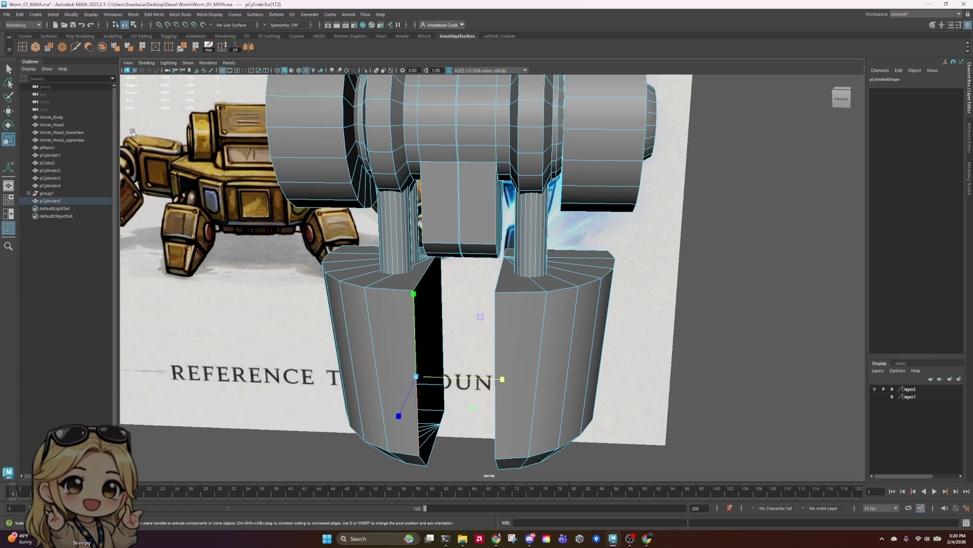
- Box-select the faces of the leg mesh's right half and delete them
scroll(552, 230, "down", 4)
scroll(552, 230, "down", 3)
right_click(522, 256)
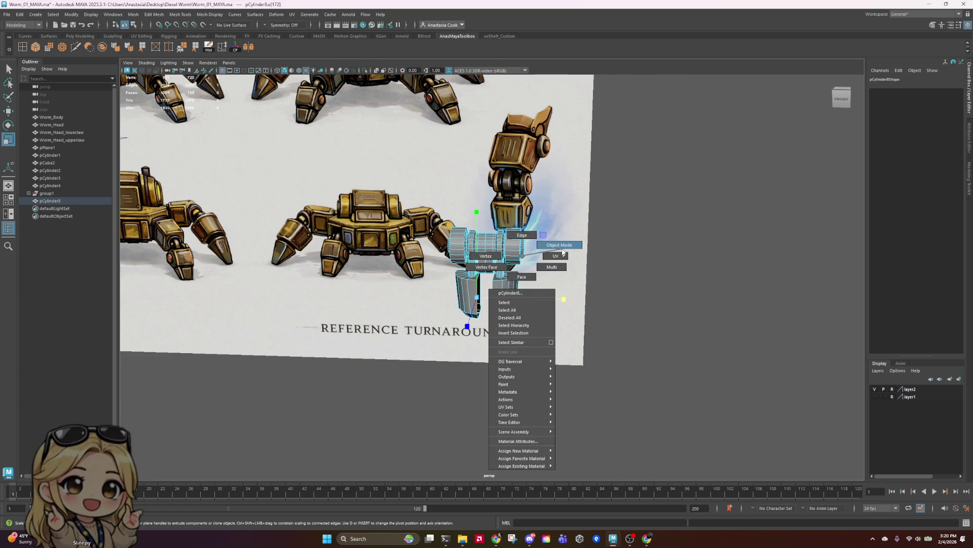
left_click(530, 248)
right_click_drag(509, 263, 509, 286)
left_click_drag(587, 195, 488, 336)
key("Delete")
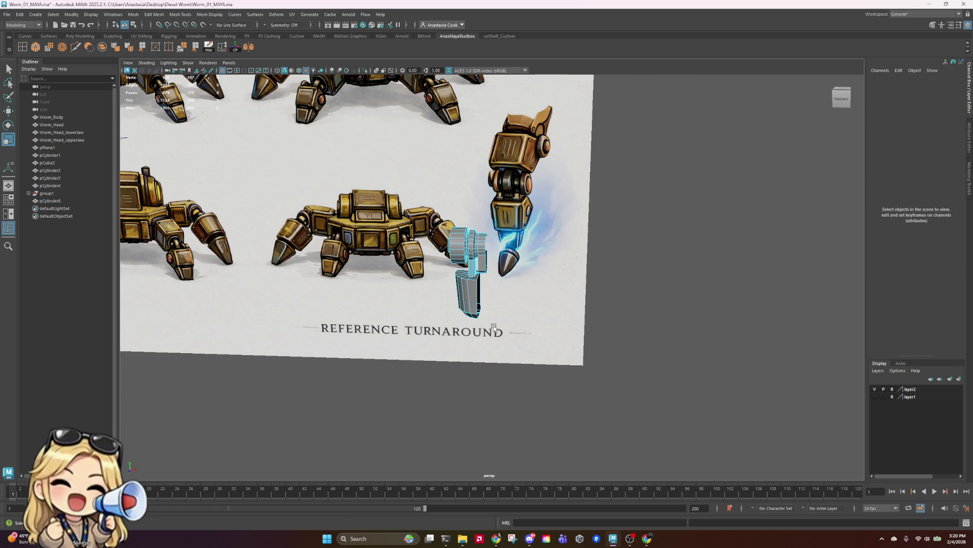
- Undo the face deletion, then delete the selected right half again
scroll(522, 276, "up", 3)
mouse_move(565, 289)
left_mouse_down("alt")
mouse_move(439, 326)
mouse_move(632, 215)
mouse_move(518, 177)
left_mouse_up("alt")
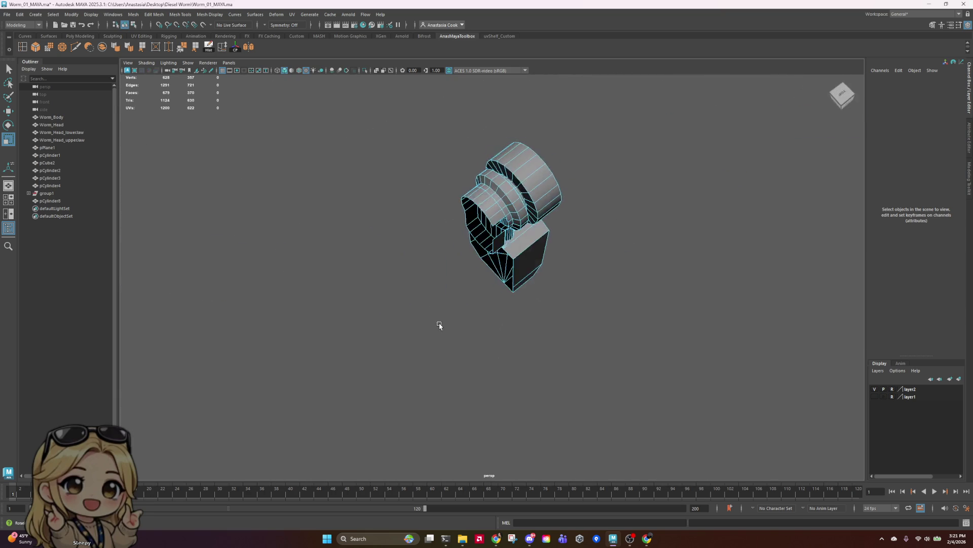
key("ctrl+z")
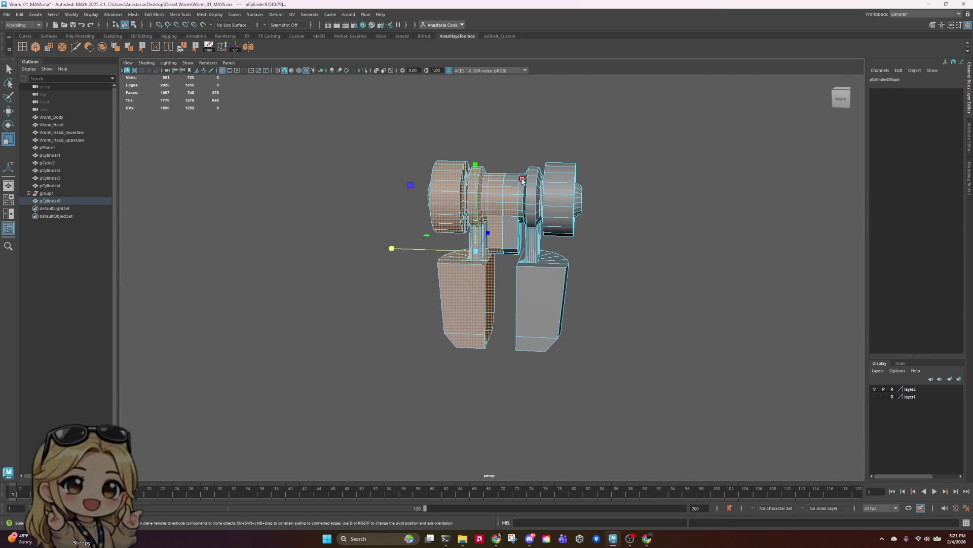
key("Delete")
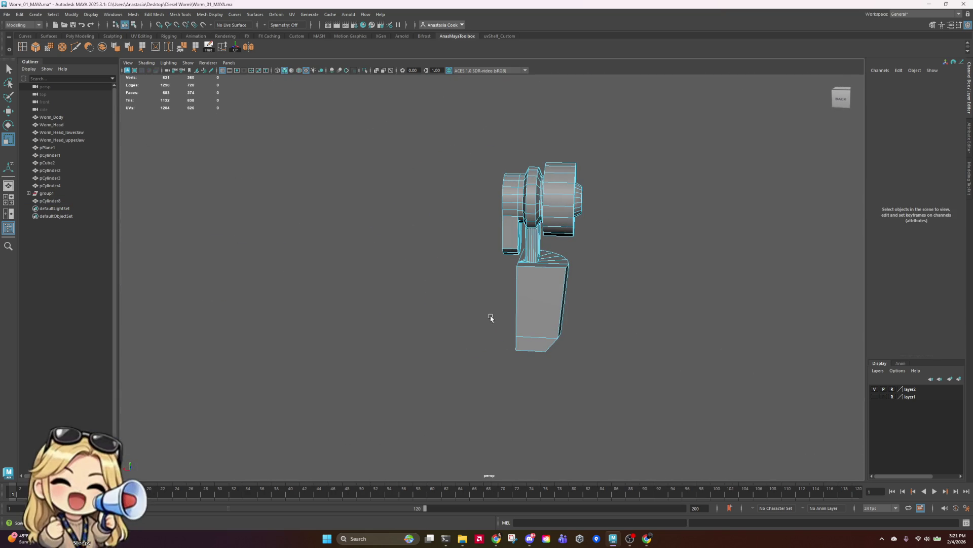
mouse_move(491, 319)
left_mouse_down("alt")
mouse_move(565, 215)
mouse_move(615, 333)
mouse_move(673, 307)
mouse_move(656, 275)
mouse_move(587, 322)
mouse_move(450, 304)
mouse_move(433, 319)
mouse_move(615, 395)
mouse_move(824, 328)
mouse_move(801, 315)
mouse_move(786, 278)
mouse_move(662, 303)
left_mouse_up("alt")
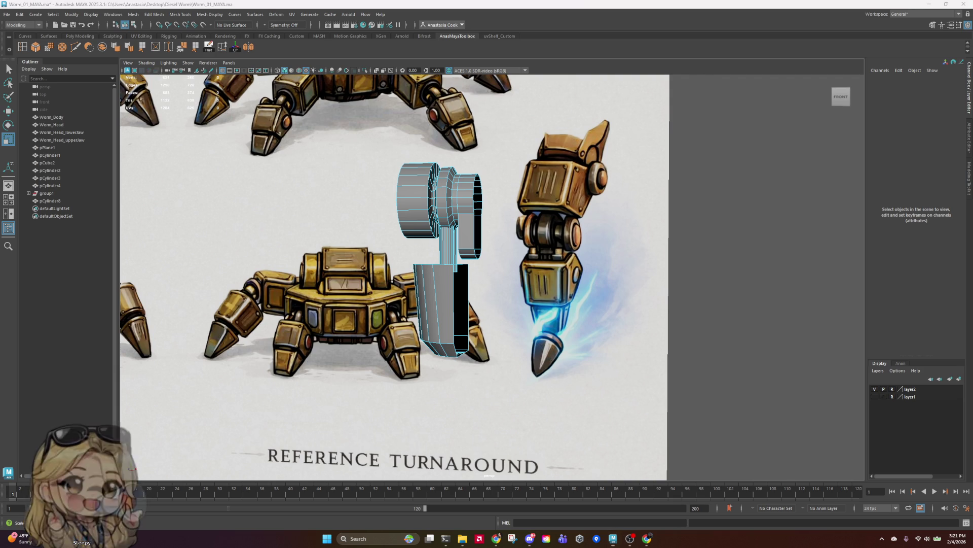
key("super+d")
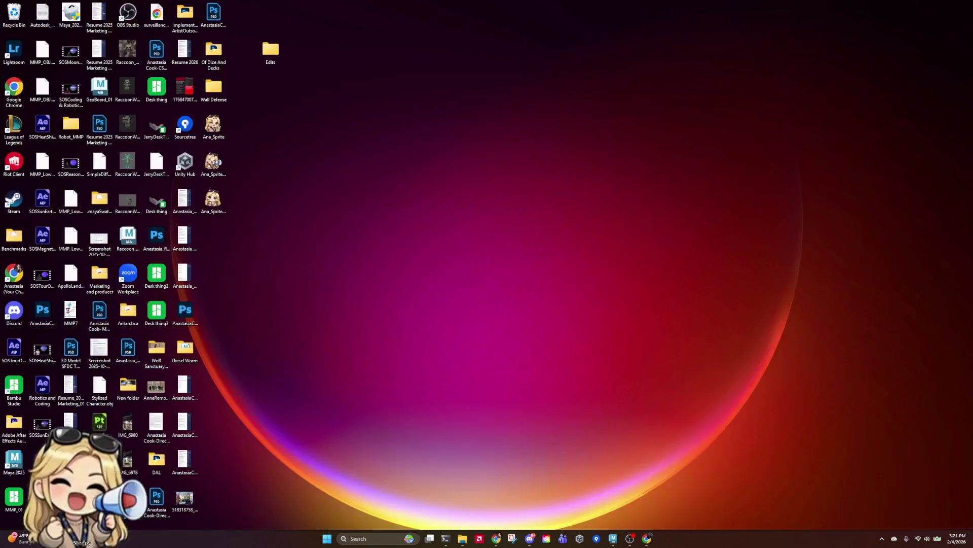
key("super+d")
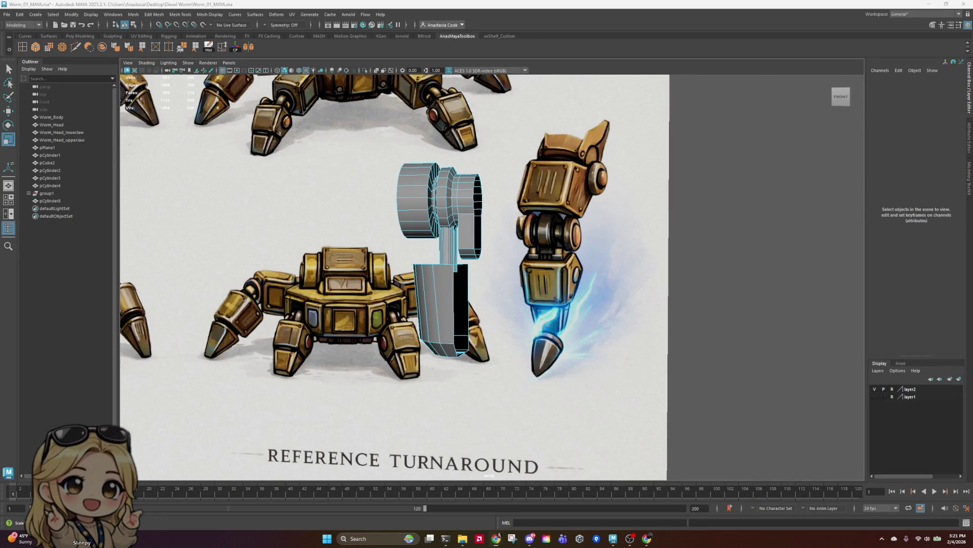
key("super+d")
key("super+d")
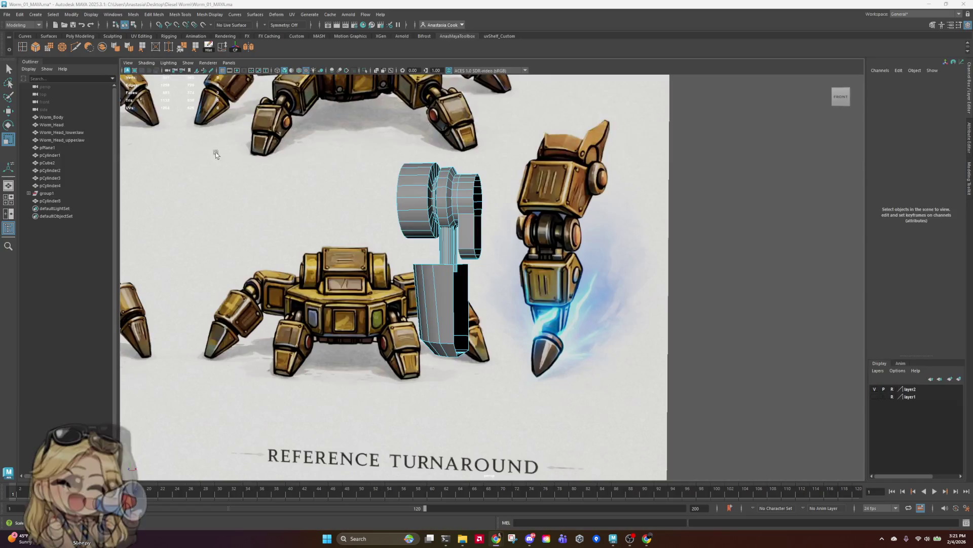
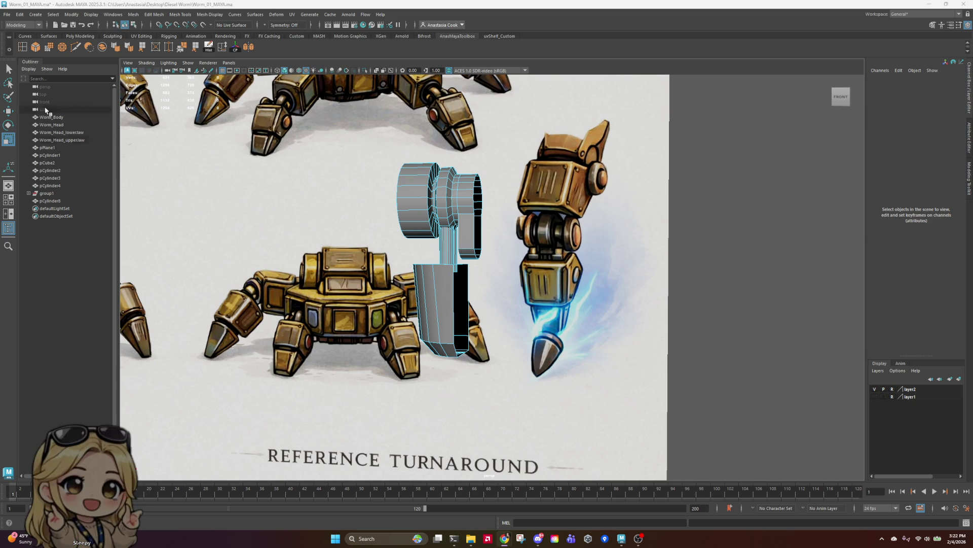
- Select a side edge of the pCylinder8 leg mesh in edge mode
right_click_drag(466, 245, 518, 202)
left_click(550, 219)
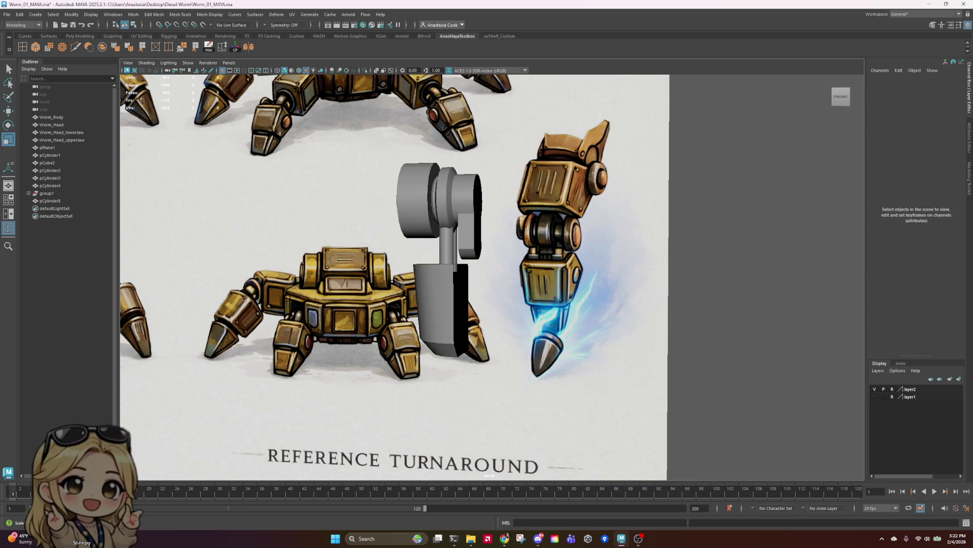
key("super+d")
key("super+d")
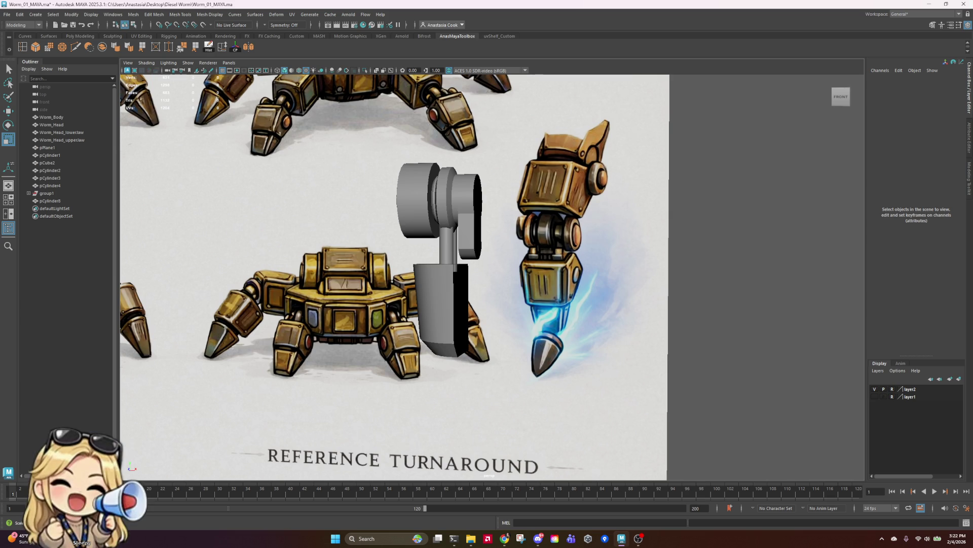
left_click(462, 310)
right_click(461, 312)
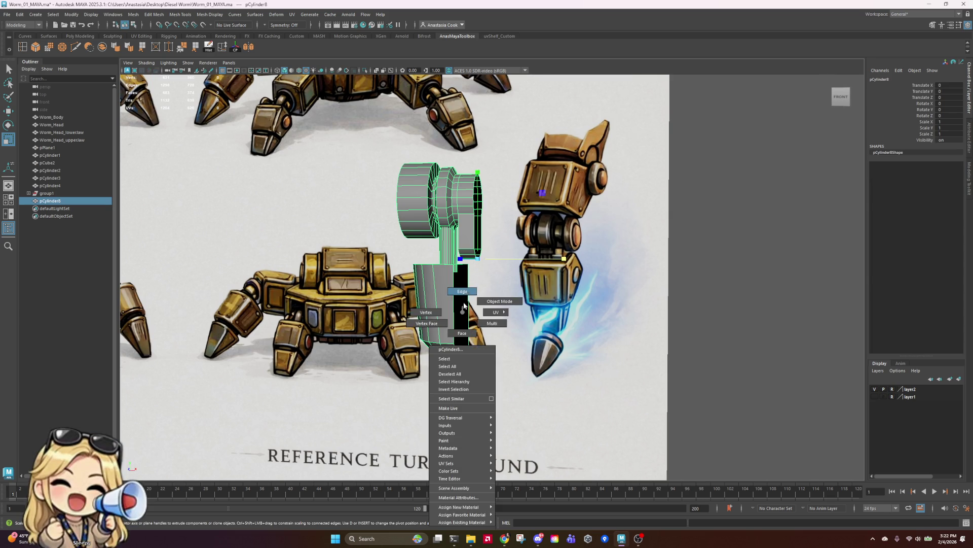
left_click(461, 291)
scroll(452, 273, "up", 2)
left_click(447, 284)
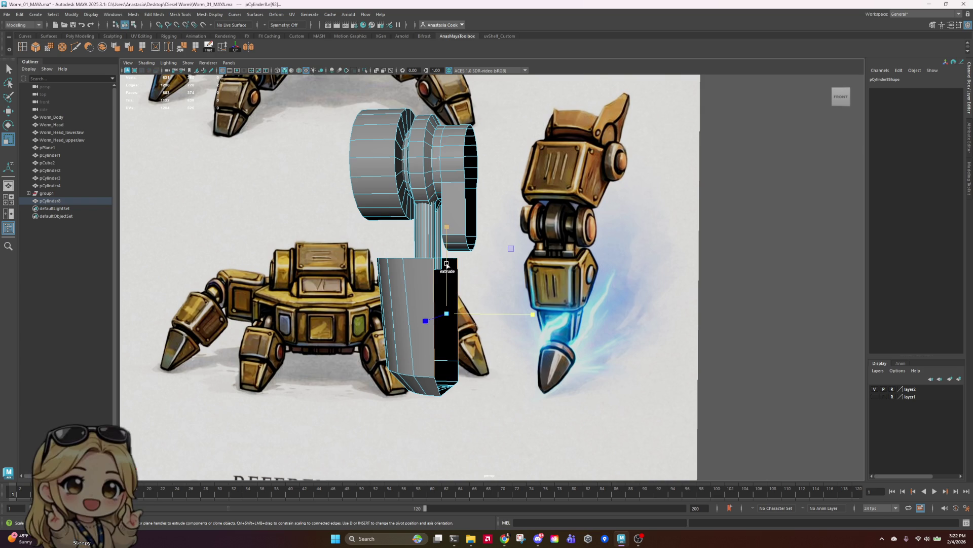
left_click_drag(447, 264, 479, 301, "alt")
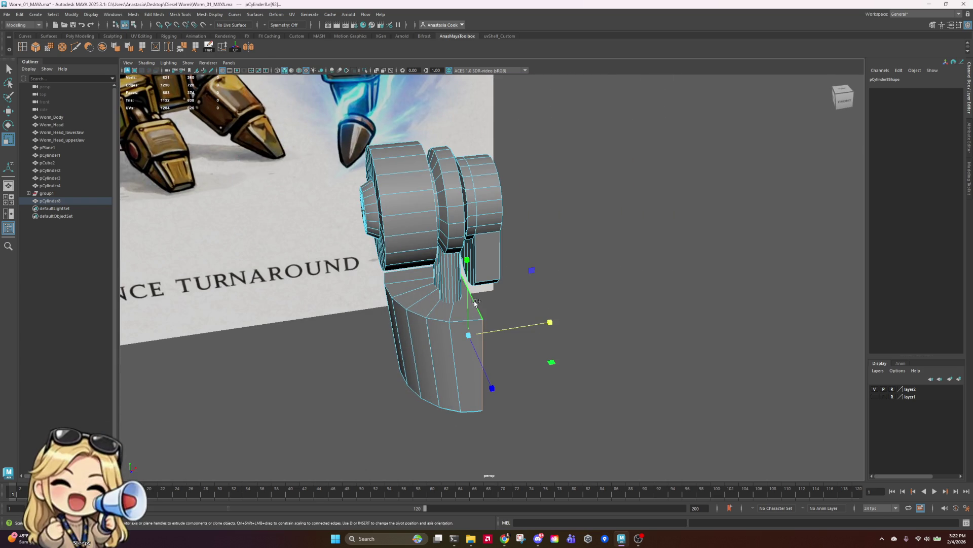
key("[")
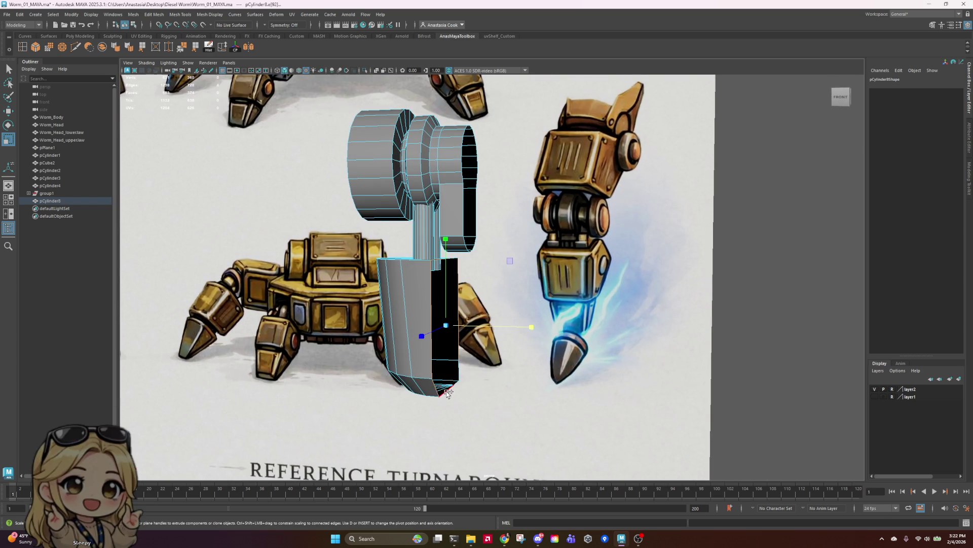
key("]")
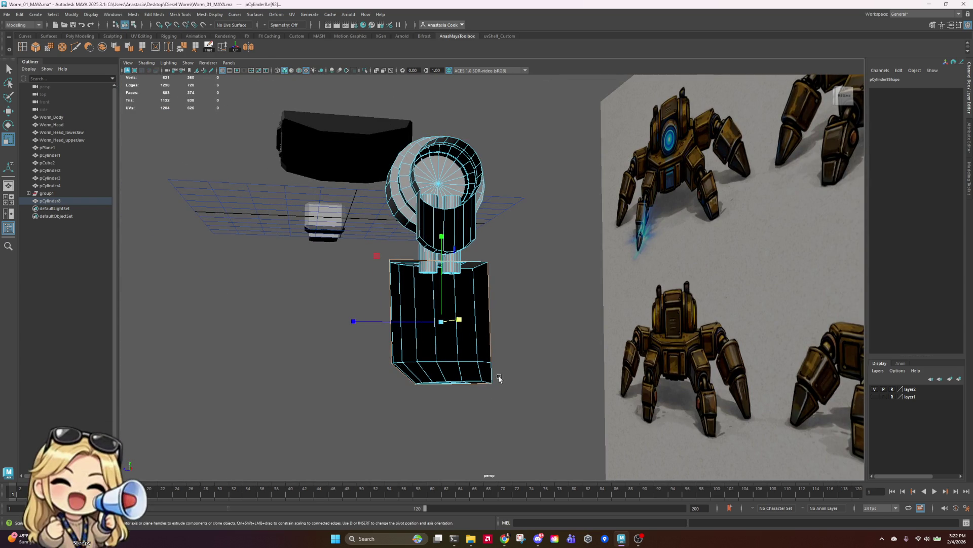
key("[")
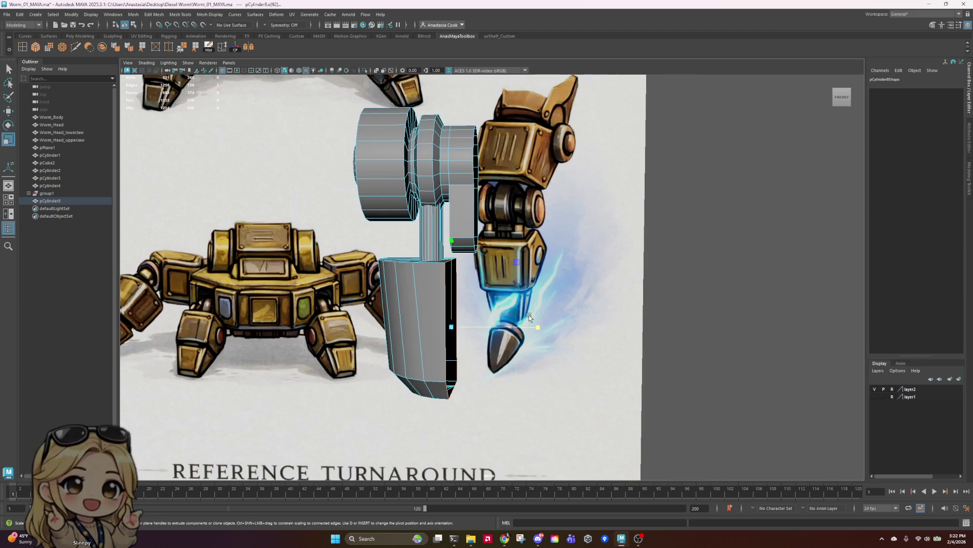
- Extrude the leg's open side edges outward along X
key("w")
left_click_drag(538, 327, 571, 341)
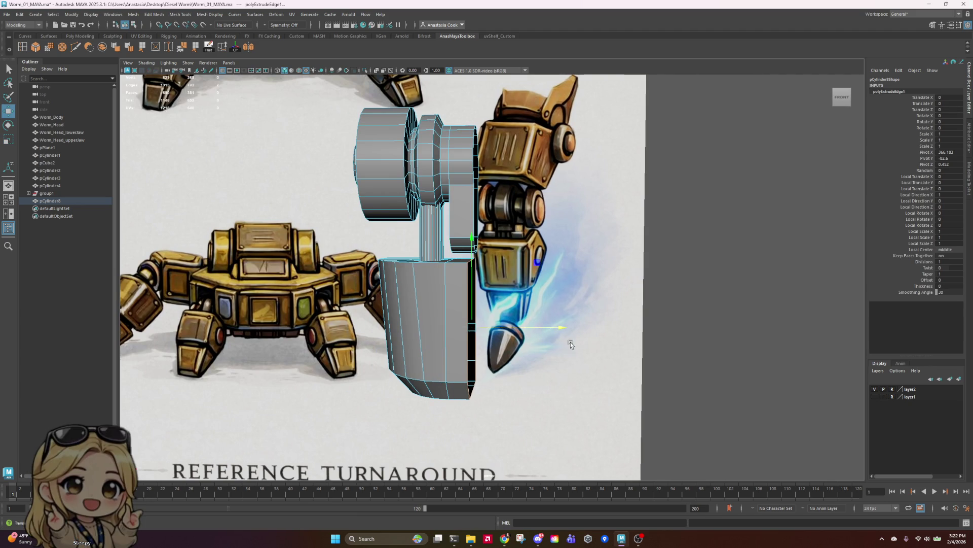
key("[")
key("[")
key("[")
key("r")
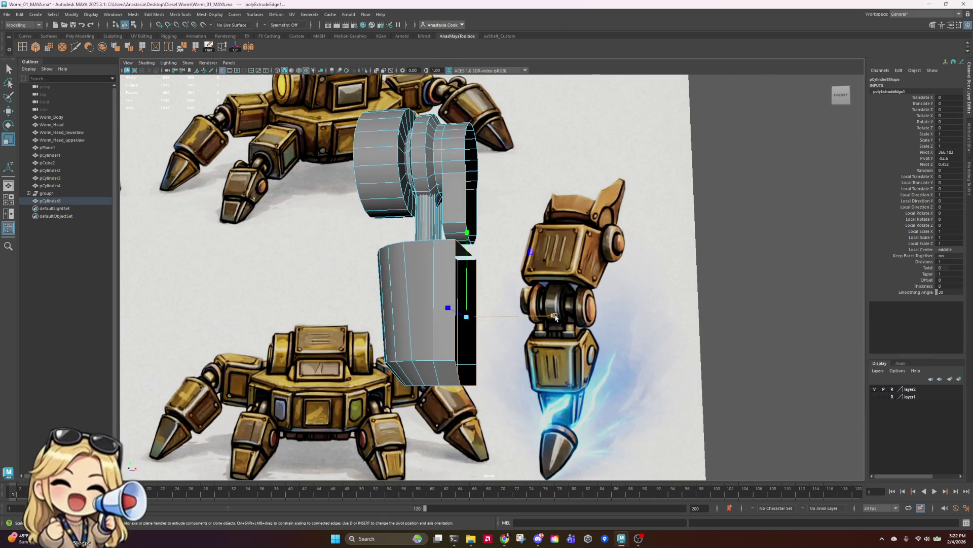
key("ctrl+z")
key("[")
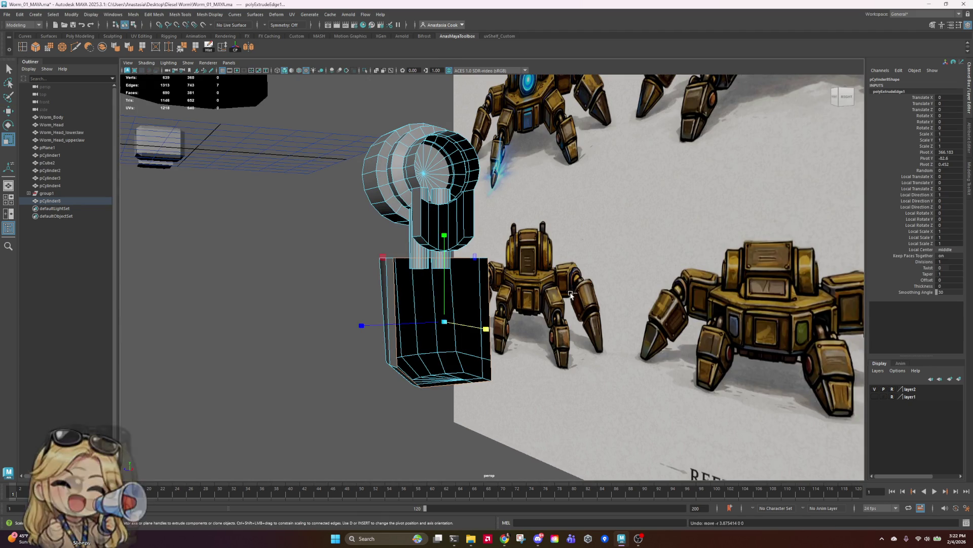
key("ctrl+z")
left_click_drag(536, 267, 499, 259, "alt")
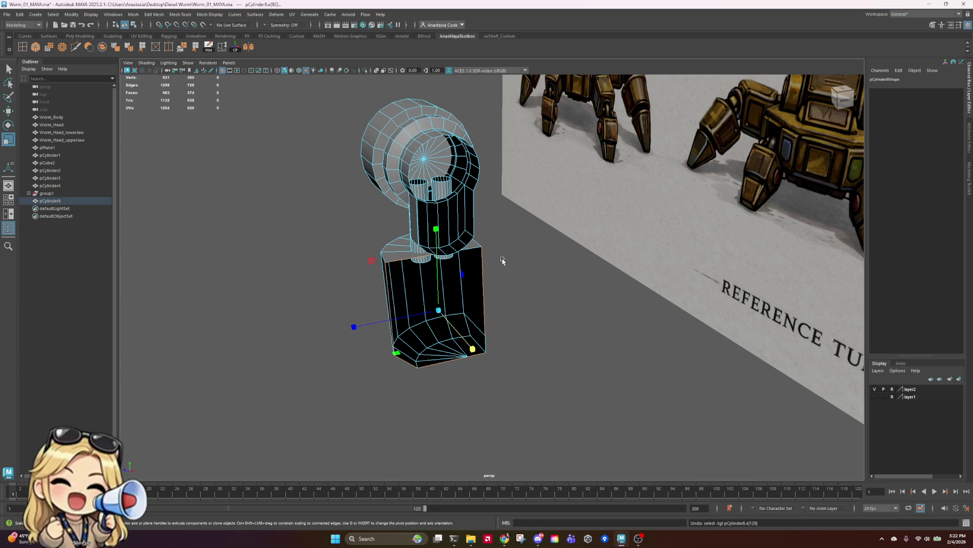
left_click(484, 304, "shift")
key("w")
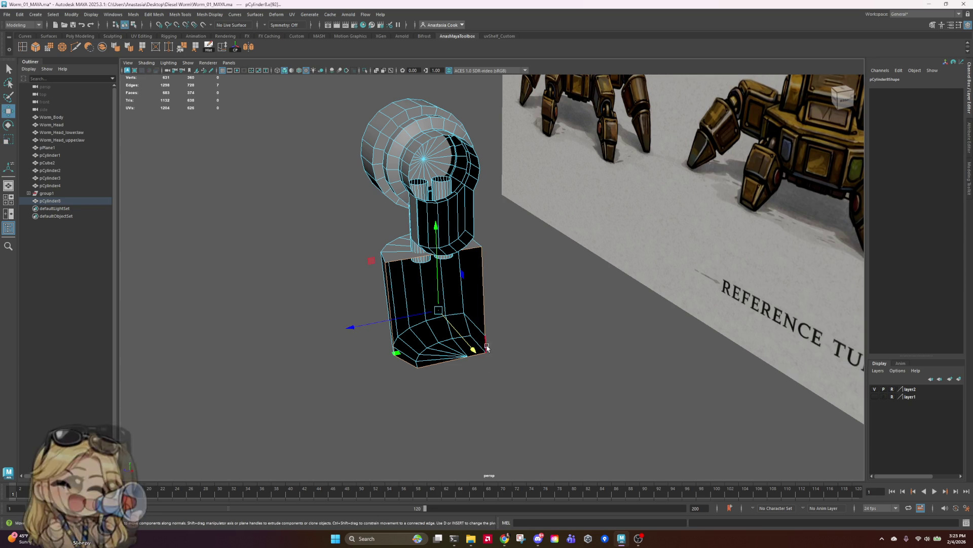
mouse_move(473, 350)
left_mouse_down("shift")
mouse_move(481, 365)
mouse_move(584, 363)
left_mouse_up("shift")
key("ctrl+z")
left_click_drag(577, 328, 572, 330)
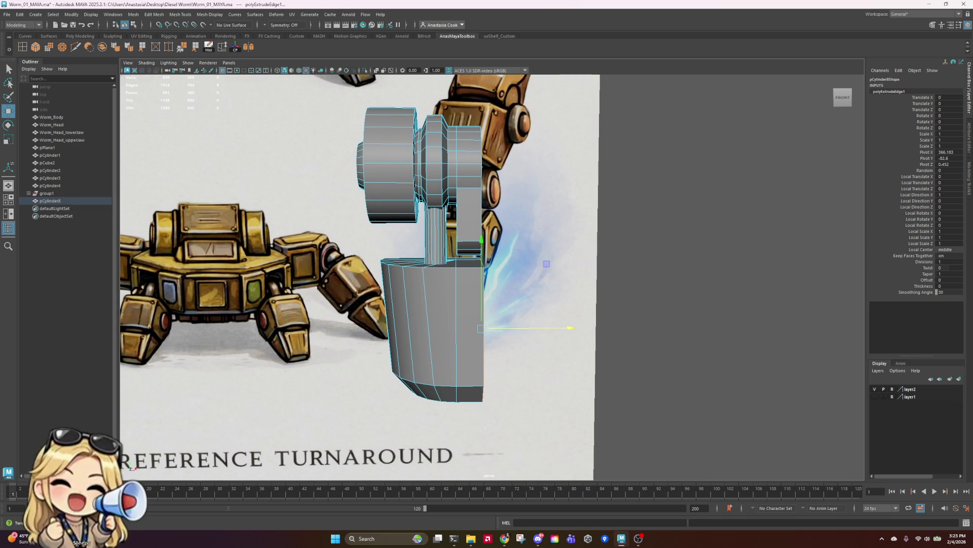
mouse_move(569, 307)
left_mouse_down("alt")
mouse_move(552, 298)
mouse_move(570, 297)
left_mouse_up("alt")
- Scale the selected vertex rows wider along X to match the reference arm
right_click_drag(481, 149, 467, 108)
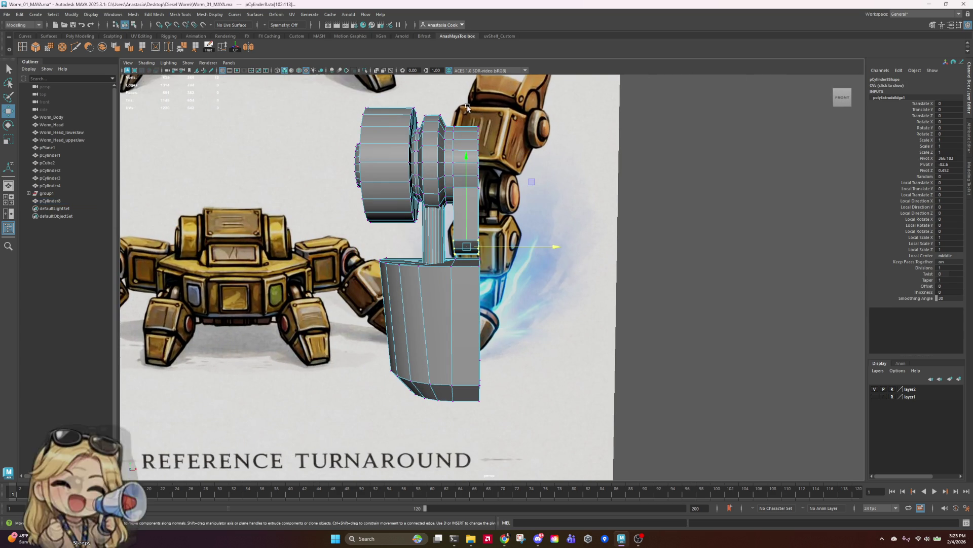
mouse_move(467, 108)
left_mouse_down("alt")
mouse_move(629, 357)
mouse_move(717, 341)
mouse_move(576, 257)
left_mouse_up("alt")
key("r")
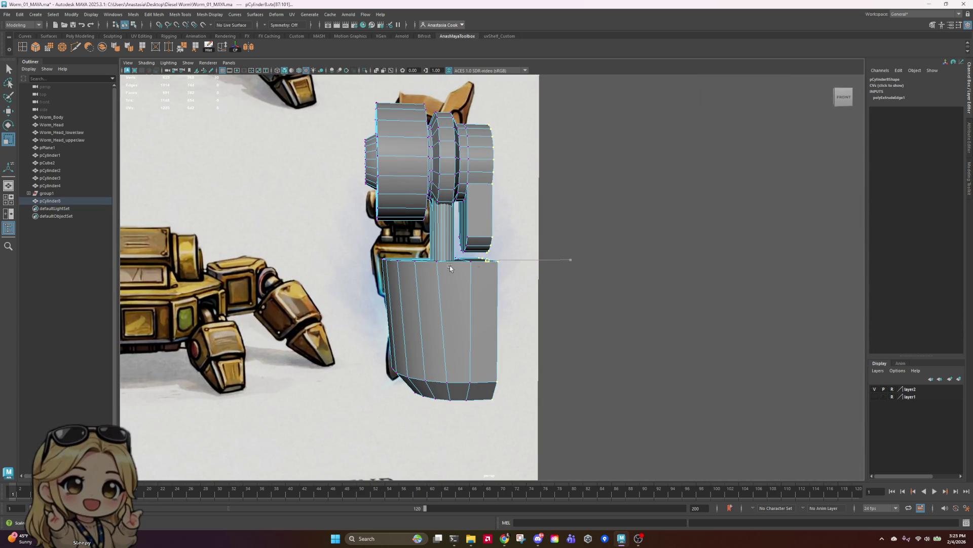
mouse_move(629, 282)
left_mouse_down("alt")
mouse_move(615, 279)
mouse_move(627, 282)
left_mouse_up("alt")
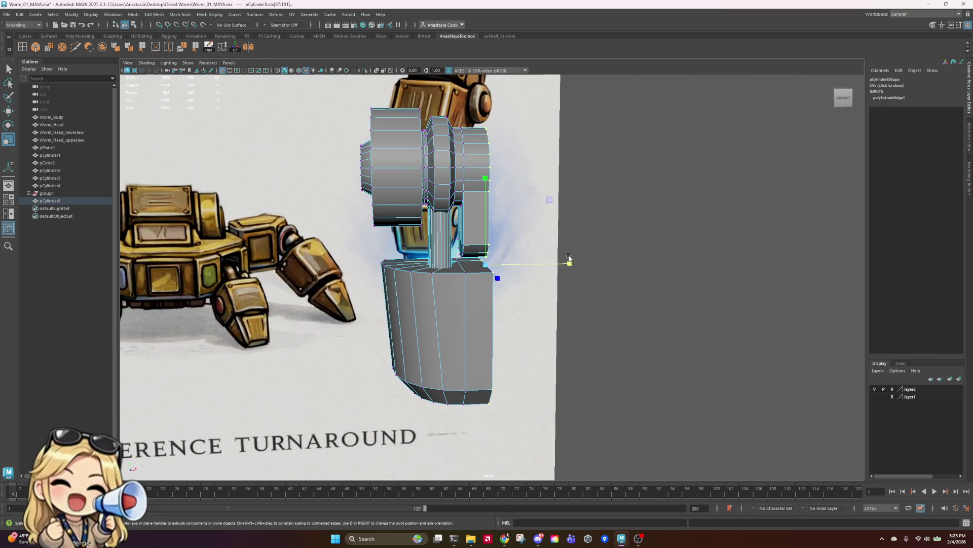
left_click_drag(569, 258, 575, 263)
left_click_drag(412, 273, 413, 274)
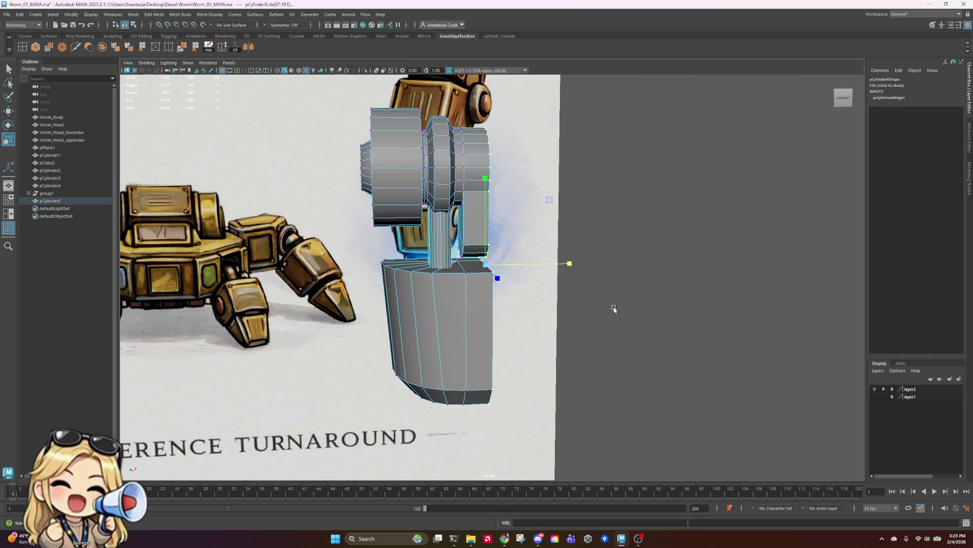
mouse_move(688, 306)
left_mouse_down("alt")
mouse_move(674, 306)
mouse_move(633, 348)
mouse_move(680, 308)
left_mouse_up("alt")
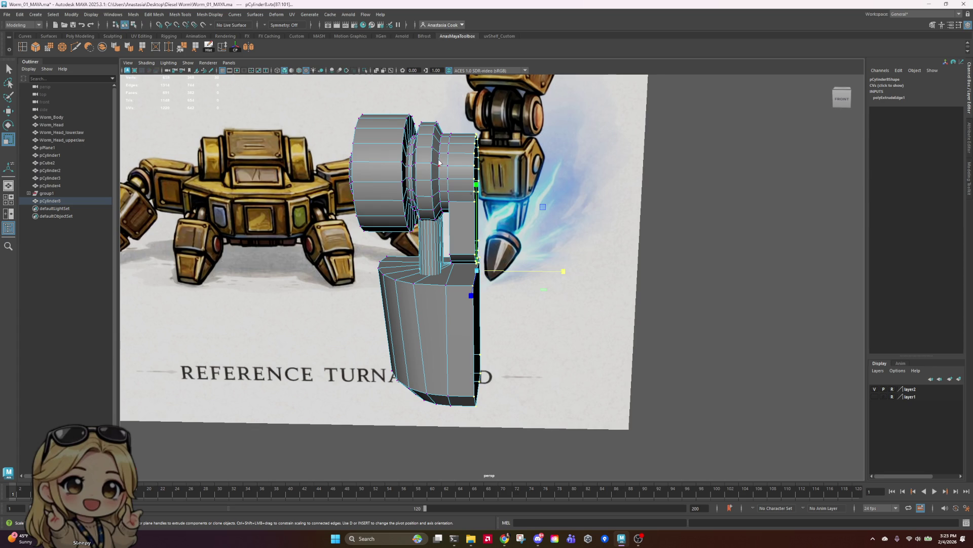
- Return the leg to object mode and turn the view toward the reference sheet
key("F8")
left_click(636, 184)
scroll(652, 289, "down", 5)
mouse_move(652, 289)
left_mouse_down("alt")
mouse_move(669, 400)
mouse_move(671, 310)
mouse_move(671, 343)
left_mouse_up("alt")
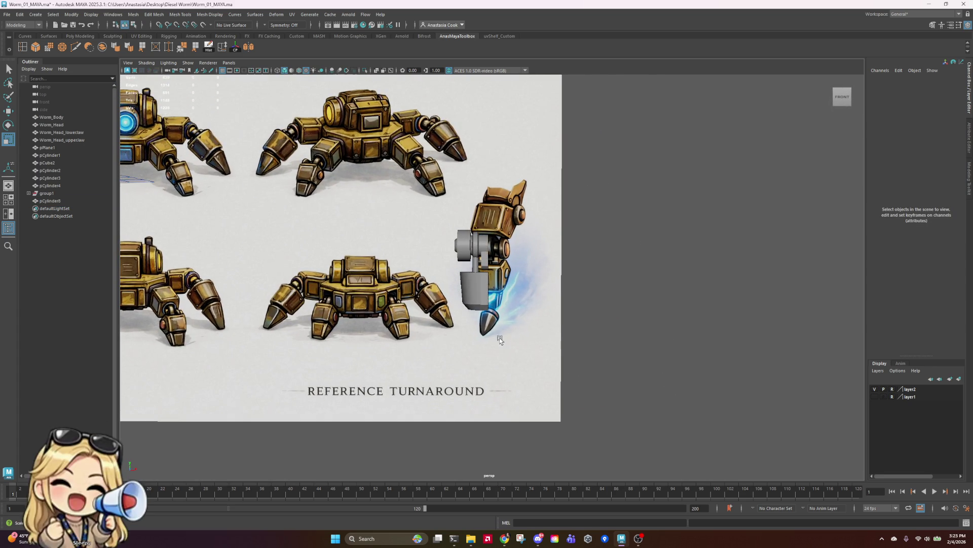
scroll(500, 340, "up", 4)
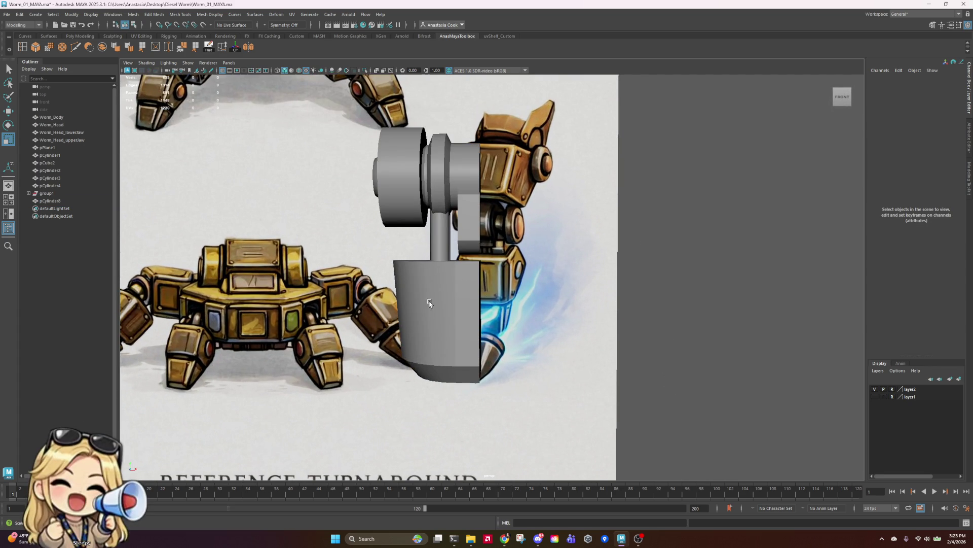
mouse_move(430, 303)
left_mouse_down("alt")
mouse_move(567, 303)
mouse_move(671, 333)
left_mouse_up("alt")
left_click(467, 269)
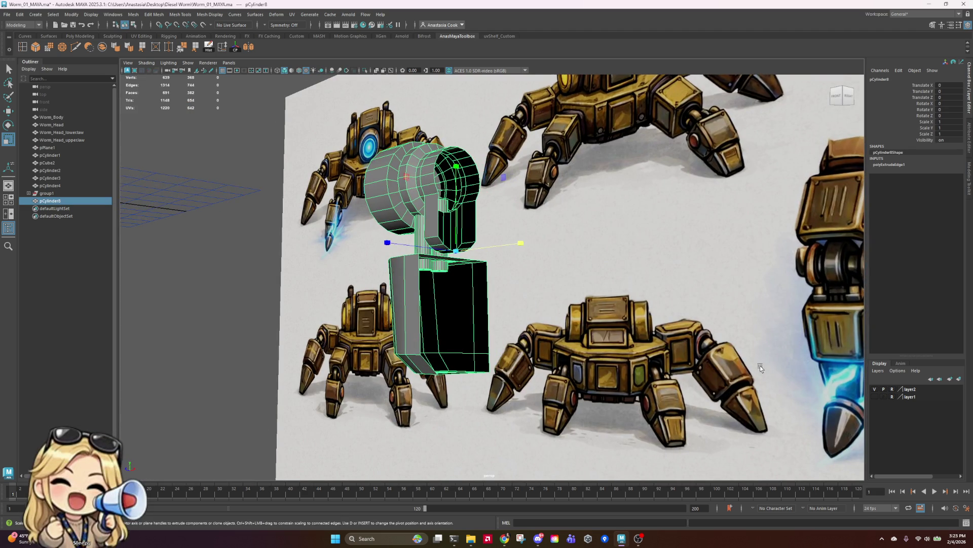
left_click_drag(759, 366, 686, 311, "alt")
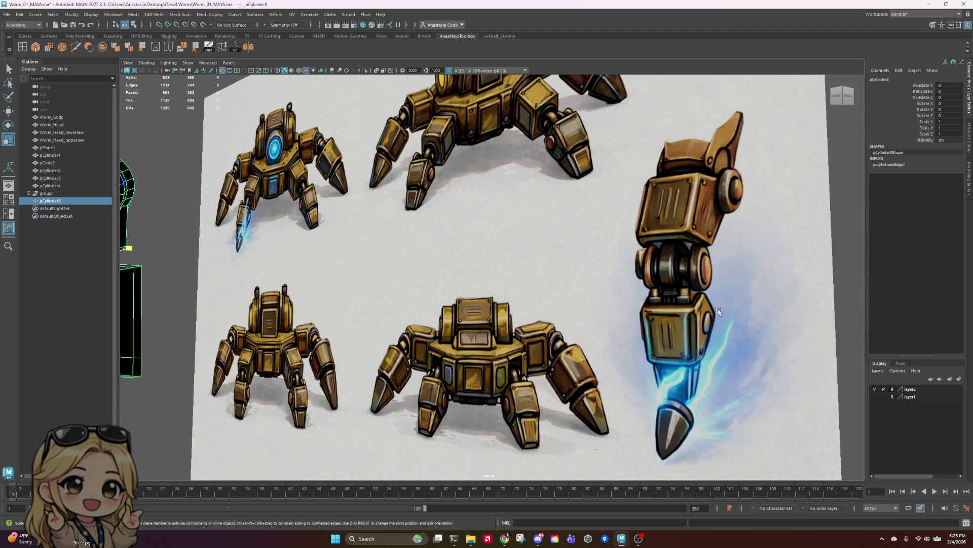
- Snip the right-hand arm drawing with Snipping Tool
left_click(521, 539)
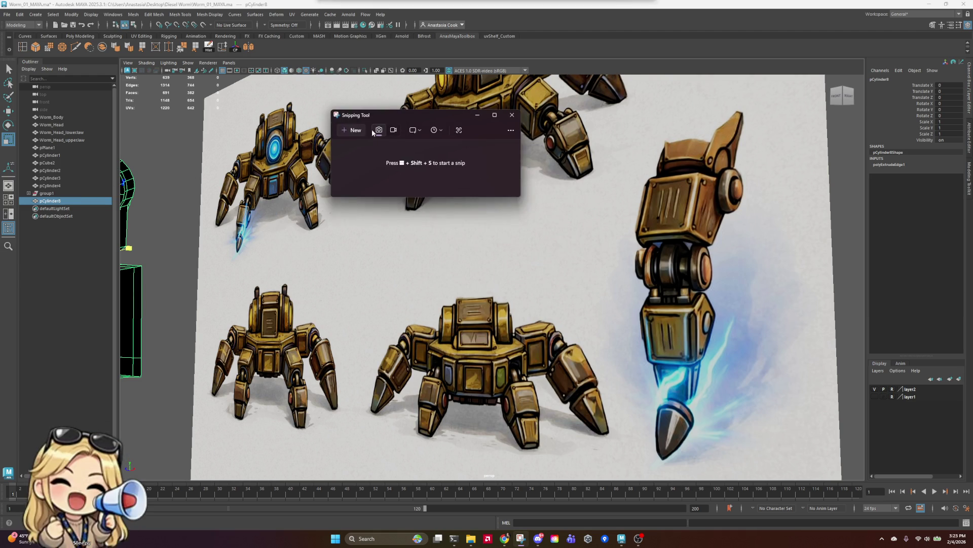
left_click(356, 131)
left_click_drag(568, 232, 821, 434)
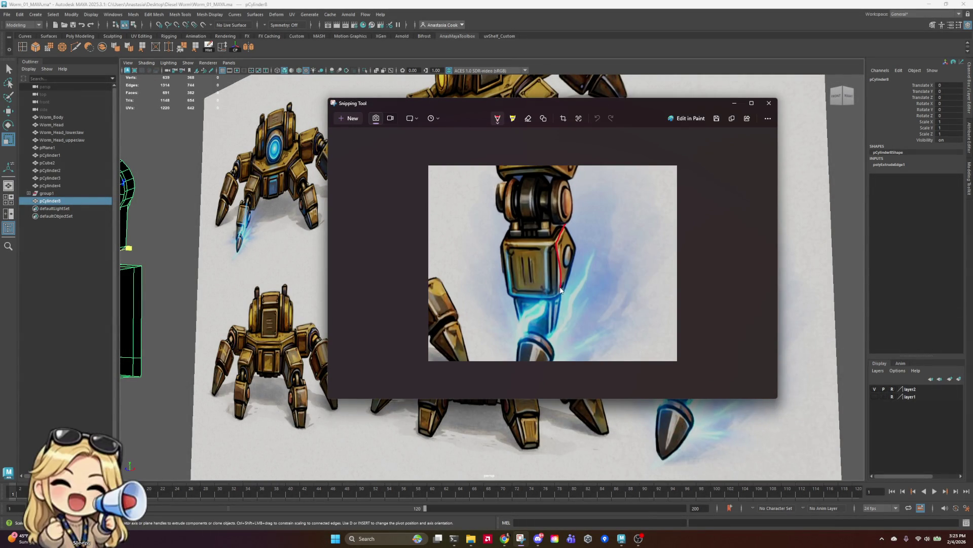
- Trace a red outline around the arm's lower block, then minimize the snip
mouse_move(570, 291)
left_mouse_down()
mouse_move(583, 247)
mouse_move(499, 245)
left_mouse_up()
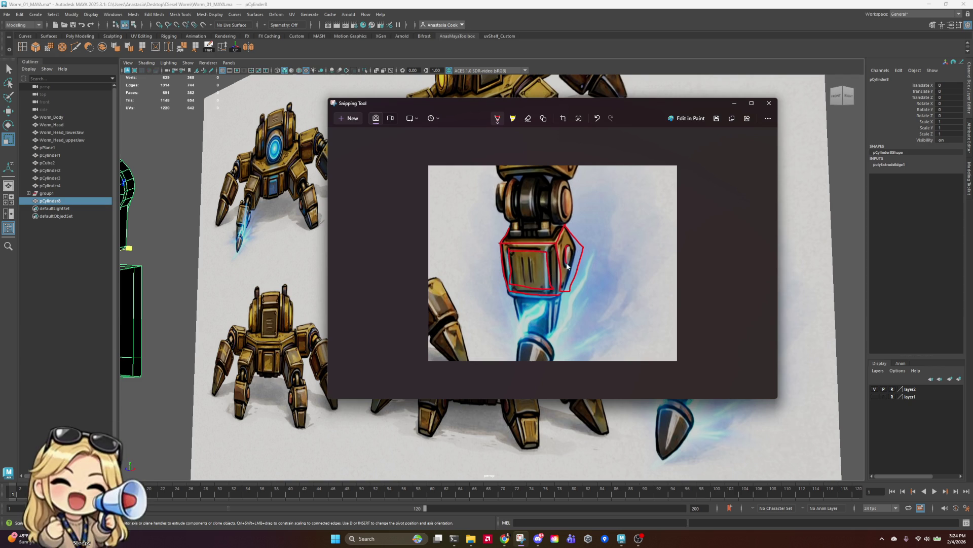
mouse_move(705, 100)
left_mouse_down()
mouse_move(640, 74)
mouse_move(581, 70)
left_mouse_up()
left_click(615, 73)
scroll(507, 253, "down", 3)
mouse_move(507, 284)
left_mouse_down("alt")
mouse_move(628, 302)
mouse_move(504, 337)
mouse_move(528, 311)
mouse_move(537, 322)
left_mouse_up("alt")
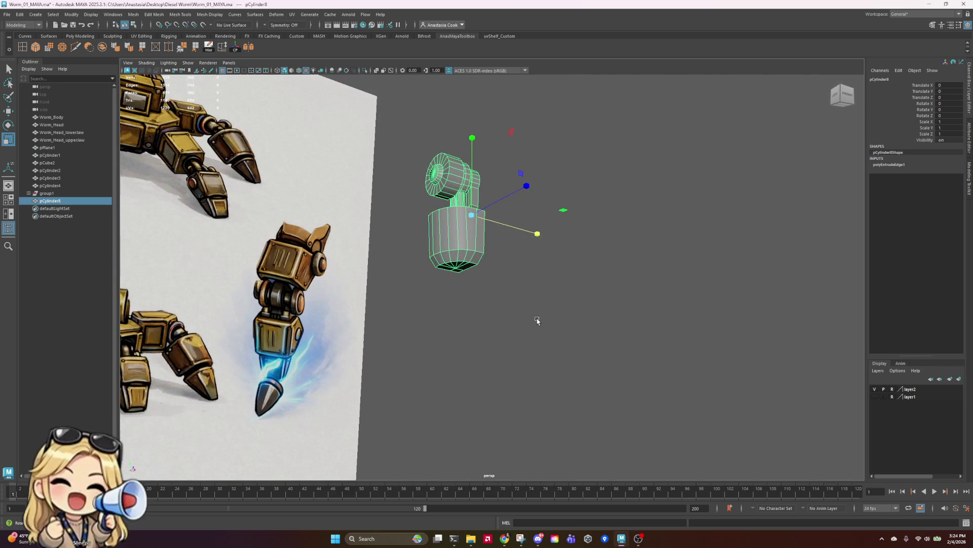
- Orbit around the leg model to inspect the knee joint's connecting strip
scroll(514, 240, "up", 5)
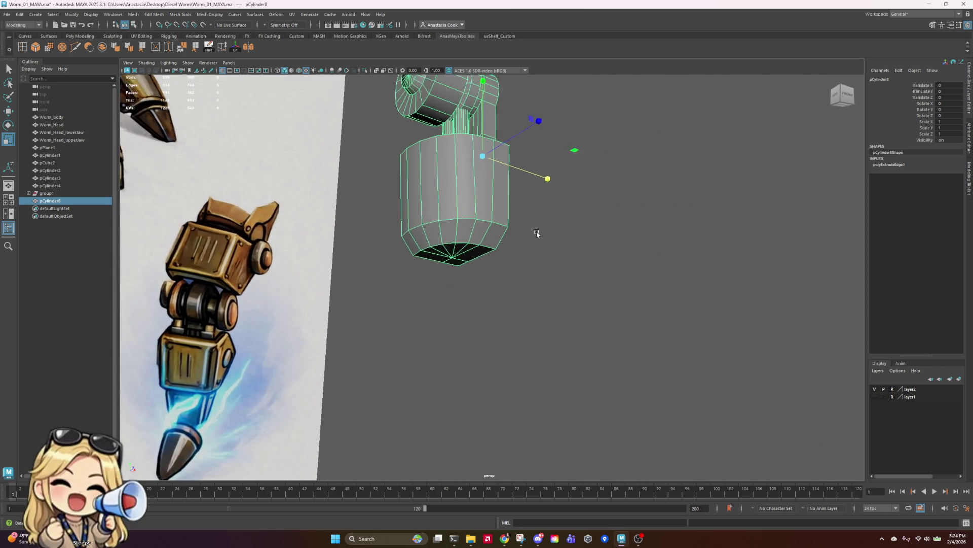
mouse_move(515, 238)
left_mouse_down("alt")
mouse_move(663, 256)
mouse_move(630, 274)
mouse_move(632, 257)
left_mouse_up("alt")
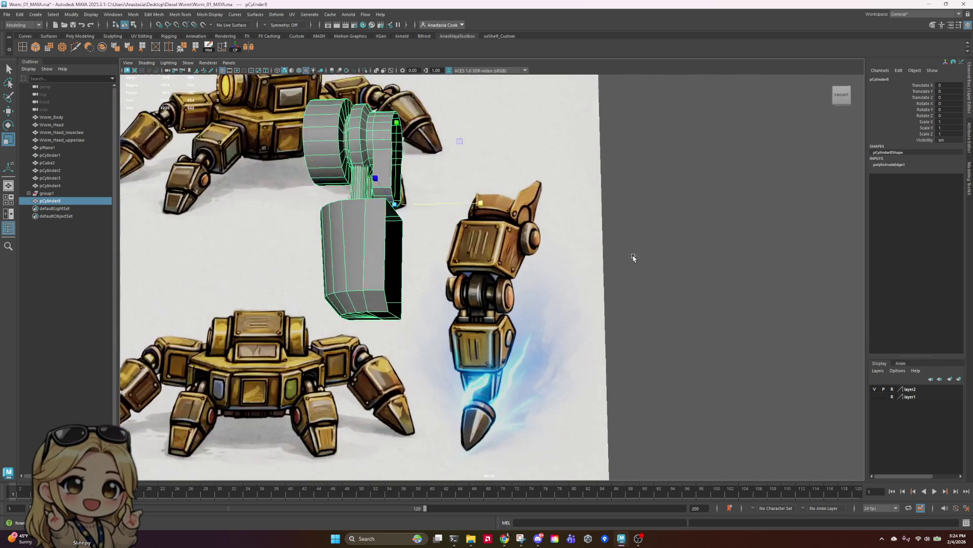
scroll(633, 255, "up", 3)
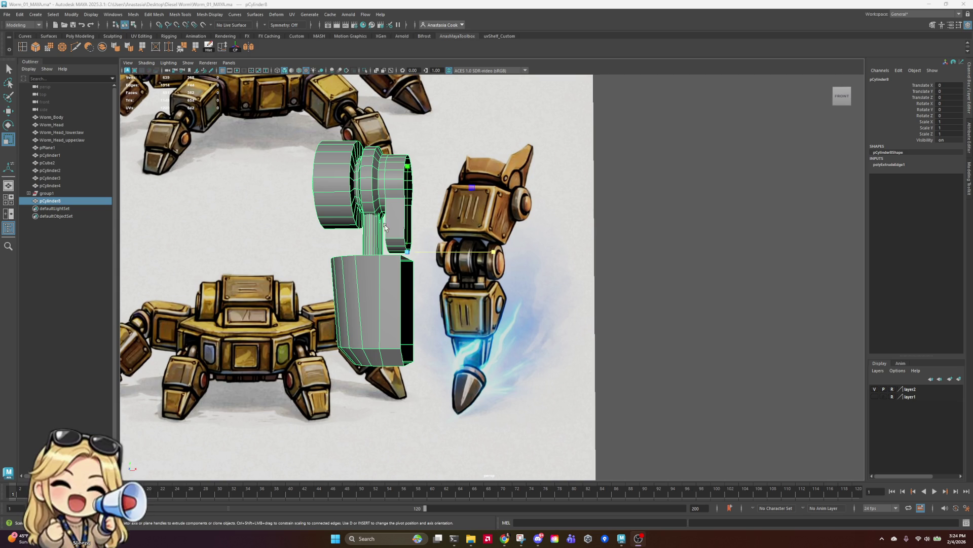
scroll(385, 227, "up", 5)
scroll(428, 280, "down", 8)
mouse_move(427, 280)
left_mouse_down("alt")
mouse_move(461, 311)
mouse_move(417, 348)
mouse_move(455, 318)
mouse_move(498, 308)
left_mouse_up("alt")
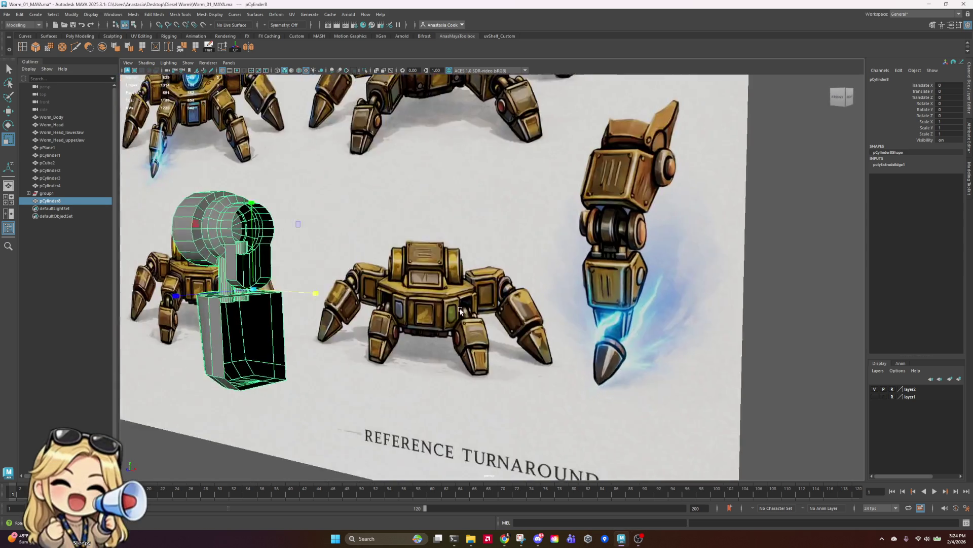
scroll(498, 308, "up", 5)
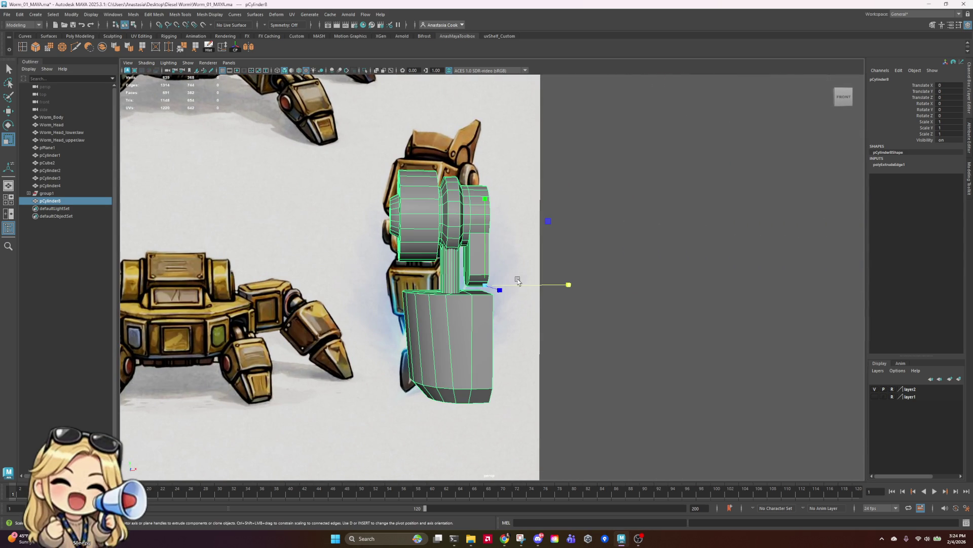
right_click_drag(493, 236, 494, 223)
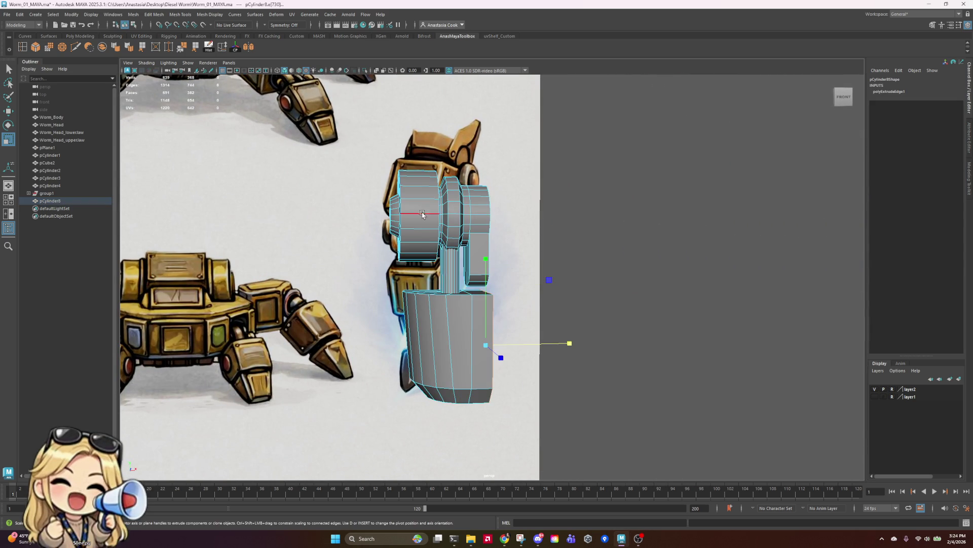
left_click_drag(494, 223, 526, 211, "alt")
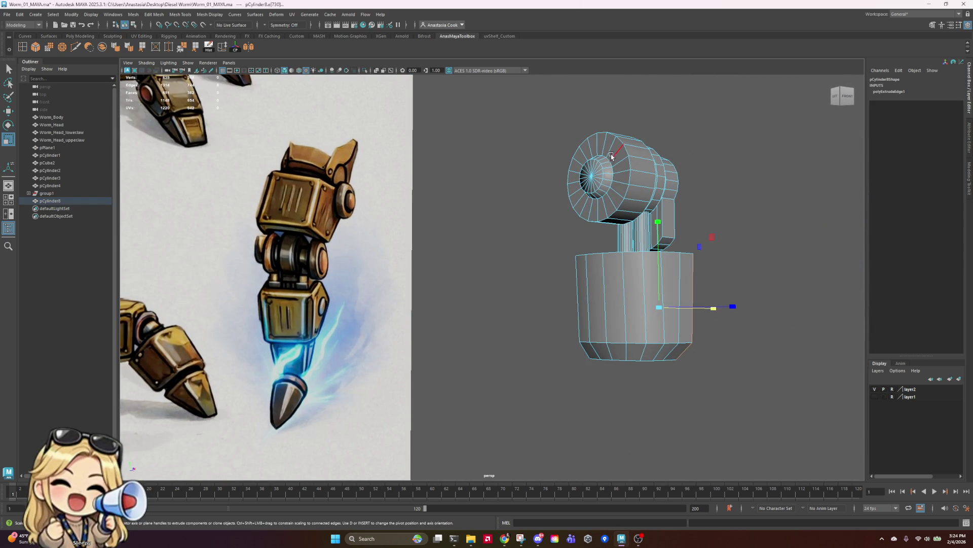
scroll(634, 218, "down", 3)
mouse_move(636, 224)
left_mouse_down("alt")
mouse_move(582, 206)
mouse_move(752, 150)
mouse_move(760, 217)
mouse_move(728, 220)
mouse_move(741, 224)
left_mouse_up("alt")
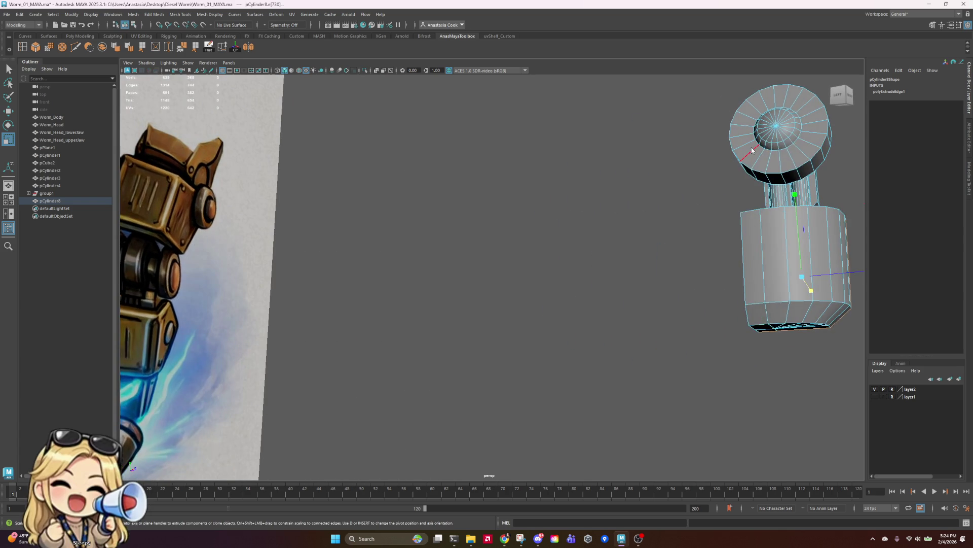
key("F8")
left_click(710, 167)
scroll(740, 223, "up", 5)
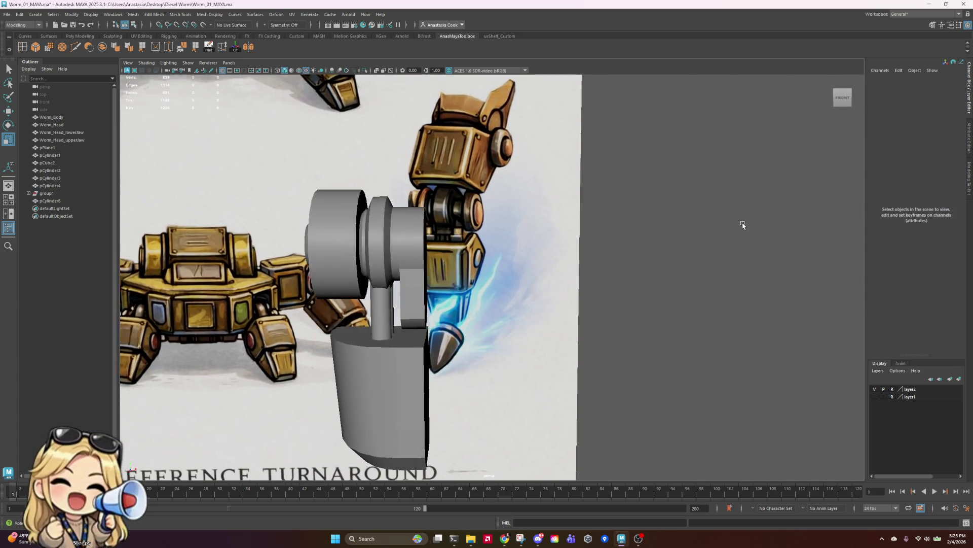
- Extrude the strip's bottom edge and pull it down toward the lower leg block
left_click(444, 280)
scroll(444, 281, "up", 3)
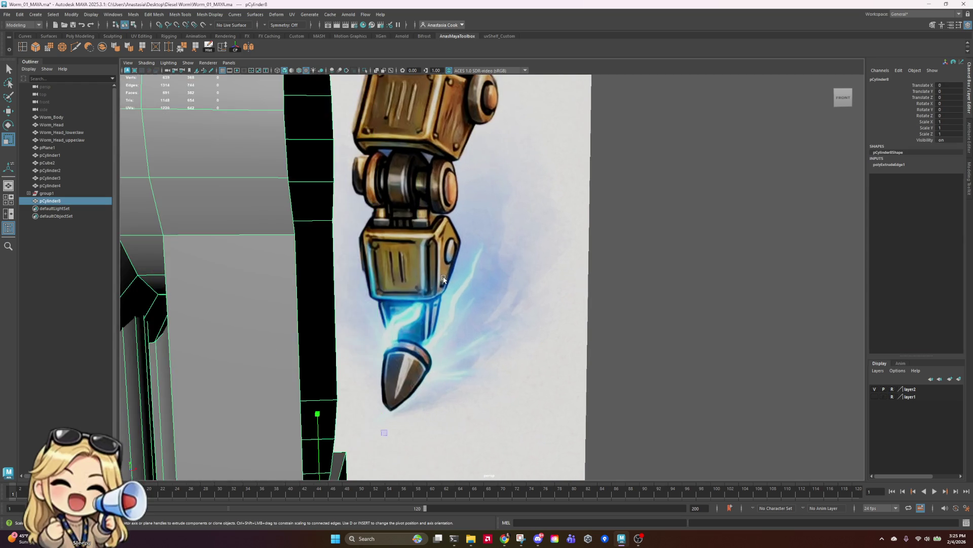
scroll(443, 281, "down", 5)
mouse_move(544, 283)
left_mouse_down("alt")
mouse_move(557, 278)
mouse_move(509, 278)
left_mouse_up("alt")
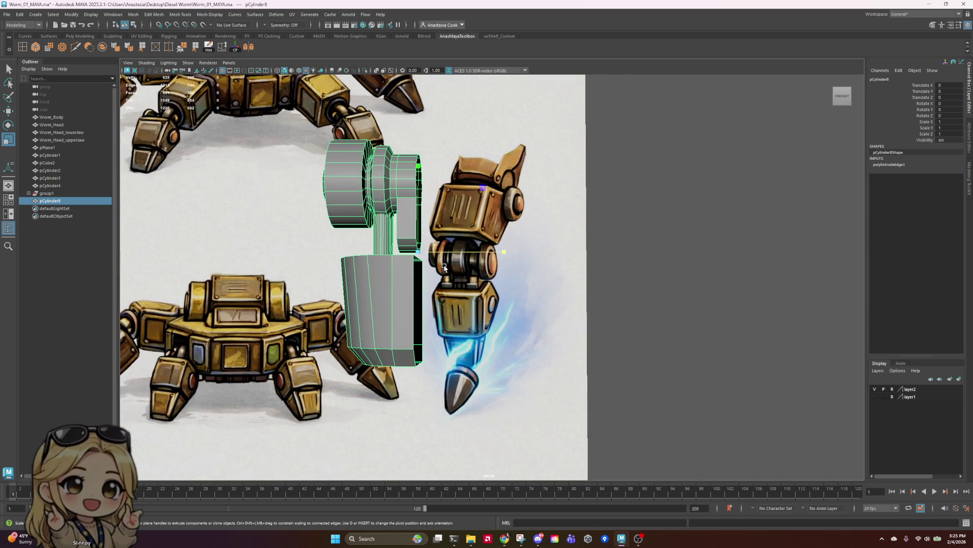
scroll(438, 263, "up", 5)
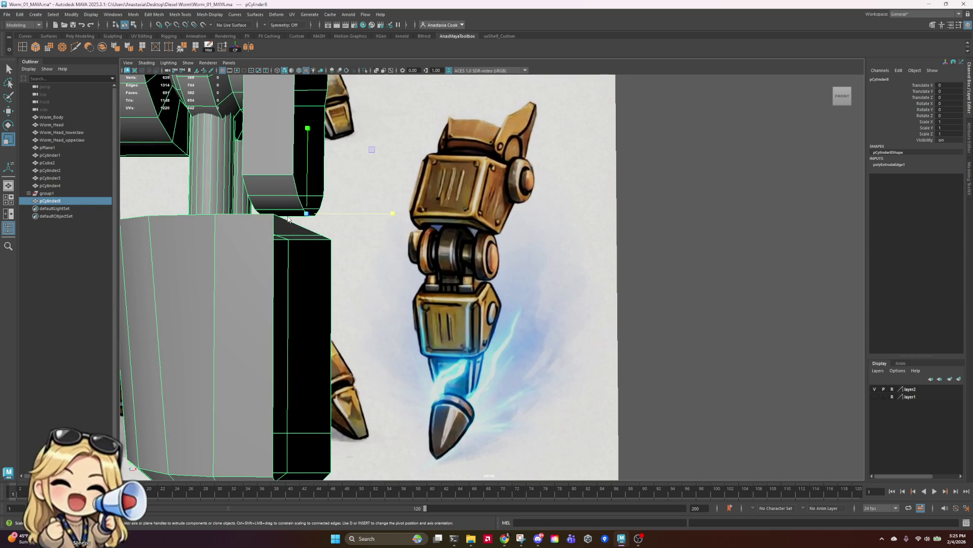
right_click_drag(289, 222, 293, 217)
key("ctrl+e")
mouse_move(293, 217)
left_mouse_down("alt")
mouse_move(438, 240)
mouse_move(646, 332)
mouse_move(537, 296)
left_mouse_up("alt")
- Extrude three adjacent faces on the lower leg block
left_click(538, 297, "shift")
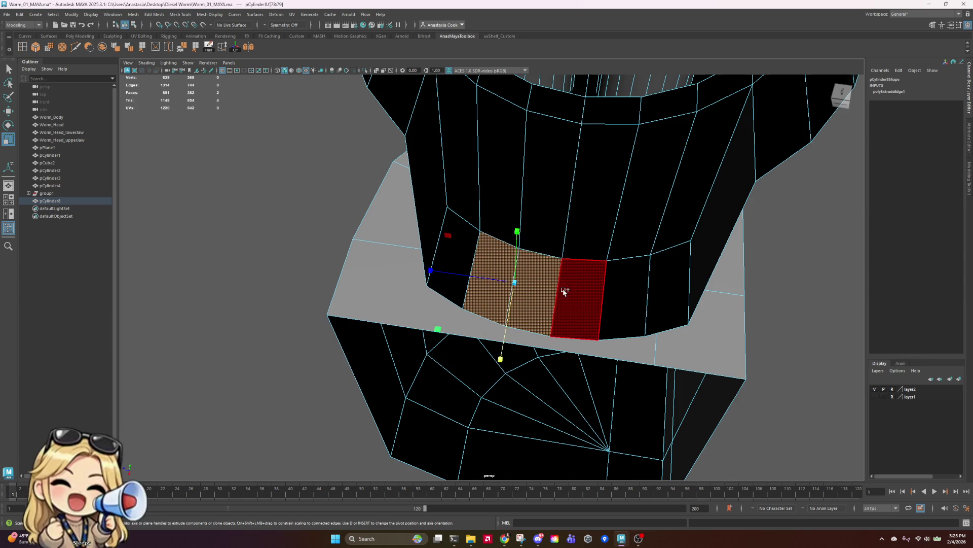
left_click(583, 299, "shift")
left_click(628, 295, "shift")
mouse_move(740, 372)
left_mouse_down("alt")
mouse_move(739, 348)
mouse_move(591, 230)
mouse_move(583, 331)
mouse_move(743, 337)
mouse_move(691, 333)
left_mouse_up("alt")
key("ctrl+e")
- Delete the leftover band faces and lower-cut faces to open the join
left_click(554, 325)
left_click(517, 335, "shift")
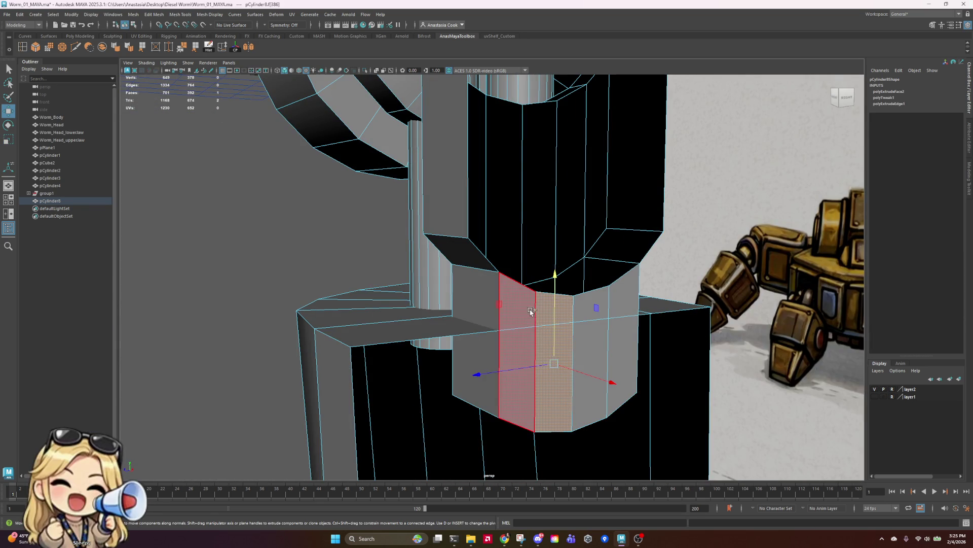
left_click(590, 335, "shift")
left_click(627, 306, "shift")
key("Delete")
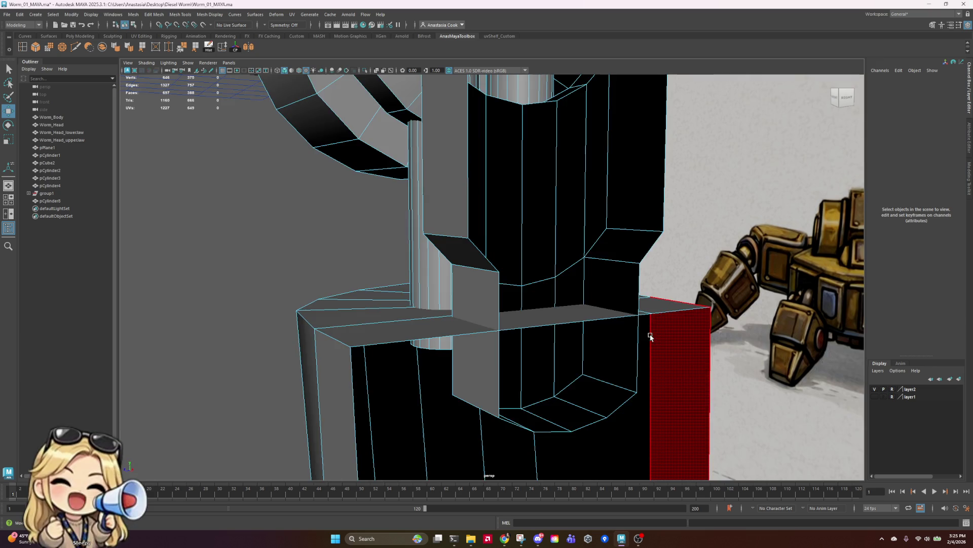
mouse_move(650, 337)
left_mouse_down("alt")
mouse_move(654, 354)
mouse_move(590, 381)
mouse_move(583, 372)
mouse_move(612, 316)
mouse_move(637, 319)
mouse_move(558, 332)
left_mouse_up("alt")
left_click(569, 354)
left_click(525, 359, "shift")
key("Delete")
- Back in object mode, reselect the leg while facing the reference drawing
key("F8")
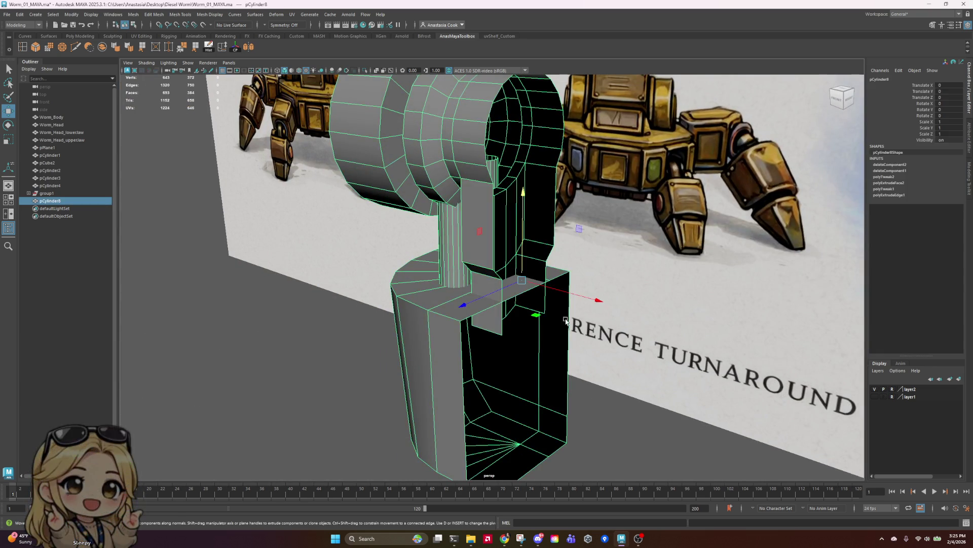
left_click(604, 419)
scroll(604, 419, "down", 5)
mouse_move(604, 419)
left_mouse_down("alt")
mouse_move(553, 321)
mouse_move(552, 347)
mouse_move(482, 341)
mouse_move(754, 354)
mouse_move(706, 358)
mouse_move(717, 341)
mouse_move(706, 380)
mouse_move(600, 383)
mouse_move(411, 318)
mouse_move(497, 326)
mouse_move(514, 216)
left_mouse_up("alt")
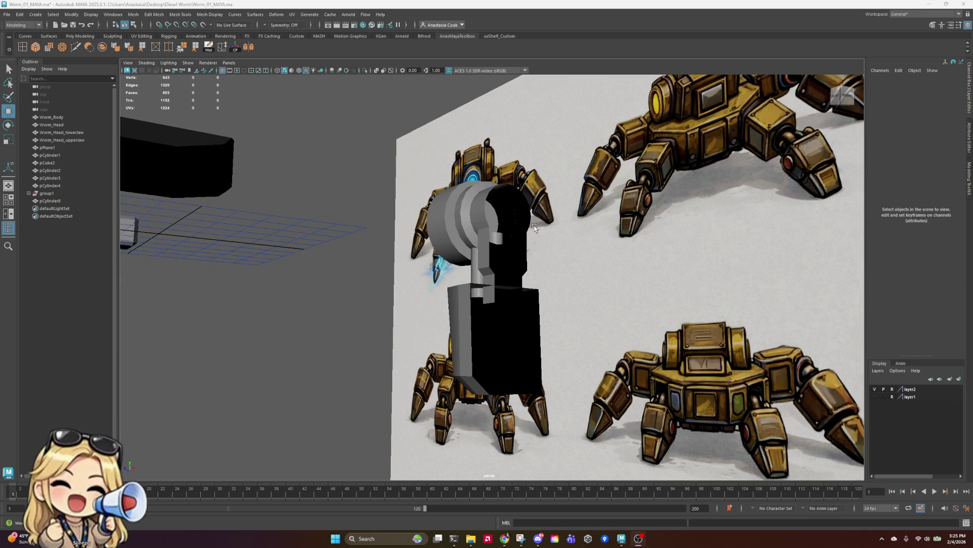
mouse_move(535, 227)
left_mouse_down("alt")
mouse_move(582, 226)
mouse_move(592, 244)
mouse_move(677, 218)
mouse_move(693, 228)
mouse_move(686, 241)
mouse_move(593, 250)
left_mouse_up("alt")
scroll(578, 230, "up", 3)
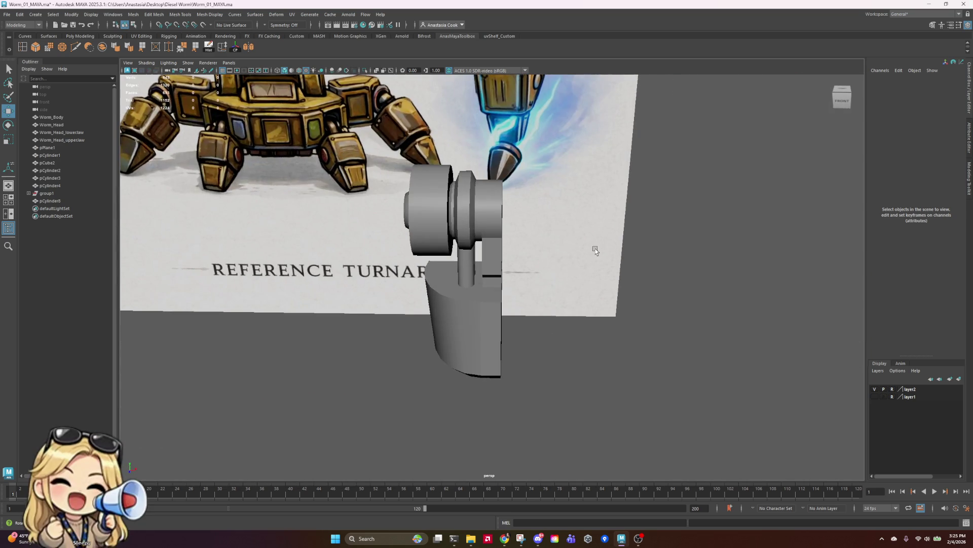
left_click(443, 214)
scroll(457, 225, "up", 2)
mouse_move(473, 238)
left_mouse_down("alt")
mouse_move(502, 324)
mouse_move(456, 319)
mouse_move(437, 294)
left_mouse_up("alt")
scroll(419, 315, "up", 3)
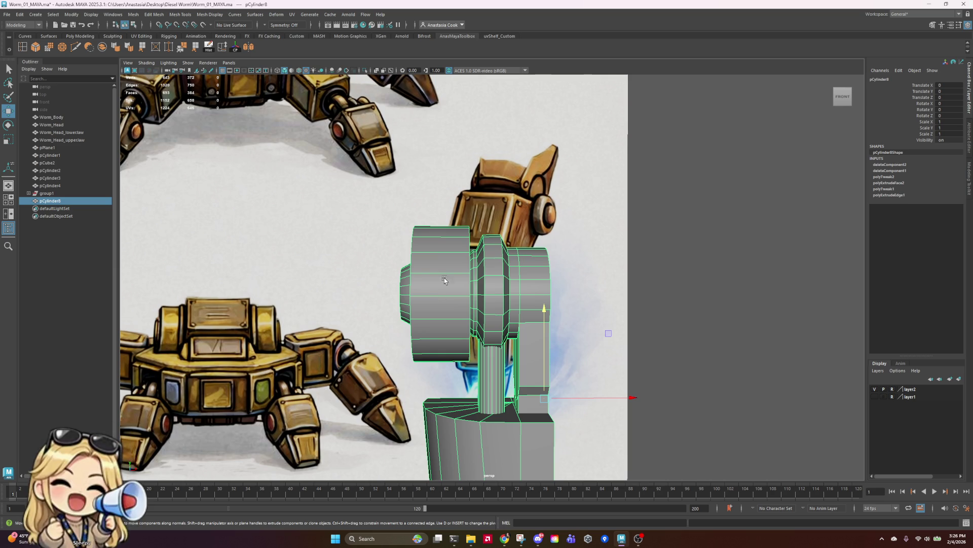
- Move the knee joint's outer cap vertices outward along X to widen it
right_click_drag(439, 294, 437, 260)
mouse_move(404, 201)
left_mouse_down()
mouse_move(445, 338)
mouse_move(505, 364)
left_mouse_up()
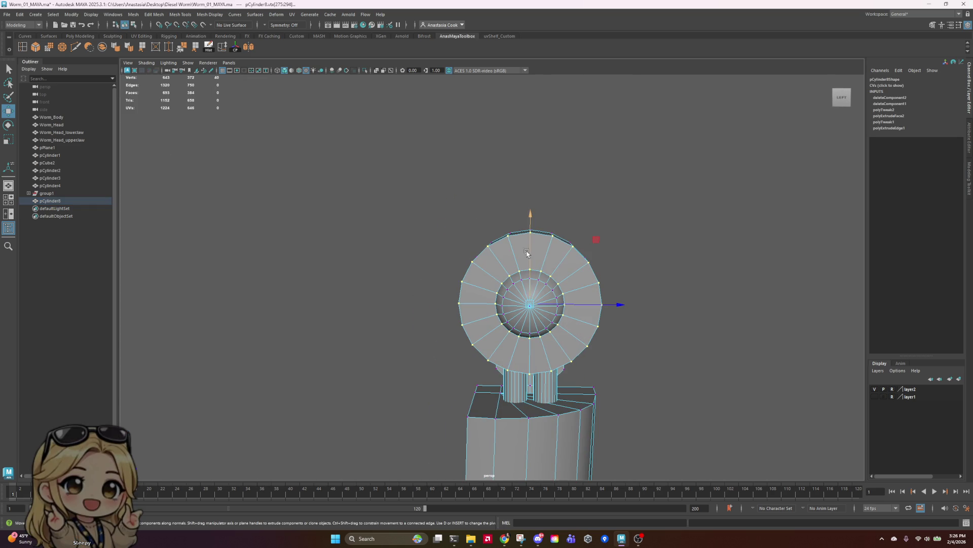
left_click_drag(672, 338, 588, 340, "alt")
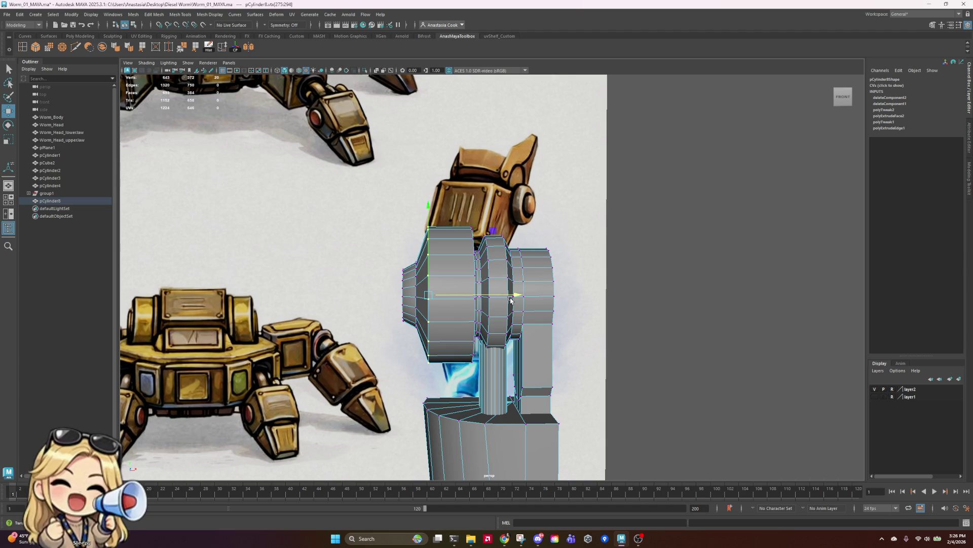
left_click_drag(511, 300, 499, 299)
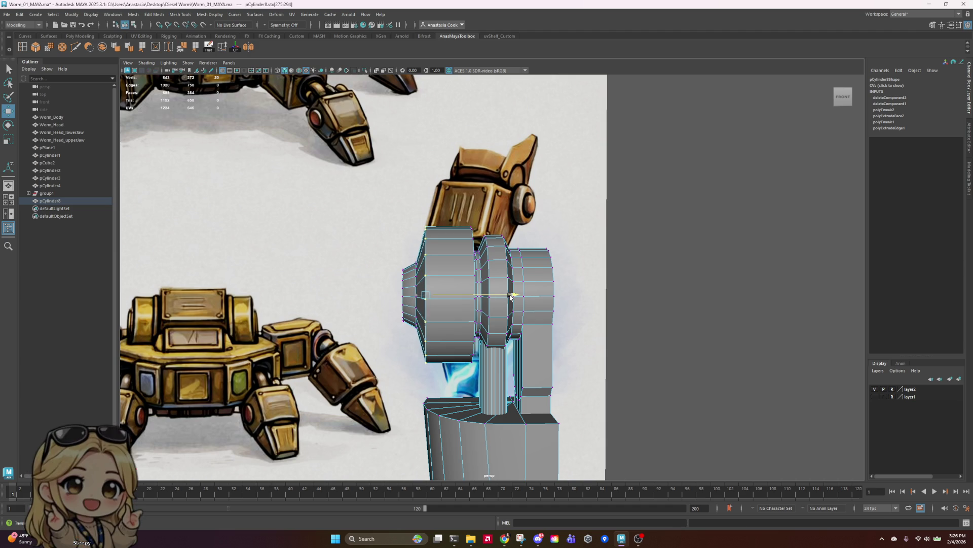
mouse_move(743, 280)
left_mouse_down("alt")
mouse_move(709, 282)
mouse_move(765, 281)
mouse_move(745, 278)
left_mouse_up("alt")
- Select the full edge loop around the knee joint's rim
right_click_drag(457, 275, 458, 245)
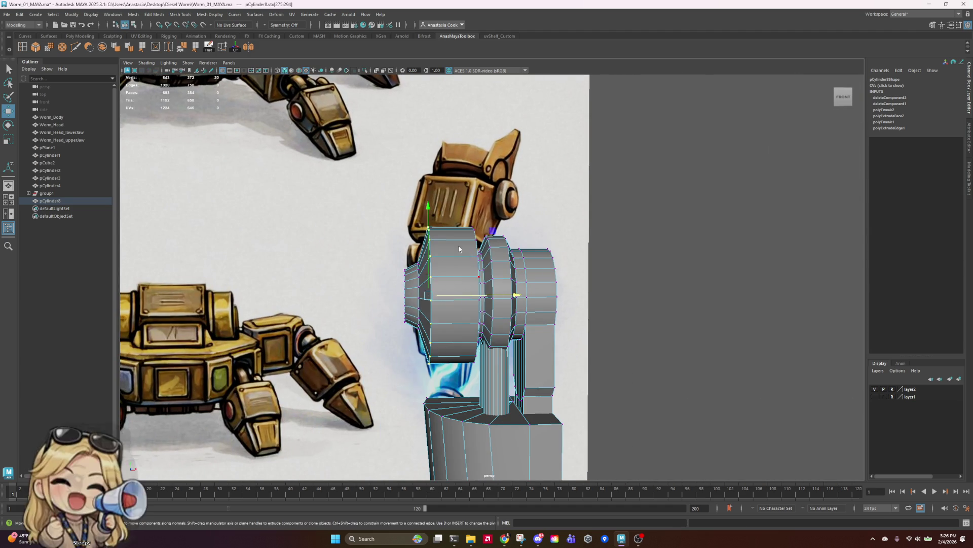
left_click(435, 311)
double_click(435, 311)
scroll(545, 293, "down", 3)
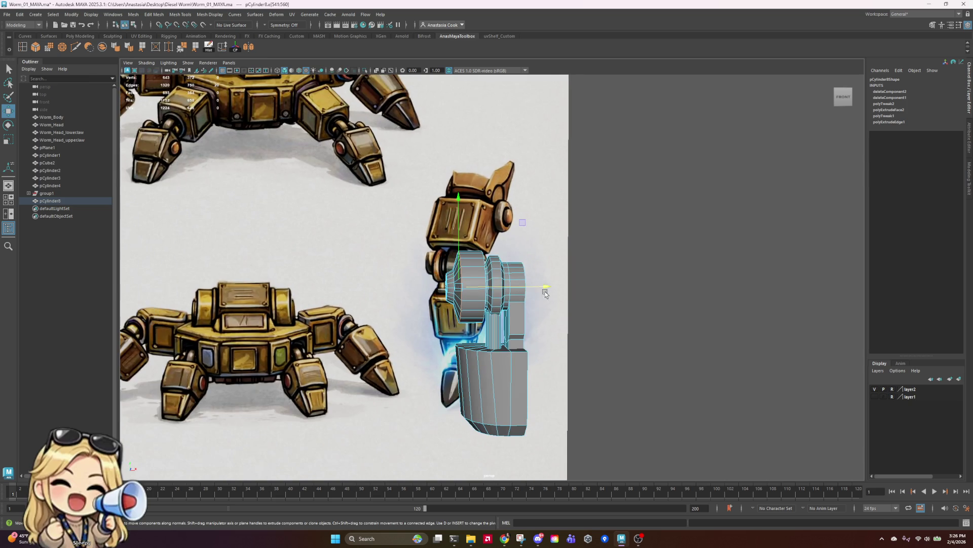
mouse_move(617, 311)
left_mouse_down("alt")
mouse_move(600, 289)
mouse_move(600, 260)
mouse_move(697, 301)
mouse_move(642, 304)
left_mouse_up("alt")
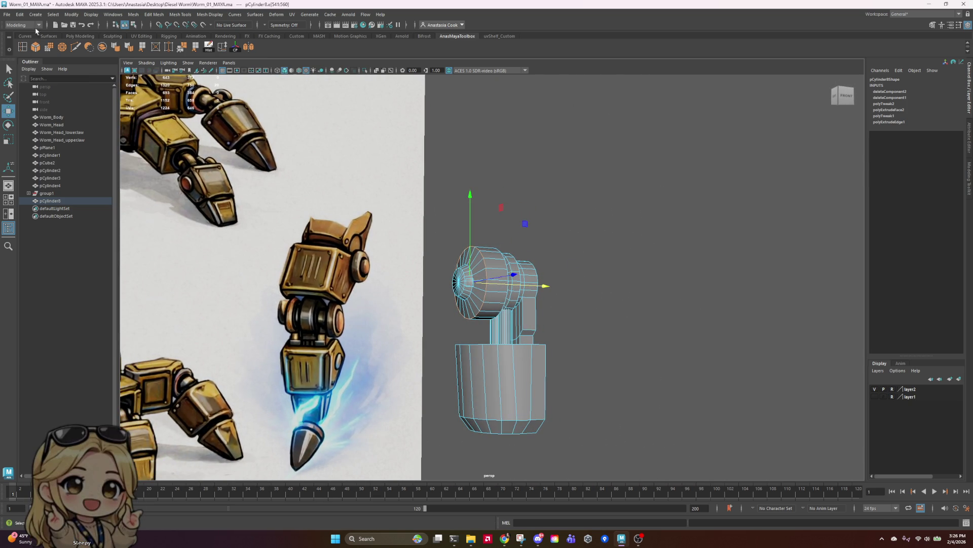
- Bevel the joint's rim edge loop with a fraction of 0.2
left_click(40, 52)
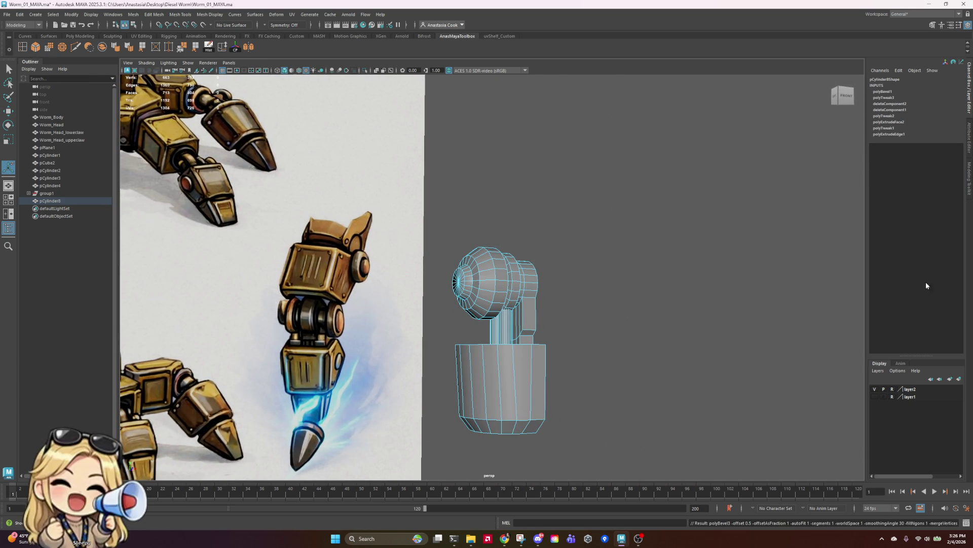
left_click(889, 91)
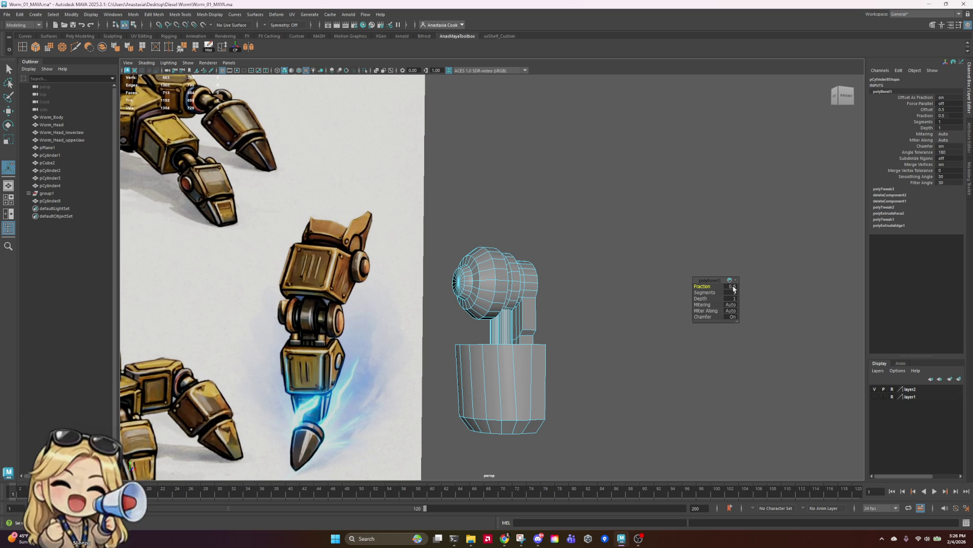
key("Return")
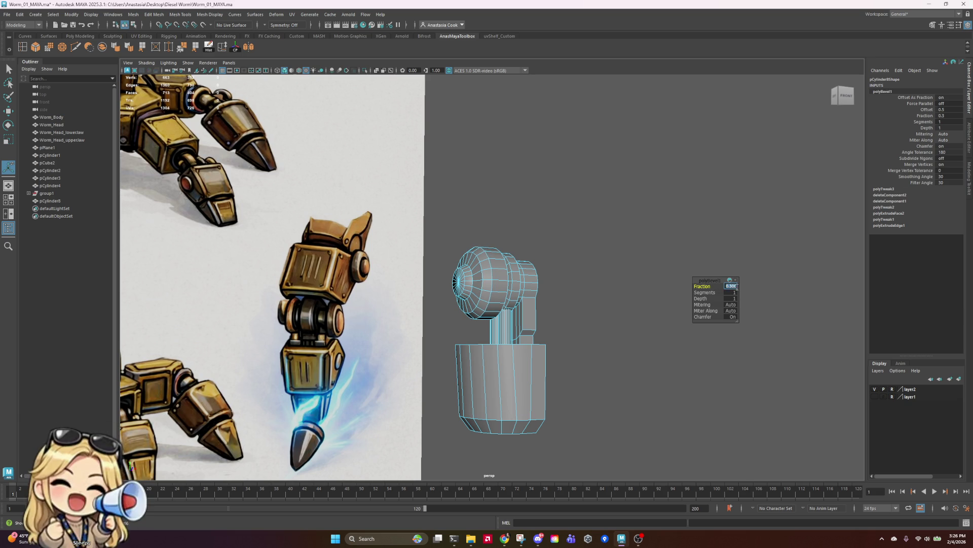
type(".2")
key("Return")
- Return to object mode, save the scene, and recheck the leg from the front
mouse_move(593, 236)
left_mouse_down("alt")
mouse_move(583, 258)
mouse_move(493, 282)
left_mouse_up("alt")
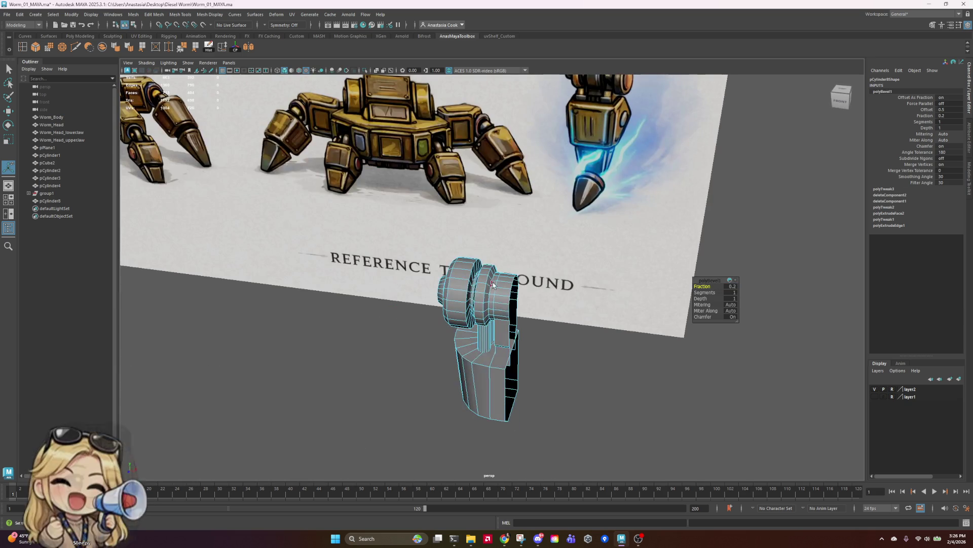
right_click(493, 281)
left_click(609, 363)
mouse_move(609, 363)
left_mouse_down("alt")
mouse_move(760, 350)
mouse_move(769, 337)
mouse_move(767, 374)
mouse_move(656, 350)
left_mouse_up("alt")
key("ctrl+s")
left_click(469, 270)
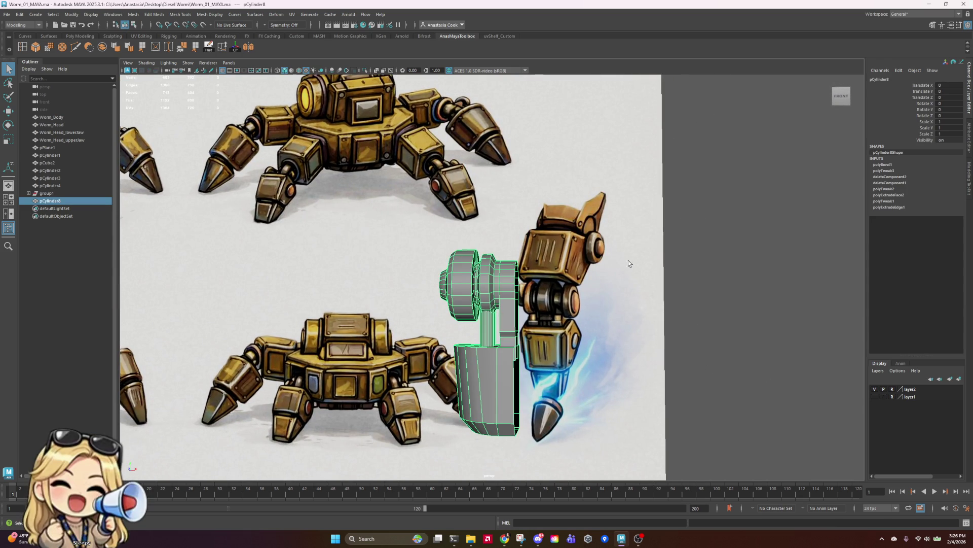
mouse_move(630, 263)
left_mouse_down("alt")
mouse_move(744, 248)
mouse_move(832, 289)
mouse_move(829, 309)
left_mouse_up("alt")
key("bracketleft")
key("bracketleft")
key("bracketleft")
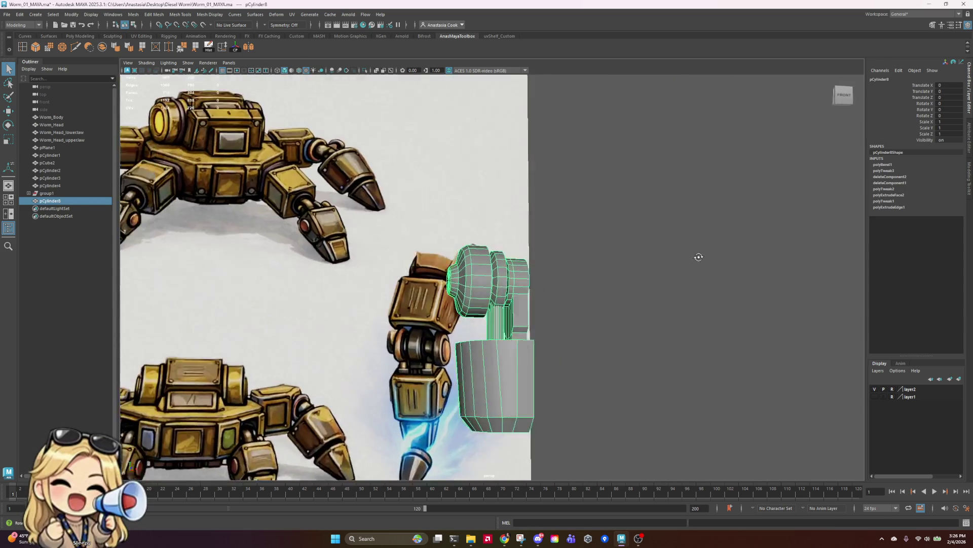
left_click(578, 289)
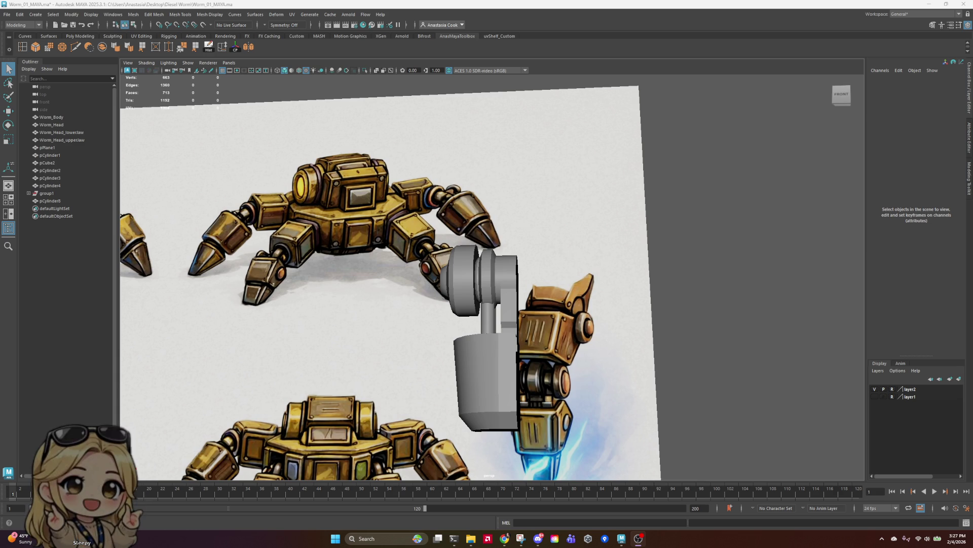
- Inspect the cylinder leg part from underneath and from behind
left_click(517, 361)
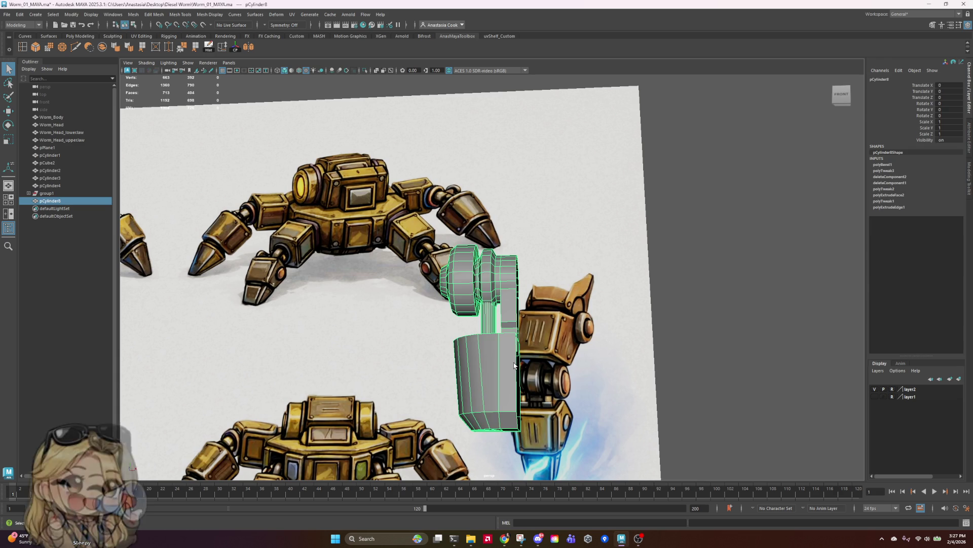
left_click_drag(517, 361, 513, 324, "alt")
left_click(648, 322)
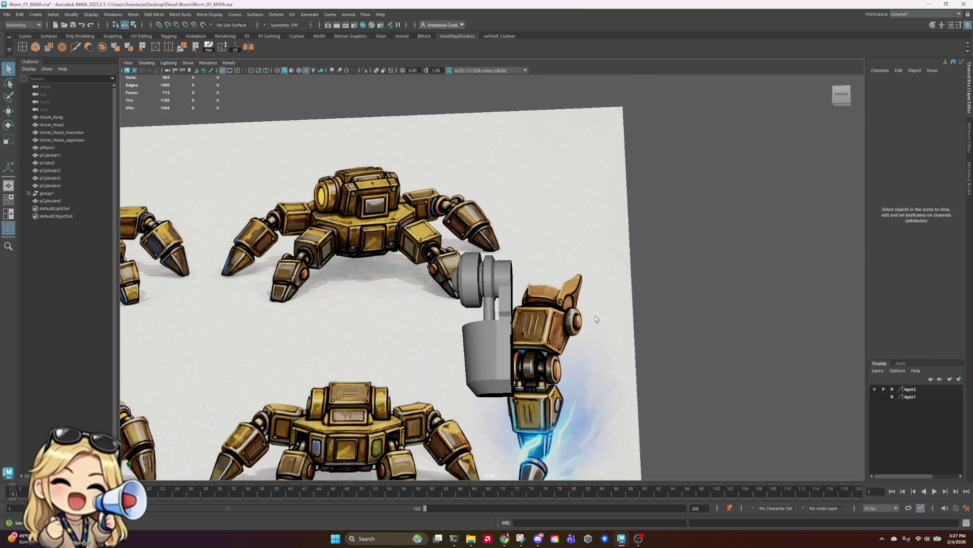
scroll(596, 318, "down", 3)
scroll(470, 345, "up", 3)
left_click(509, 364)
scroll(509, 364, "up", 3)
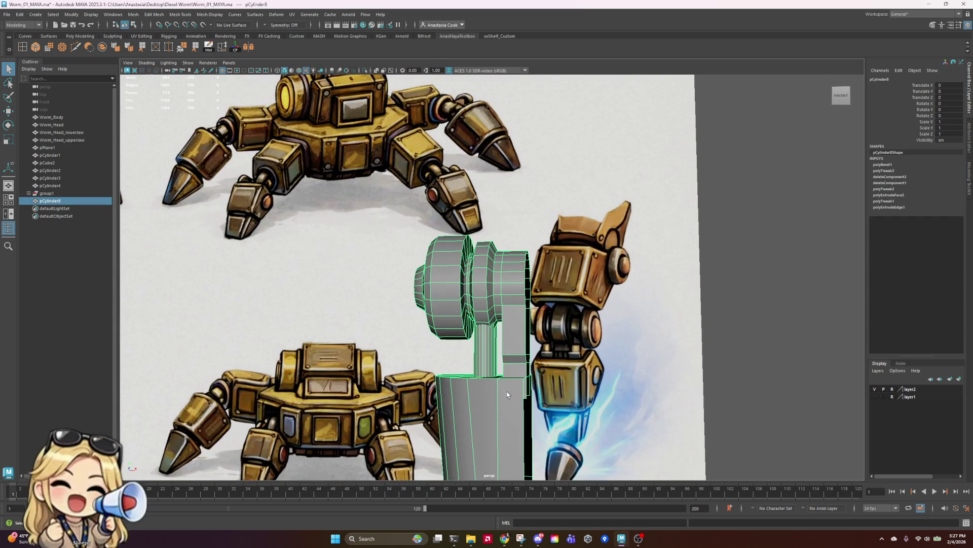
right_click_drag(502, 321, 507, 292)
middle_click_drag(502, 406, 518, 252, "alt")
left_click_drag(502, 295, 551, 247, "alt")
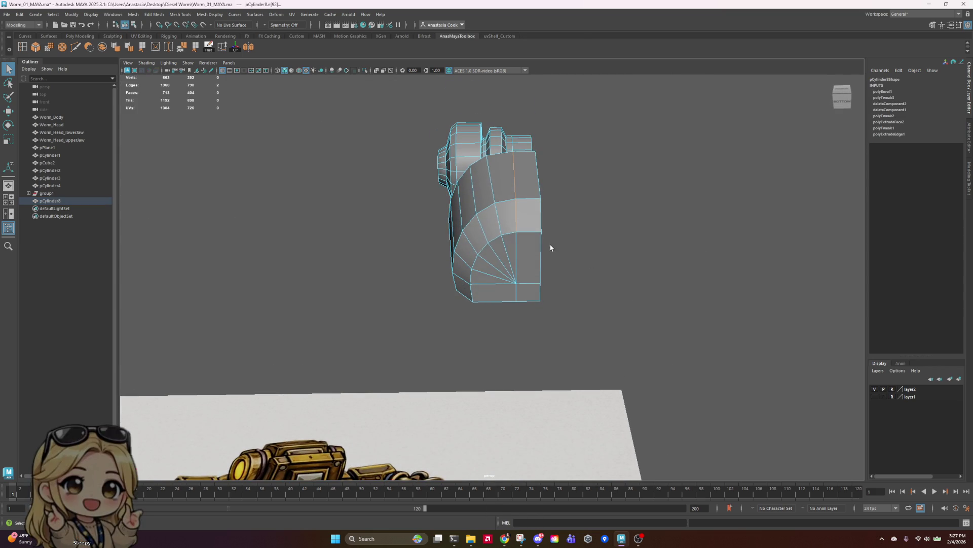
mouse_move(614, 288)
left_mouse_down("alt")
mouse_move(740, 263)
mouse_move(540, 282)
left_mouse_up("alt")
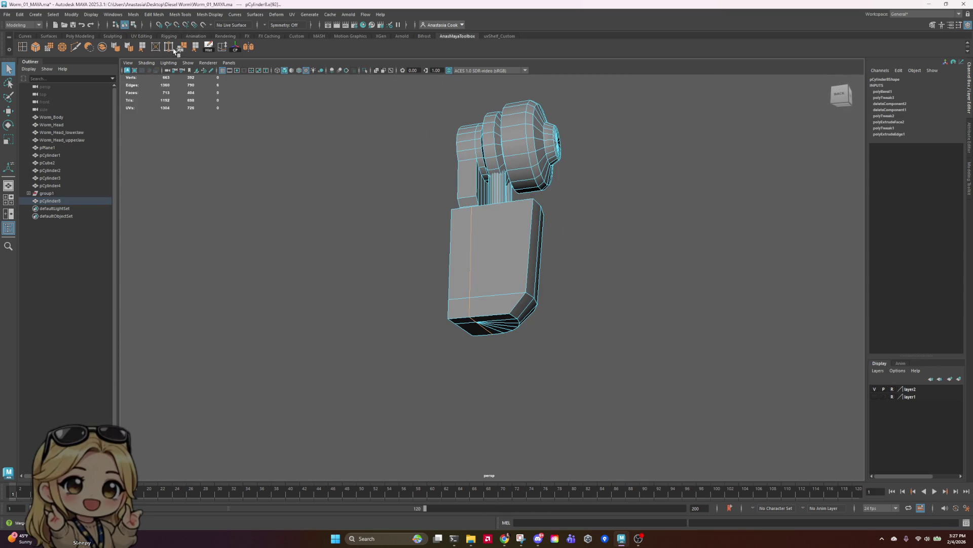
- Return to object mode, deselect, and save the scene as Worm_01_MAYA.ma
key("F8")
left_click(709, 284)
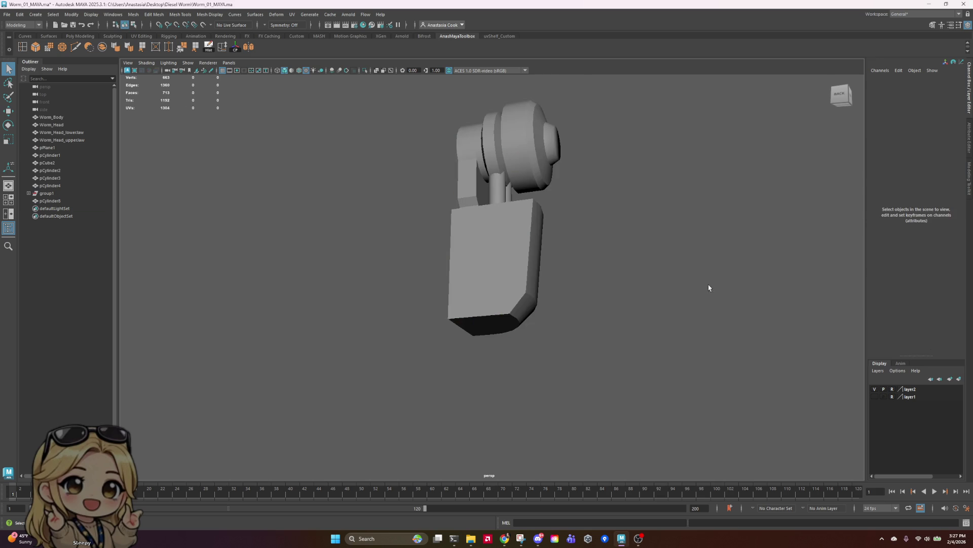
mouse_move(708, 284)
left_mouse_down("alt")
mouse_move(593, 285)
mouse_move(585, 301)
left_mouse_up("alt")
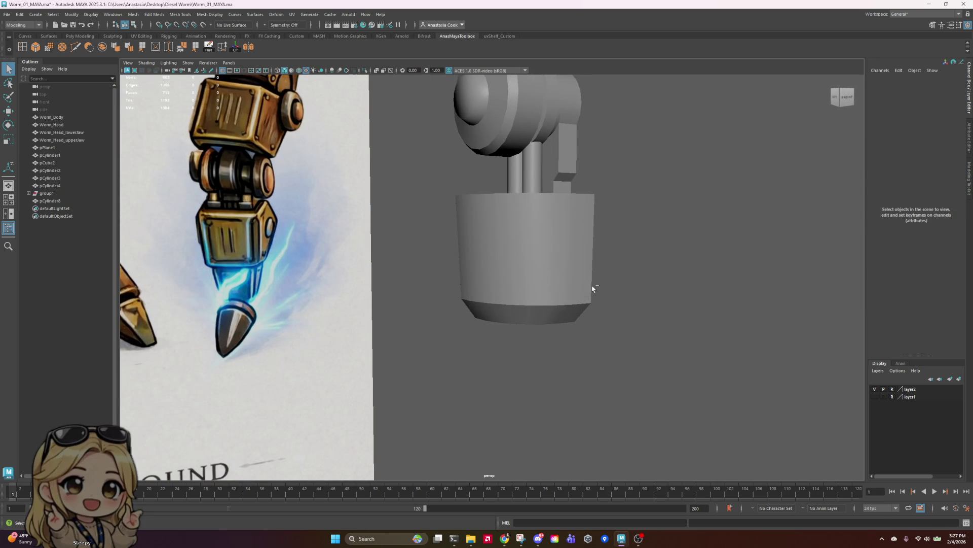
key("ctrl+s")
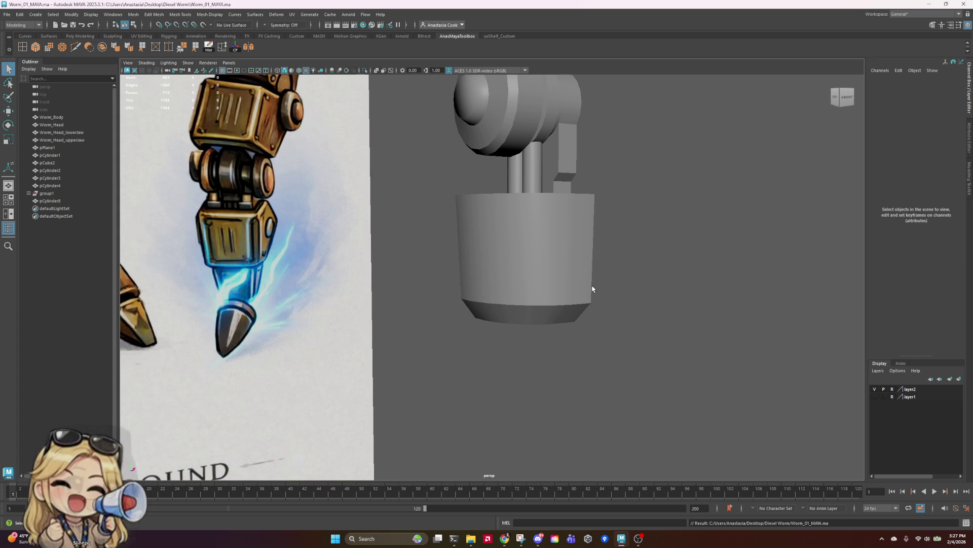
mouse_move(601, 245)
left_mouse_down("alt")
mouse_move(550, 248)
mouse_move(513, 174)
mouse_move(482, 234)
mouse_move(507, 268)
left_mouse_up("alt")
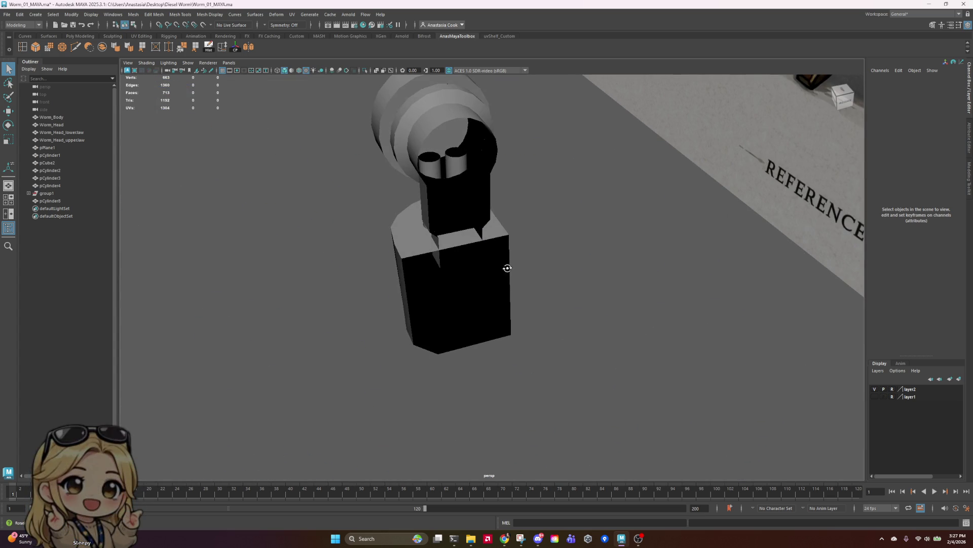
- Scale the faces of both inner piston rods between the knee joint and lower block
left_click(454, 153)
right_click_drag(455, 153, 464, 170)
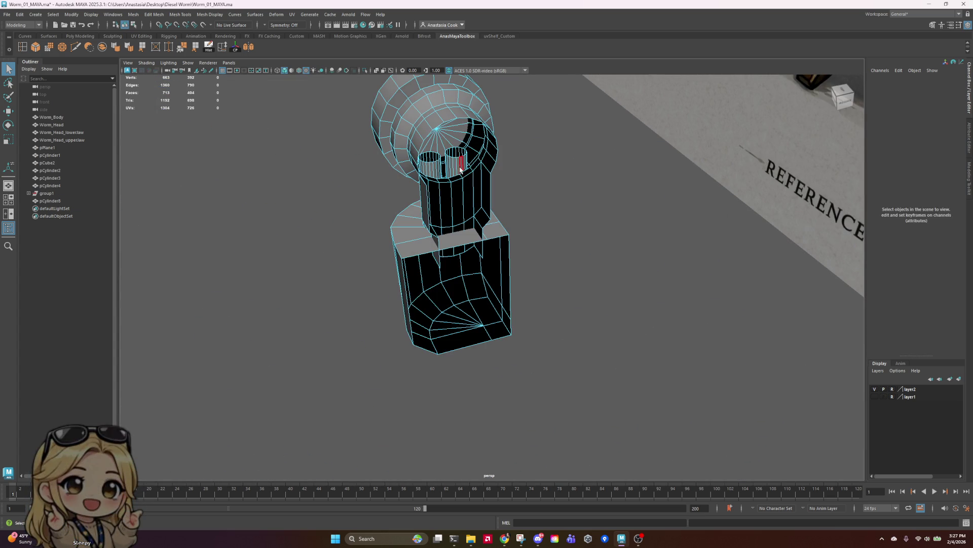
left_click(457, 161)
double_click(434, 168, "shift")
double_click(466, 164, "shift")
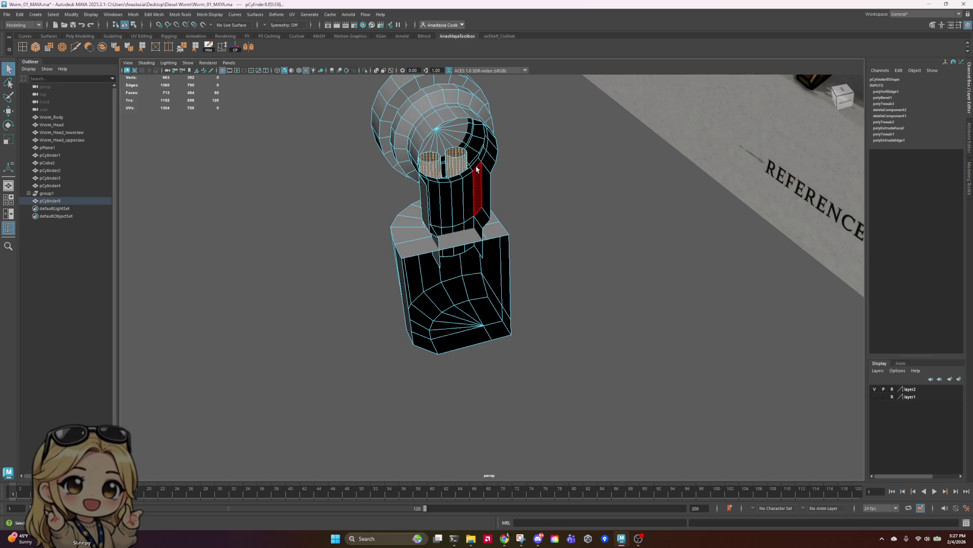
key("r")
left_click_drag(493, 223, 580, 203, "alt")
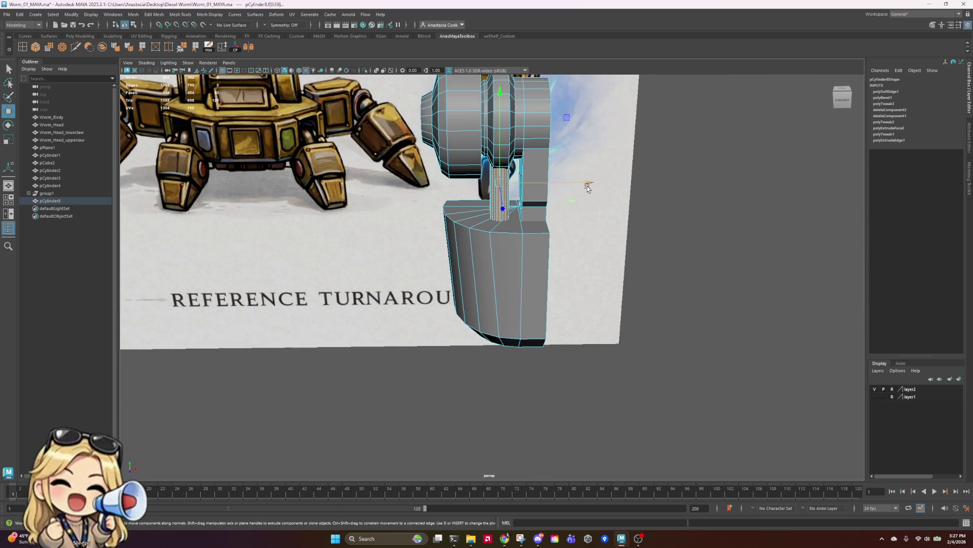
key("w")
key("r")
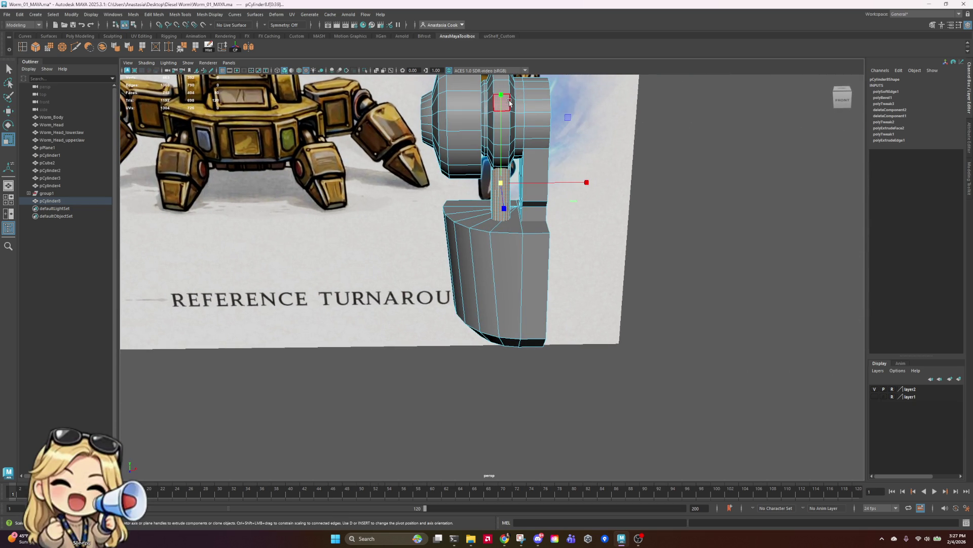
left_click(501, 103)
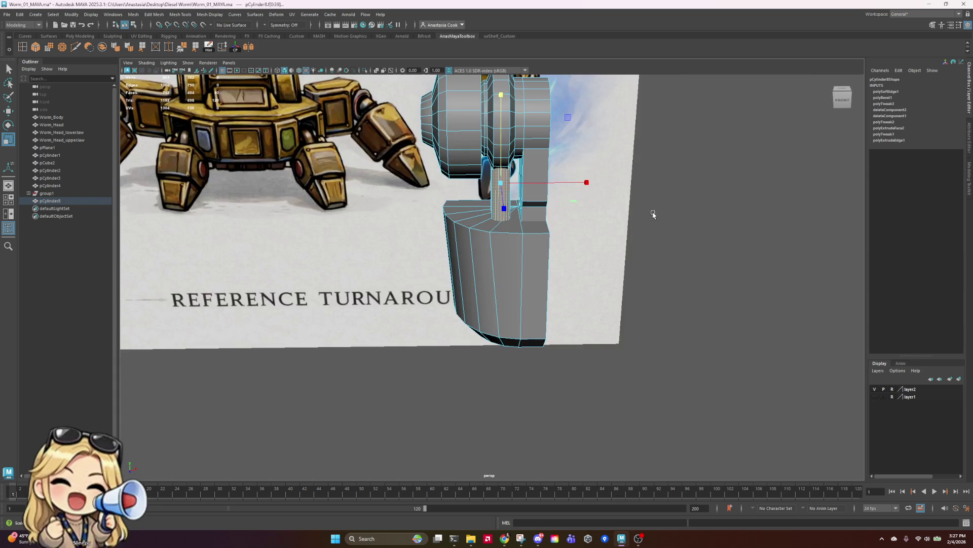
mouse_move(654, 213)
left_mouse_down("alt")
mouse_move(539, 213)
mouse_move(562, 239)
mouse_move(441, 229)
mouse_move(481, 198)
mouse_move(636, 201)
mouse_move(654, 212)
left_mouse_up("alt")
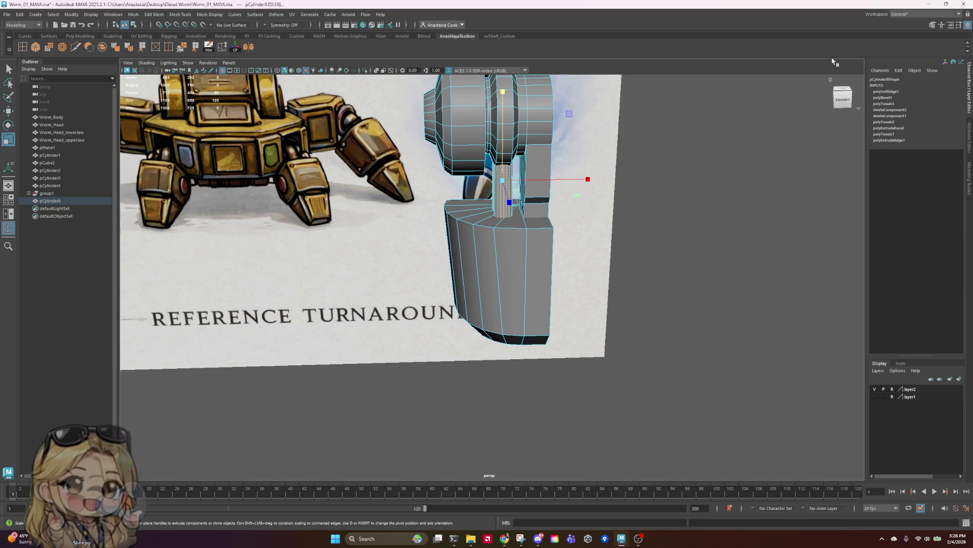
right_click_drag(530, 184, 668, 154)
left_click(668, 154)
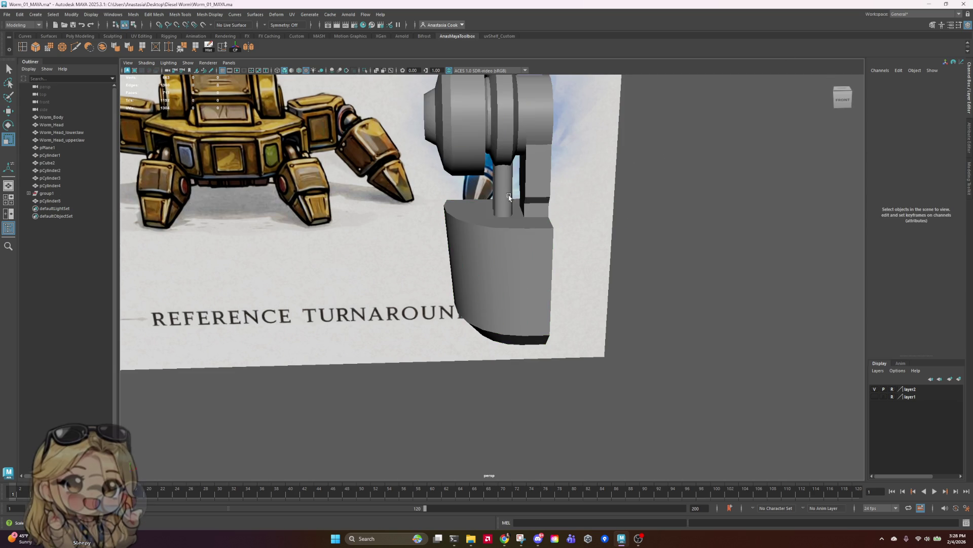
- Orbit the leg part to front, left and rear views to inspect it
scroll(538, 218, "up", 5)
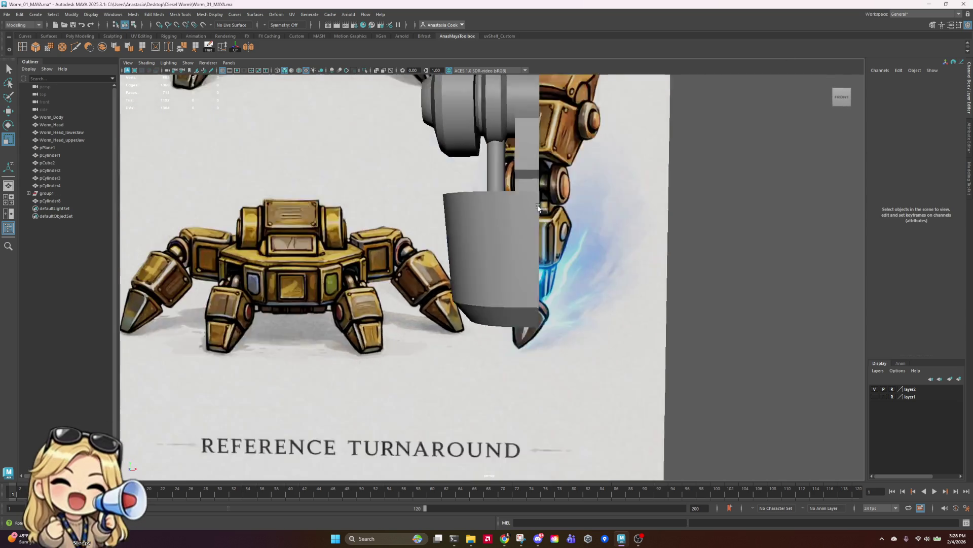
mouse_move(538, 208)
left_mouse_down("alt")
mouse_move(540, 184)
mouse_move(542, 211)
mouse_move(528, 192)
left_mouse_up("alt")
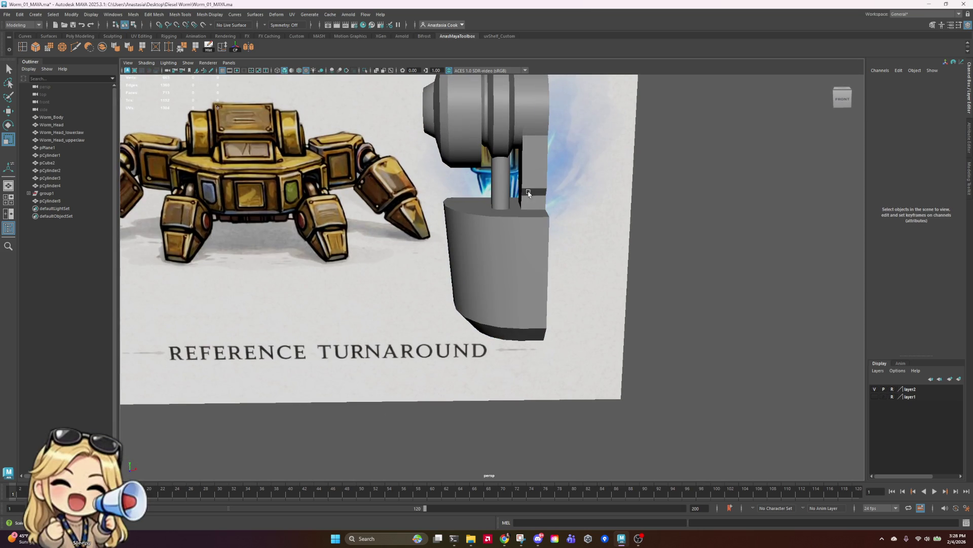
left_click(507, 178)
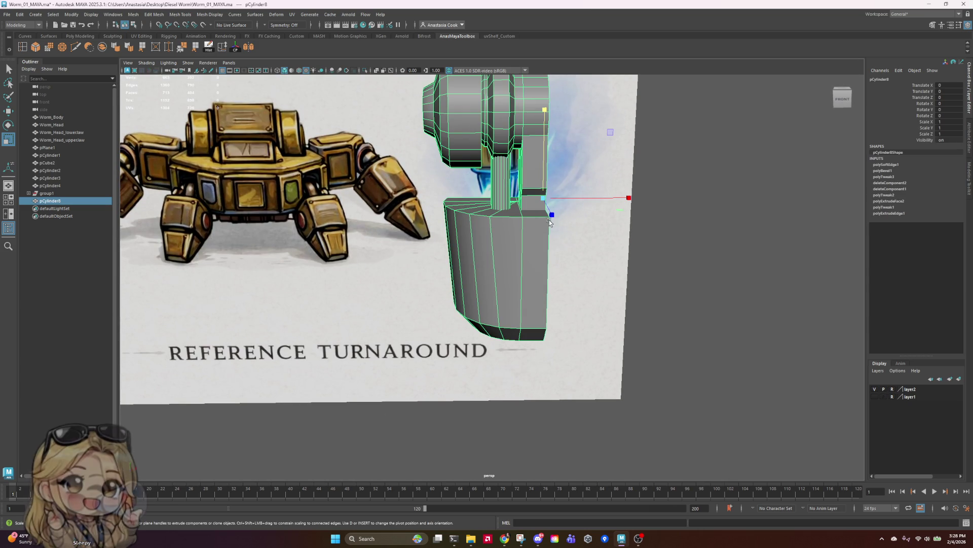
mouse_move(527, 200)
left_mouse_down("alt")
mouse_move(202, 167)
mouse_move(41, 7)
left_mouse_up("alt")
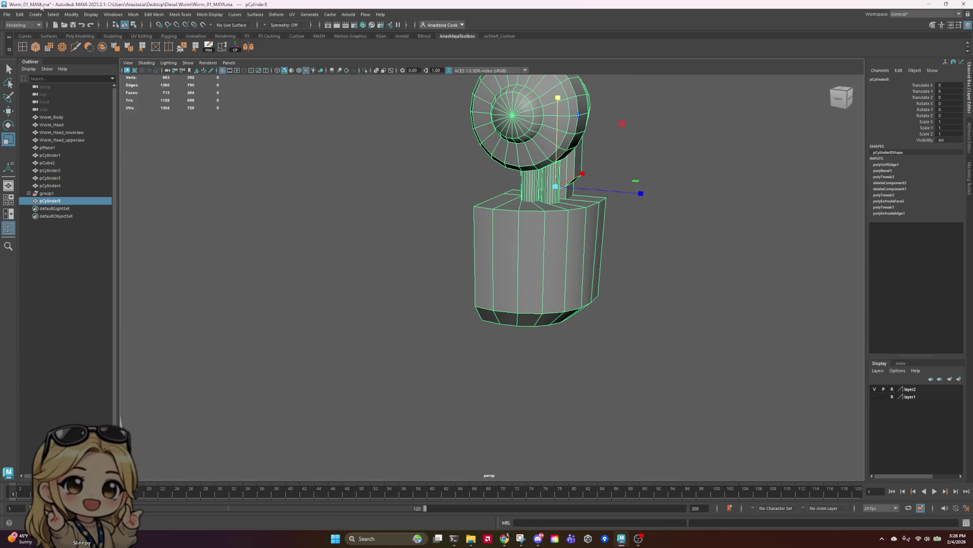
left_click(223, 52)
left_click(680, 178)
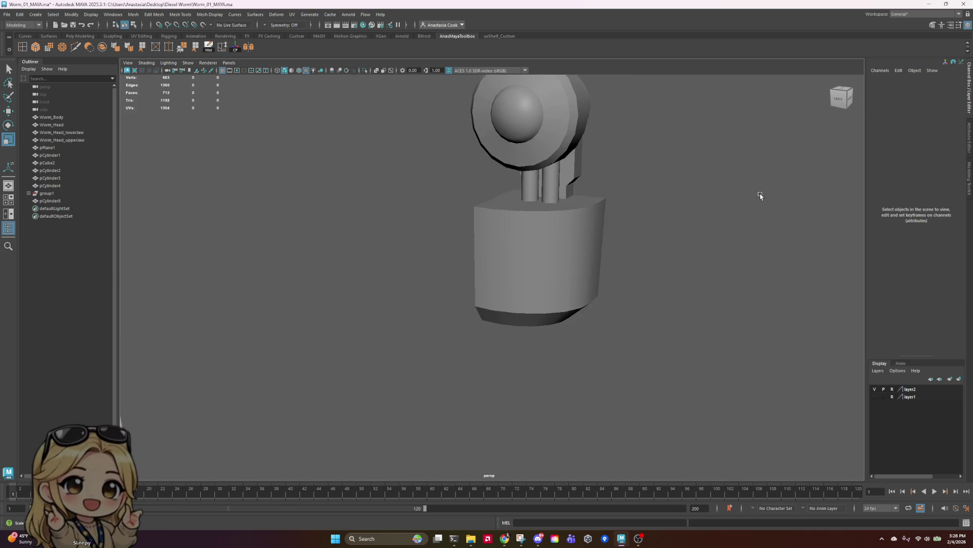
key("alt+2")
mouse_move(694, 184)
left_mouse_down("alt")
mouse_move(558, 203)
mouse_move(467, 185)
mouse_move(523, 191)
left_mouse_up("alt")
- Rotate and scale the lower block's side faces, then compare against the reference
left_click(498, 167)
right_click_drag(498, 167, 502, 169)
mouse_move(502, 170)
left_mouse_down()
mouse_move(478, 175)
mouse_move(506, 192)
mouse_move(502, 213)
mouse_move(545, 158)
mouse_move(517, 157)
left_mouse_up()
key("r")
scroll(463, 219, "up", 5)
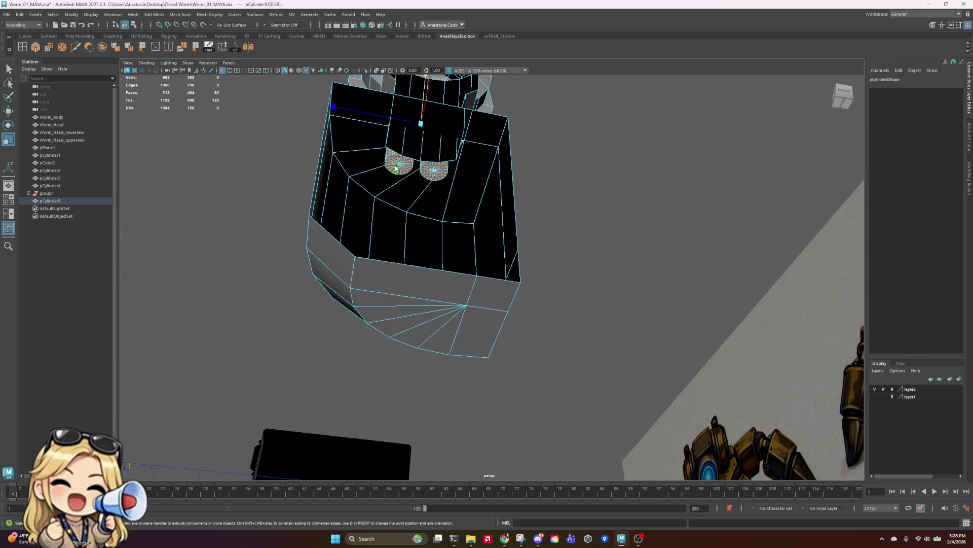
key("e")
mouse_move(437, 170)
left_mouse_down("alt")
mouse_move(482, 205)
mouse_move(560, 228)
mouse_move(505, 213)
mouse_move(514, 218)
left_mouse_up("alt")
key("r")
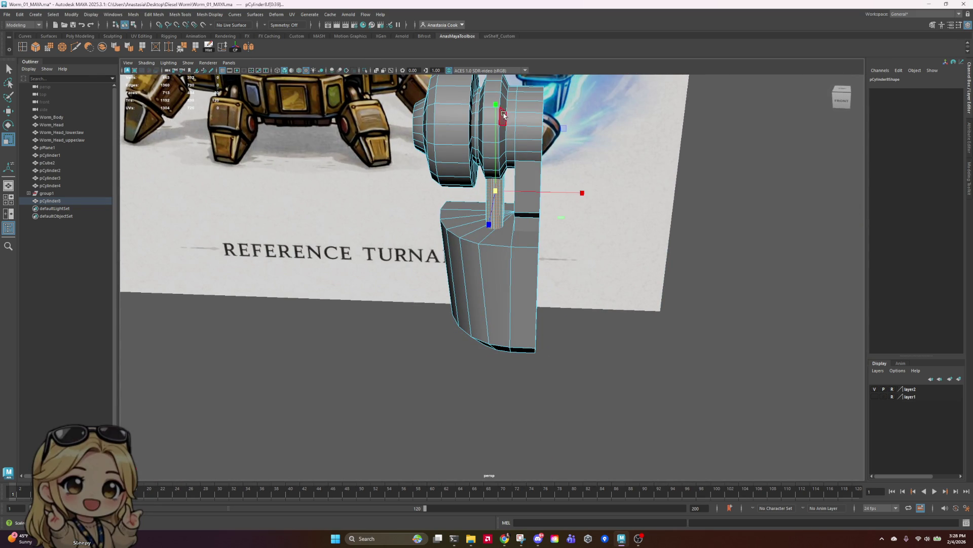
mouse_move(508, 113)
left_mouse_down("alt")
mouse_move(648, 289)
mouse_move(630, 304)
mouse_move(514, 286)
mouse_move(509, 227)
left_mouse_up("alt")
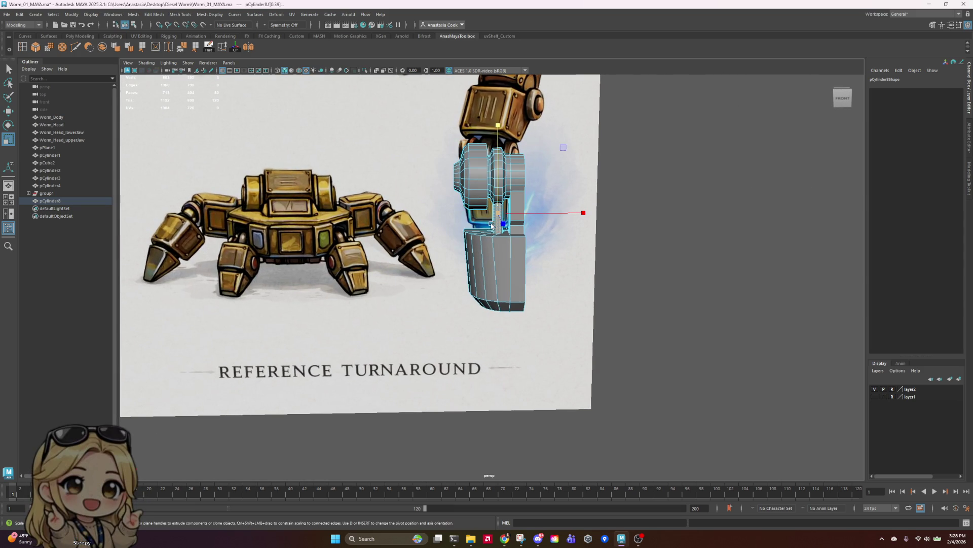
right_click_drag(490, 223, 509, 203)
left_click(714, 242)
left_click_drag(710, 236, 712, 261, "alt")
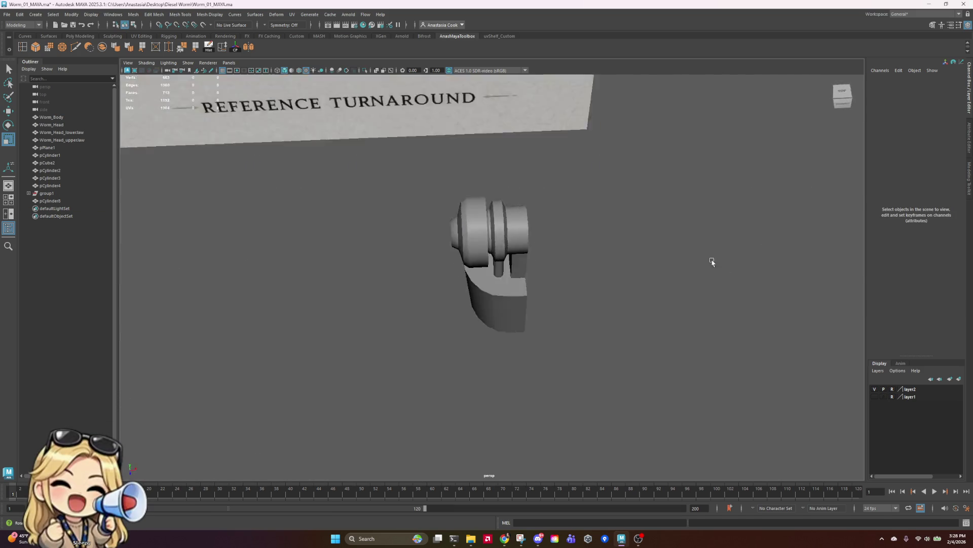
scroll(712, 261, "down", 10)
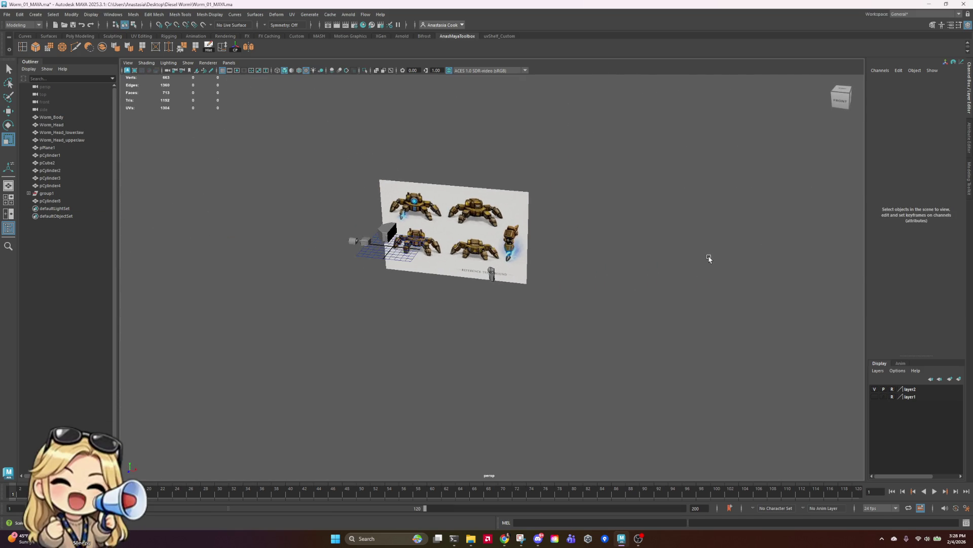
scroll(709, 258, "up", 6)
mouse_move(712, 263)
left_mouse_down("alt")
mouse_move(697, 219)
mouse_move(717, 268)
mouse_move(691, 245)
mouse_move(706, 289)
mouse_move(706, 274)
mouse_move(706, 319)
mouse_move(702, 276)
mouse_move(709, 304)
mouse_move(709, 289)
left_mouse_up("alt")
scroll(700, 270, "up", 3)
left_click_drag(709, 285, 705, 289, "alt")
left_click(499, 273)
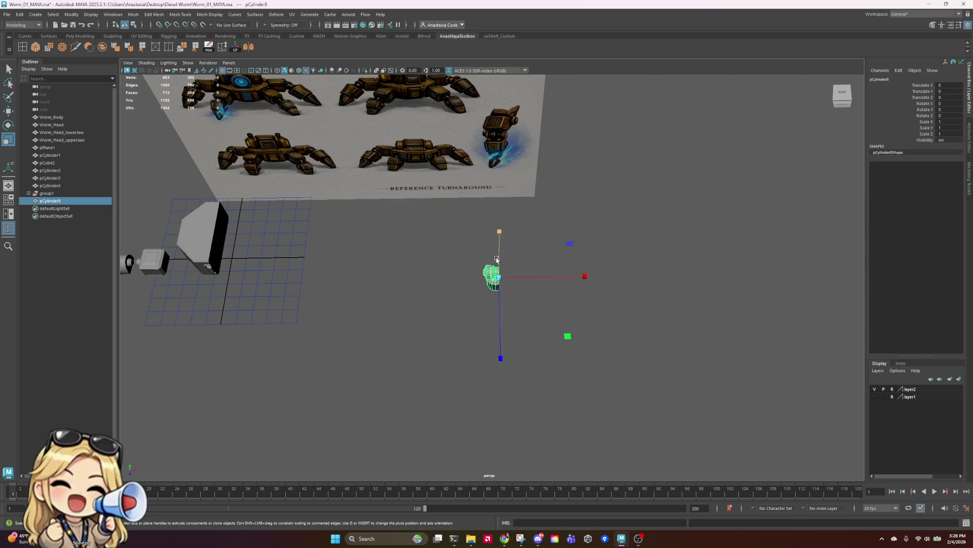
key("e")
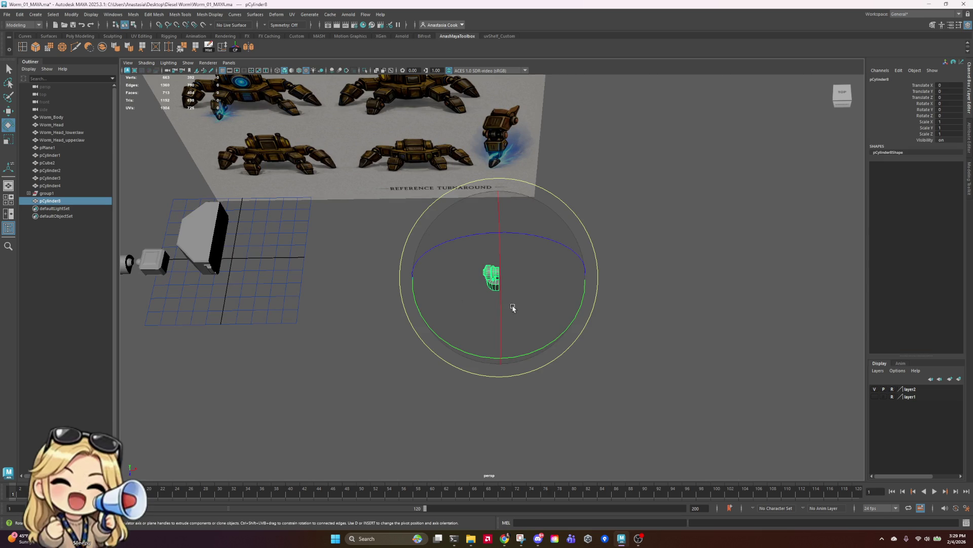
key("f")
left_click(730, 343)
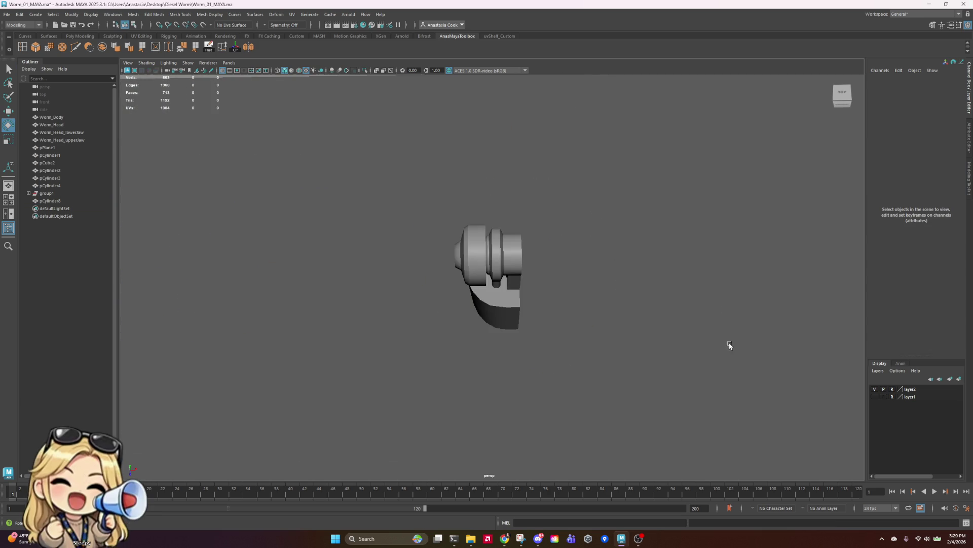
mouse_move(730, 343)
left_mouse_down("alt")
mouse_move(658, 344)
mouse_move(566, 190)
left_mouse_up("alt")
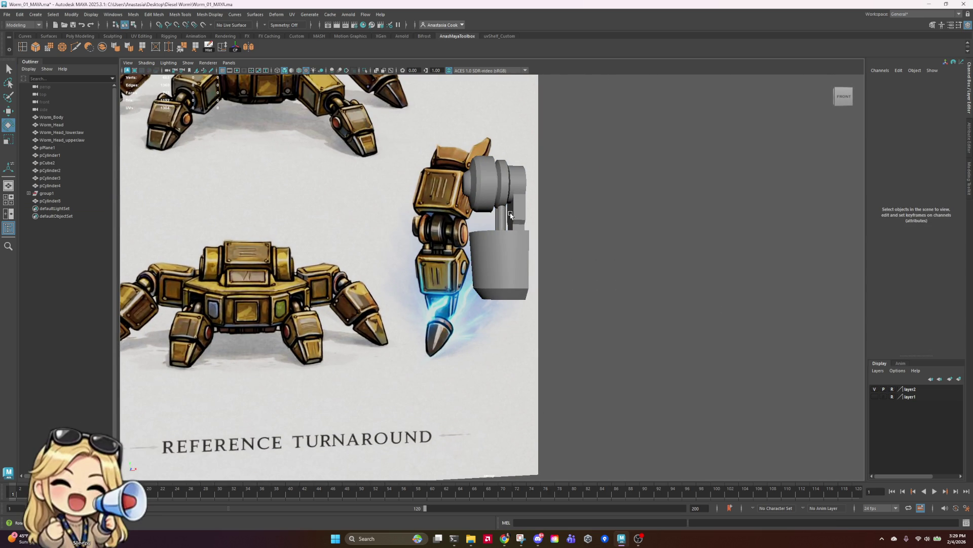
mouse_move(750, 196)
left_mouse_down("alt")
mouse_move(626, 224)
mouse_move(630, 245)
mouse_move(638, 247)
mouse_move(639, 228)
left_mouse_up("alt")
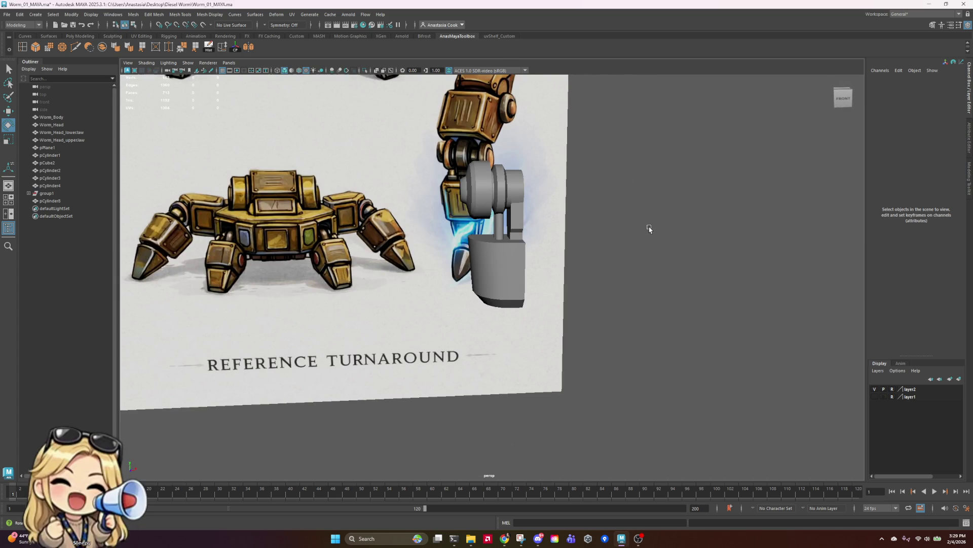
left_click(503, 283)
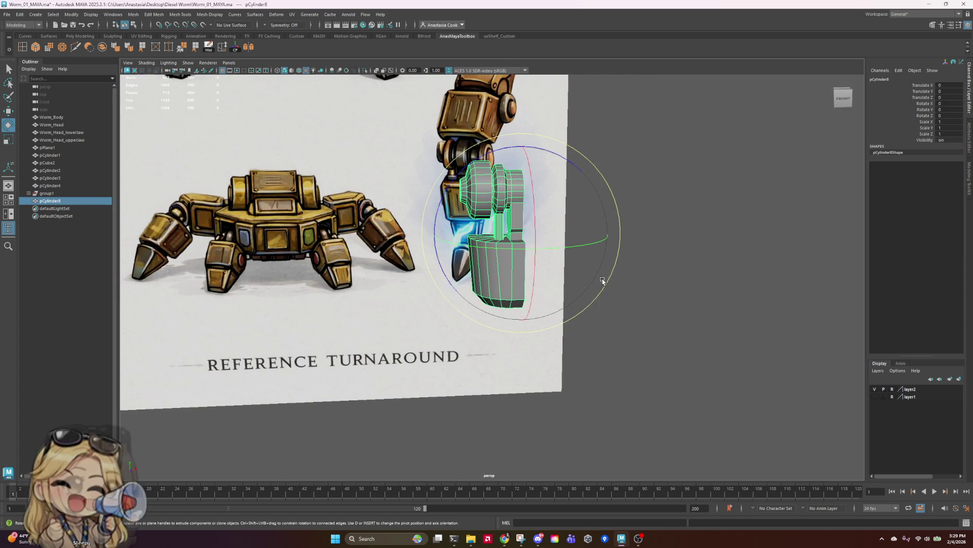
mouse_move(602, 278)
left_mouse_down("alt")
mouse_move(549, 295)
mouse_move(661, 302)
left_mouse_up("alt")
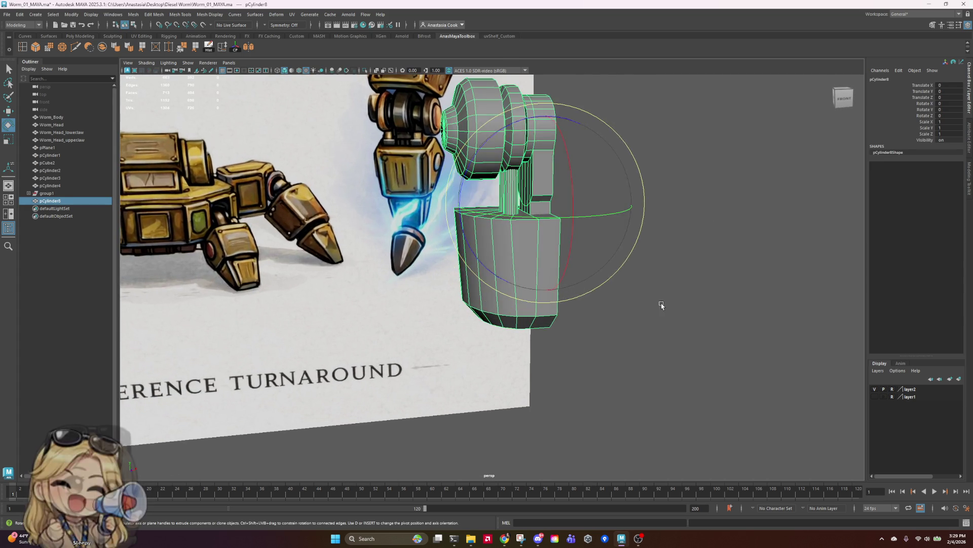
left_click(660, 302)
left_click(547, 282)
left_click_drag(548, 283, 547, 285, "alt")
scroll(547, 285, "up", 2)
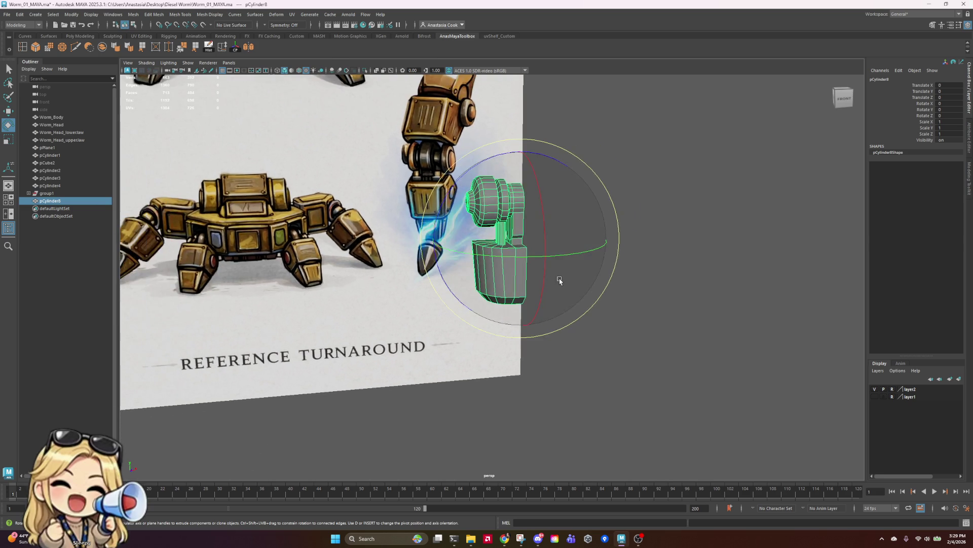
scroll(561, 279, "down", 3)
scroll(561, 282, "up", 5)
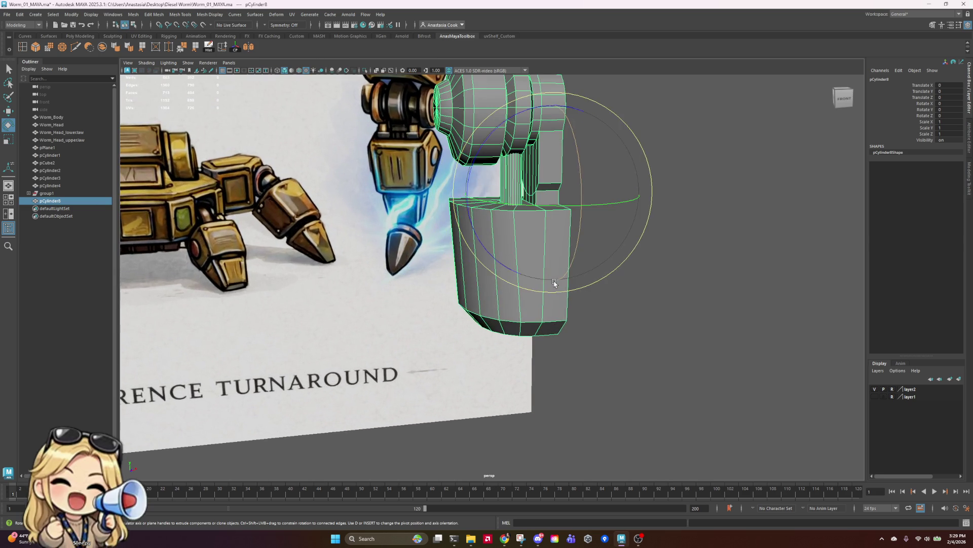
scroll(554, 283, "down", 3)
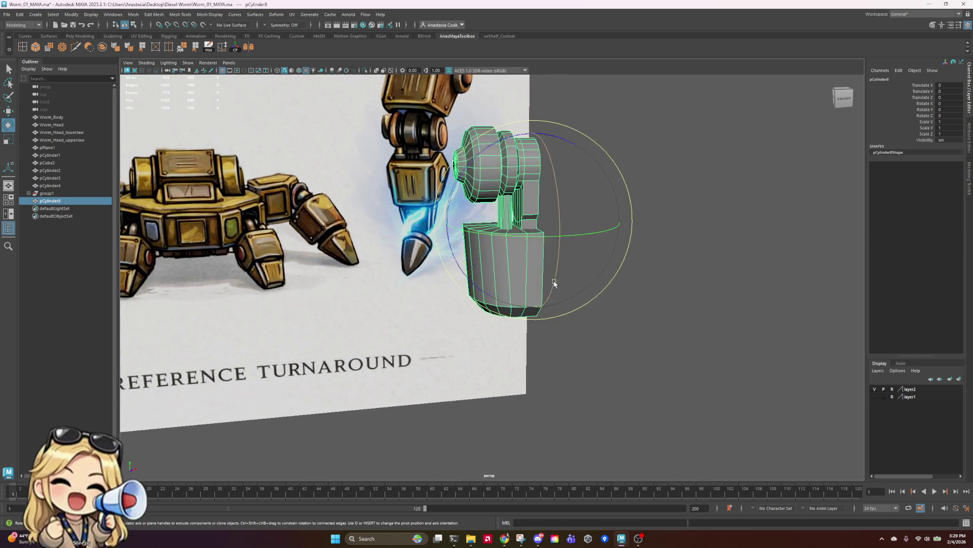
mouse_move(554, 278)
left_mouse_down("alt")
mouse_move(615, 306)
mouse_move(601, 297)
mouse_move(609, 252)
mouse_move(623, 324)
mouse_move(607, 322)
mouse_move(604, 305)
mouse_move(543, 297)
mouse_move(556, 270)
mouse_move(642, 263)
mouse_move(596, 244)
mouse_move(663, 255)
left_mouse_up("alt")
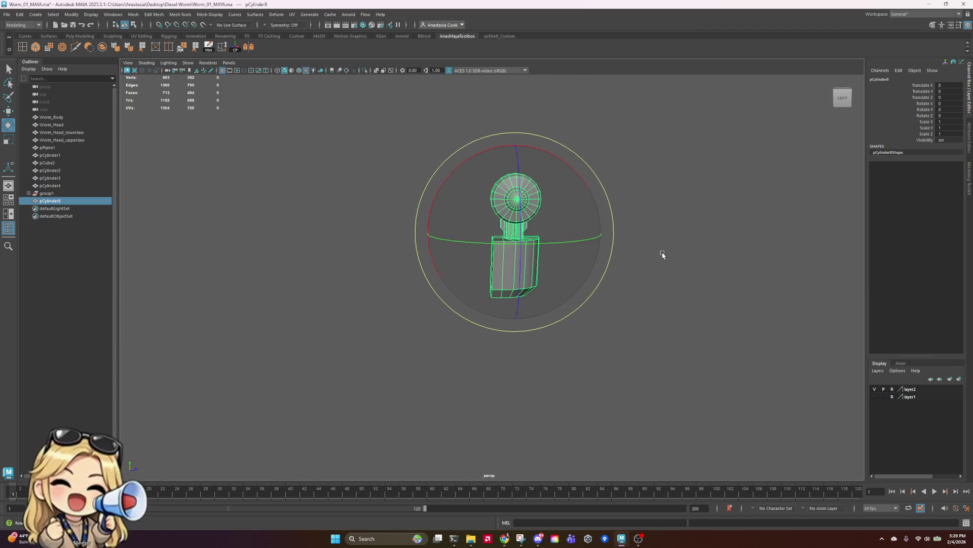
- Select one top edge of the lower leg block in edge mode
scroll(559, 207, "up", 3)
left_click(754, 246)
left_click(541, 202)
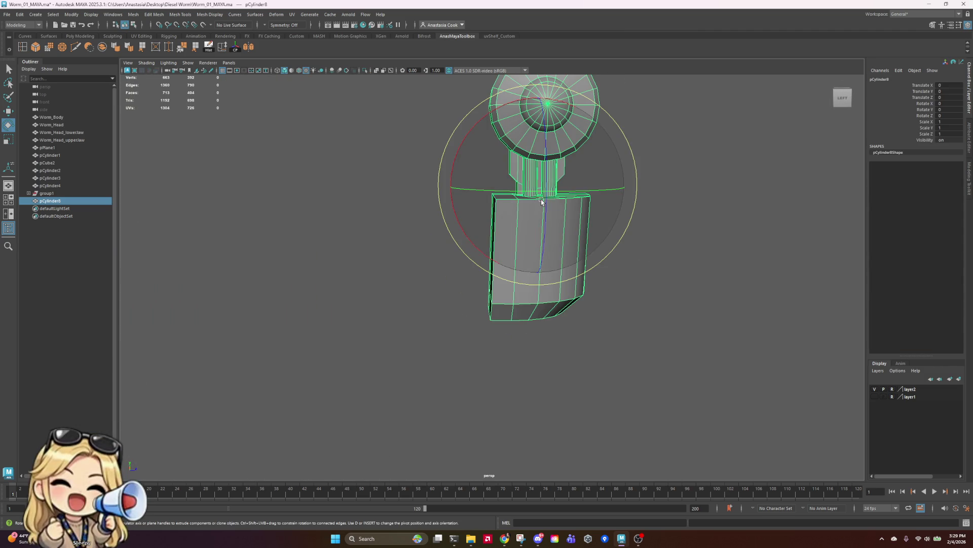
right_click_drag(542, 202, 541, 173)
left_click(695, 209)
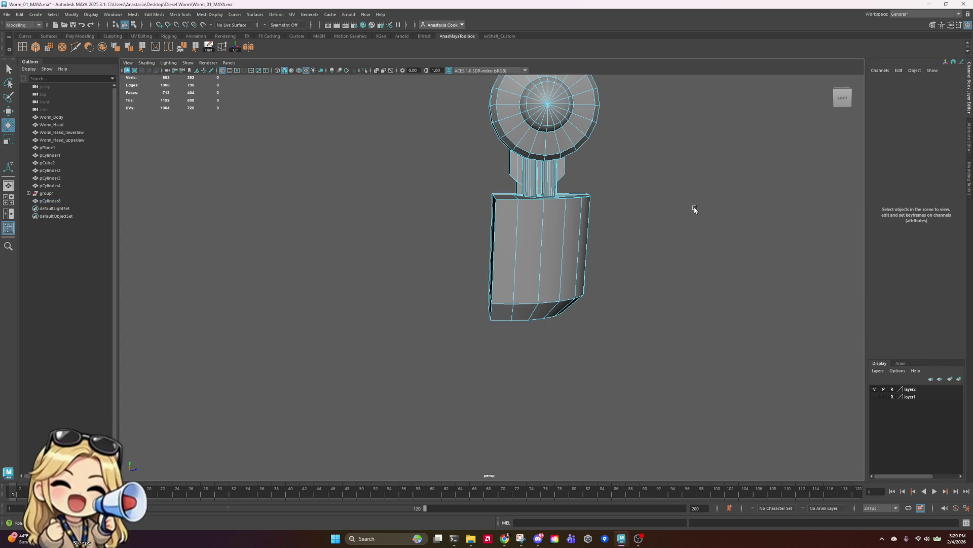
left_click(516, 199)
left_click_drag(625, 228, 539, 199, "alt")
left_click(422, 211)
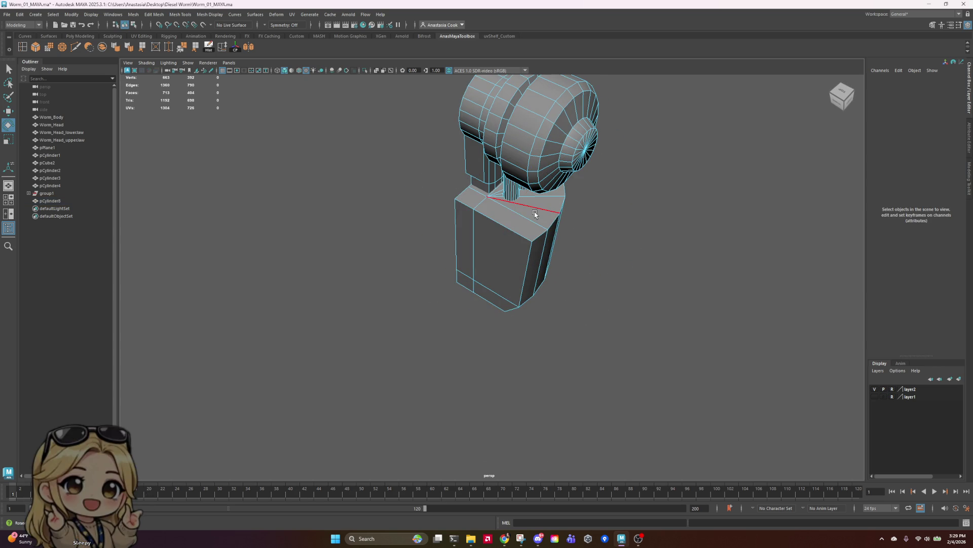
right_click_drag(546, 213, 546, 192)
left_click(545, 210)
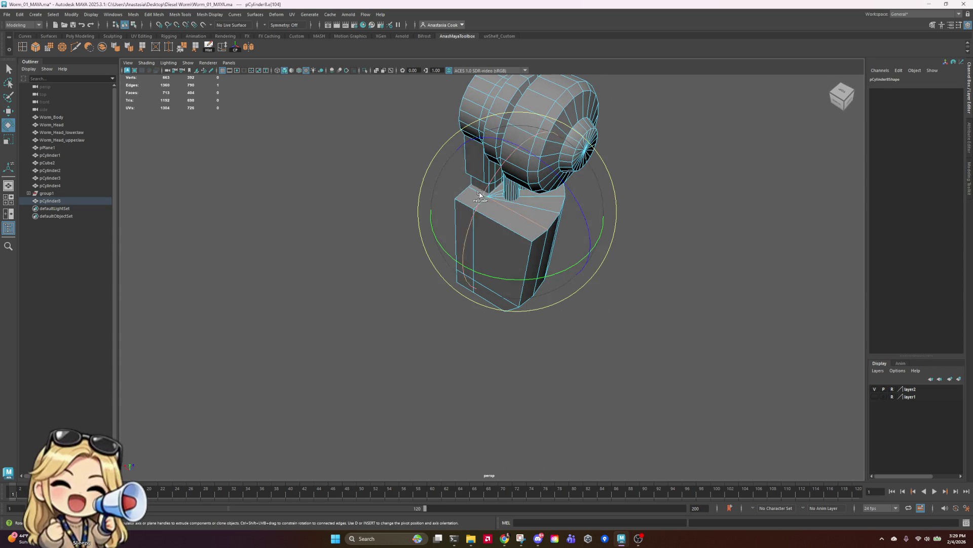
scroll(522, 211, "up", 3)
left_click_drag(522, 211, 496, 174, "alt")
mouse_move(604, 202)
left_mouse_down("alt")
mouse_move(497, 201)
mouse_move(724, 319)
mouse_move(652, 300)
mouse_move(669, 302)
mouse_move(600, 211)
left_mouse_up("alt")
- Move the selected top edge slightly up along Y toward the joint
key("w")
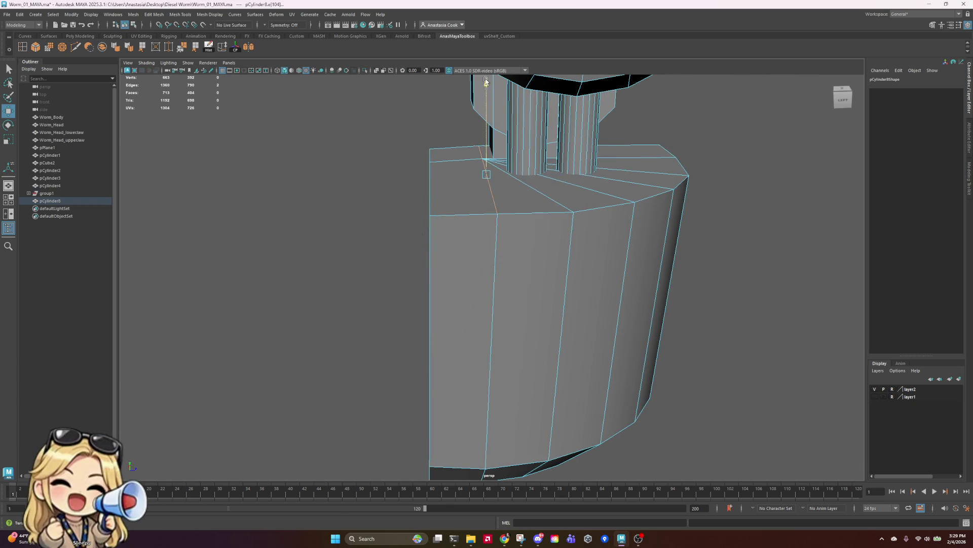
mouse_move(654, 213)
left_mouse_down("alt")
mouse_move(706, 252)
mouse_move(686, 253)
mouse_move(722, 254)
mouse_move(742, 277)
left_mouse_up("alt")
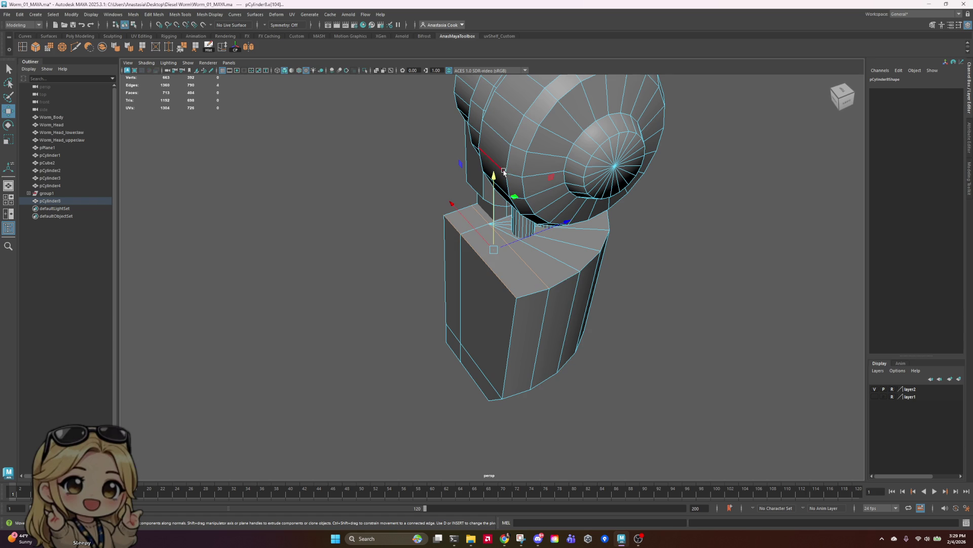
mouse_move(496, 163)
left_mouse_down("alt")
mouse_move(684, 300)
mouse_move(644, 259)
mouse_move(545, 287)
mouse_move(467, 276)
mouse_move(495, 278)
mouse_move(467, 285)
left_mouse_up("alt")
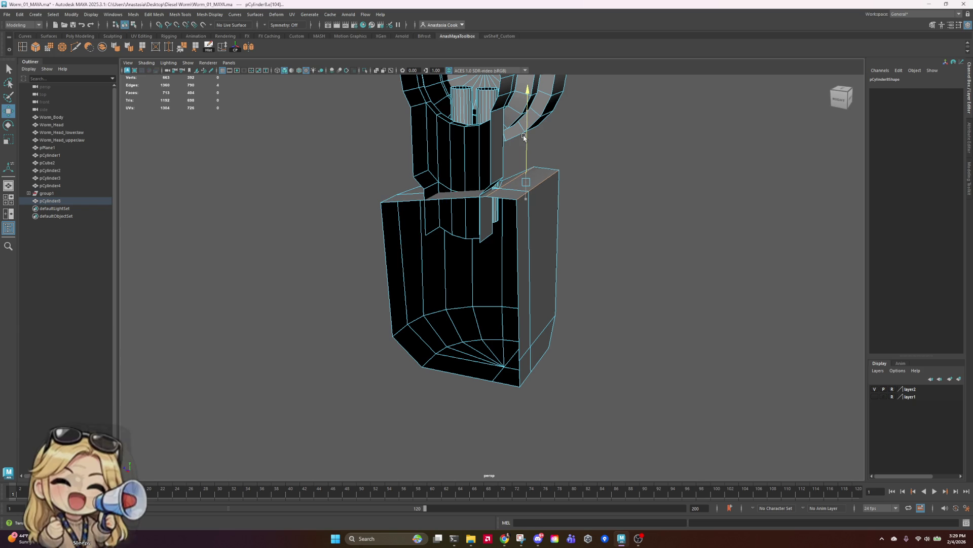
left_click_drag(525, 137, 557, 127)
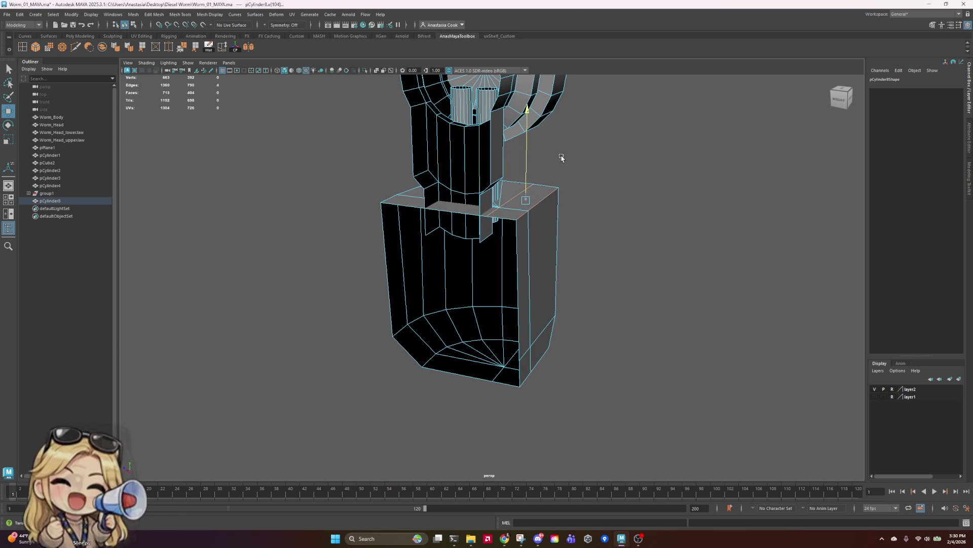
- Orbit around the leg to compare it with the reference turnaround
left_click(565, 265)
mouse_move(565, 265)
left_mouse_down("alt")
mouse_move(595, 284)
mouse_move(719, 259)
left_mouse_up("alt")
scroll(720, 279, "down", 5)
mouse_move(722, 298)
left_mouse_down("alt")
mouse_move(556, 302)
mouse_move(587, 282)
mouse_move(698, 275)
mouse_move(786, 297)
mouse_move(663, 300)
left_mouse_up("alt")
scroll(562, 282, "up", 3)
left_click_drag(548, 261, 528, 274, "alt")
mouse_move(603, 306)
left_mouse_down("alt")
mouse_move(515, 320)
mouse_move(517, 307)
mouse_move(503, 298)
left_mouse_up("alt")
mouse_move(618, 285)
left_mouse_down("alt")
mouse_move(617, 315)
mouse_move(577, 323)
mouse_move(489, 315)
mouse_move(394, 279)
mouse_move(605, 317)
mouse_move(602, 328)
mouse_move(539, 328)
mouse_move(661, 337)
mouse_move(656, 350)
mouse_move(623, 333)
left_mouse_up("alt")
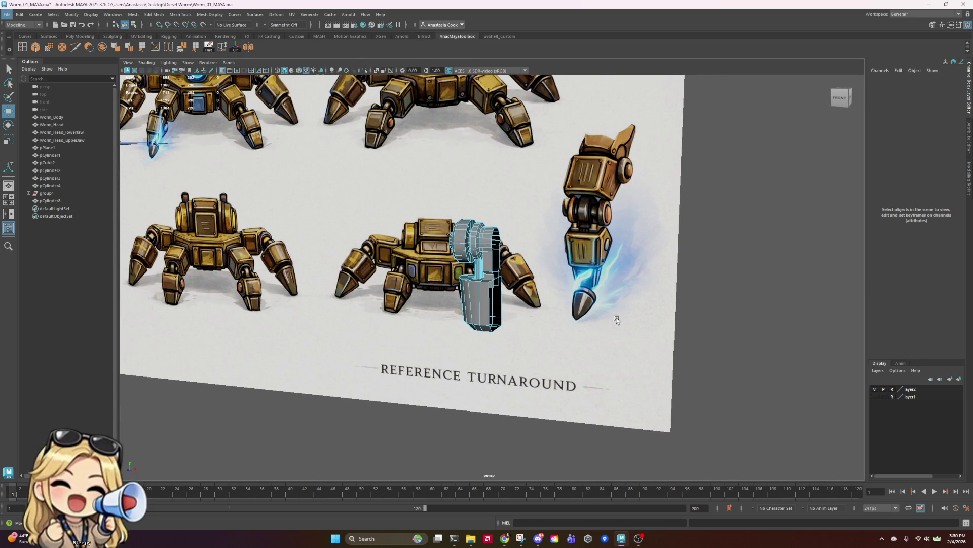
scroll(557, 257, "up", 5)
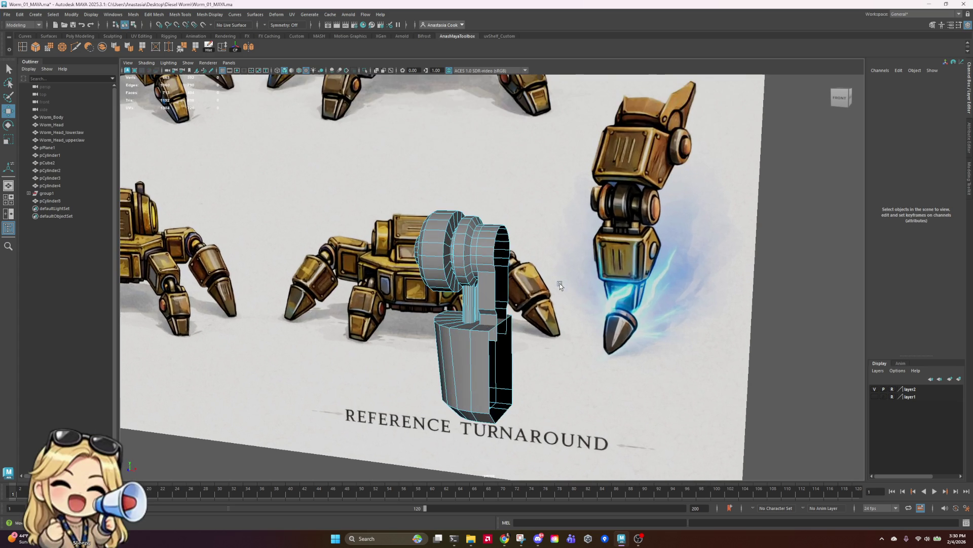
mouse_move(618, 237)
left_mouse_down("alt")
mouse_move(576, 245)
mouse_move(621, 247)
mouse_move(612, 239)
left_mouse_up("alt")
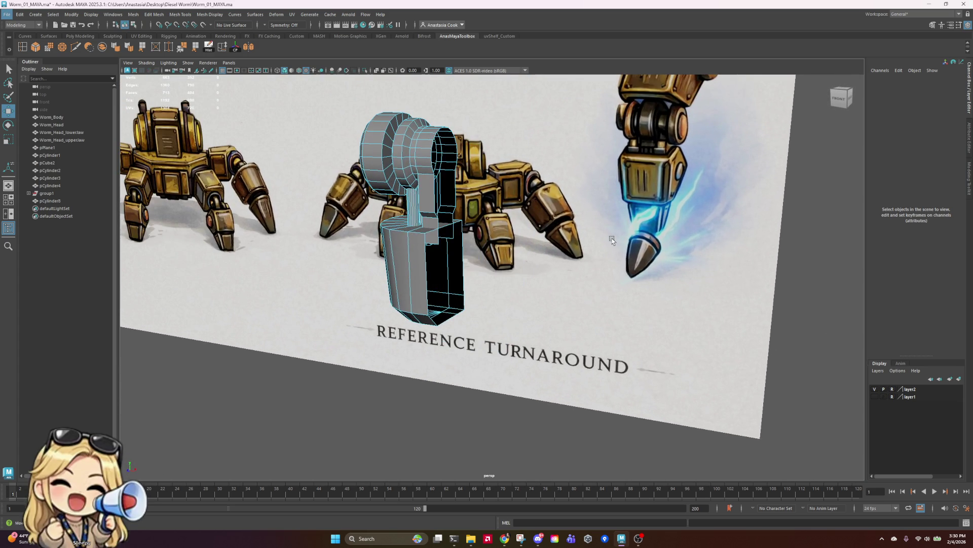
mouse_move(539, 279)
left_mouse_down("alt")
mouse_move(565, 272)
mouse_move(536, 275)
left_mouse_up("alt")
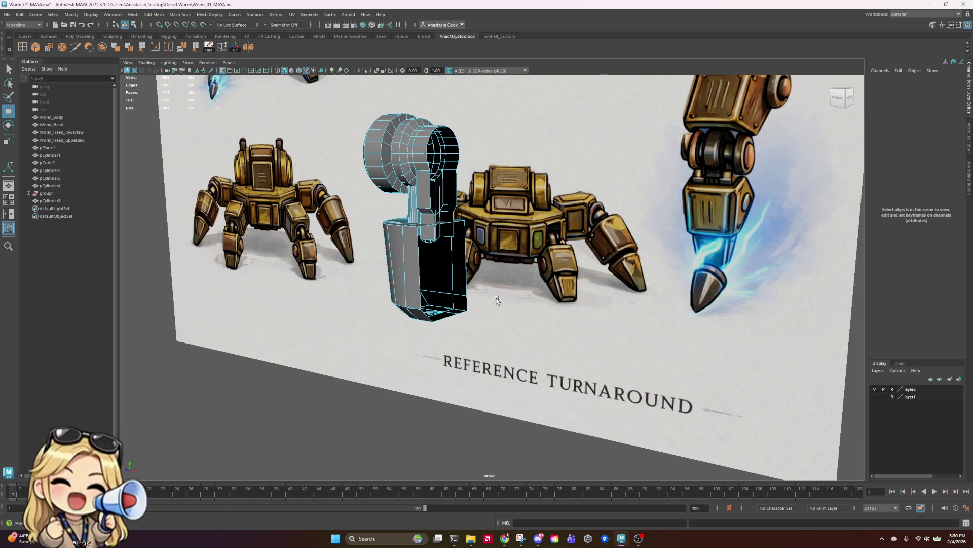
mouse_move(496, 300)
left_mouse_down("alt")
mouse_move(649, 290)
mouse_move(617, 263)
mouse_move(498, 292)
mouse_move(556, 285)
mouse_move(679, 175)
mouse_move(615, 208)
mouse_move(572, 283)
mouse_move(593, 193)
mouse_move(611, 265)
left_mouse_up("alt")
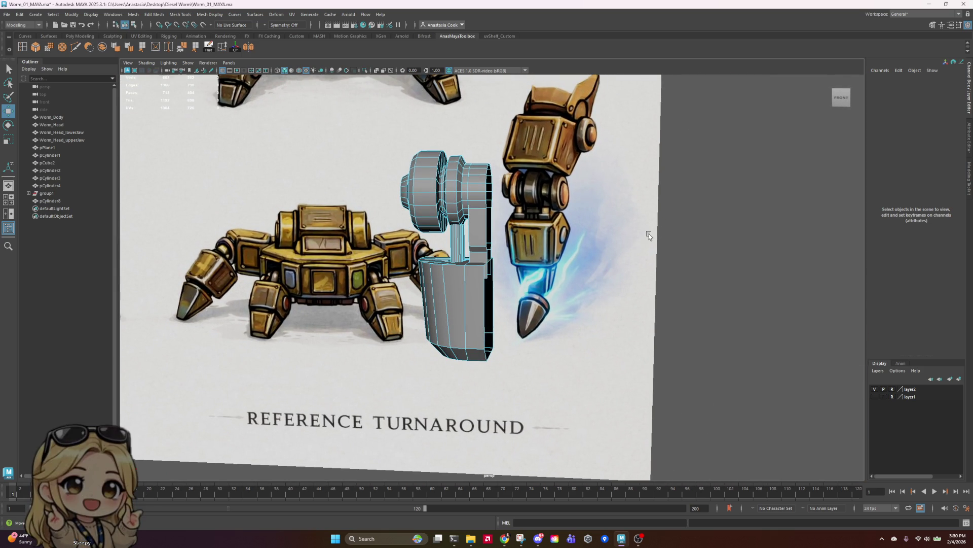
mouse_move(445, 279)
left_mouse_down("alt")
mouse_move(493, 315)
mouse_move(499, 277)
mouse_move(560, 300)
mouse_move(491, 289)
left_mouse_up("alt")
left_click(493, 274)
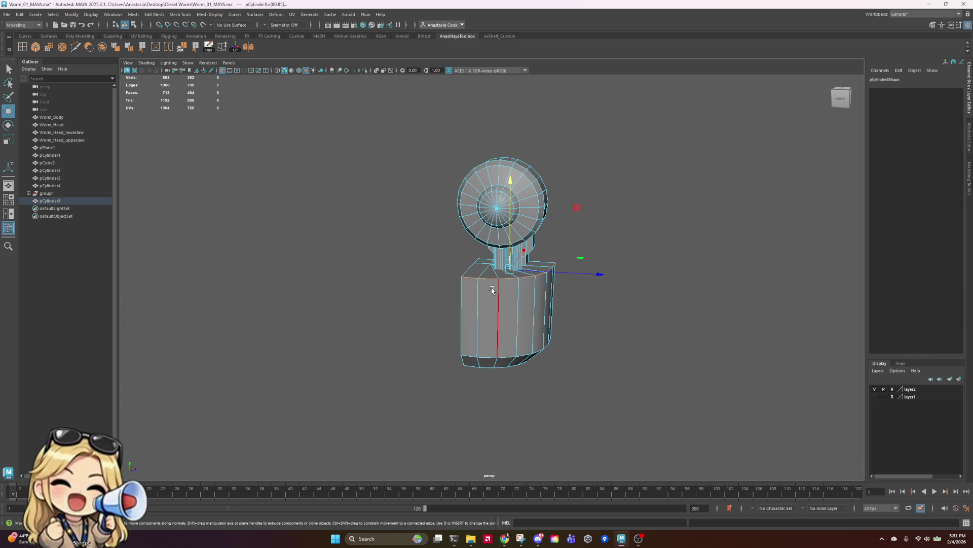
left_click_drag(501, 282, 554, 288, "alt")
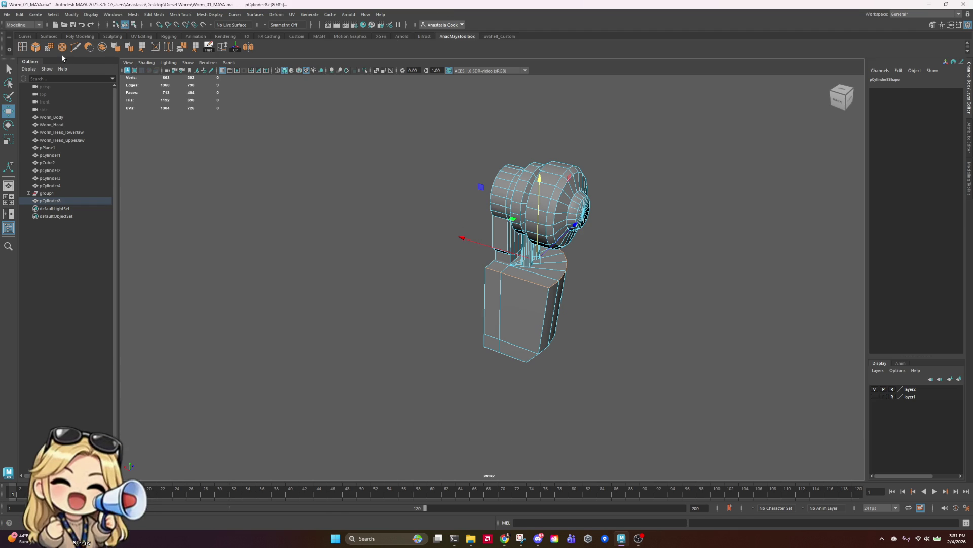
left_click(34, 48)
mouse_move(579, 329)
left_mouse_down("alt")
mouse_move(560, 311)
mouse_move(431, 307)
mouse_move(492, 277)
left_mouse_up("alt")
- Redo the bevel on the block's side edges and adjust its polyBevel1 Fraction
key("ctrl+z")
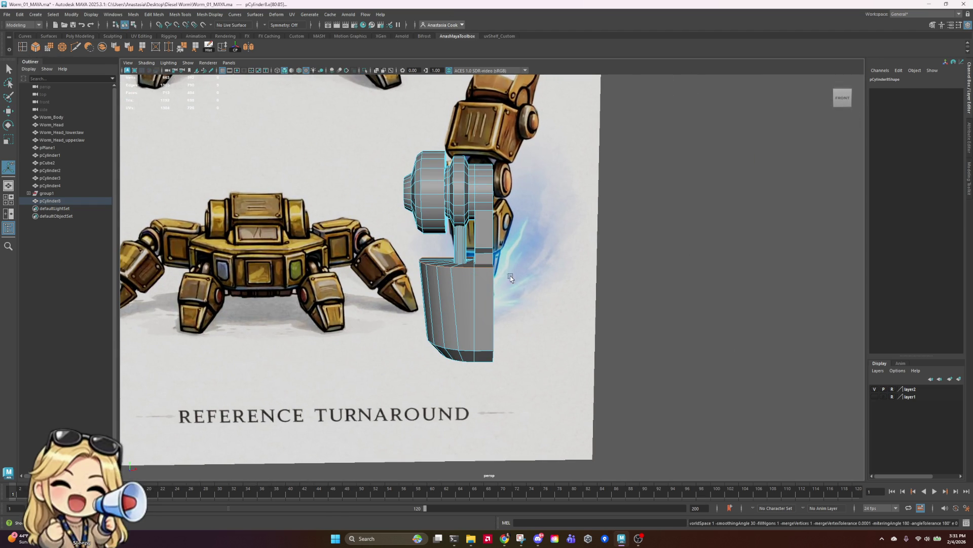
left_click(41, 48)
left_click(895, 93)
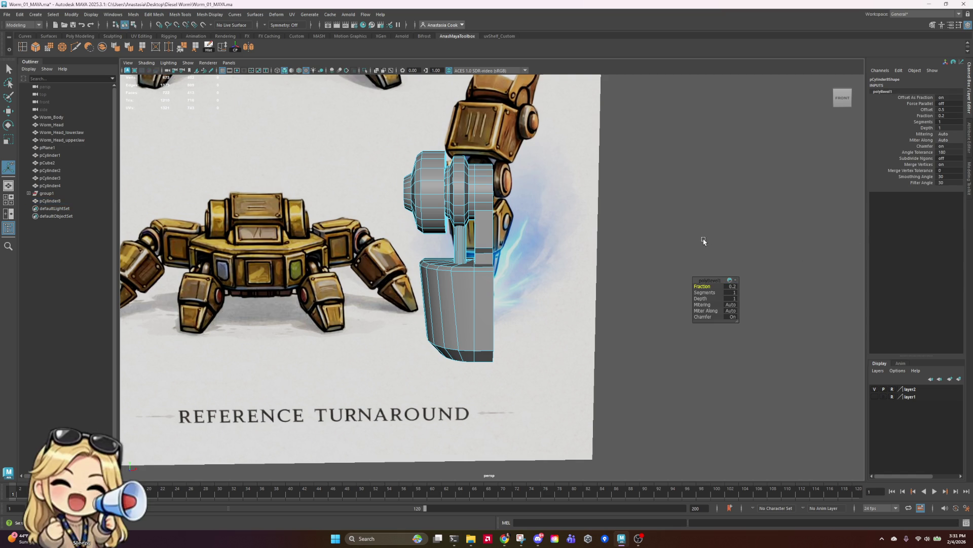
left_click_drag(485, 293, 502, 299, "alt")
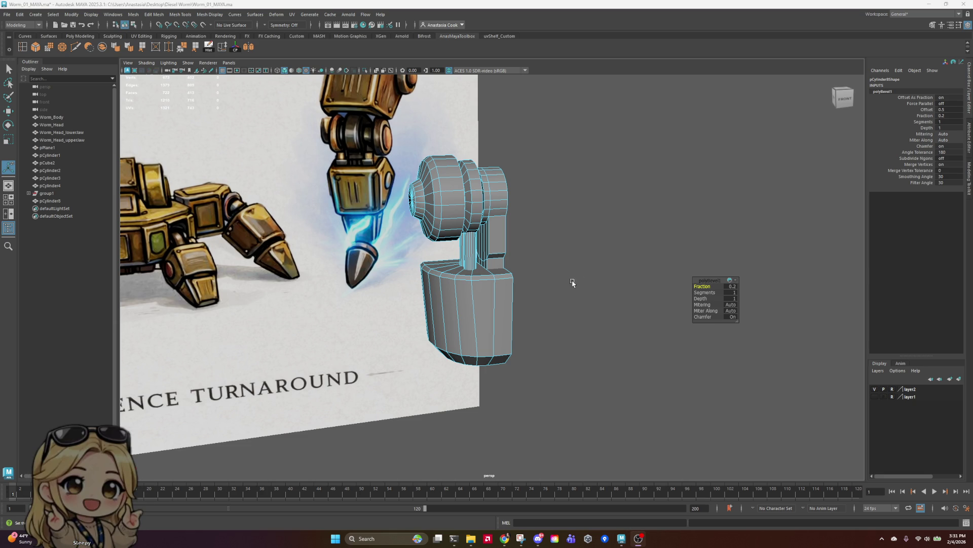
mouse_move(494, 279)
left_mouse_down("alt")
mouse_move(641, 282)
mouse_move(535, 261)
mouse_move(542, 223)
mouse_move(548, 233)
mouse_move(491, 277)
left_mouse_up("alt")
- Bevel the block's bottom edges with a second bevel at fraction 0.1
left_click(483, 352)
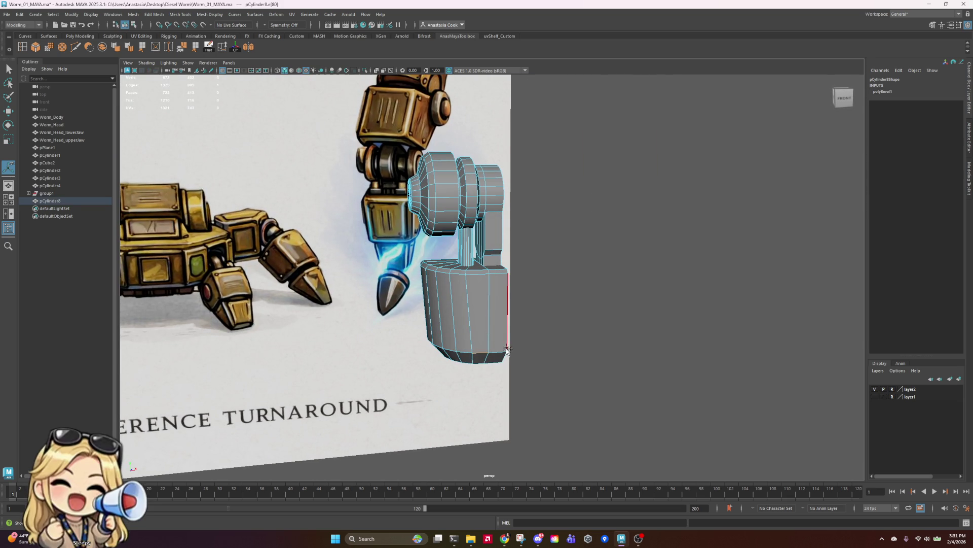
mouse_move(508, 349)
left_mouse_down("alt")
mouse_move(646, 291)
mouse_move(725, 295)
left_mouse_up("alt")
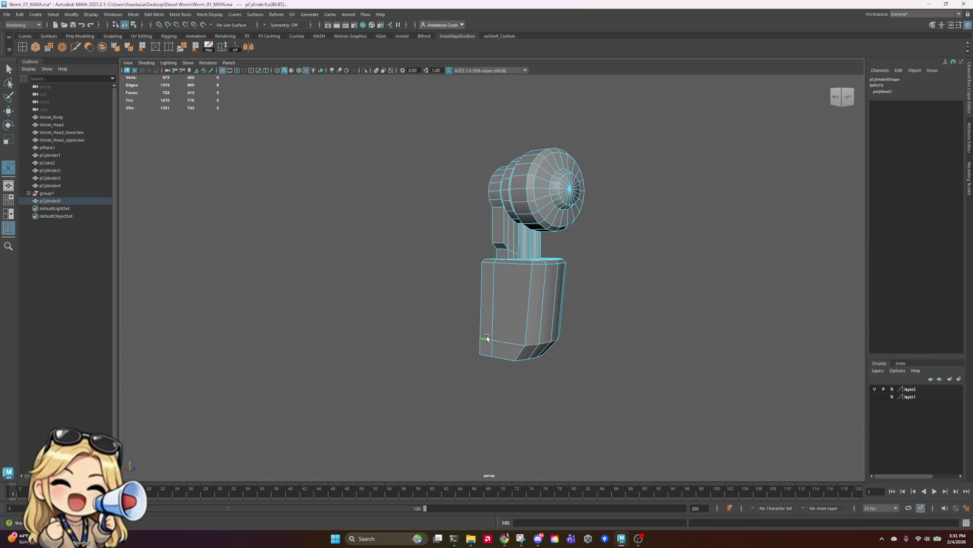
mouse_move(656, 343)
left_mouse_down("alt")
mouse_move(426, 349)
mouse_move(449, 345)
mouse_move(435, 319)
mouse_move(299, 311)
mouse_move(282, 336)
mouse_move(349, 348)
mouse_move(454, 343)
mouse_move(372, 328)
left_mouse_up("alt")
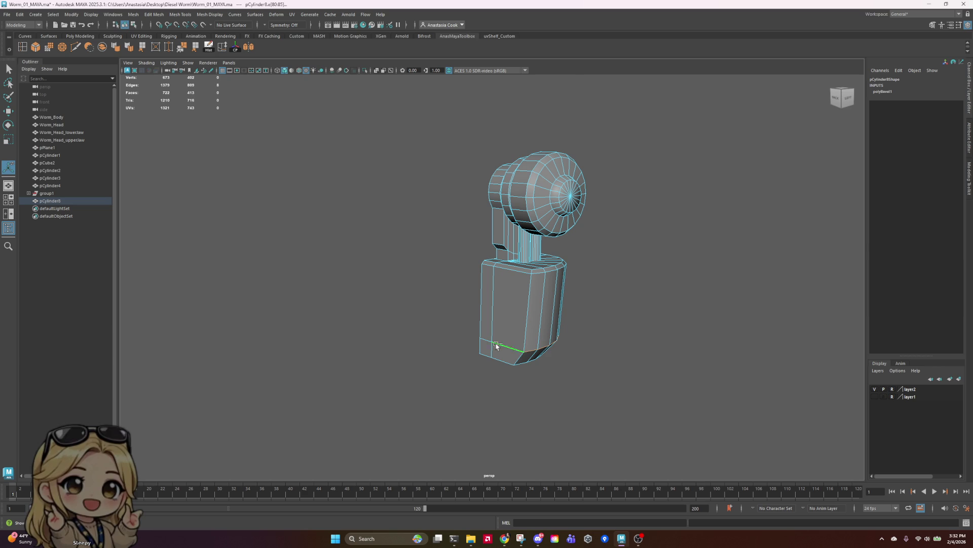
mouse_move(509, 343)
left_mouse_down("alt")
mouse_move(597, 326)
mouse_move(465, 336)
mouse_move(576, 348)
mouse_move(554, 344)
left_mouse_up("alt")
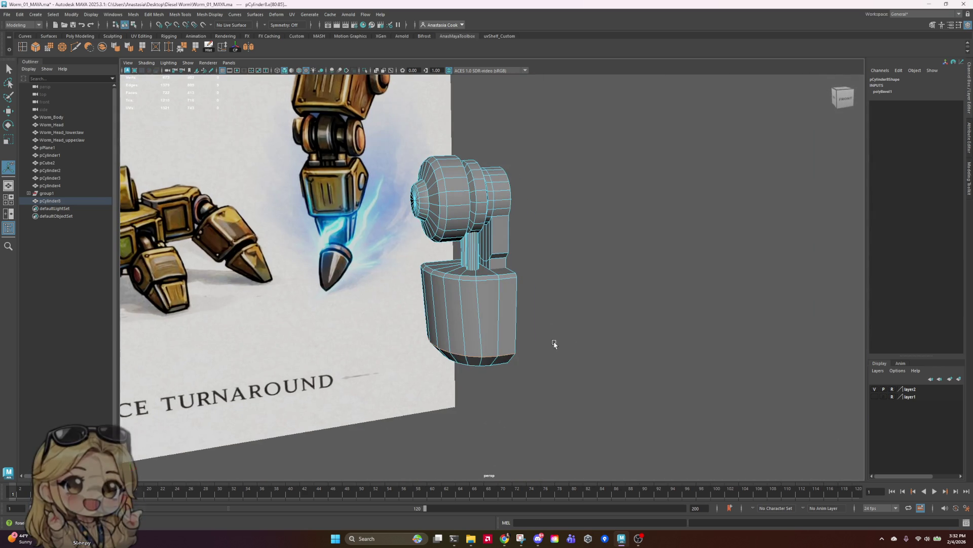
left_click(33, 48)
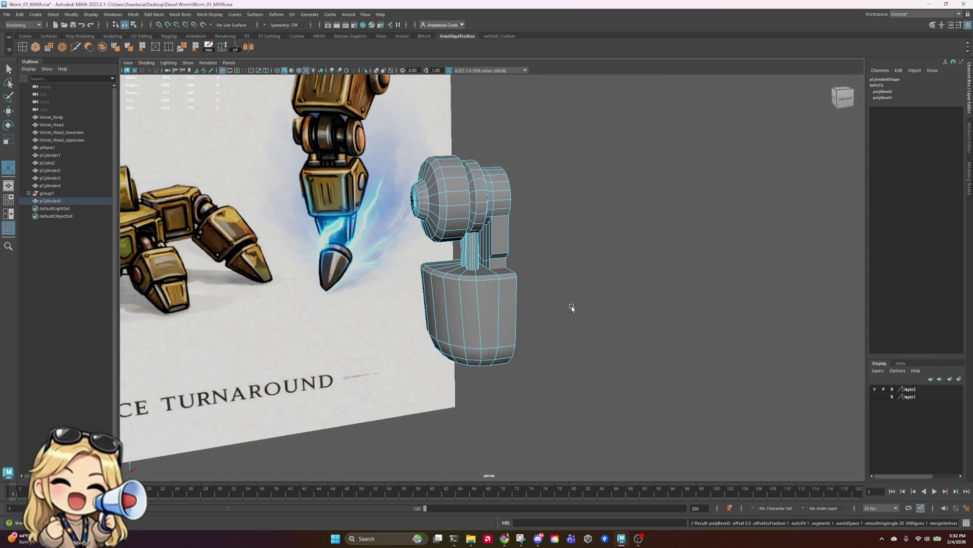
mouse_move(572, 308)
left_mouse_down("alt")
mouse_move(578, 289)
mouse_move(567, 297)
left_mouse_up("alt")
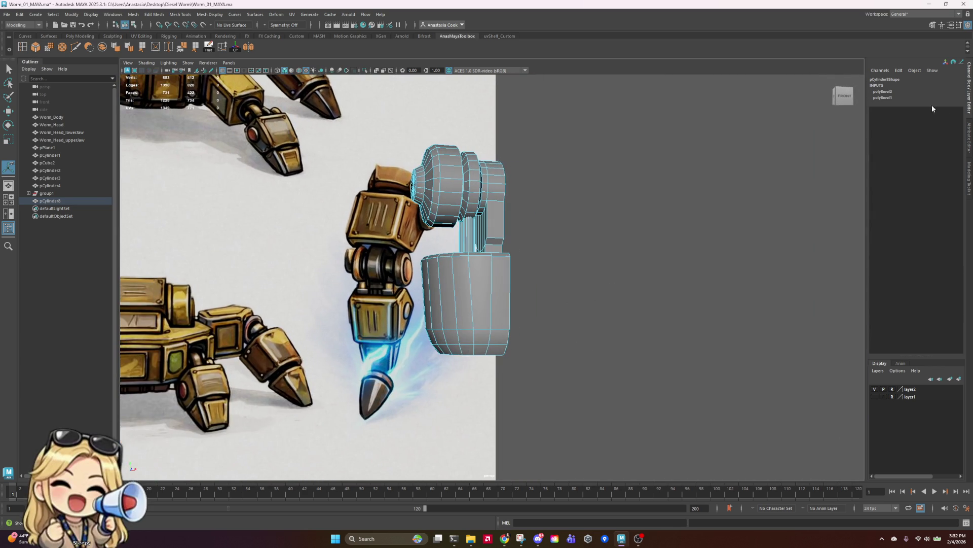
left_click(890, 89)
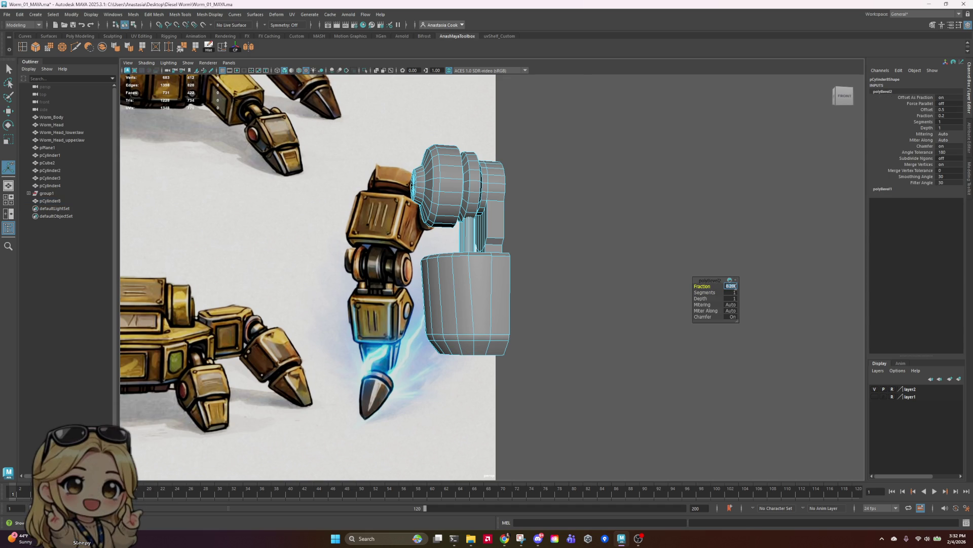
mouse_move(588, 292)
left_mouse_down("alt")
mouse_move(515, 300)
mouse_move(588, 306)
mouse_move(479, 317)
left_mouse_up("alt")
- Harden the leg piece's edges for crisp low-poly shading and return to Object Mode
right_click(479, 317)
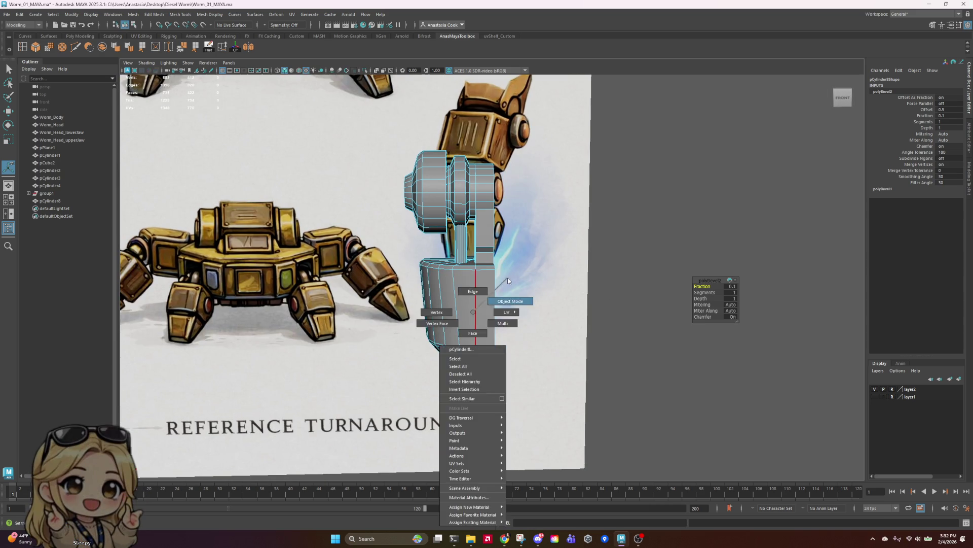
left_click(630, 278)
mouse_move(630, 278)
left_mouse_down("alt")
mouse_move(680, 278)
mouse_move(676, 247)
mouse_move(507, 284)
left_mouse_up("alt")
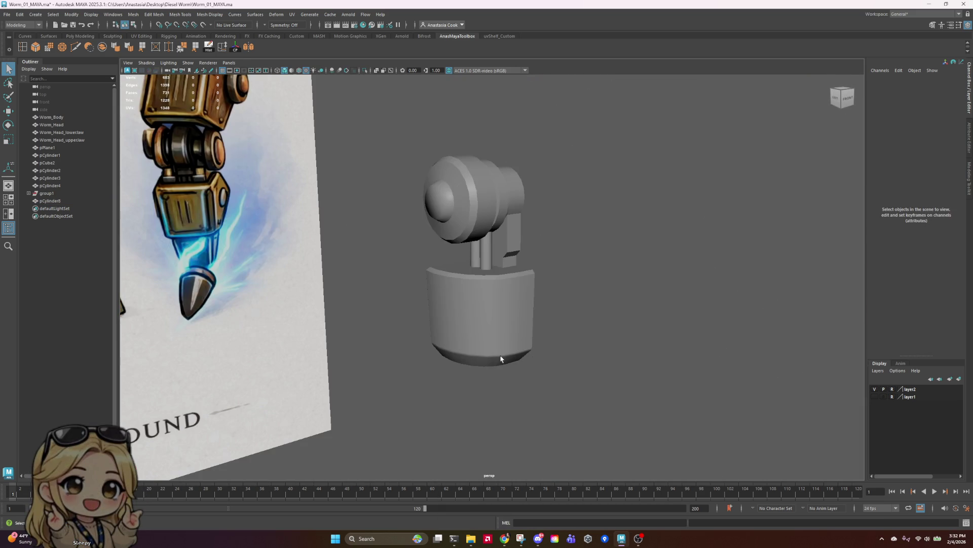
left_click(482, 304)
right_click_drag(502, 291, 512, 352)
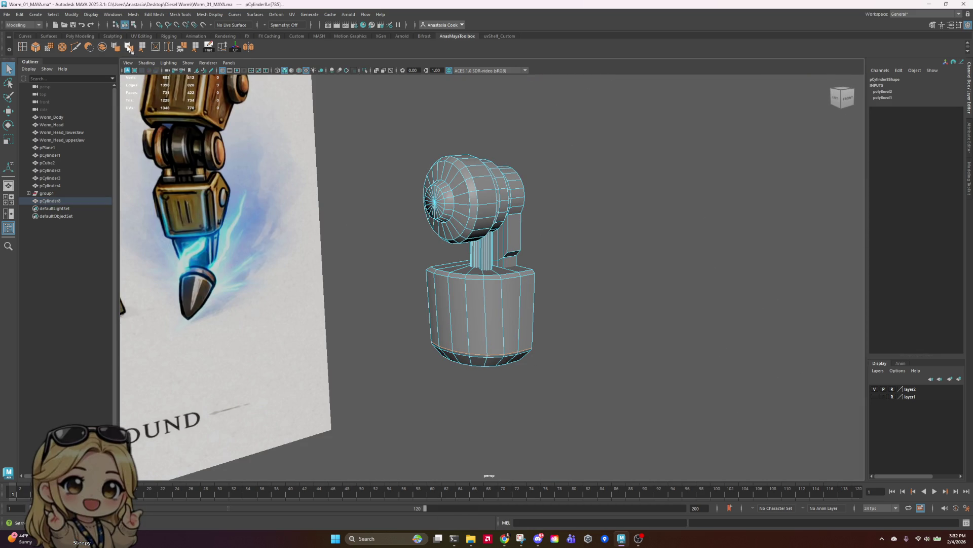
left_click(130, 47)
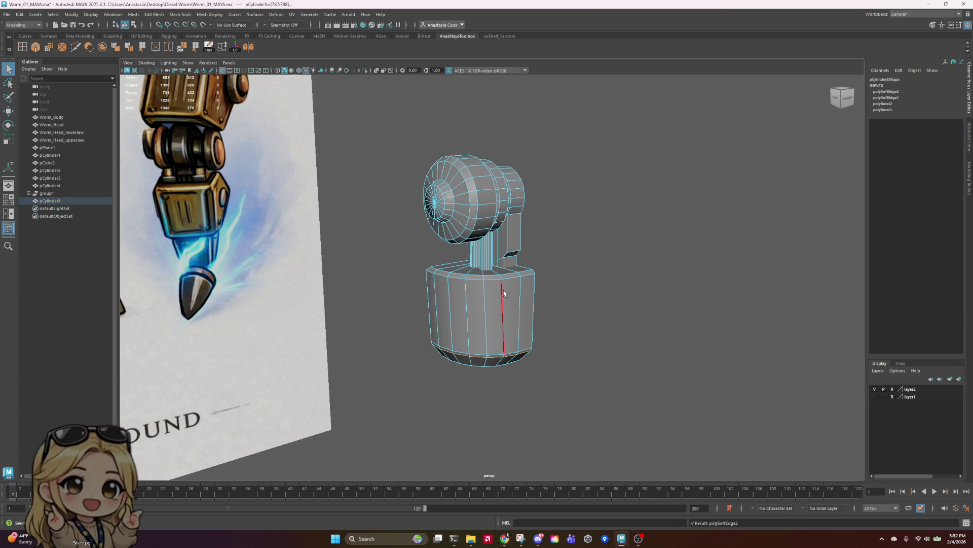
right_click_drag(505, 283, 540, 274)
- Compare the leg piece with the reference from front and left views
left_click_drag(630, 278, 629, 313, "alt")
key("alt+f")
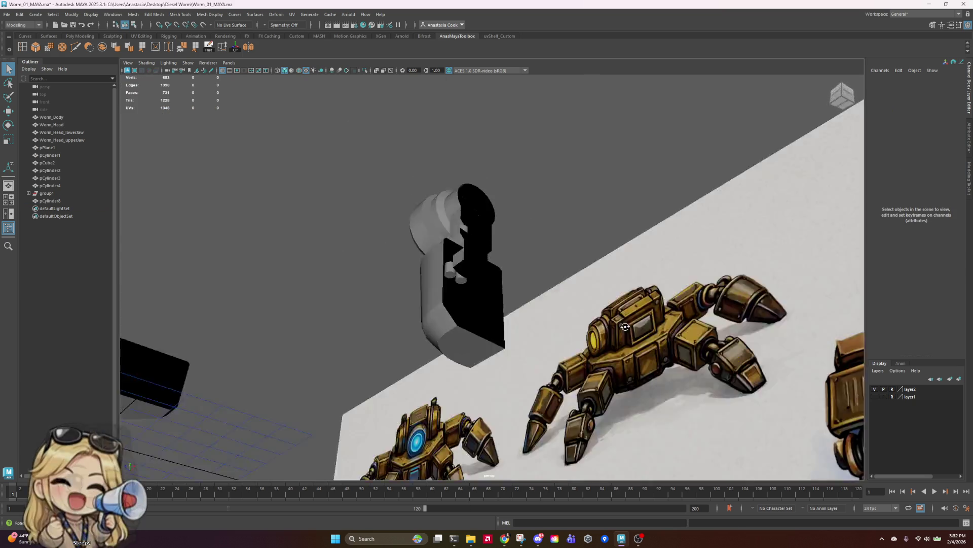
scroll(455, 283, "down", 4)
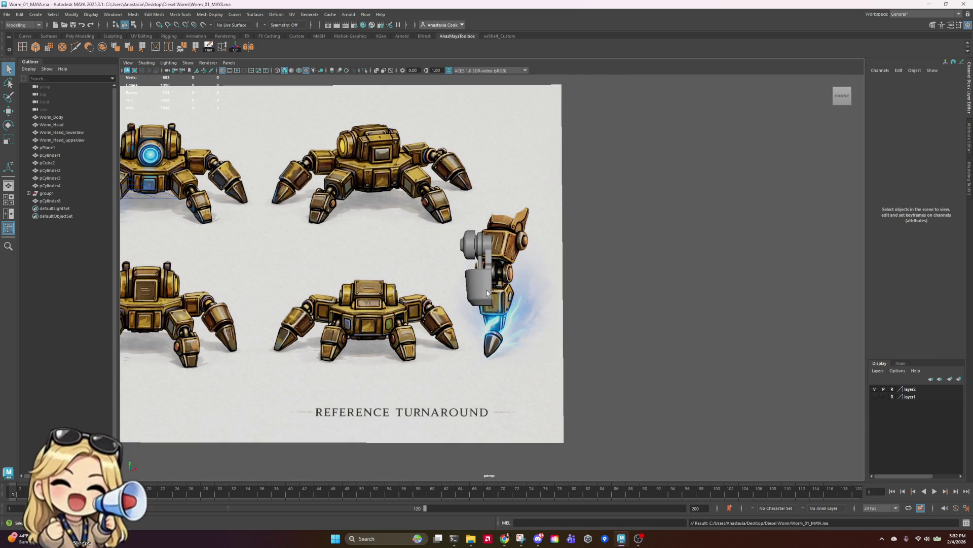
scroll(486, 290, "up", 3)
mouse_move(531, 300)
left_mouse_down("alt")
mouse_move(607, 298)
mouse_move(567, 298)
left_mouse_up("alt")
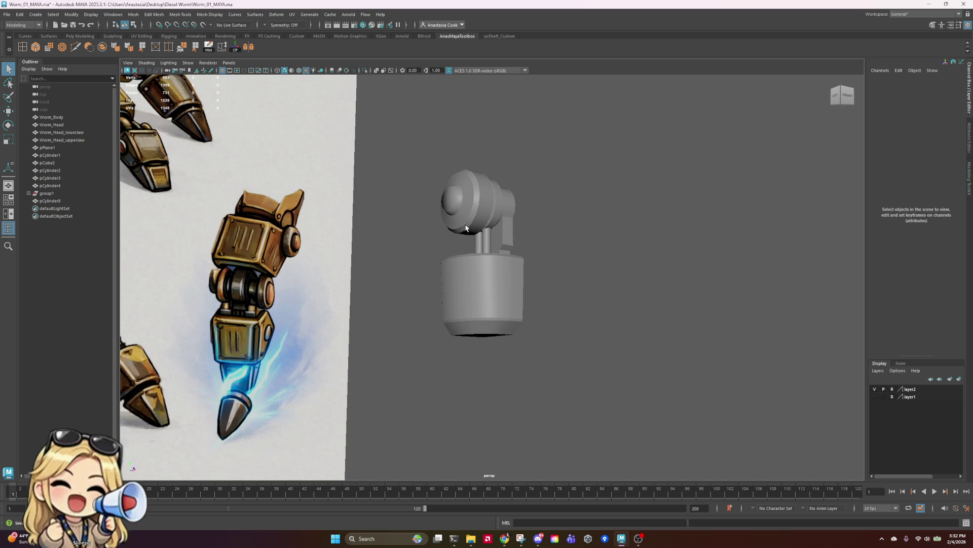
left_click_drag(484, 269, 526, 279, "alt")
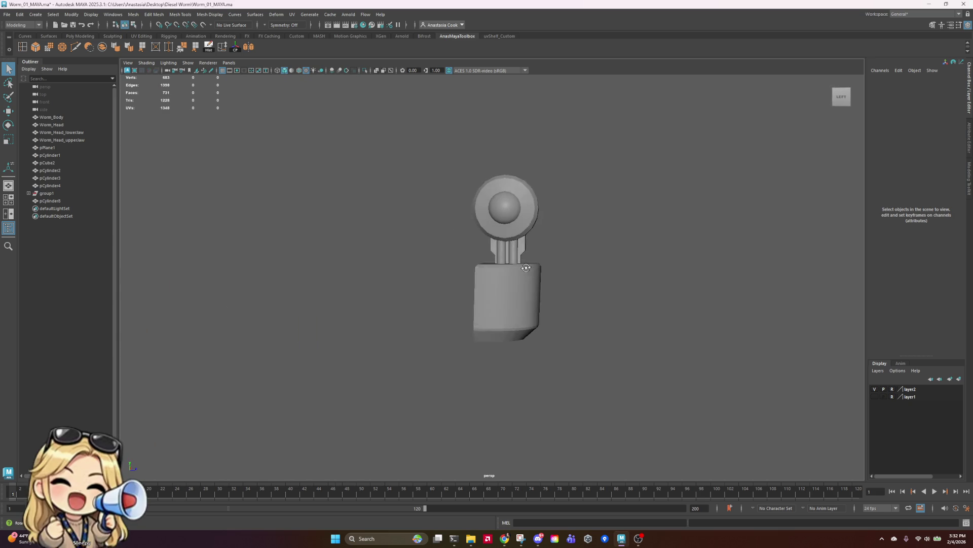
- Select the leg's lower body faces and neck face loop for moving in face mode
left_click(513, 254)
right_click(523, 257)
left_click(524, 277)
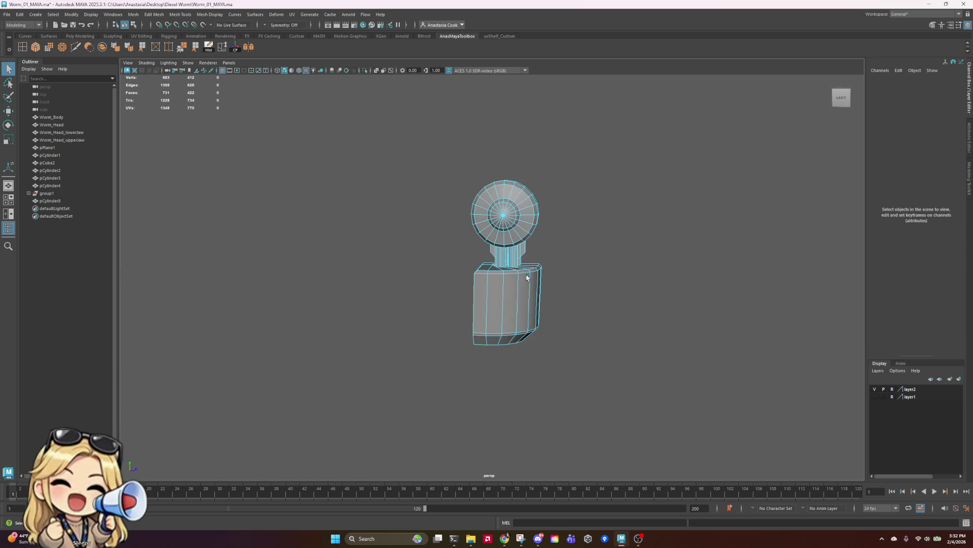
mouse_move(480, 264)
left_mouse_down()
mouse_move(602, 358)
mouse_move(656, 347)
mouse_move(581, 308)
left_mouse_up()
mouse_move(502, 287)
left_mouse_down()
mouse_move(481, 376)
mouse_move(544, 258)
left_mouse_up()
left_click_drag(469, 282, 472, 284)
mouse_move(472, 284)
left_mouse_down("alt")
mouse_move(610, 321)
mouse_move(452, 317)
mouse_move(503, 263)
left_mouse_up("alt")
mouse_move(614, 287)
left_mouse_down("alt")
mouse_move(537, 271)
mouse_move(551, 274)
left_mouse_up("alt")
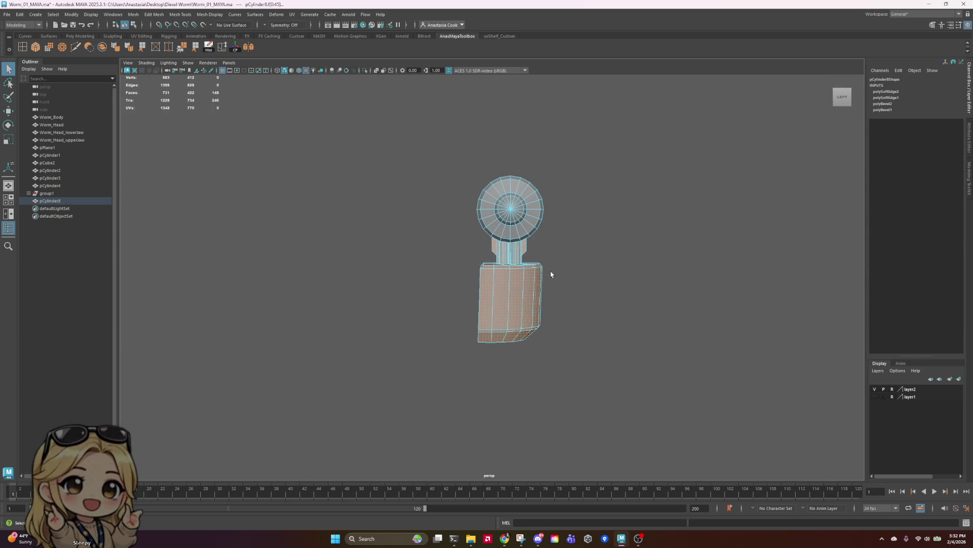
double_click(503, 258)
key("w")
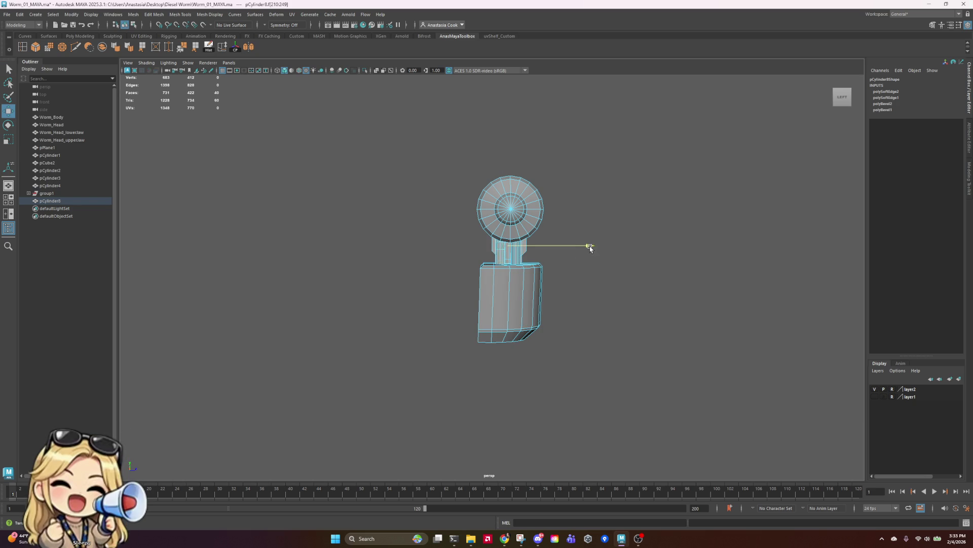
mouse_move(587, 248)
left_mouse_down("alt")
mouse_move(676, 280)
mouse_move(728, 339)
mouse_move(712, 369)
mouse_move(596, 274)
mouse_move(613, 265)
mouse_move(616, 274)
left_mouse_up("alt")
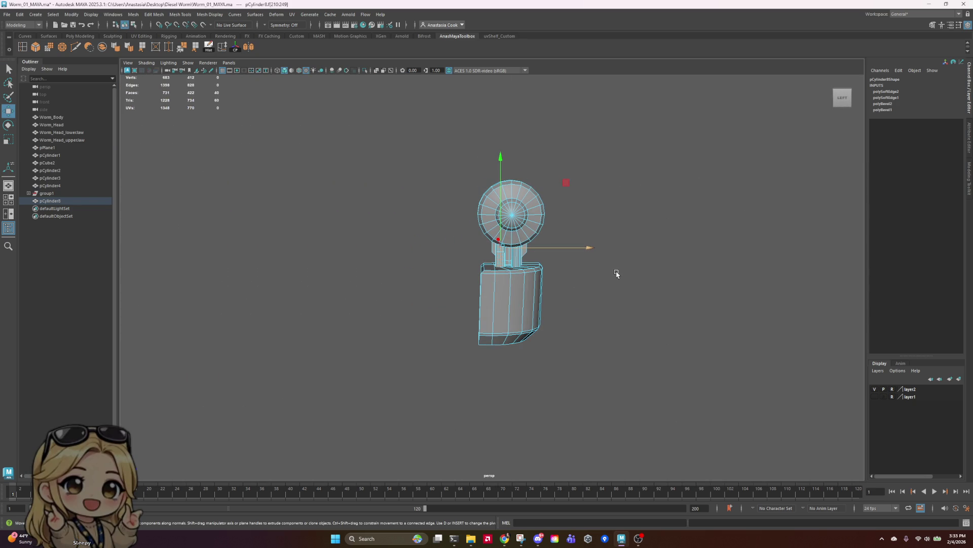
- Shift a face column of the lower block slightly to the right along X
left_click(465, 254)
right_click_drag(467, 256, 458, 250)
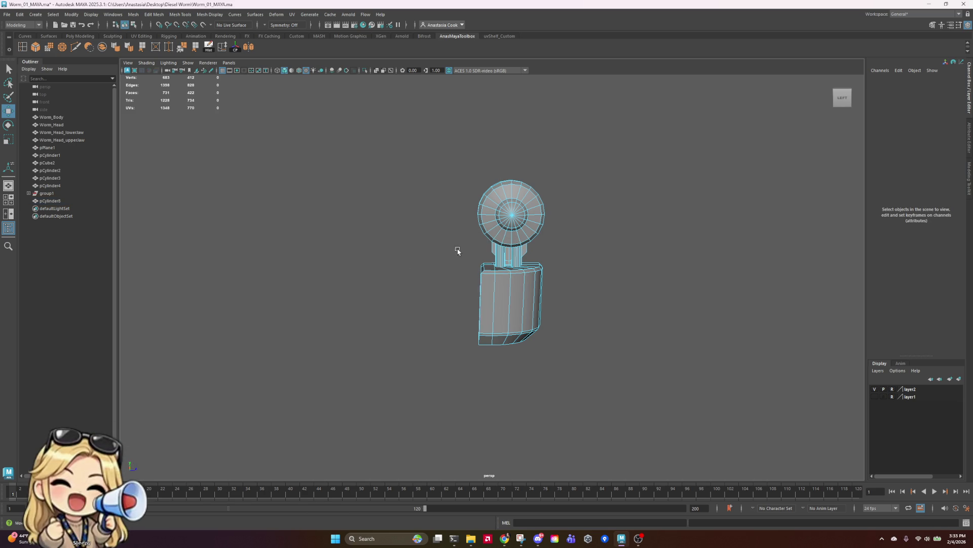
left_click_drag(483, 373, 505, 371)
key("e")
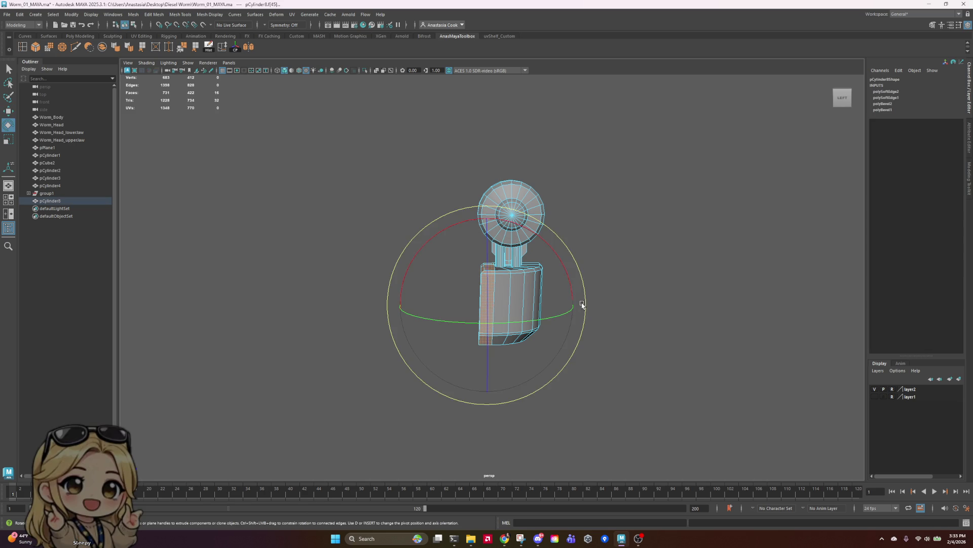
key("r")
key("w")
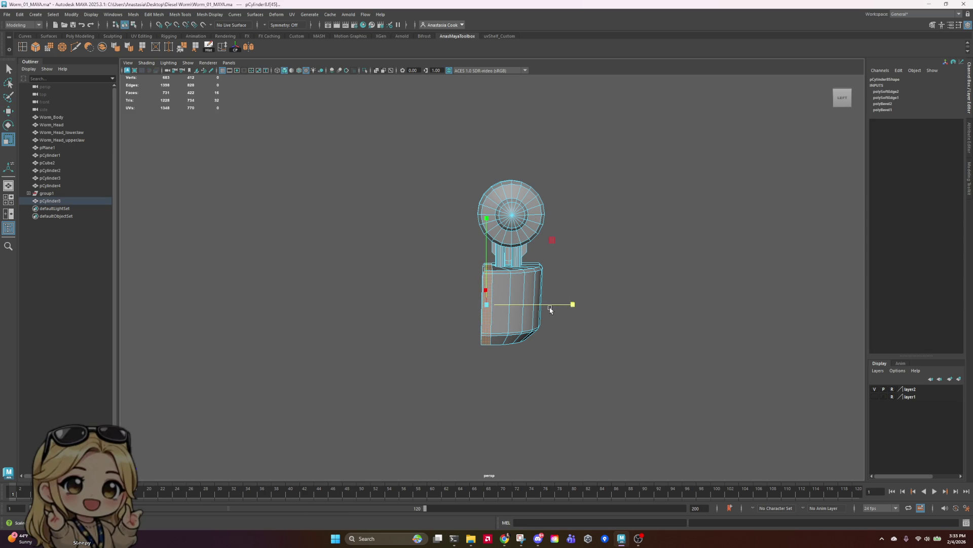
left_click_drag(568, 306, 574, 307)
mouse_move(498, 357)
left_mouse_down("alt")
mouse_move(613, 352)
mouse_move(446, 363)
mouse_move(450, 330)
mouse_move(487, 346)
left_mouse_up("alt")
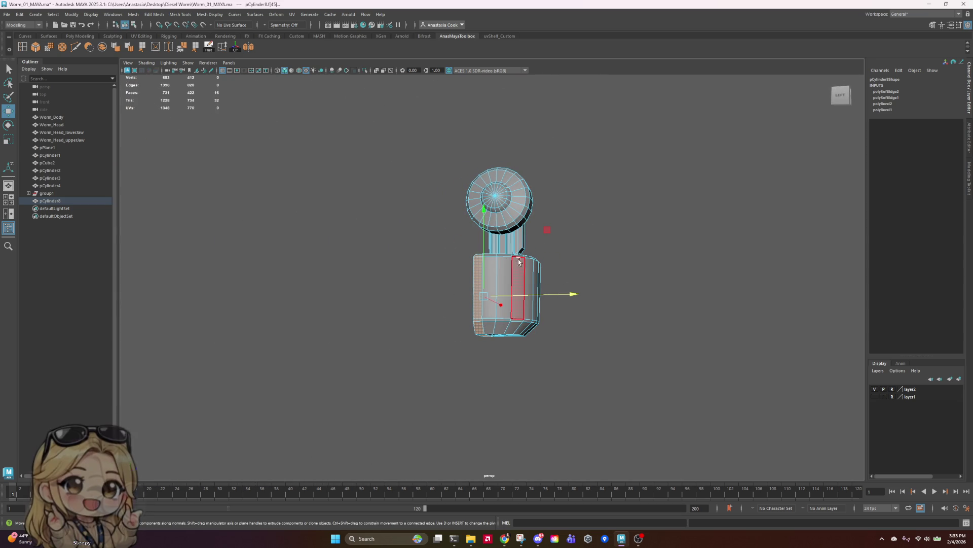
- Return to object mode and save the scene with Ctrl+S
key("F8")
left_click(614, 243)
key("ctrl+s")
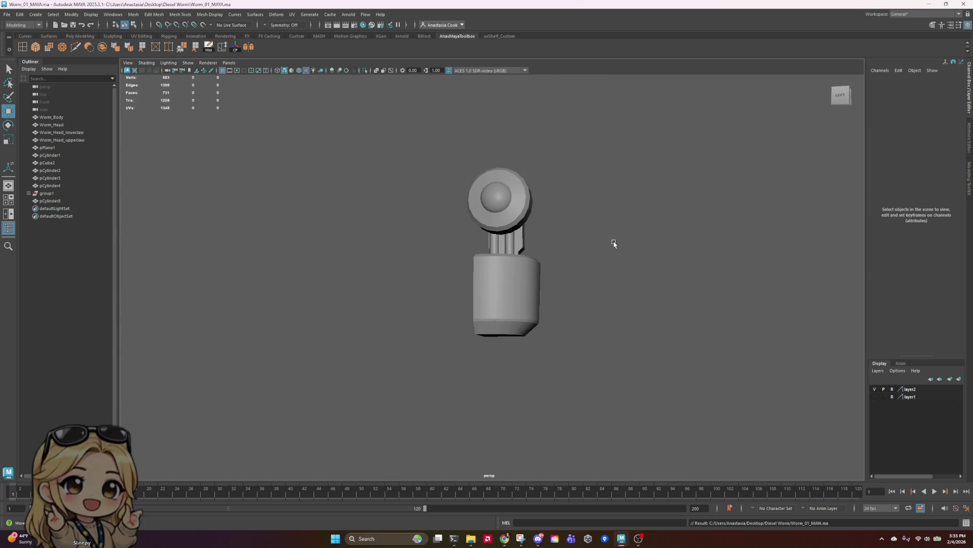
mouse_move(550, 298)
left_mouse_down("alt")
mouse_move(528, 257)
mouse_move(611, 252)
left_mouse_up("alt")
mouse_move(697, 261)
left_mouse_down("alt")
mouse_move(630, 269)
mouse_move(640, 269)
left_mouse_up("alt")
scroll(554, 293, "up", 5)
scroll(554, 293, "up", 3)
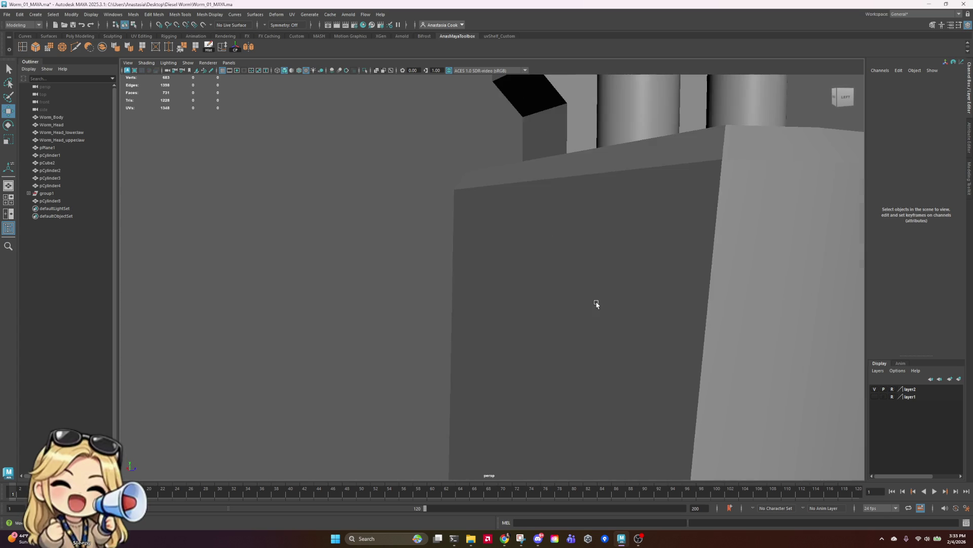
scroll(595, 306, "down", 8)
mouse_move(659, 335)
left_mouse_down("alt")
mouse_move(637, 339)
mouse_move(547, 280)
mouse_move(464, 296)
mouse_move(505, 305)
mouse_move(528, 298)
mouse_move(459, 279)
mouse_move(578, 322)
mouse_move(563, 330)
mouse_move(628, 333)
left_mouse_up("alt")
- Move the lower block's single top face along the vertical Y axis
left_click(501, 293)
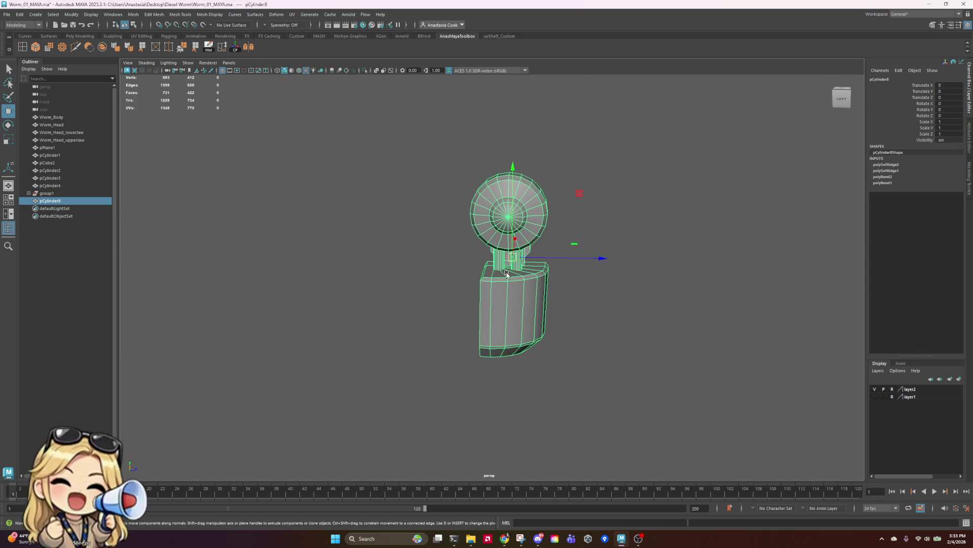
right_click_drag(507, 274, 517, 247)
mouse_move(663, 252)
left_mouse_down("alt")
mouse_move(671, 300)
mouse_move(730, 279)
mouse_move(840, 276)
mouse_move(763, 291)
mouse_move(631, 271)
left_mouse_up("alt")
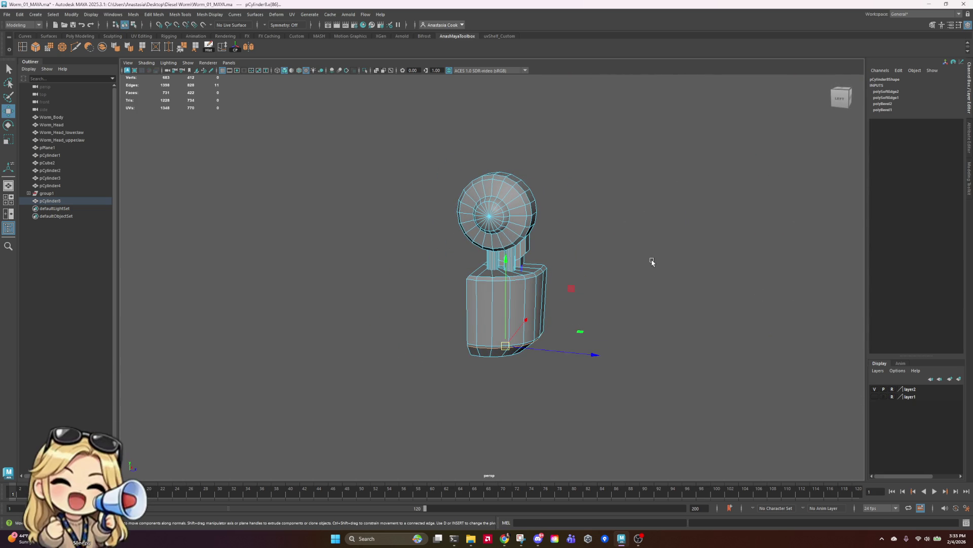
right_click_drag(493, 297, 490, 280, "ctrl")
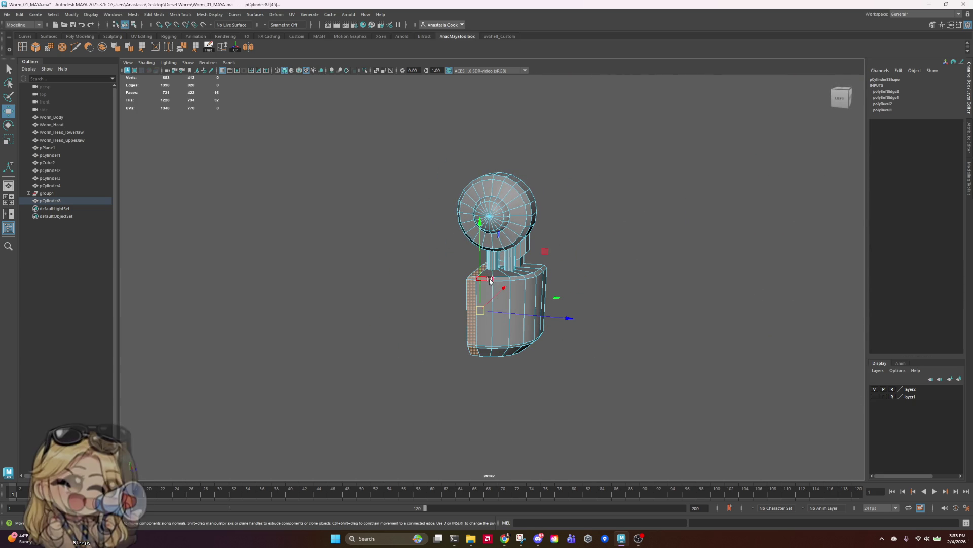
left_click(490, 277)
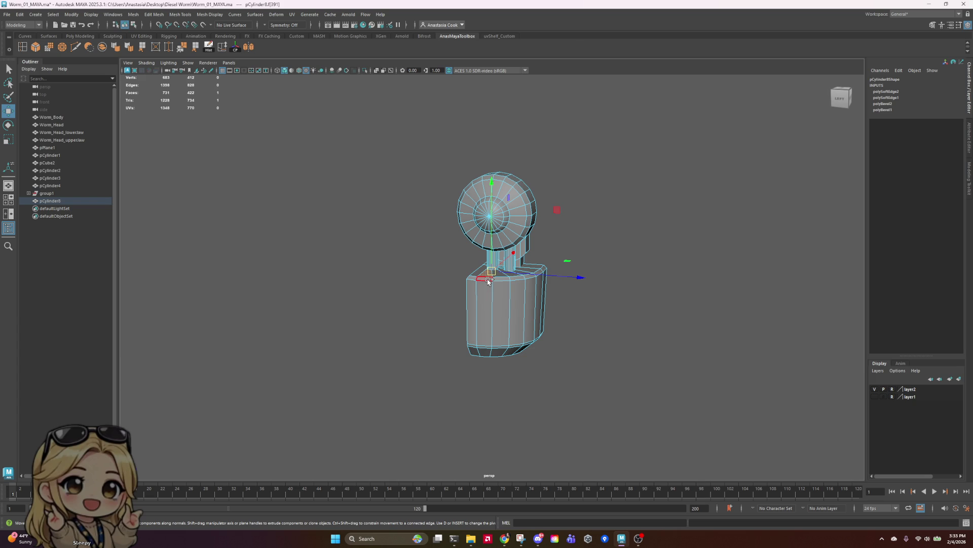
left_click_drag(493, 238, 492, 239)
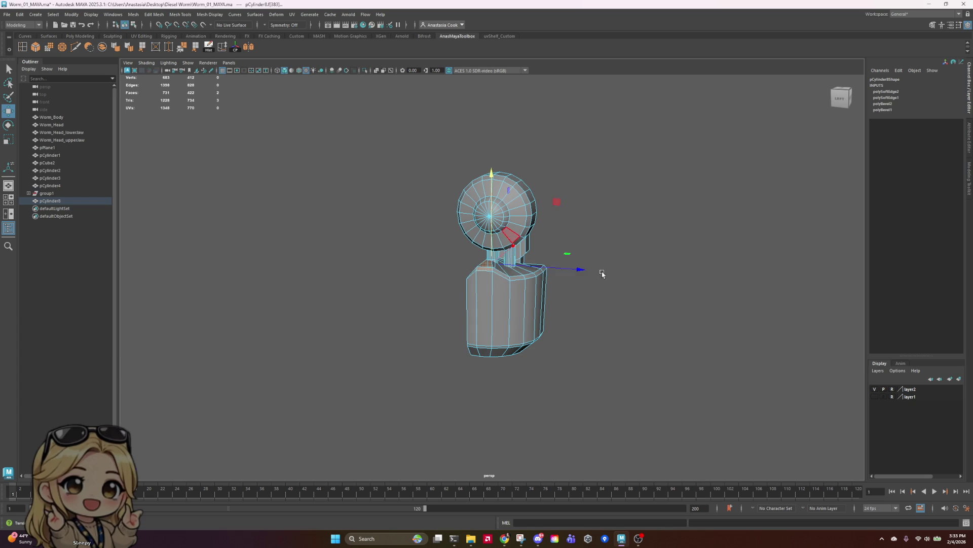
mouse_move(602, 274)
left_mouse_down("alt")
mouse_move(429, 306)
mouse_move(590, 298)
mouse_move(540, 316)
mouse_move(497, 358)
left_mouse_up("alt")
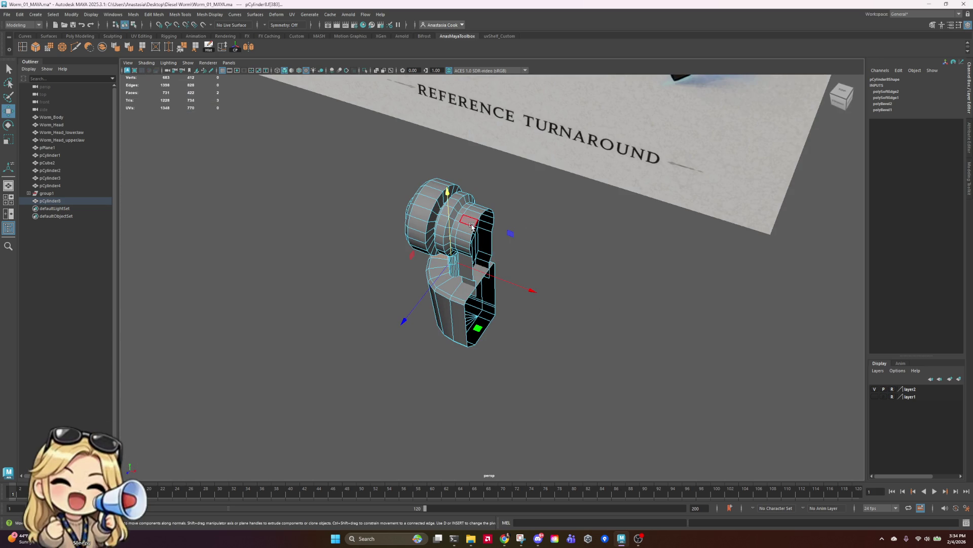
right_click_drag(474, 231, 524, 214)
- Frame pCylinder8 beside the reference turnaround, then open the Create menu's polygon primitives
left_click(598, 244)
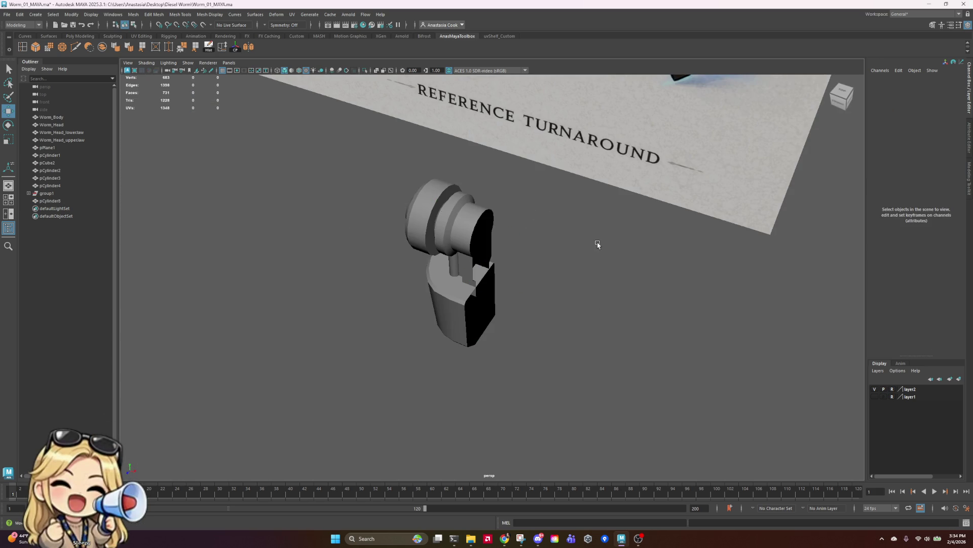
left_click(461, 275)
mouse_move(487, 259)
left_mouse_down("alt")
mouse_move(567, 251)
mouse_move(587, 265)
left_mouse_up("alt")
scroll(587, 266, "up", 2)
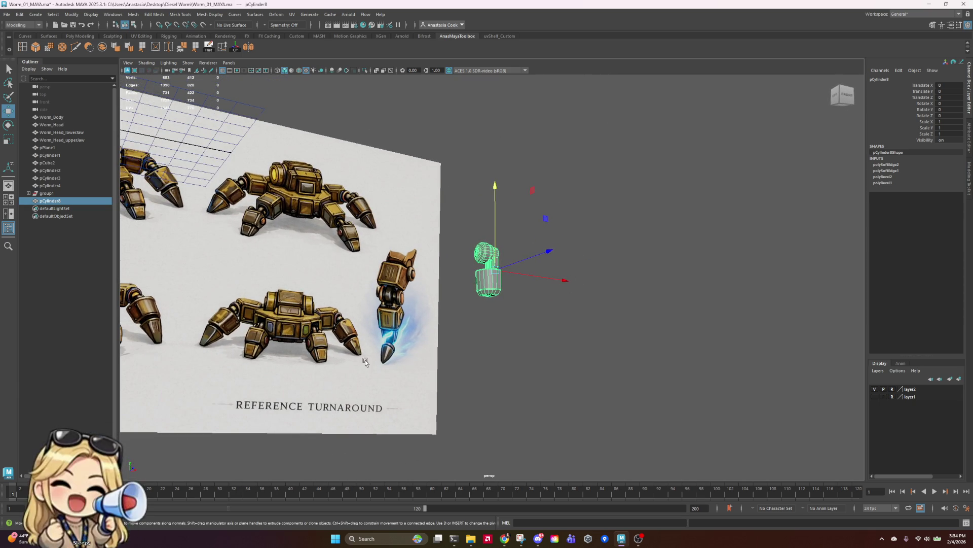
scroll(365, 360, "up", 5)
mouse_move(329, 362)
middle_mouse_down("alt")
mouse_move(610, 191)
mouse_move(306, 325)
middle_mouse_up("alt")
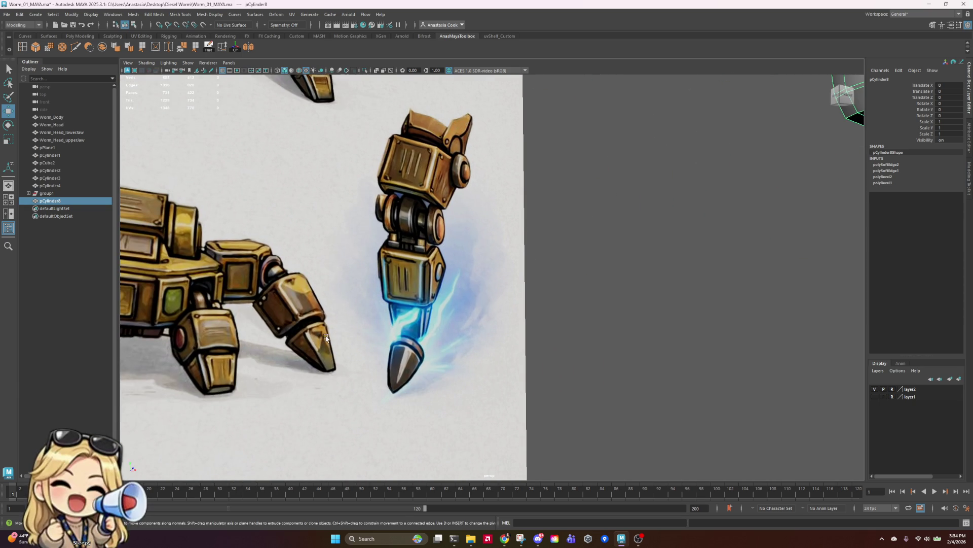
scroll(446, 315, "down", 5)
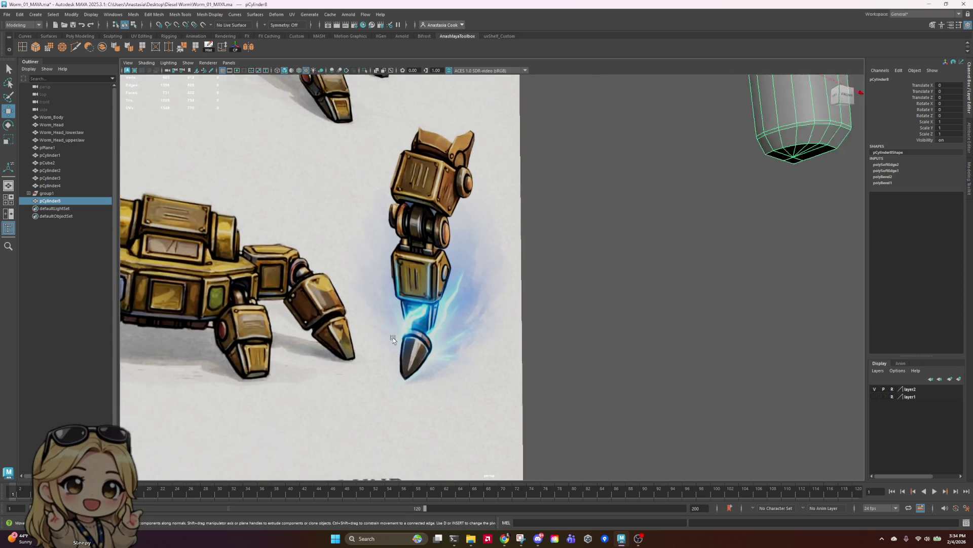
scroll(226, 395, "up", 3)
mouse_move(481, 302)
left_mouse_down("alt")
mouse_move(226, 395)
mouse_move(379, 341)
mouse_move(373, 351)
left_mouse_up("alt")
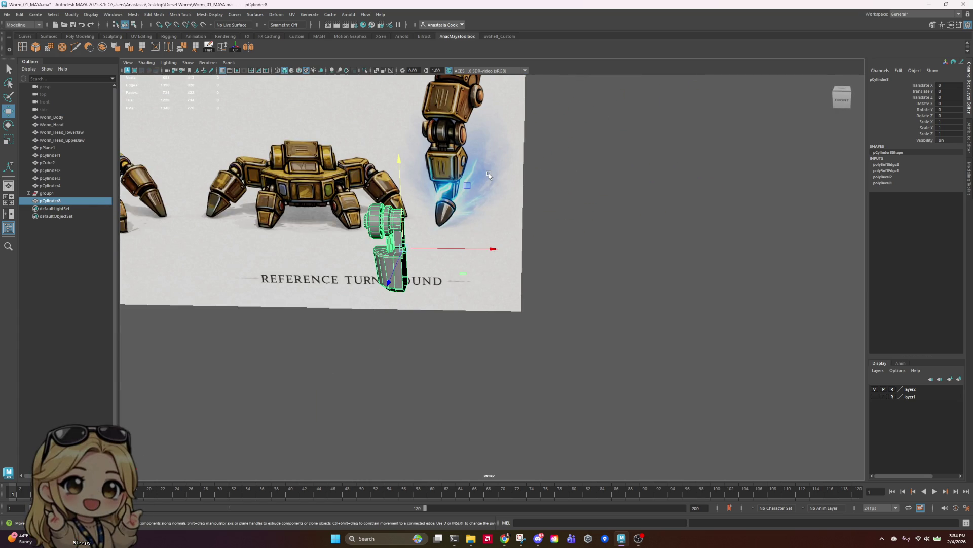
mouse_move(441, 293)
left_mouse_down("alt")
mouse_move(463, 273)
mouse_move(441, 290)
left_mouse_up("alt")
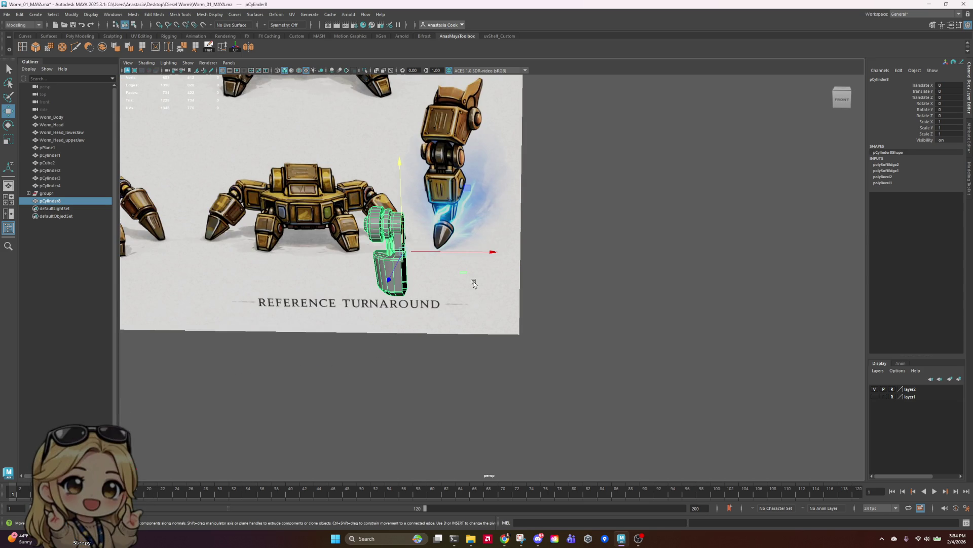
left_click(35, 14)
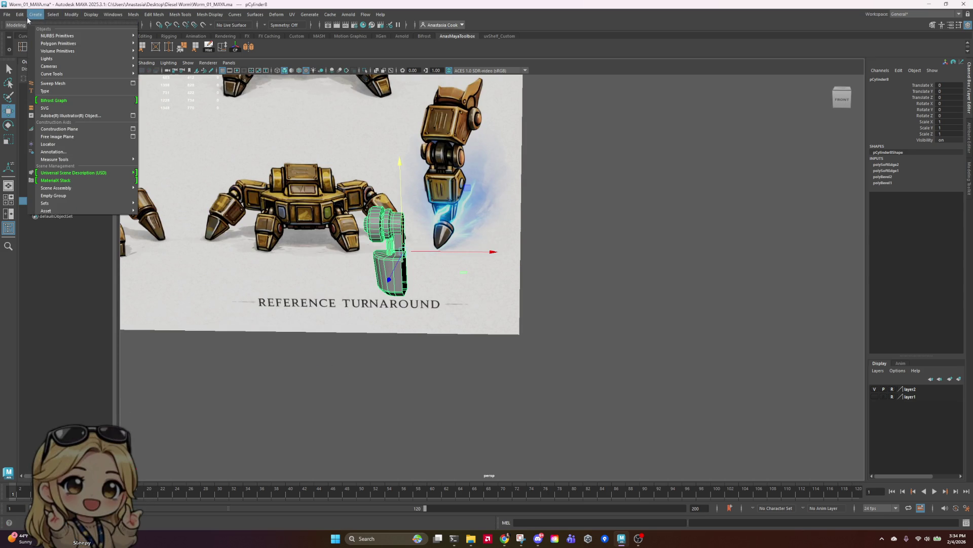
- Add a new cube (pCube3) and roughly scale and move it toward the leg
mouse_move(74, 45)
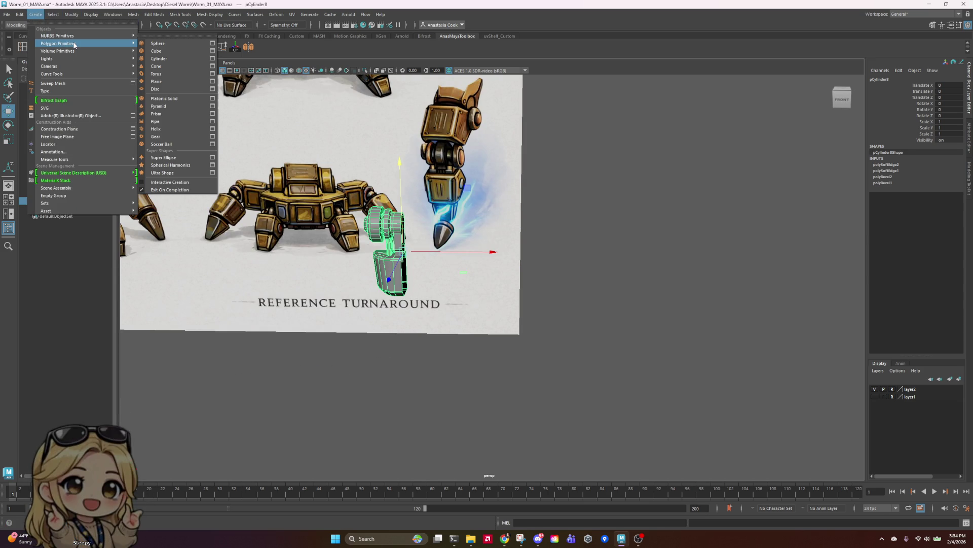
left_click(162, 50)
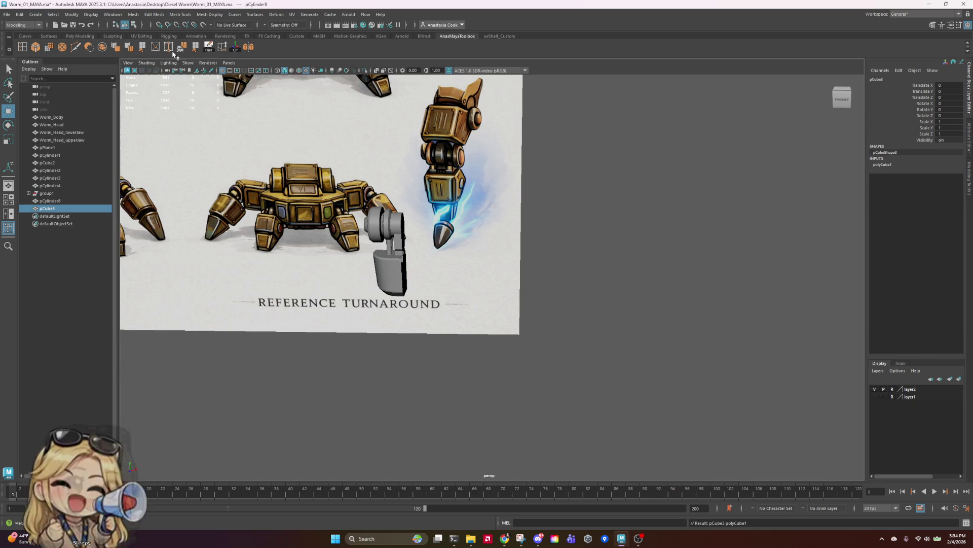
scroll(350, 241, "down", 5)
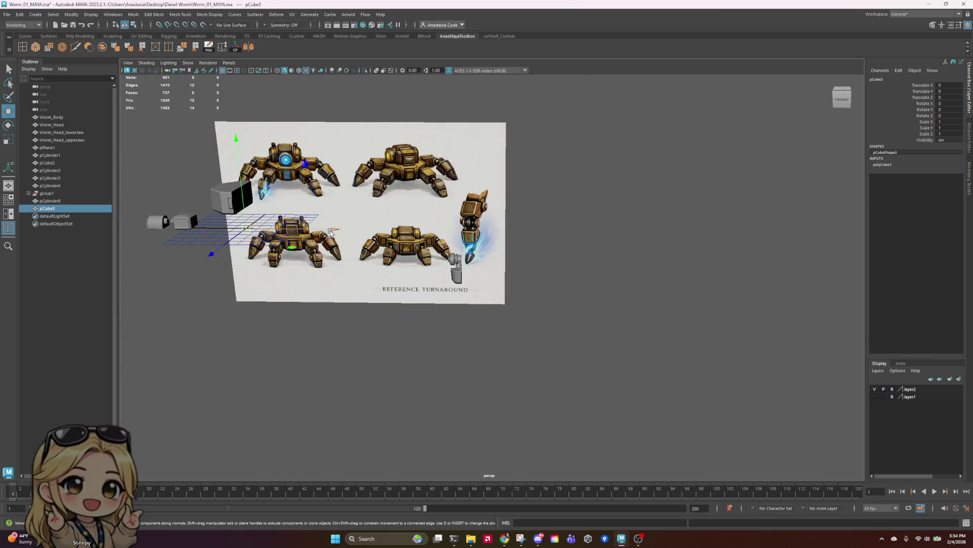
left_click_drag(330, 232, 525, 245)
key("r")
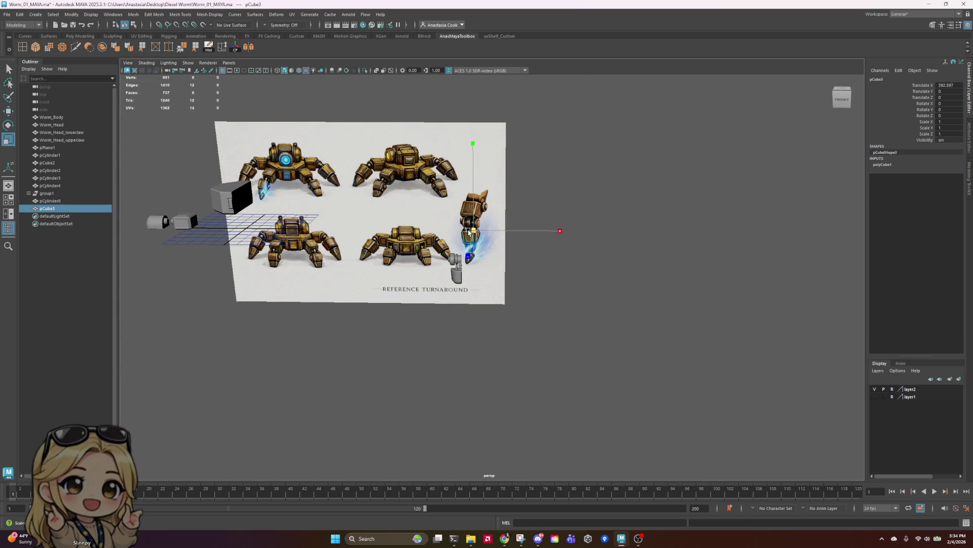
mouse_move(471, 232)
left_mouse_down()
mouse_move(509, 232)
mouse_move(490, 234)
left_mouse_up()
key("e")
key("w")
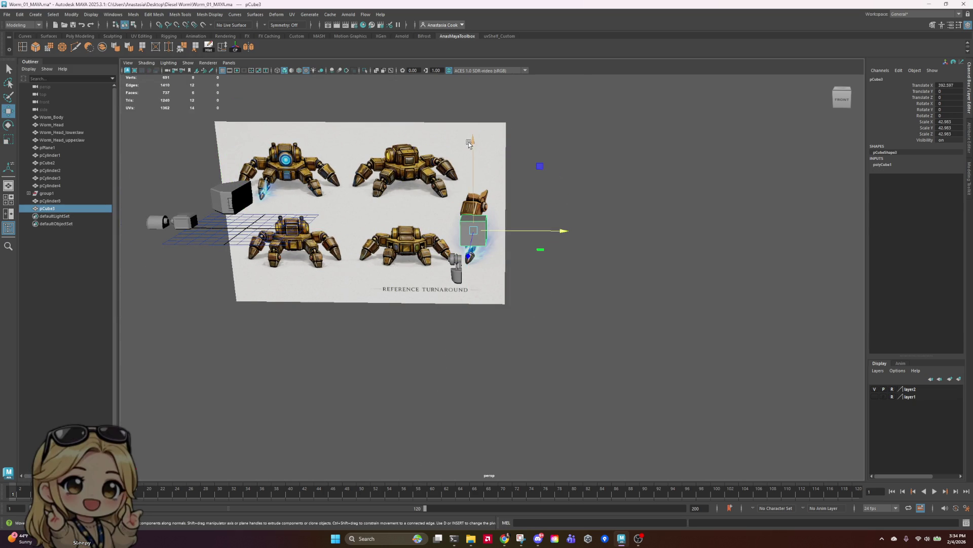
left_click_drag(473, 193, 474, 243)
- Shrink the cube to foot size and place it beneath the lower leg block
scroll(485, 244, "up", 3)
scroll(597, 249, "up", 5)
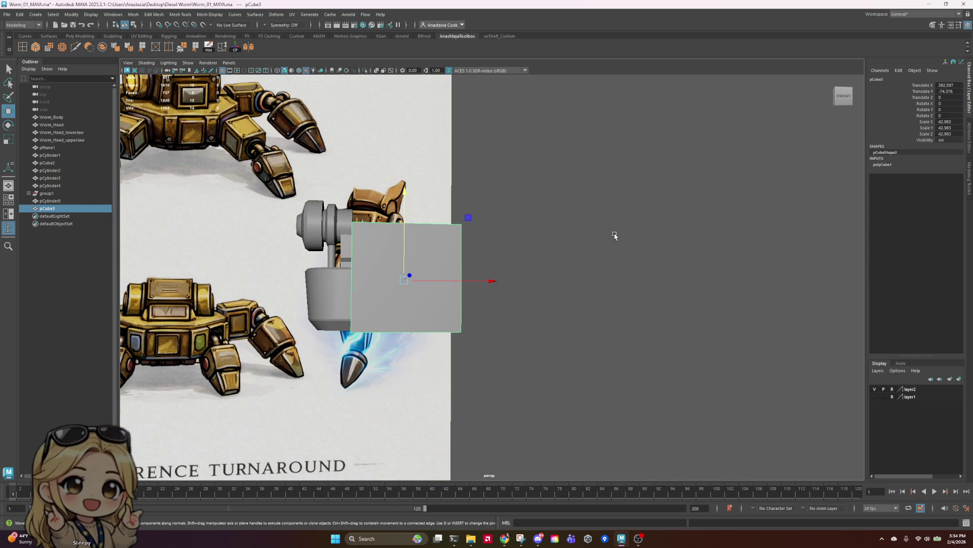
key("r")
left_click_drag(410, 284, 385, 282)
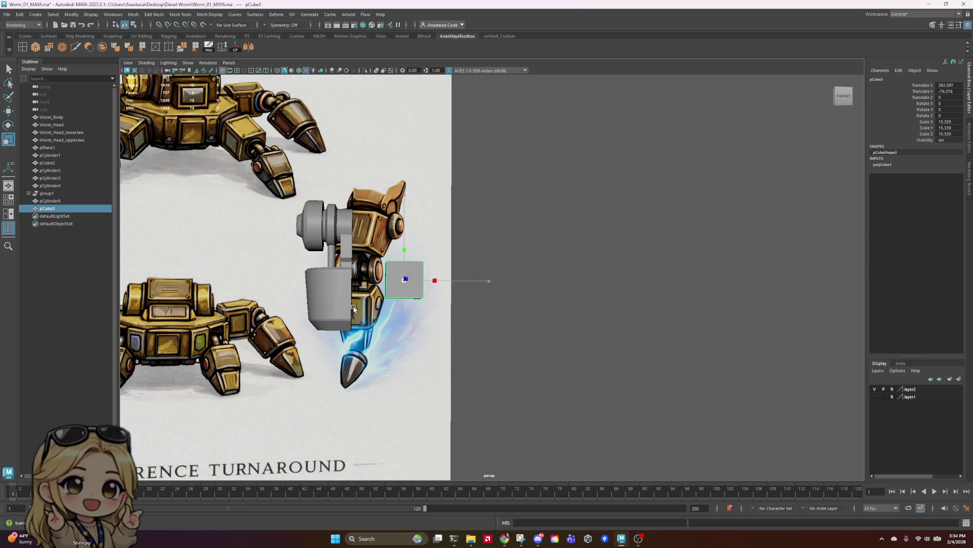
key("w")
left_click_drag(405, 192, 421, 275)
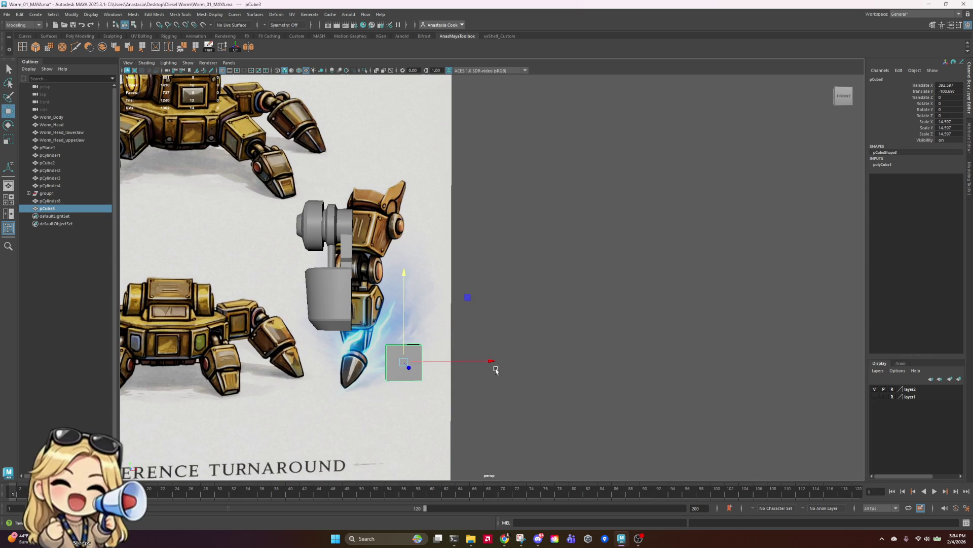
left_click_drag(492, 362, 418, 361)
- Select the cube's two bottom vertices, ready for scaling
scroll(305, 350, "up", 5)
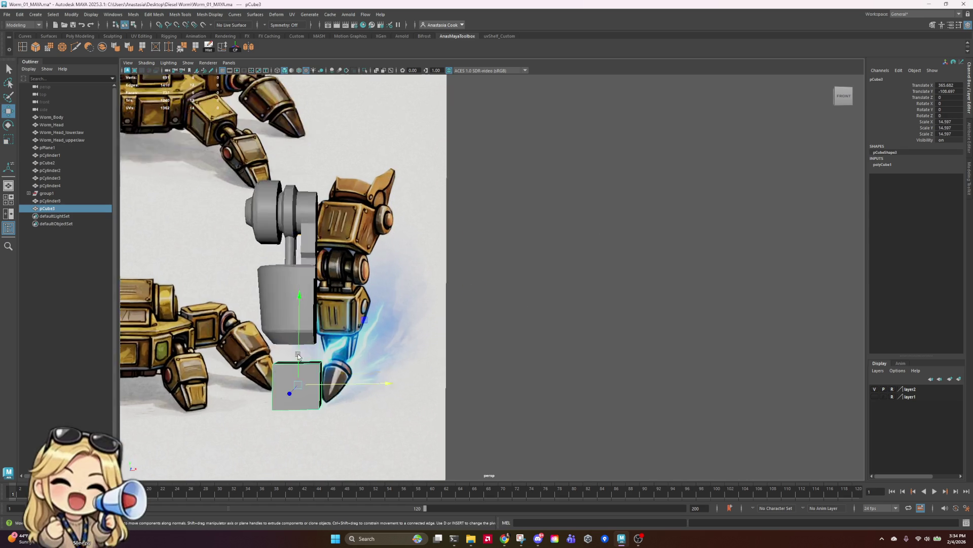
scroll(304, 350, "down", 3)
right_click_drag(398, 311, 362, 312)
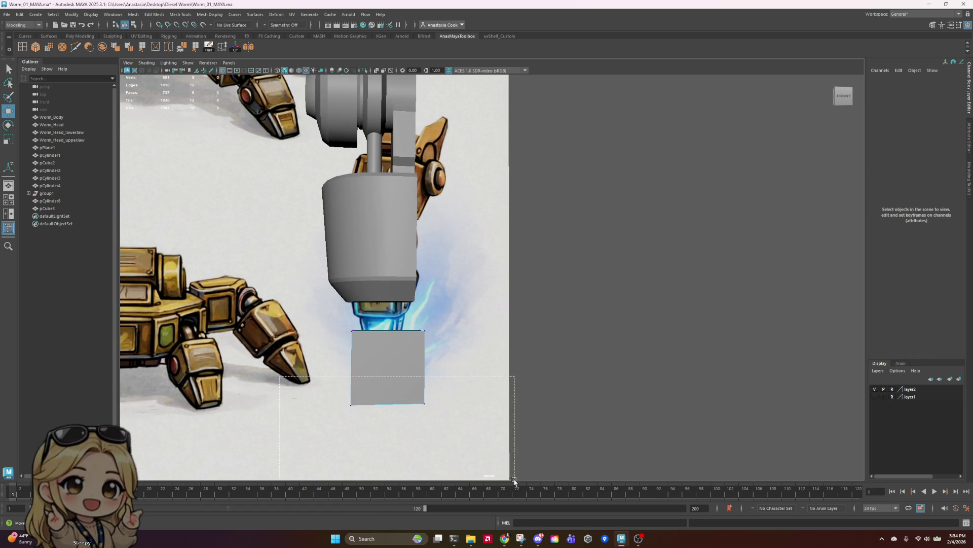
left_click_drag(514, 479, 514, 479)
key("r")
mouse_move(514, 479)
left_mouse_down("alt")
mouse_move(482, 416)
mouse_move(487, 405)
mouse_move(613, 382)
left_mouse_up("alt")
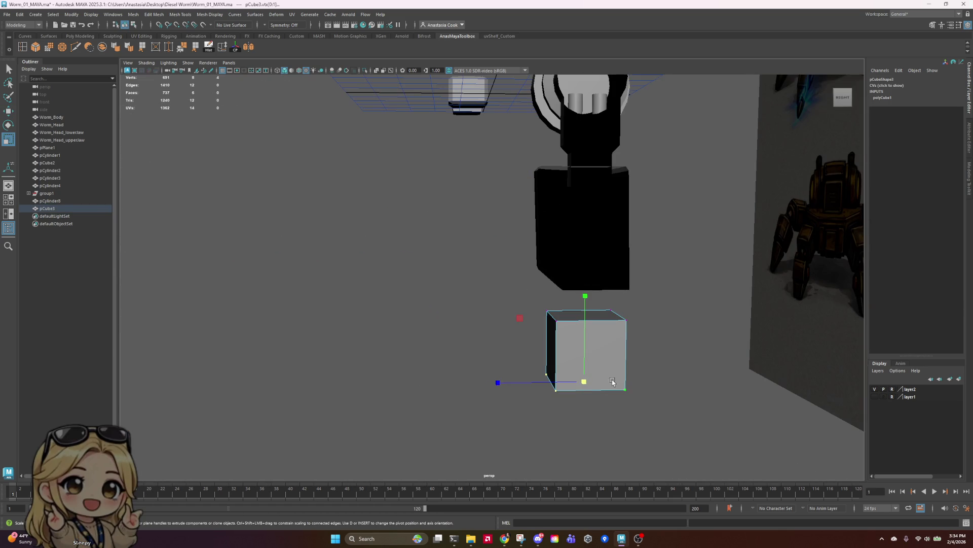
- Scale the bottom vertices inward to narrow the foot cube's base
mouse_move(499, 382)
left_mouse_down()
mouse_move(665, 309)
mouse_move(667, 254)
mouse_move(706, 317)
mouse_move(773, 327)
mouse_move(712, 333)
mouse_move(656, 322)
mouse_move(667, 334)
left_mouse_up()
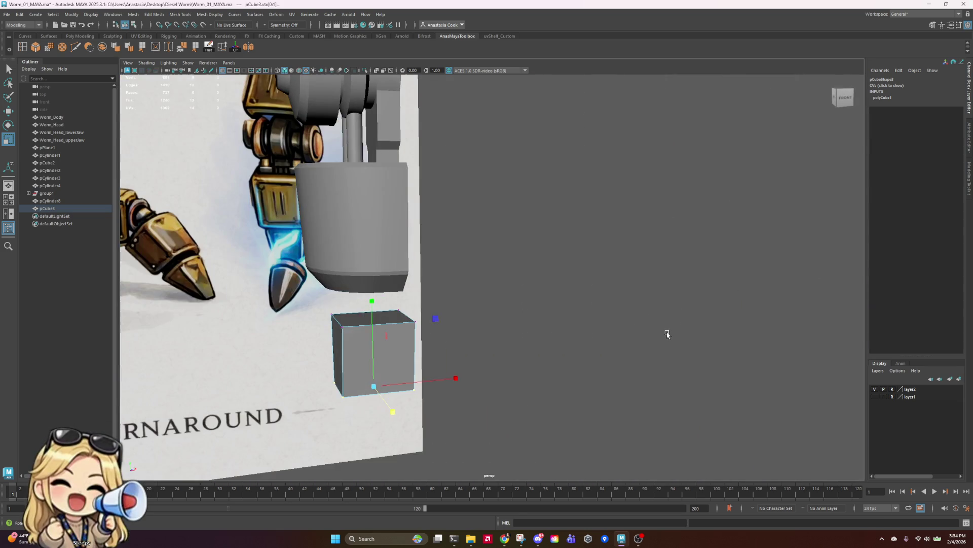
mouse_move(398, 332)
right_mouse_down()
mouse_move(411, 302)
mouse_move(432, 297)
right_mouse_up()
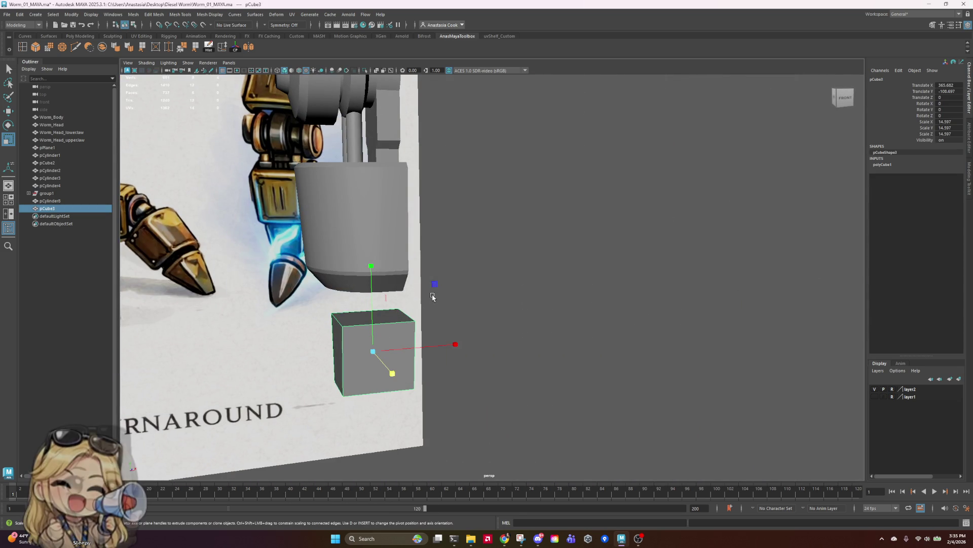
mouse_move(661, 326)
left_mouse_down("alt")
mouse_move(617, 352)
mouse_move(445, 349)
left_mouse_up("alt")
key("w")
mouse_move(403, 312)
right_mouse_down()
mouse_move(404, 335)
mouse_move(412, 293)
right_mouse_up()
- Select the cube's bottom edge, left vertical edge and one more edge for bevelling
mouse_move(521, 402)
left_mouse_down("alt")
mouse_move(618, 377)
mouse_move(638, 429)
left_mouse_up("alt")
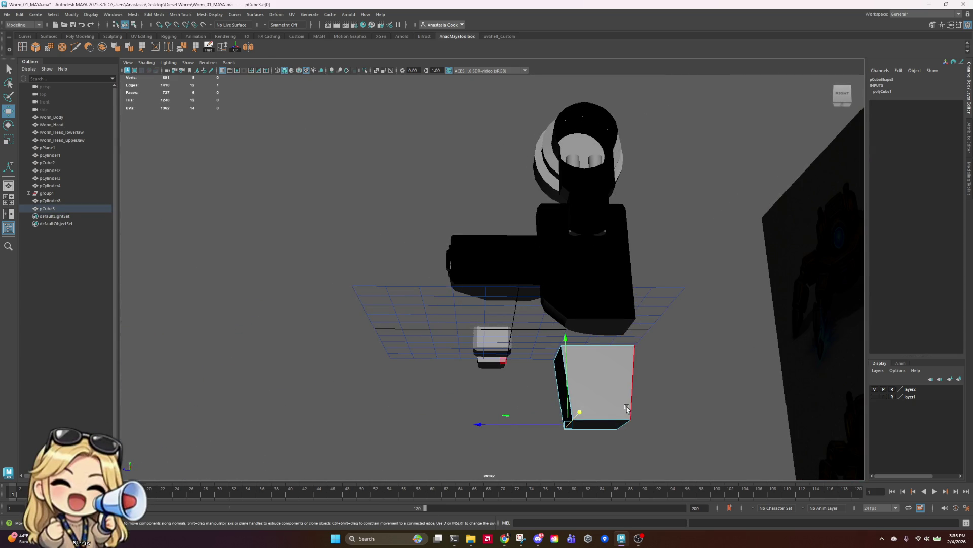
left_click(638, 432, "shift")
left_click(562, 400, "shift")
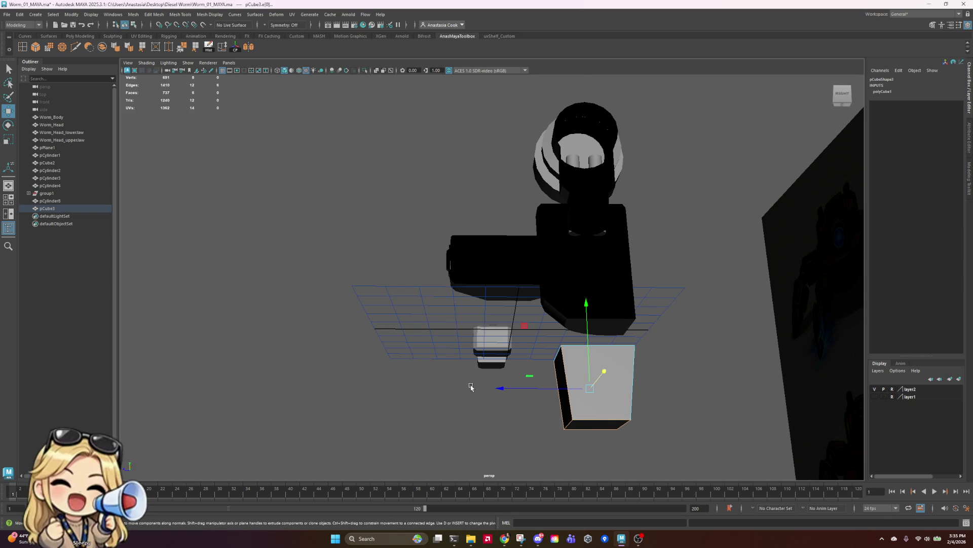
left_click(634, 385, "shift")
left_click_drag(634, 385, 650, 402, "alt")
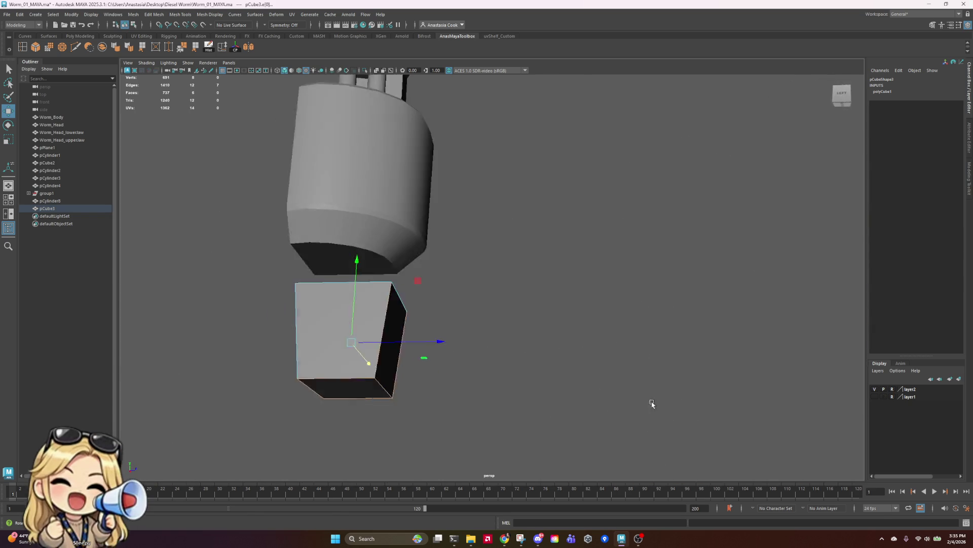
key("f")
mouse_move(356, 332)
left_mouse_down("alt")
mouse_move(663, 363)
mouse_move(561, 382)
mouse_move(567, 373)
left_mouse_up("alt")
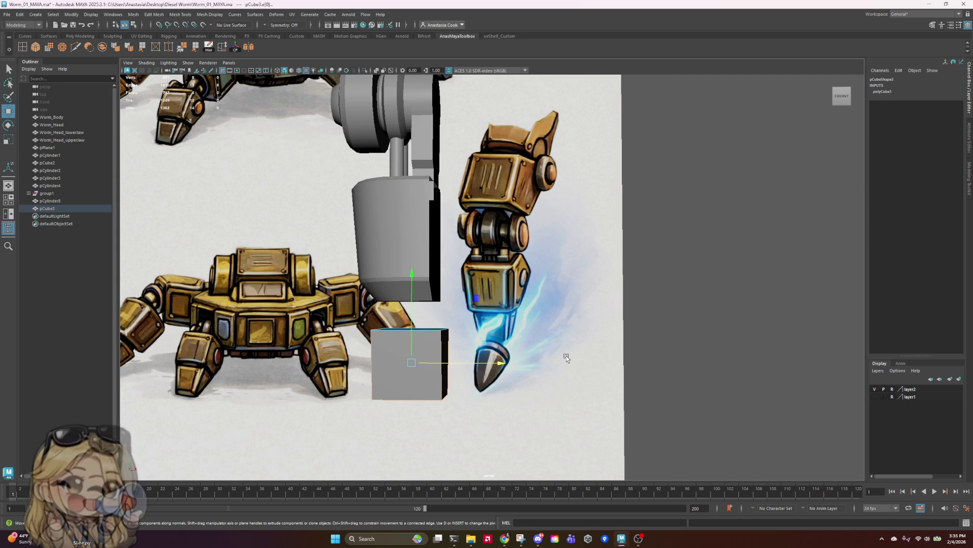
mouse_move(608, 338)
left_mouse_down("alt")
mouse_move(492, 328)
mouse_move(397, 302)
mouse_move(681, 354)
left_mouse_up("alt")
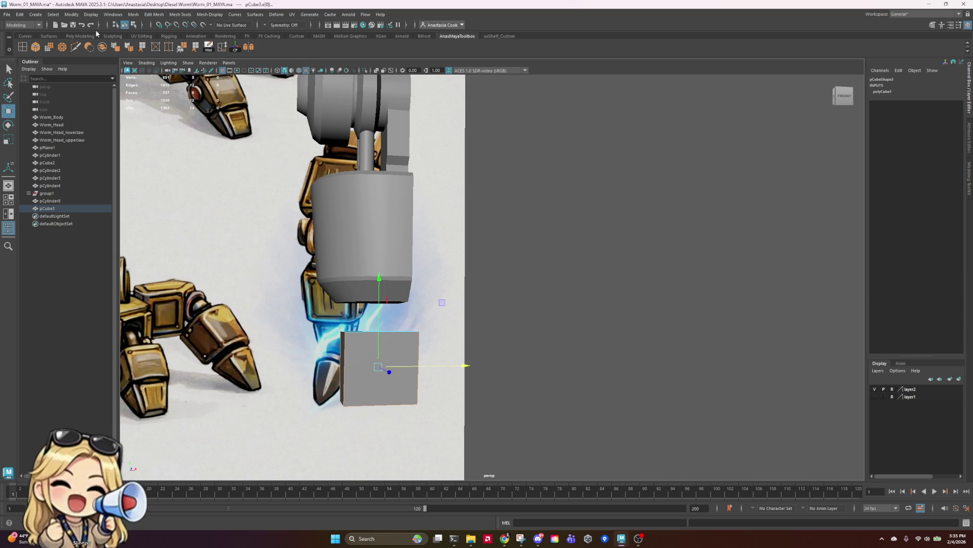
- Bevel the selected foot edges with a fraction of 0.2
left_click(35, 47)
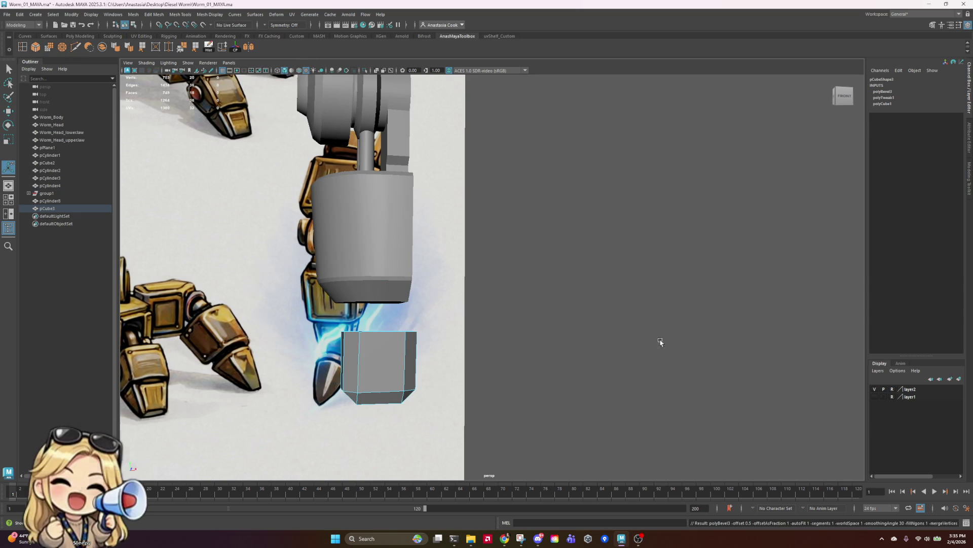
mouse_move(548, 393)
left_mouse_down("alt")
mouse_move(583, 355)
mouse_move(582, 374)
mouse_move(552, 361)
left_mouse_up("alt")
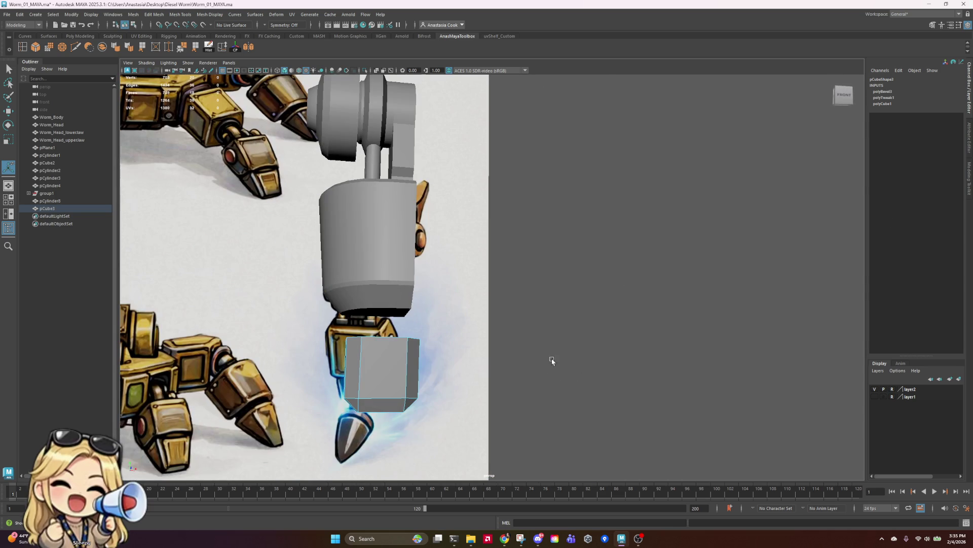
left_click(883, 91)
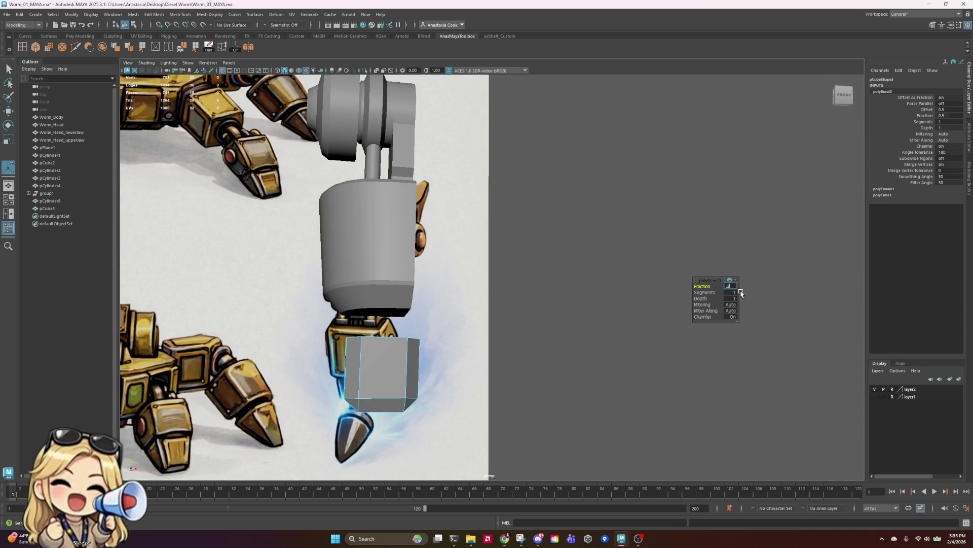
key("Return")
- Scale the foot block's lower vertices inward so it tapers toward the bottom
right_click_drag(411, 312, 388, 313)
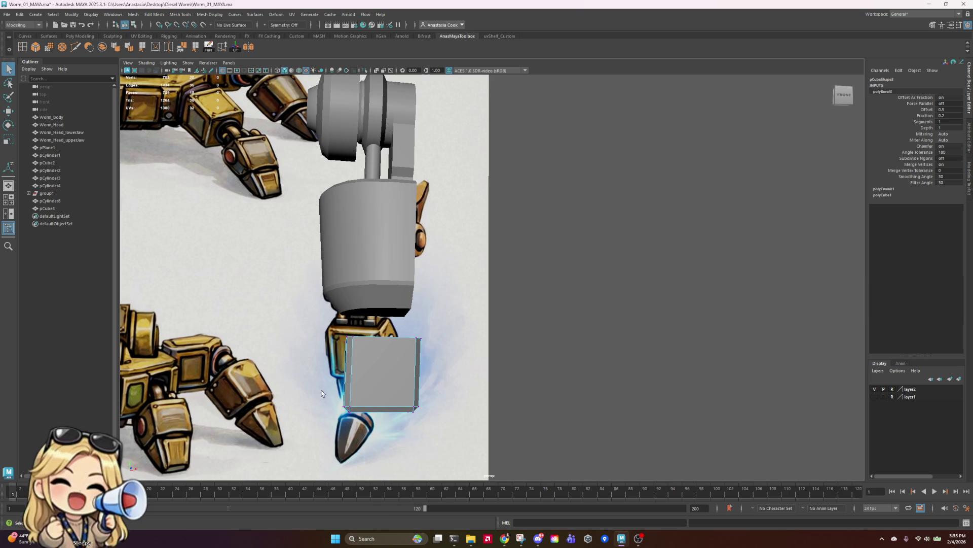
left_click_drag(337, 381, 548, 460)
key("r")
mouse_move(728, 419)
left_mouse_down("alt")
mouse_move(638, 411)
mouse_move(659, 400)
mouse_move(630, 424)
mouse_move(573, 395)
mouse_move(398, 380)
mouse_move(515, 380)
mouse_move(440, 396)
left_mouse_up("alt")
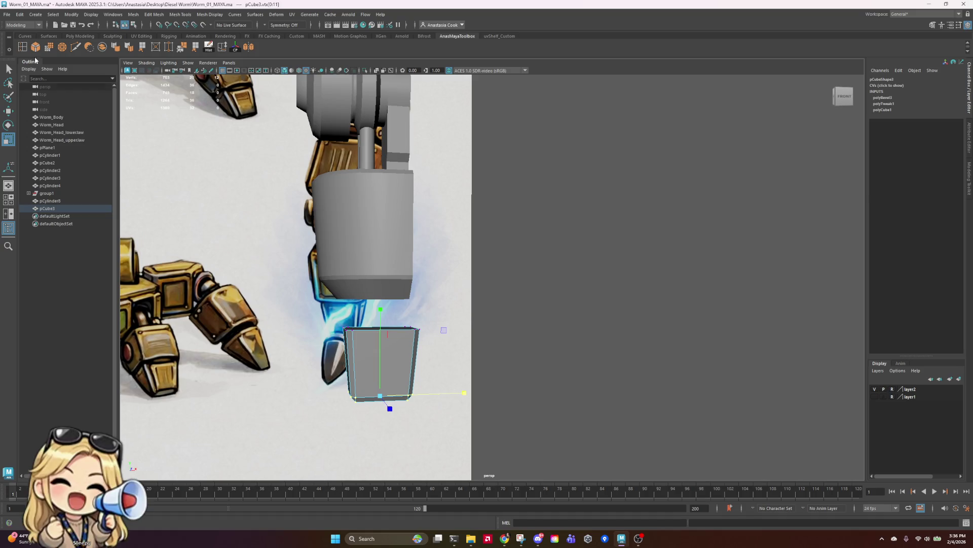
- Insert a horizontal edge loop around the middle of the foot block
key("y")
left_click(416, 372)
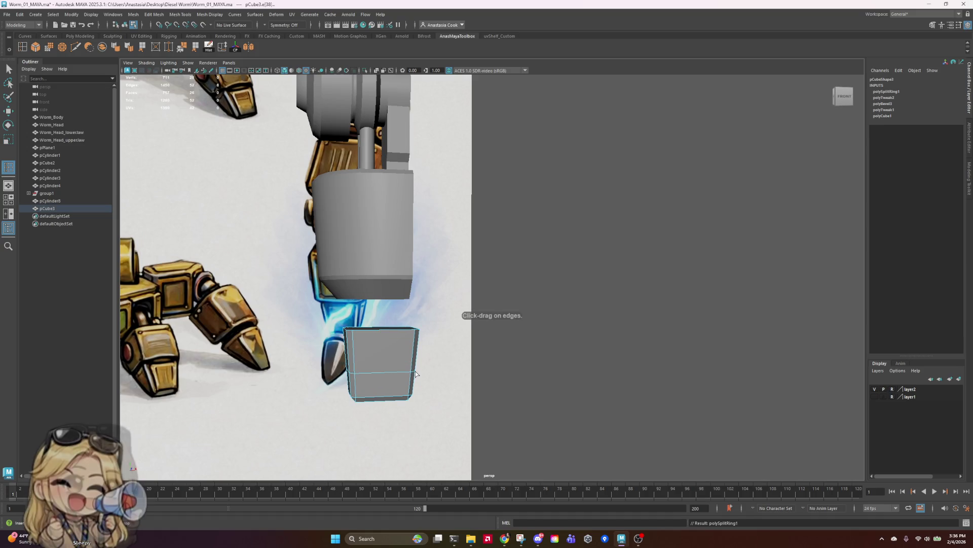
left_click(9, 71)
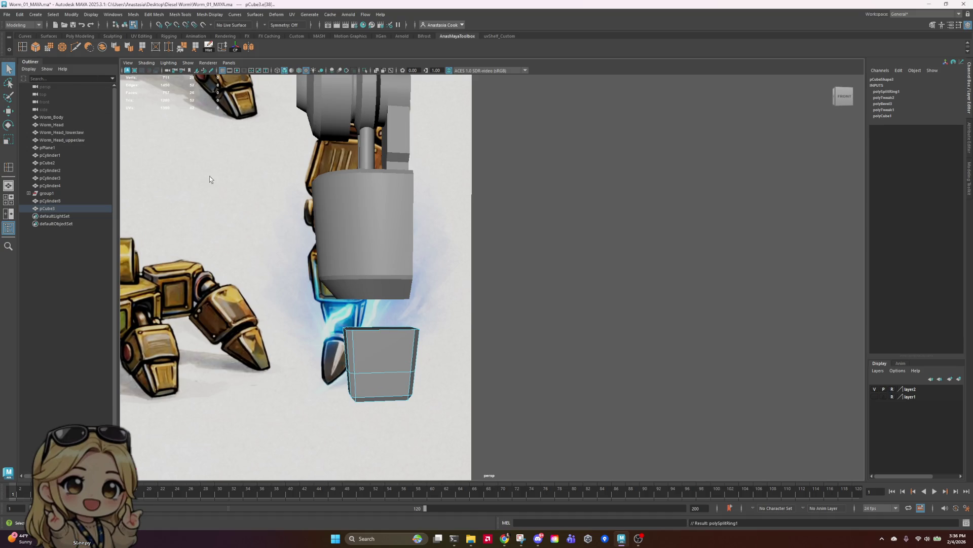
left_click_drag(453, 380, 446, 368, "alt")
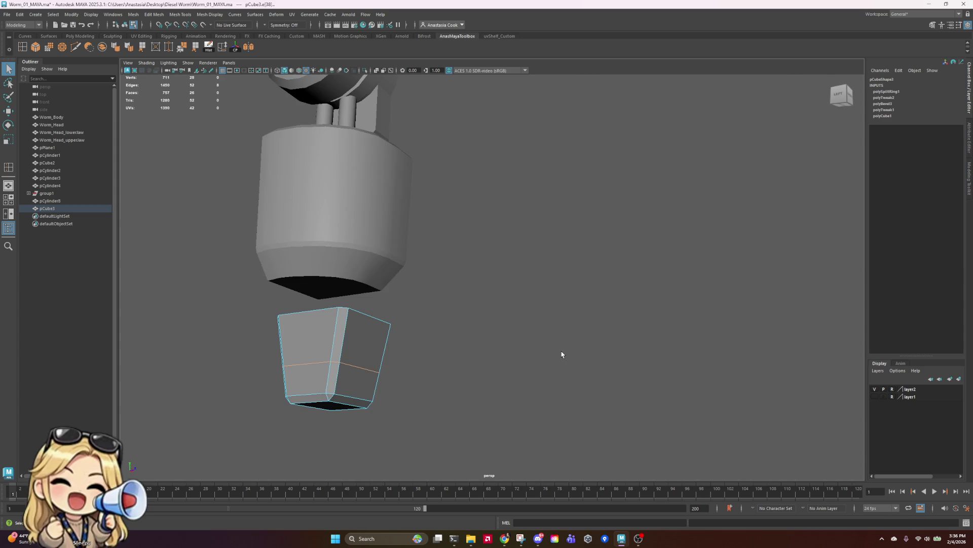
left_click_drag(561, 353, 501, 361, "alt")
- Widen the foot slightly and scale its upper vertices to broaden the block's top
key("e")
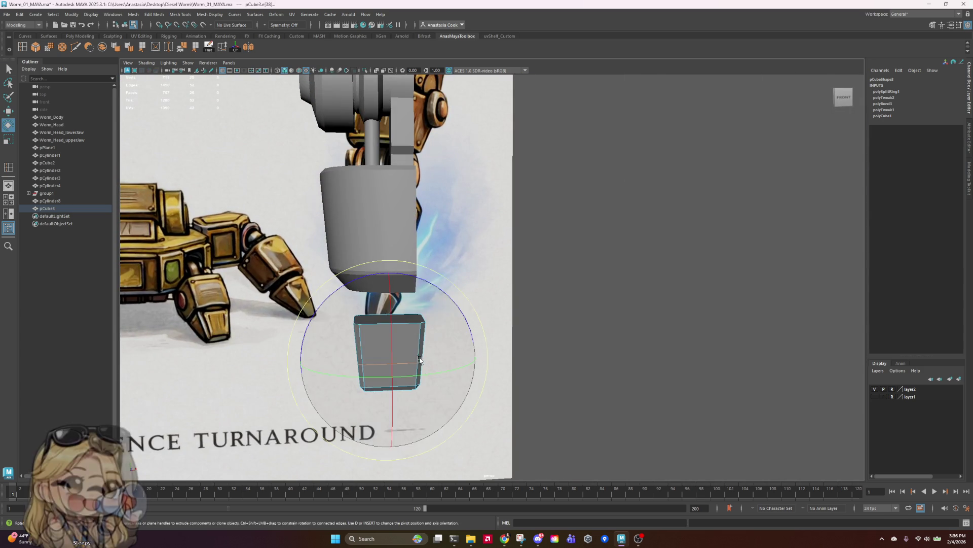
key("r")
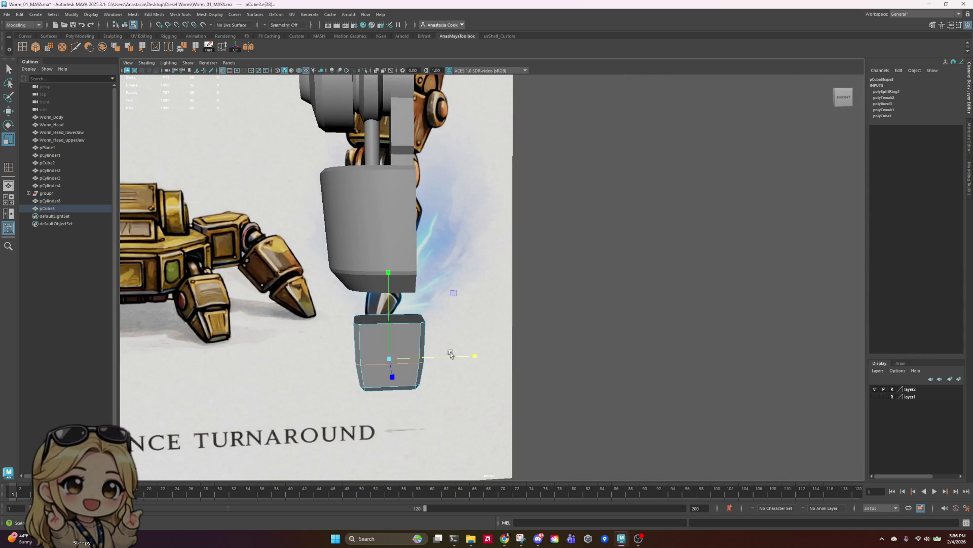
left_click_drag(450, 354, 526, 353)
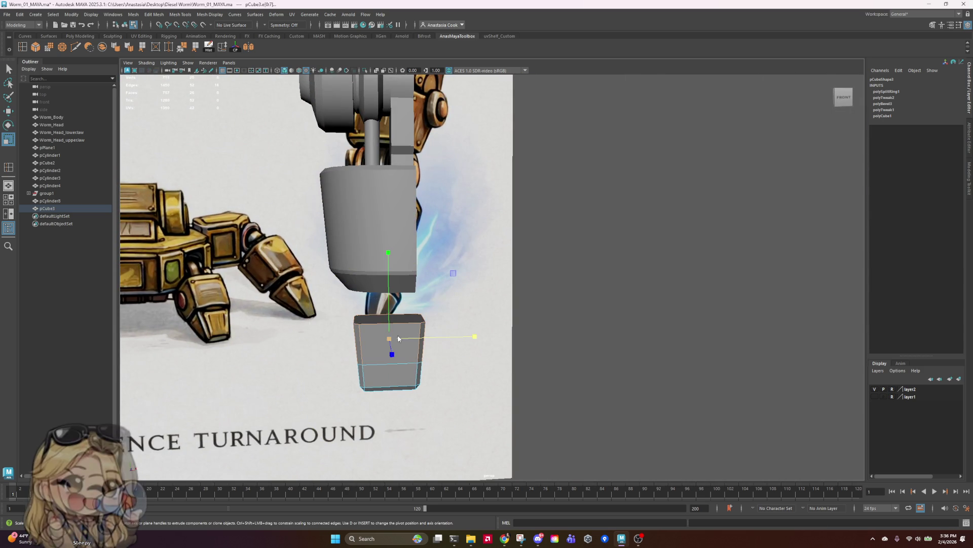
right_click_drag(400, 332, 533, 327)
mouse_move(533, 327)
left_mouse_down("alt")
mouse_move(589, 311)
mouse_move(594, 327)
left_mouse_up("alt")
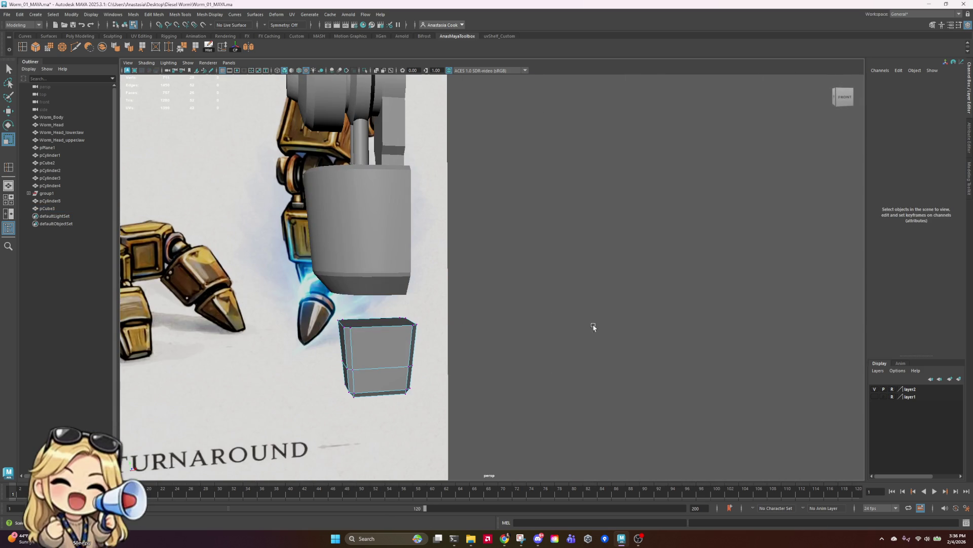
left_click_drag(295, 281, 499, 334)
mouse_move(665, 354)
left_mouse_down("alt")
mouse_move(771, 347)
mouse_move(639, 353)
mouse_move(603, 390)
left_mouse_up("alt")
mouse_move(321, 297)
left_mouse_down()
mouse_move(499, 432)
mouse_move(523, 386)
left_mouse_up()
middle_click_drag(498, 355, 496, 355)
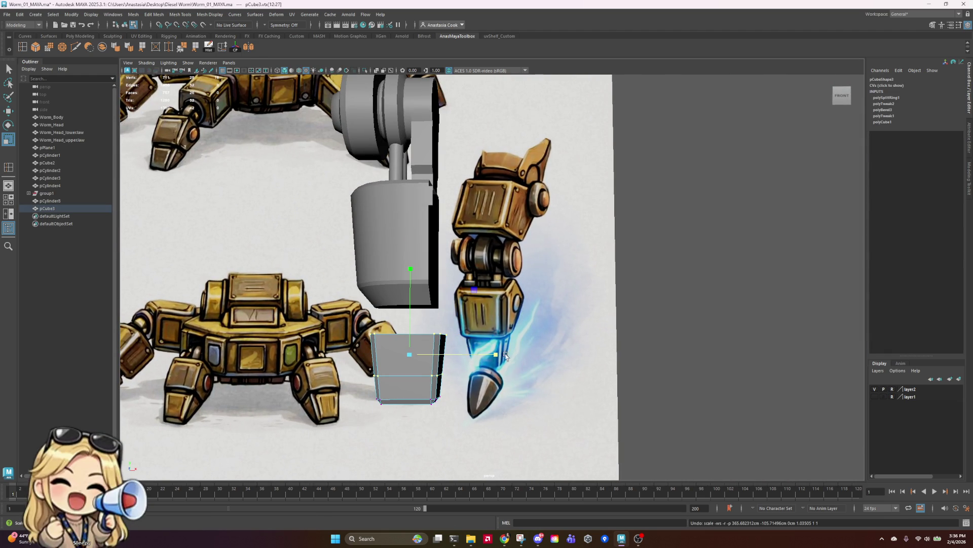
mouse_move(533, 412)
left_mouse_down("alt")
mouse_move(580, 392)
mouse_move(557, 391)
mouse_move(587, 395)
left_mouse_up("alt")
right_click_drag(587, 396, 643, 391, "alt")
middle_click_drag(644, 391, 464, 326, "alt")
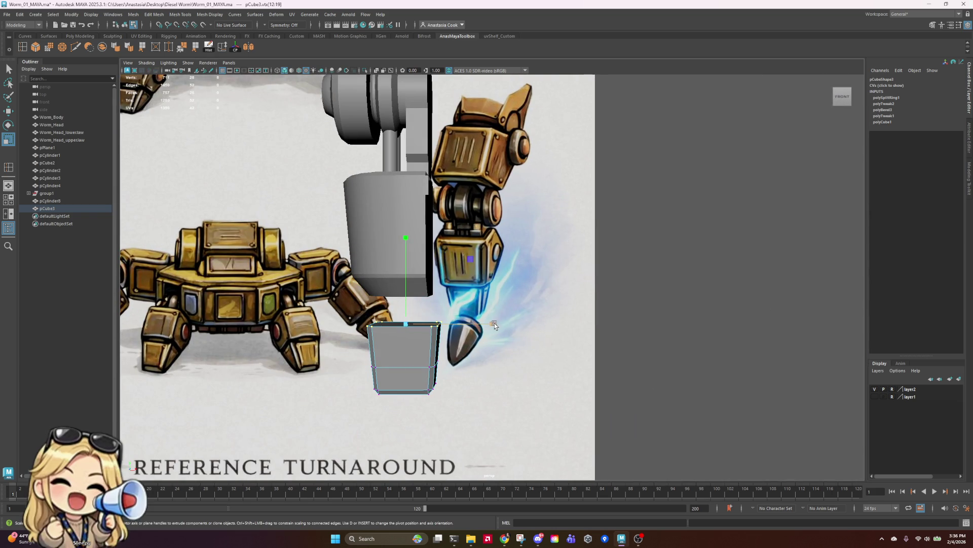
left_click_drag(496, 326, 501, 327)
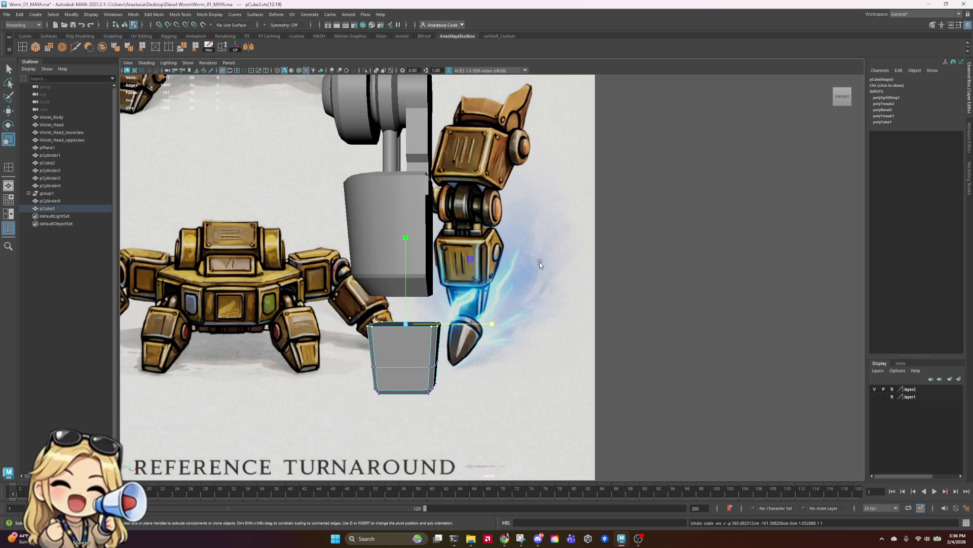
- Move the whole block up and sideways so it sits just below the lower leg block
left_click_drag(539, 263, 308, 382, "alt")
mouse_move(337, 325)
right_mouse_down()
mouse_move(357, 352)
mouse_move(395, 294)
right_mouse_up()
key("w")
mouse_move(340, 289)
left_mouse_down()
mouse_move(341, 248)
mouse_move(340, 284)
left_mouse_up()
mouse_move(518, 325)
left_mouse_down("alt")
mouse_move(404, 337)
mouse_move(504, 310)
mouse_move(550, 330)
mouse_move(563, 322)
left_mouse_up("alt")
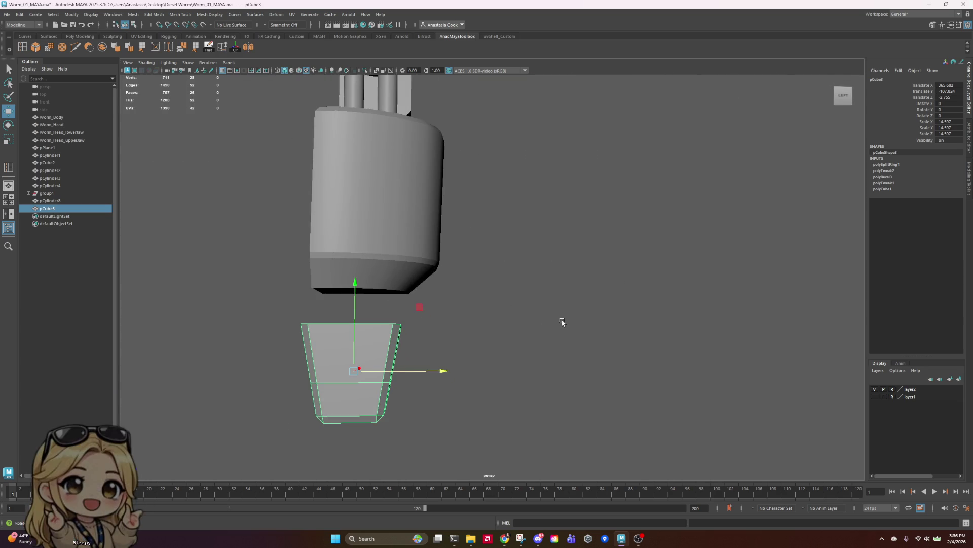
left_click_drag(446, 372, 461, 371)
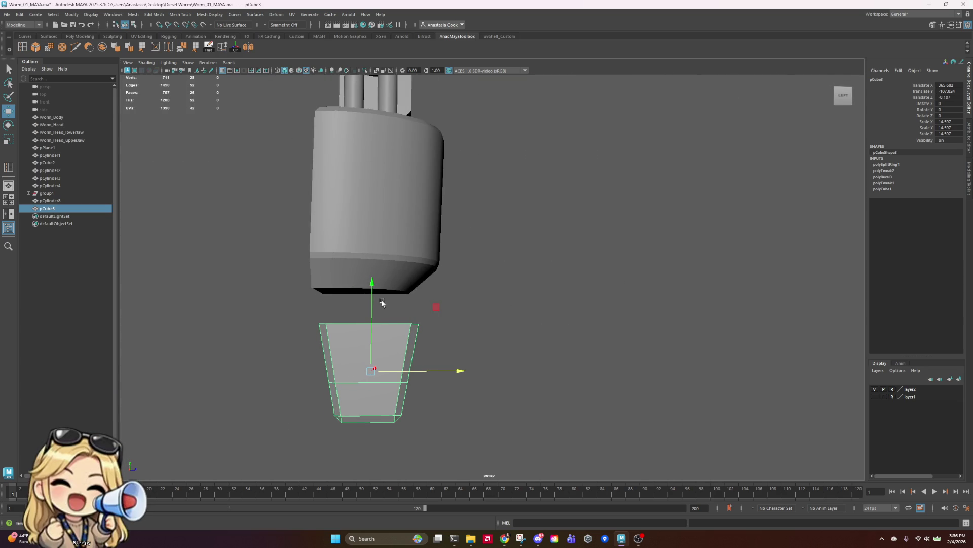
left_click_drag(373, 309, 373, 261)
left_click_drag(452, 310, 450, 328)
mouse_move(370, 235)
left_mouse_down()
mouse_move(366, 276)
mouse_move(375, 264)
mouse_move(379, 284)
left_mouse_up()
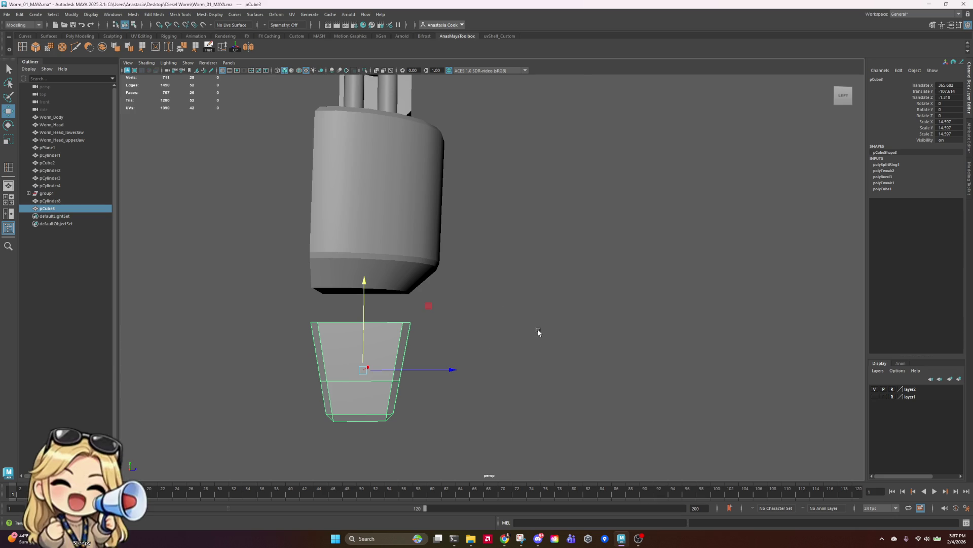
mouse_move(538, 332)
left_mouse_down("alt")
mouse_move(444, 320)
mouse_move(455, 330)
left_mouse_up("alt")
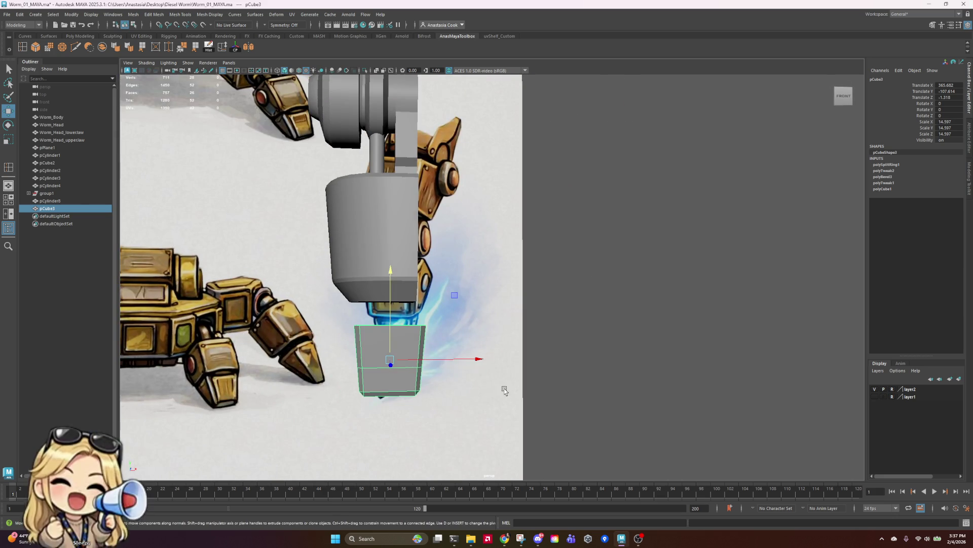
mouse_move(505, 389)
left_mouse_down("alt")
mouse_move(492, 361)
mouse_move(471, 349)
mouse_move(521, 327)
mouse_move(519, 344)
left_mouse_up("alt")
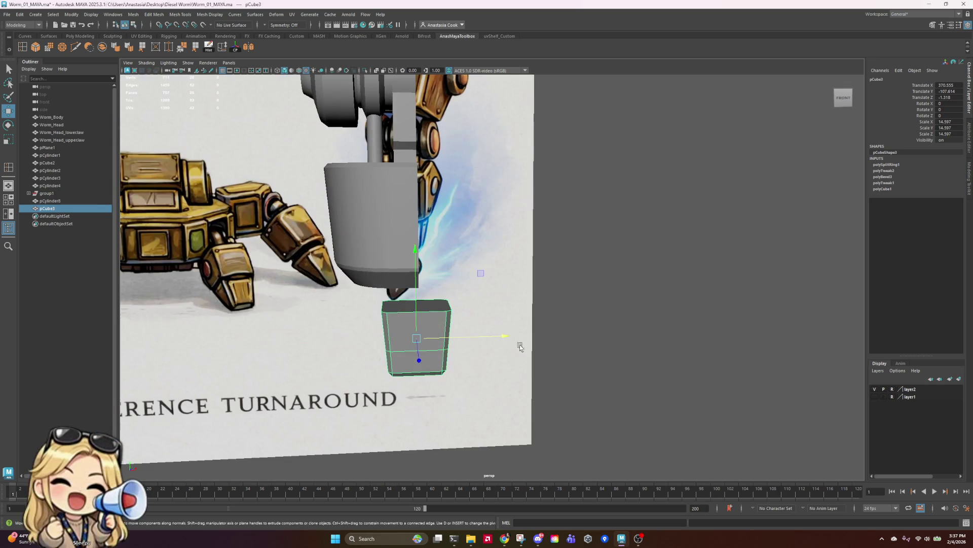
- Multi-Cut a new edge loop down the centre of the foot block
left_click(76, 47)
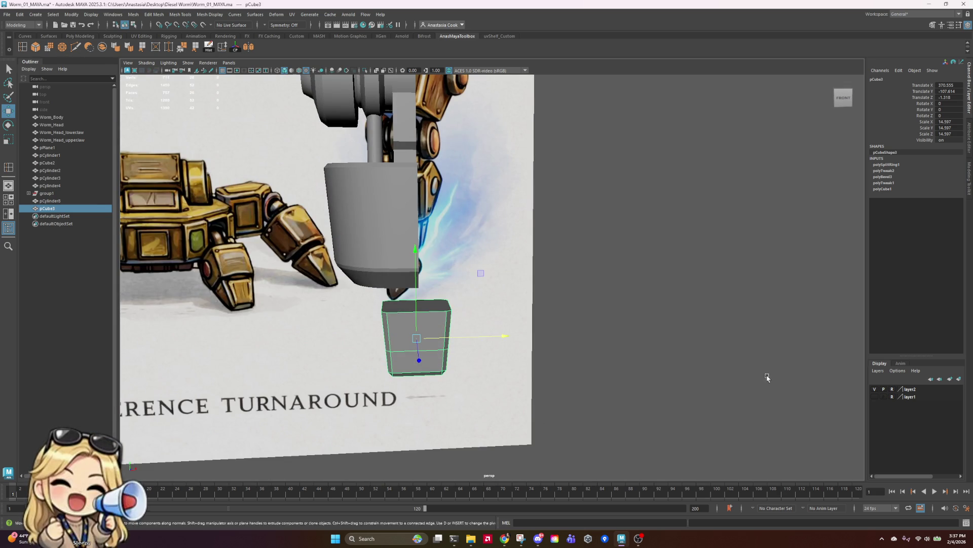
left_click(426, 349)
left_click_drag(593, 410, 594, 358, "alt")
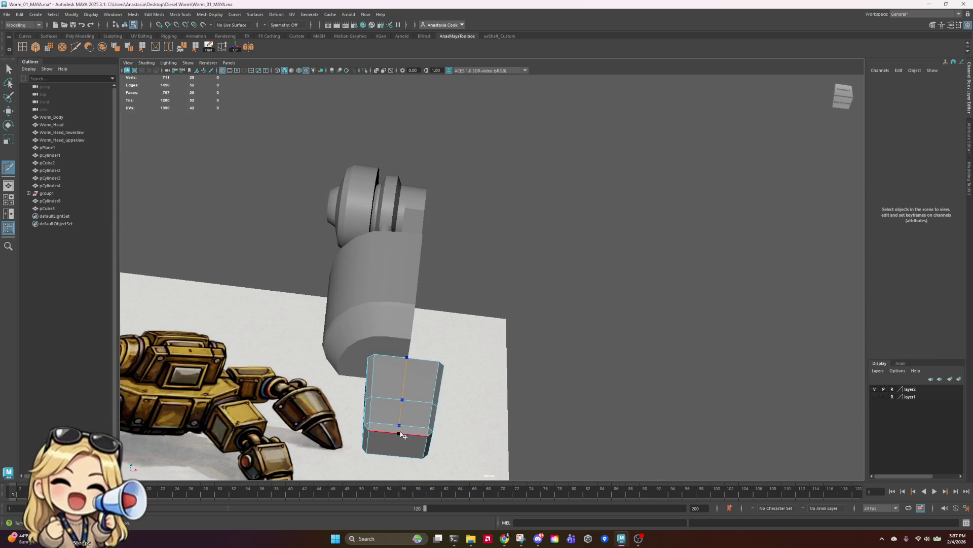
left_click(401, 454)
mouse_move(453, 405)
left_mouse_down("alt")
mouse_move(532, 446)
mouse_move(567, 419)
mouse_move(638, 455)
mouse_move(598, 318)
left_mouse_up("alt")
left_click(582, 293)
left_click(561, 262)
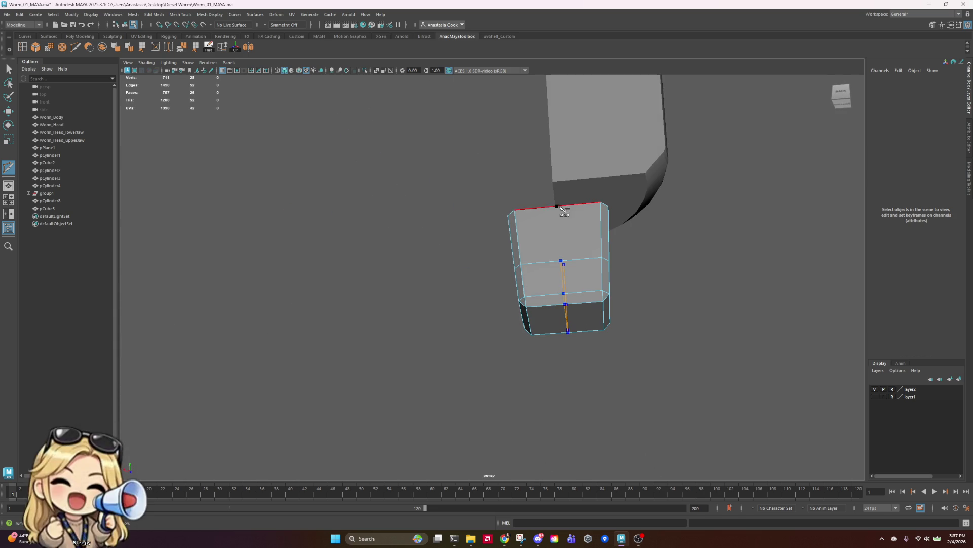
left_click_drag(654, 242, 611, 396, "alt")
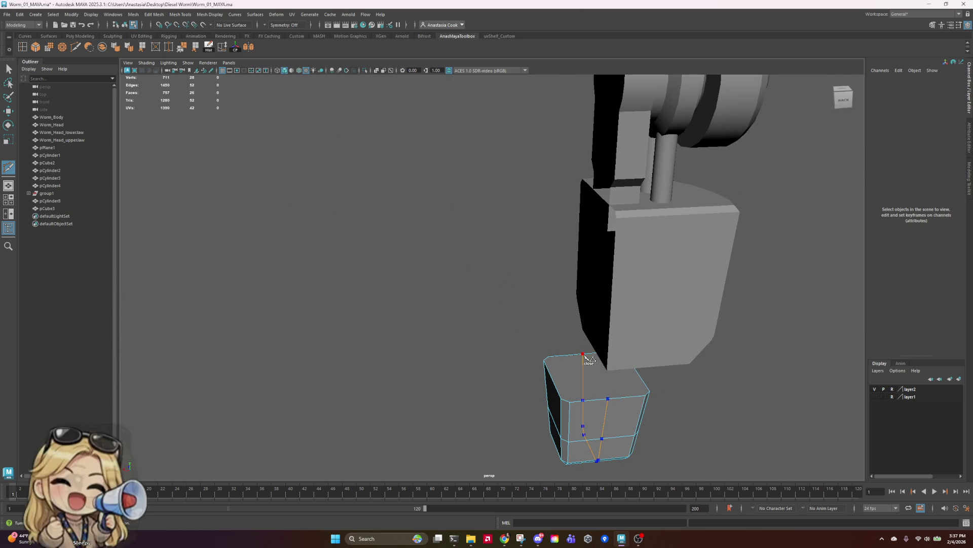
left_click(583, 354)
key("Return")
left_click(9, 68)
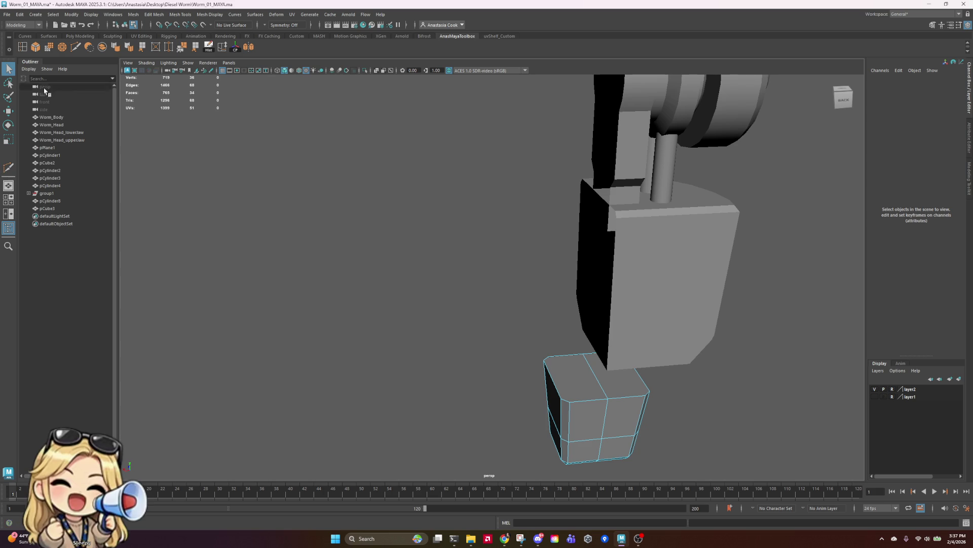
- Select the faces on the block's right half and delete them
mouse_move(562, 419)
left_mouse_down("alt")
mouse_move(706, 413)
mouse_move(748, 397)
mouse_move(737, 395)
left_mouse_up("alt")
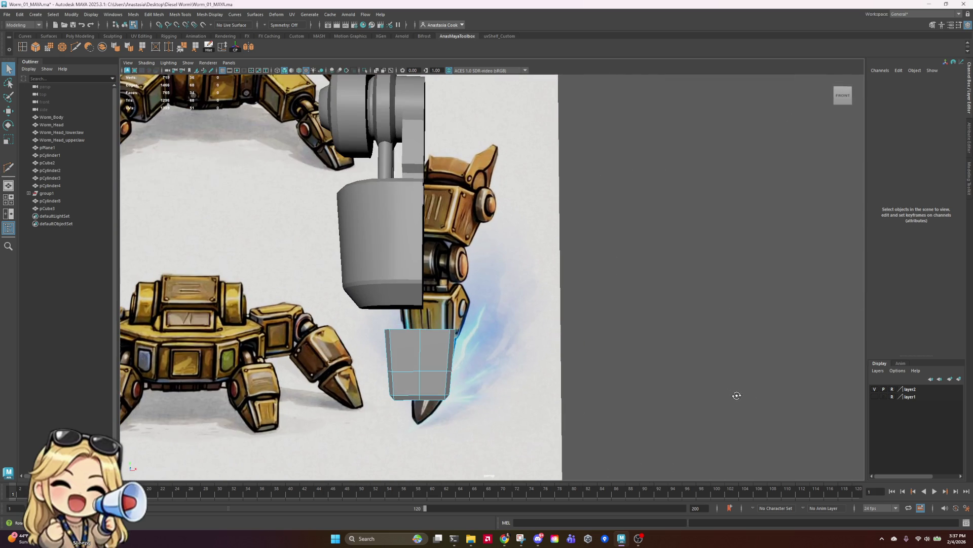
mouse_move(449, 342)
right_mouse_down()
mouse_move(446, 351)
mouse_move(455, 316)
right_mouse_up()
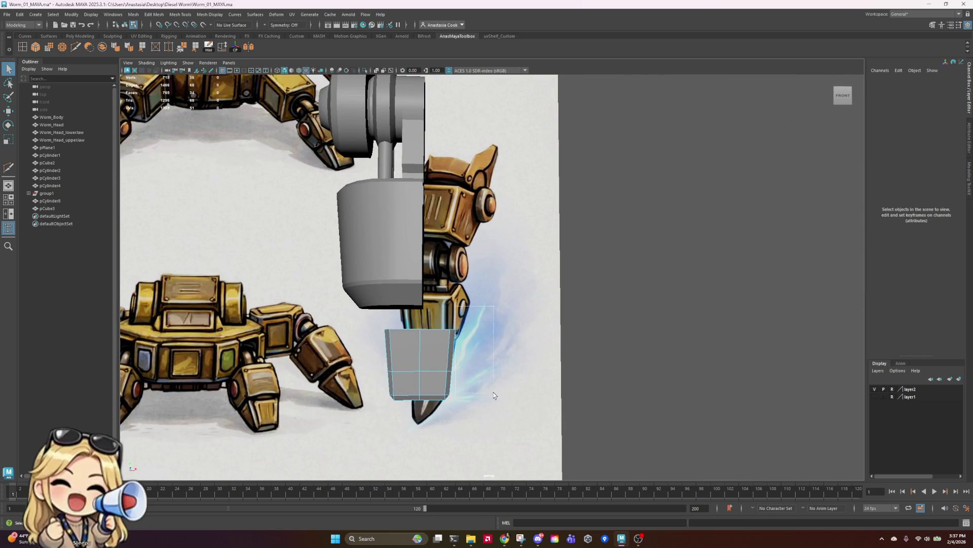
left_click_drag(508, 355, 421, 406)
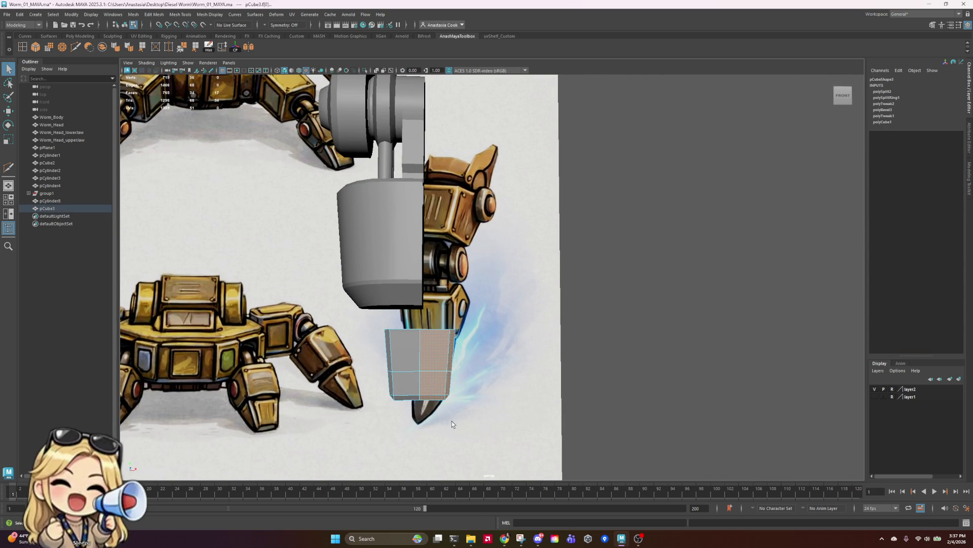
key("Delete")
scroll(551, 333, "down", 5)
mouse_move(552, 333)
left_mouse_down("alt")
mouse_move(381, 319)
mouse_move(603, 311)
left_mouse_up("alt")
mouse_move(603, 312)
right_mouse_down()
mouse_move(603, 362)
mouse_move(630, 308)
mouse_move(659, 303)
right_mouse_up()
- Select the half foot block and scale it up uniformly
left_click(659, 337)
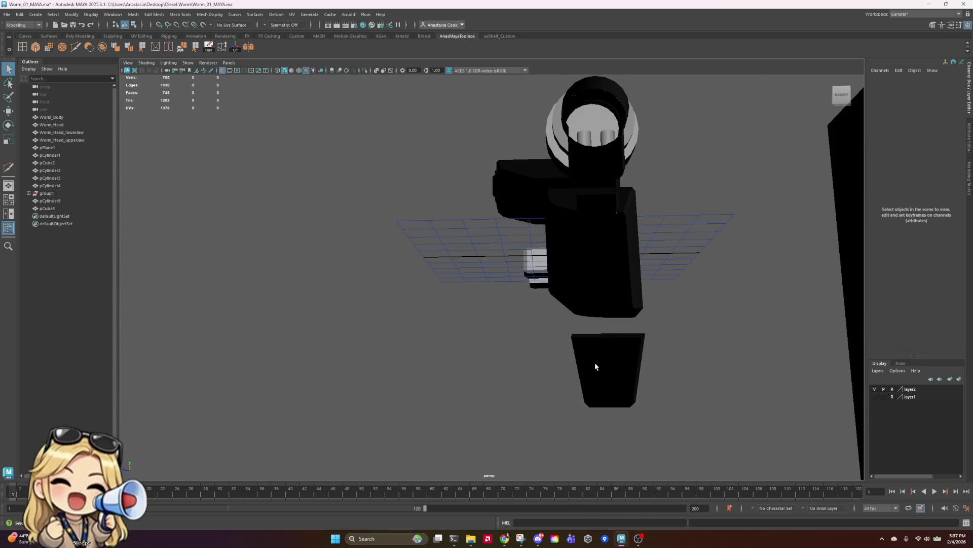
left_click(599, 365)
left_click_drag(624, 405, 545, 401, "alt")
key("bracketleft")
key("bracketleft")
key("bracketleft")
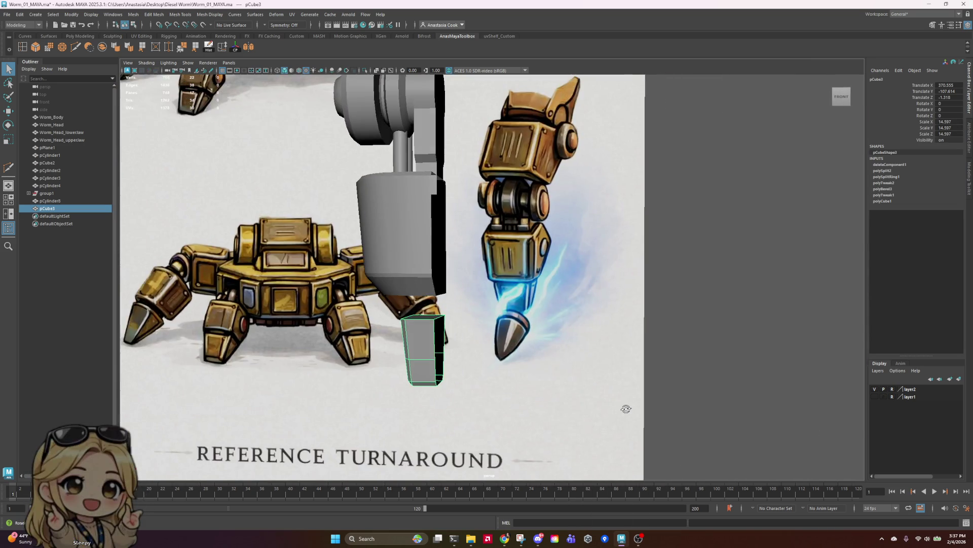
key("r")
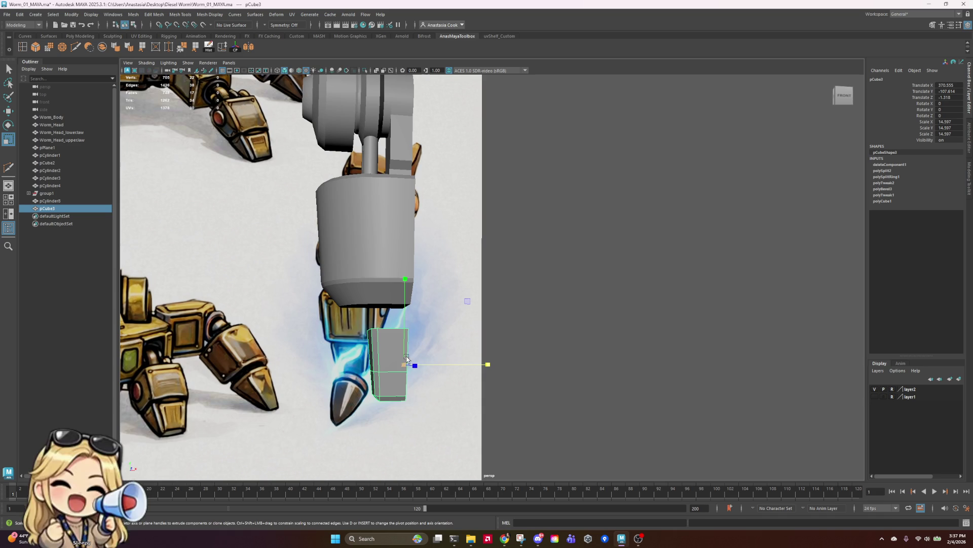
left_click_drag(405, 364, 419, 365)
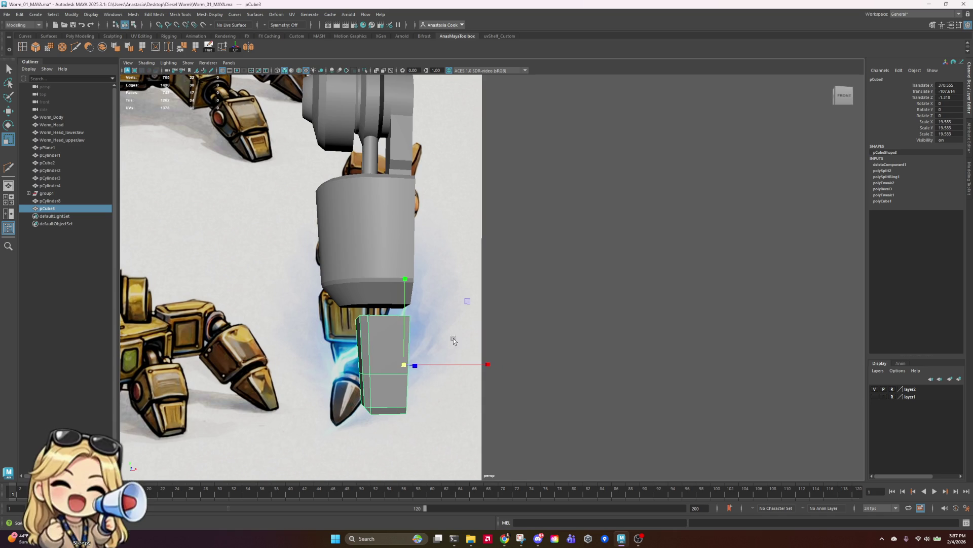
key("bracketright")
key("bracketleft")
key("bracketleft")
key("bracketleft")
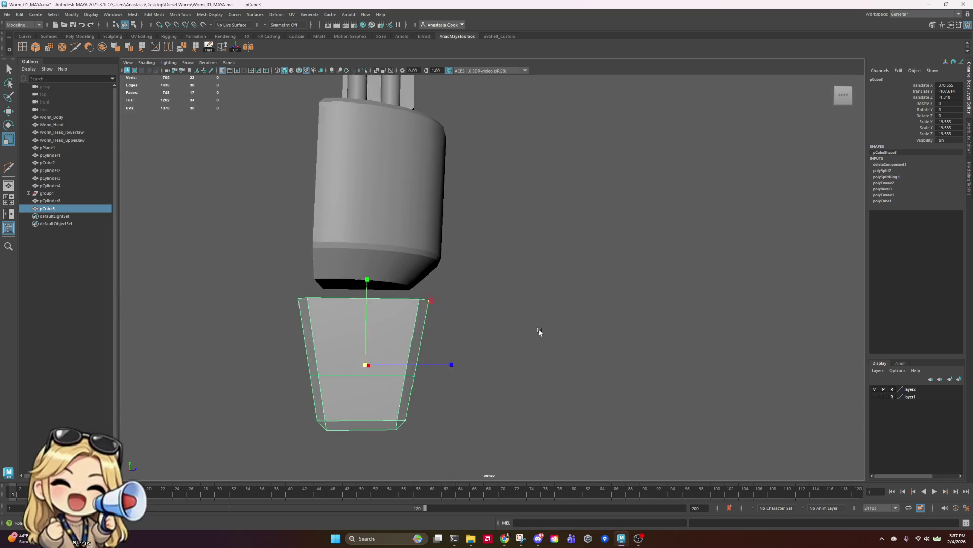
- Pull the block's top ring of vertices slightly inward in X, then deselect
mouse_move(452, 333)
right_mouse_down()
mouse_move(443, 307)
mouse_move(406, 307)
right_mouse_up()
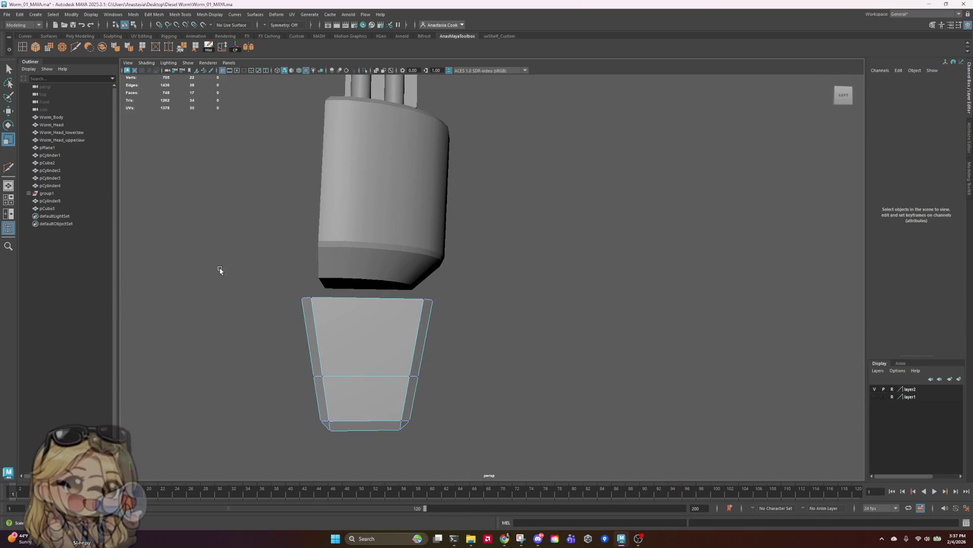
left_click_drag(181, 253, 512, 338)
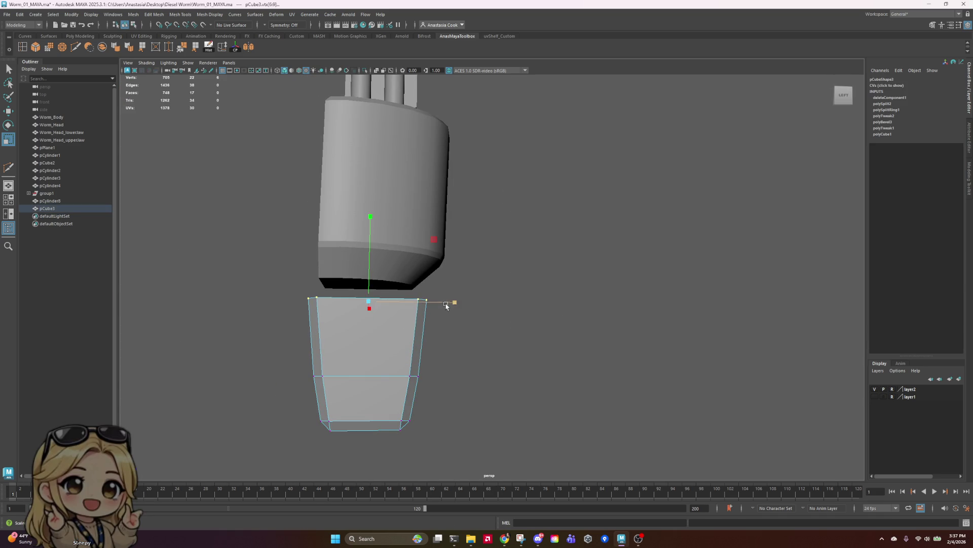
mouse_move(450, 304)
left_mouse_down("alt")
mouse_move(532, 347)
mouse_move(375, 355)
mouse_move(409, 355)
left_mouse_up("alt")
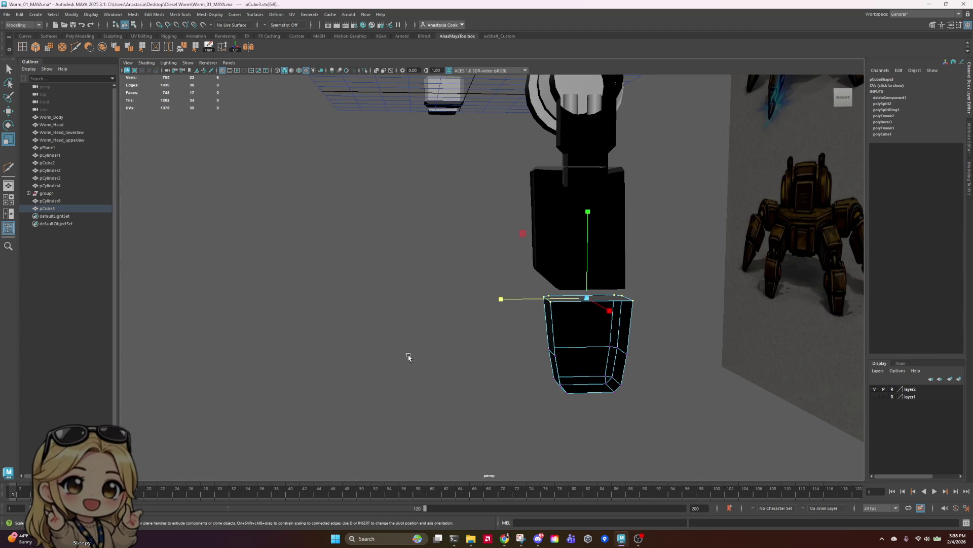
mouse_move(731, 341)
left_mouse_down("alt")
mouse_move(790, 298)
mouse_move(789, 313)
left_mouse_up("alt")
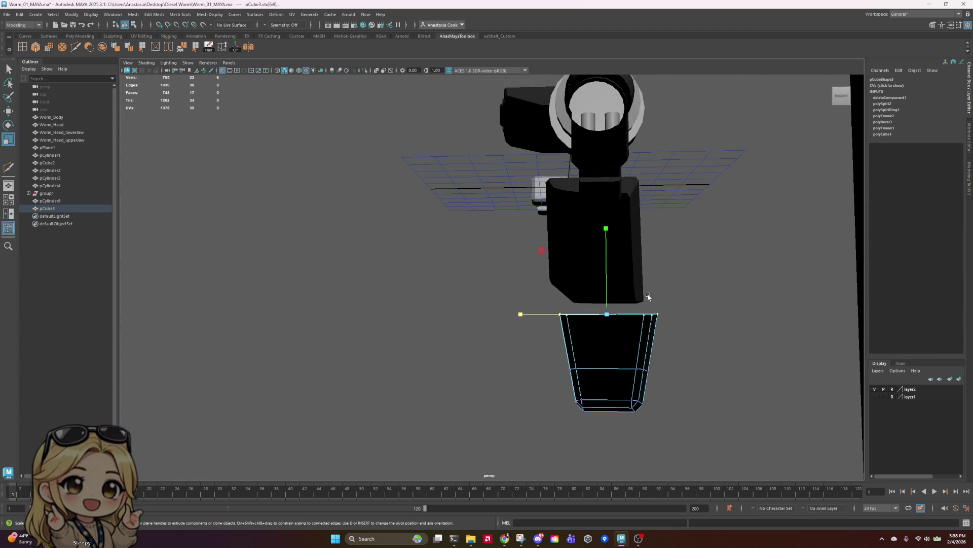
left_click_drag(536, 315, 539, 315)
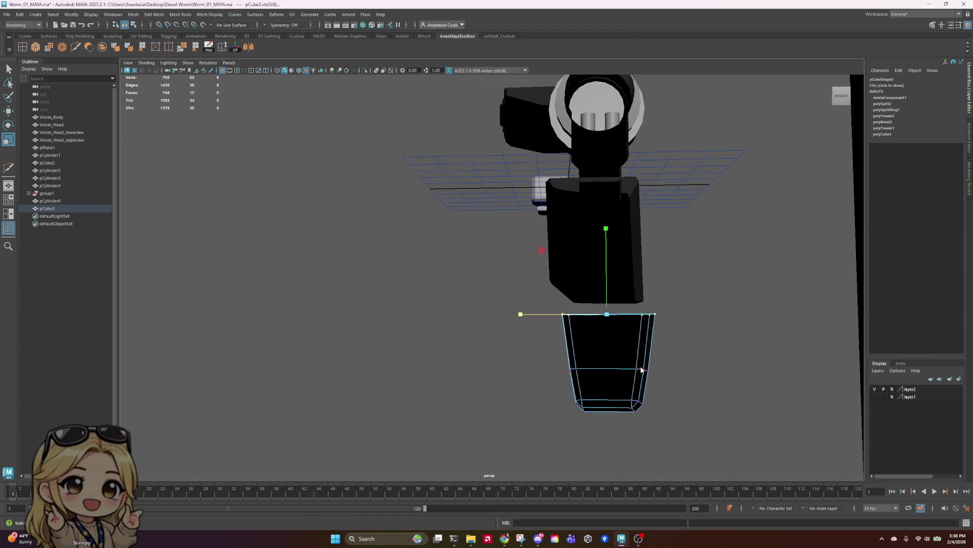
mouse_move(692, 319)
right_mouse_down()
mouse_move(685, 312)
mouse_move(703, 293)
right_mouse_up()
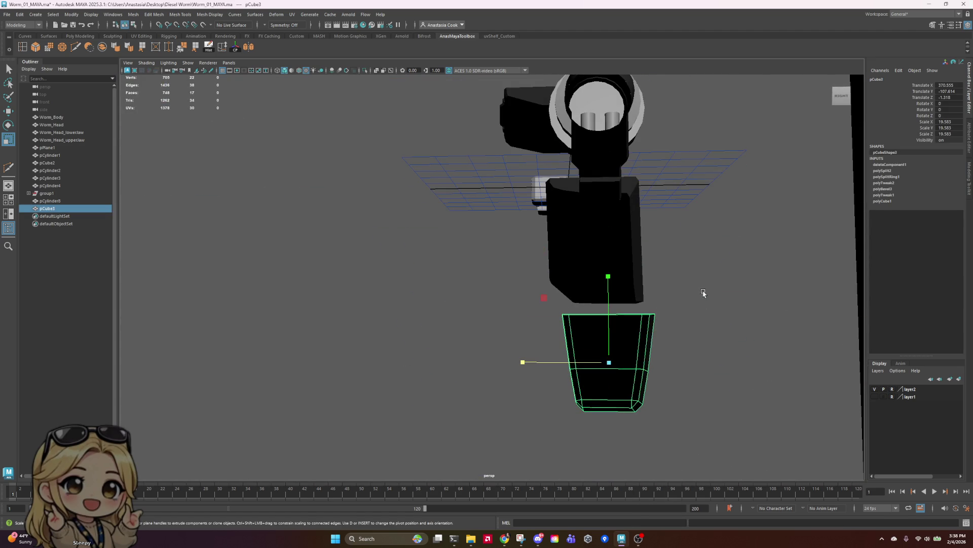
left_click(469, 344)
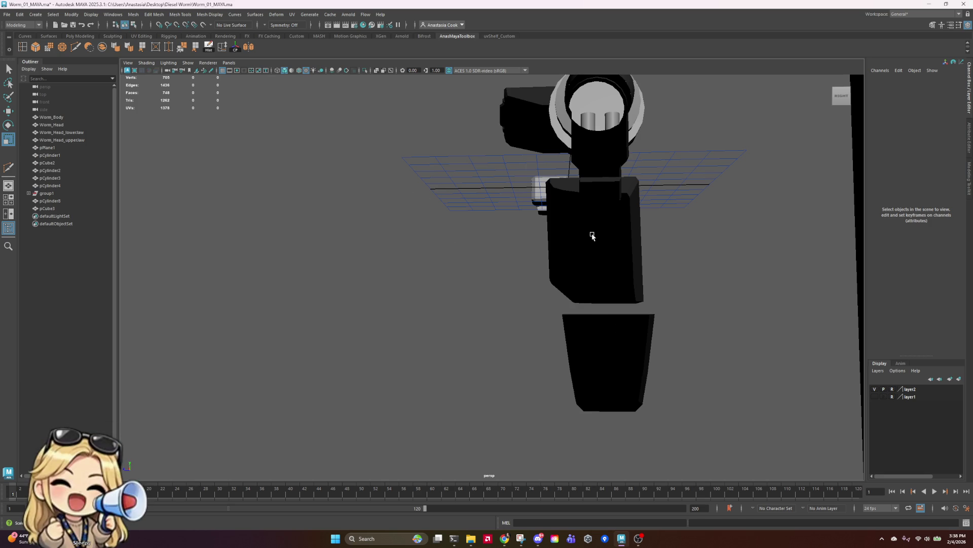
mouse_move(591, 295)
left_mouse_down("alt")
mouse_move(805, 298)
mouse_move(750, 291)
mouse_move(367, 327)
left_mouse_up("alt")
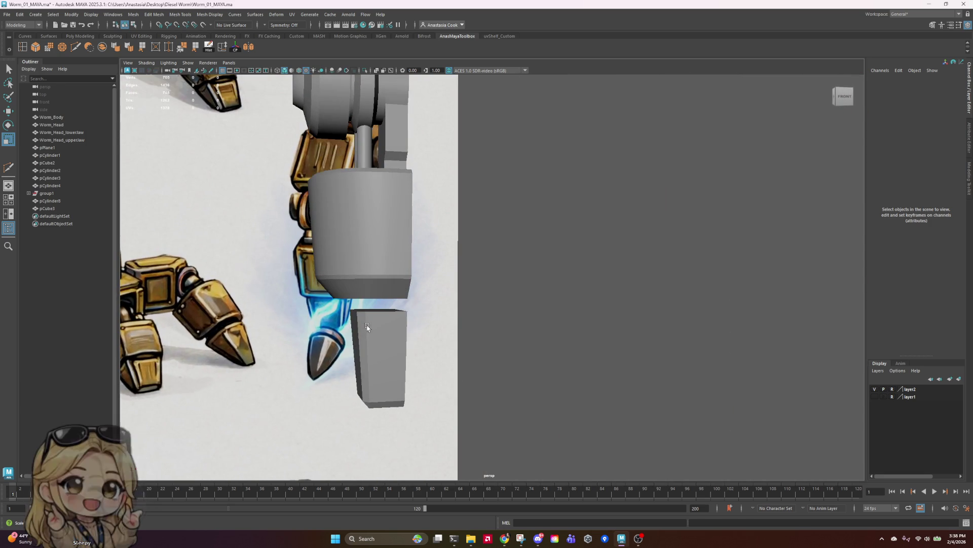
- Move the block's lower-left vertices inward along X so the side slants toward the bottom
left_click(372, 345)
mouse_move(402, 355)
middle_mouse_down("alt")
mouse_move(446, 326)
mouse_move(582, 289)
middle_mouse_up("alt")
scroll(578, 289, "up", 2)
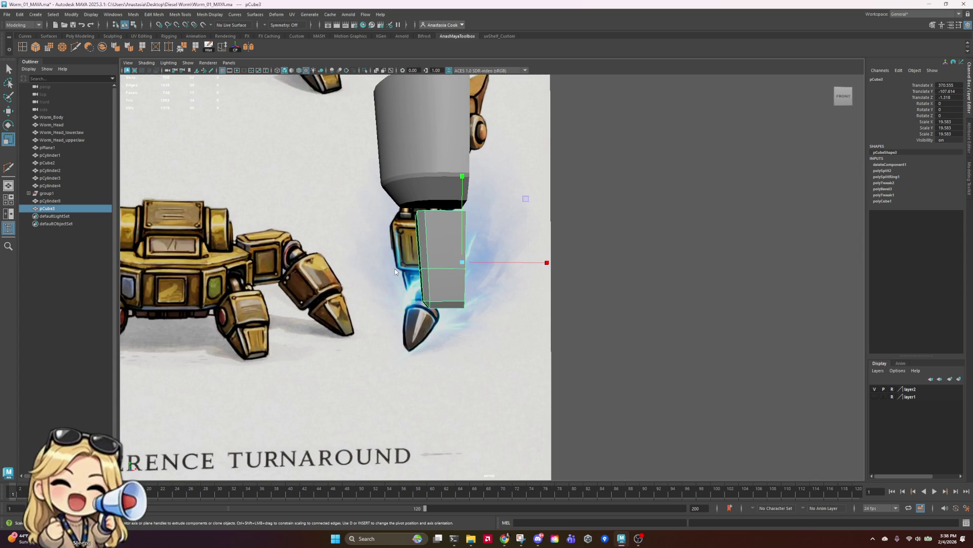
key("F9")
left_click_drag(410, 247, 445, 334)
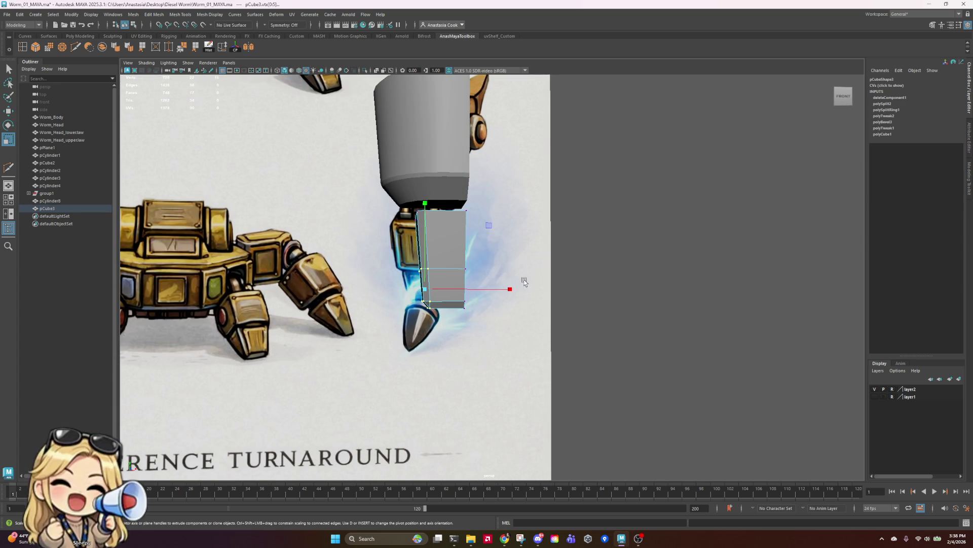
left_click(431, 308)
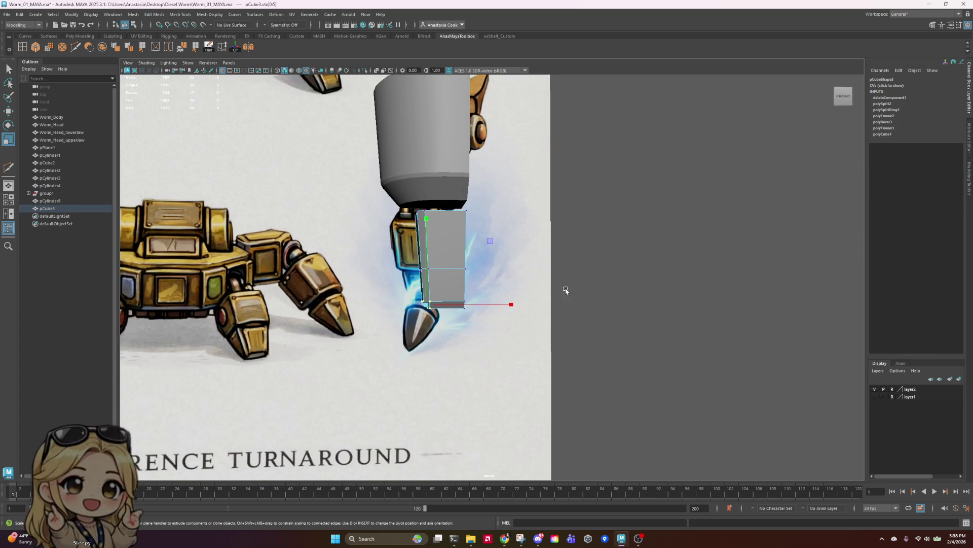
key("w")
left_click_drag(512, 304, 515, 306)
left_click_drag(561, 270, 377, 276, "alt")
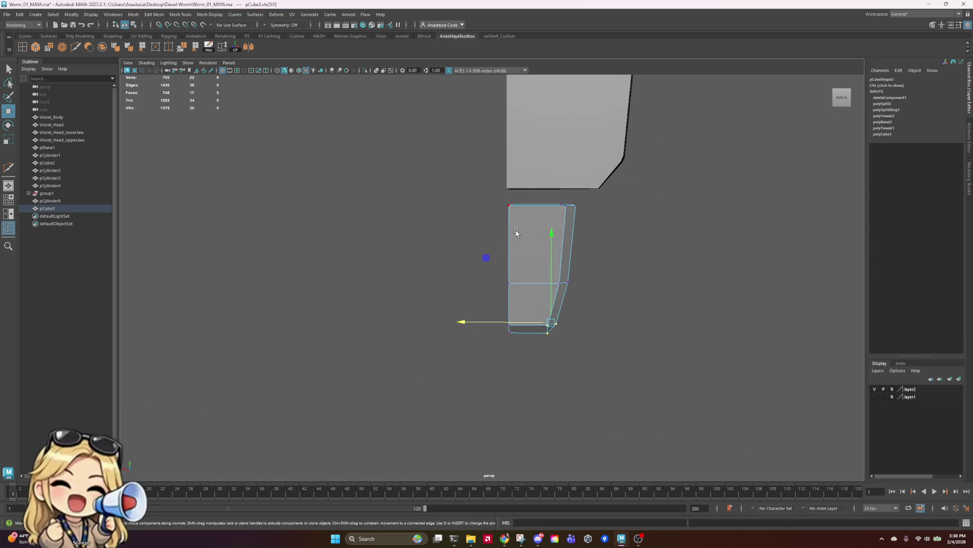
- Return the lower leg block to object mode and select it whole
right_click(537, 223)
right_click_drag(538, 223, 576, 210)
left_click(618, 252)
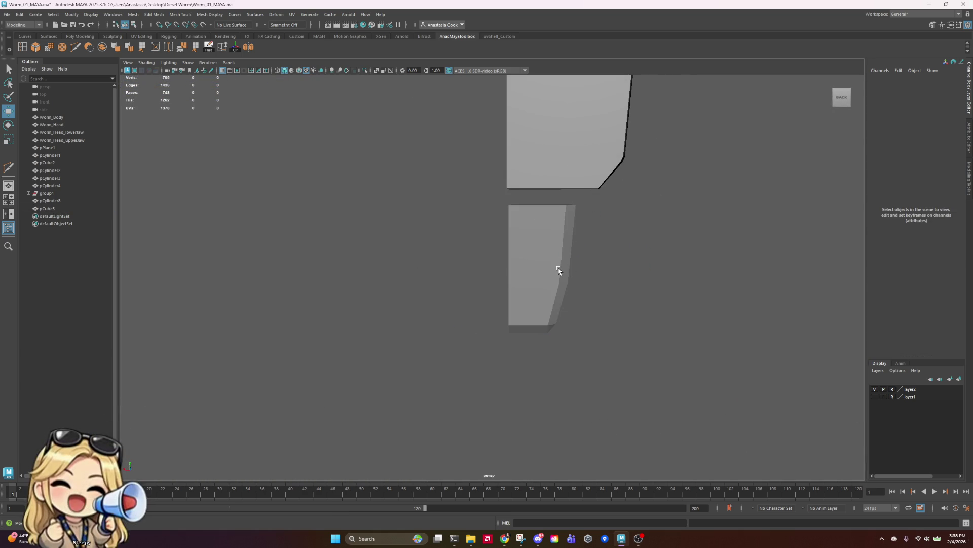
left_click(546, 279)
mouse_move(546, 279)
left_mouse_down("alt")
mouse_move(483, 267)
mouse_move(573, 254)
mouse_move(598, 265)
mouse_move(504, 315)
mouse_move(495, 265)
mouse_move(517, 278)
mouse_move(500, 276)
mouse_move(560, 283)
mouse_move(587, 245)
mouse_move(654, 264)
mouse_move(642, 256)
left_mouse_up("alt")
scroll(618, 264, "down", 3)
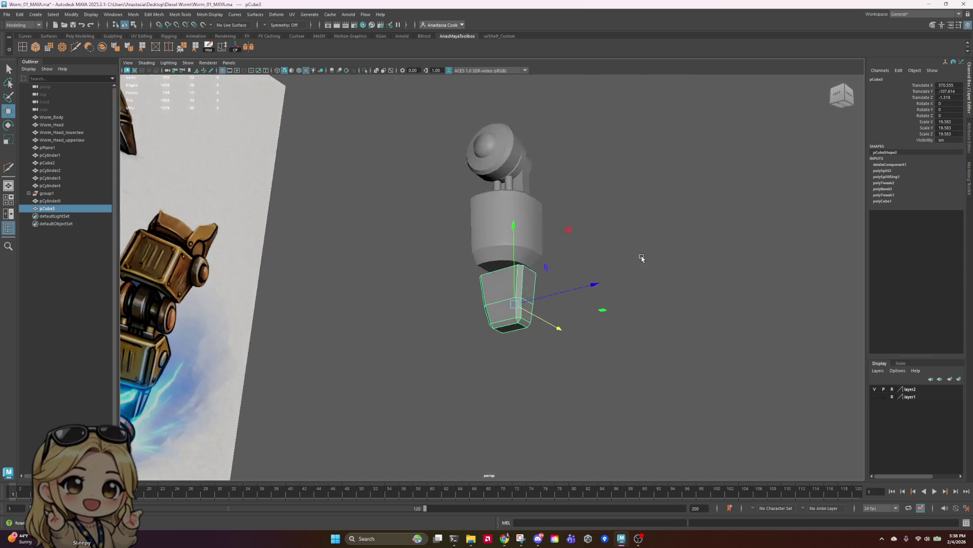
- Insert a horizontal edge loop through the lower leg block and widen it slightly
left_click(27, 48)
key("ctrl")
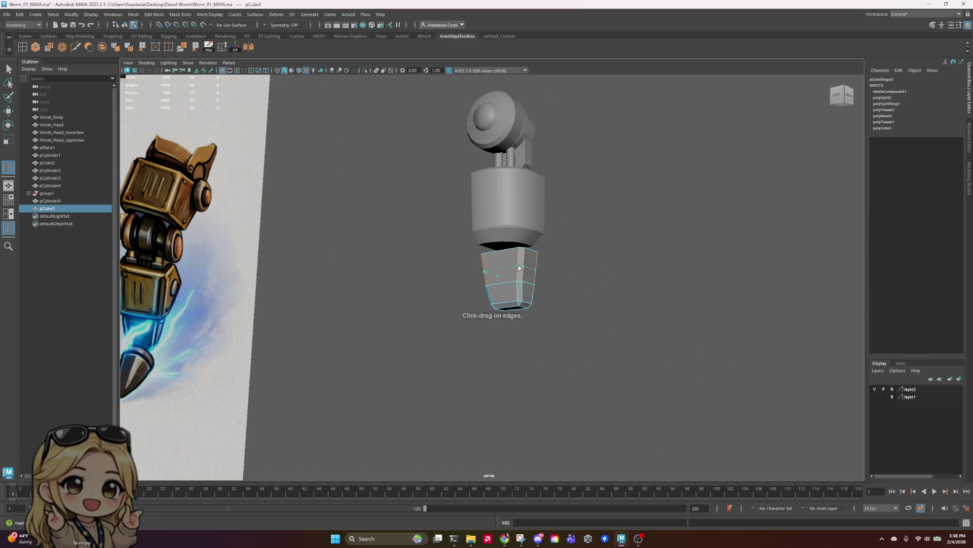
left_click(519, 265, "ctrl")
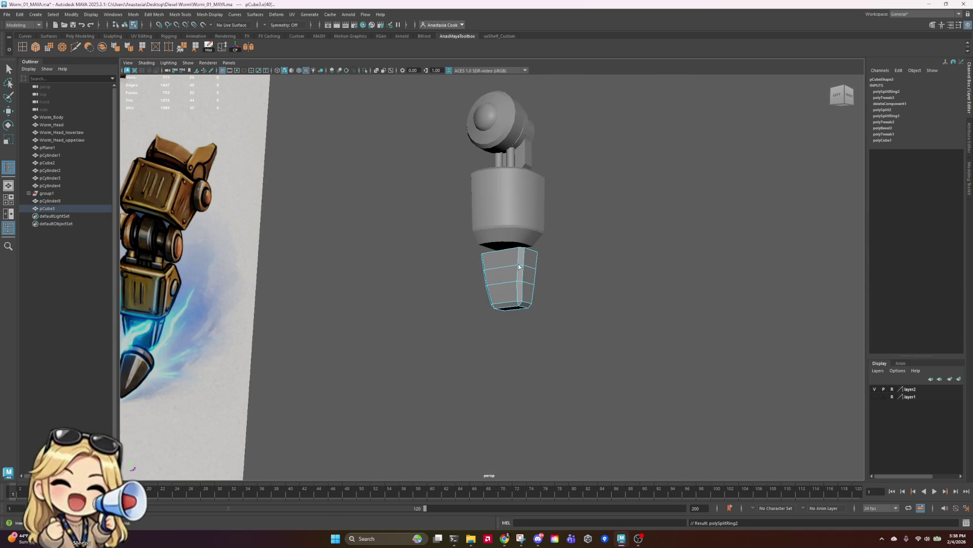
key("e")
key("r")
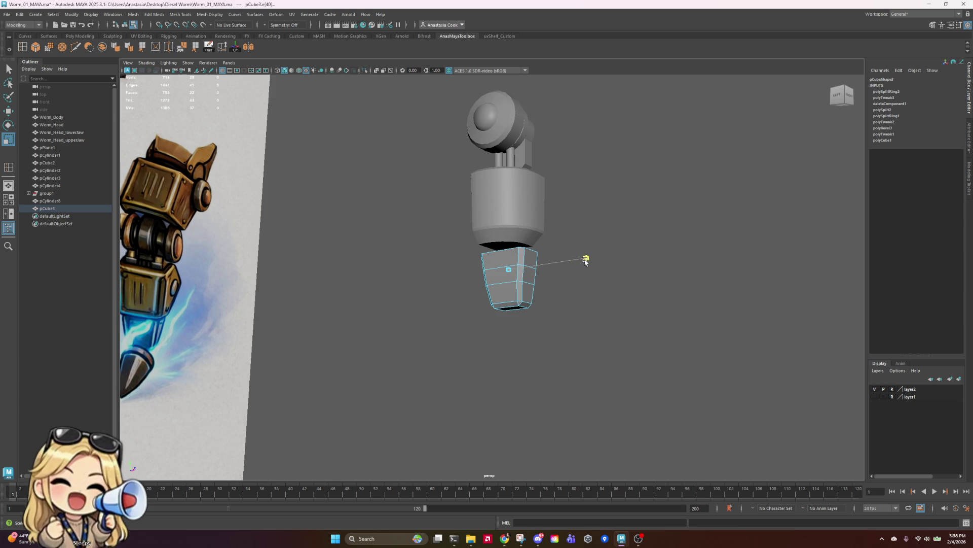
left_click_drag(620, 272, 540, 273, "alt")
key("ctrl+z")
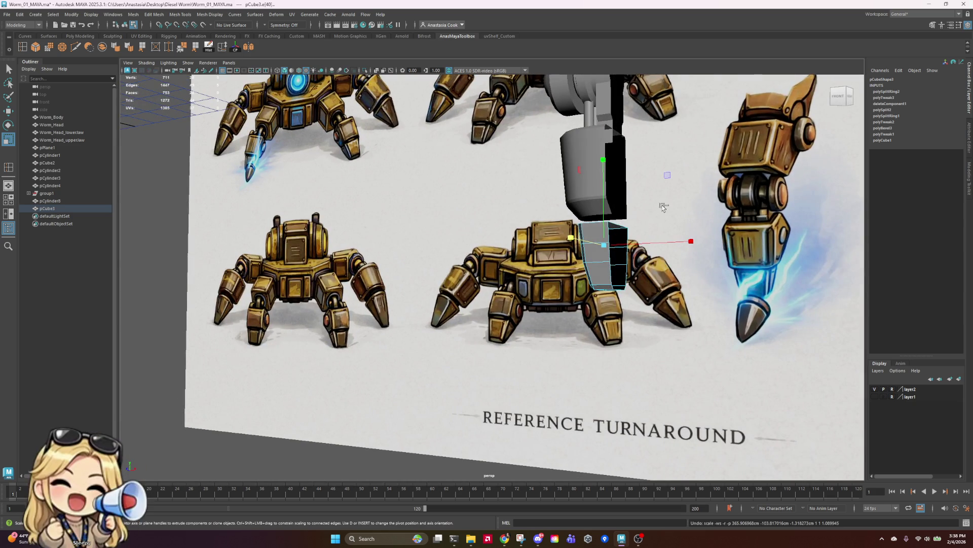
left_click_drag(718, 235, 543, 197, "alt")
key("w")
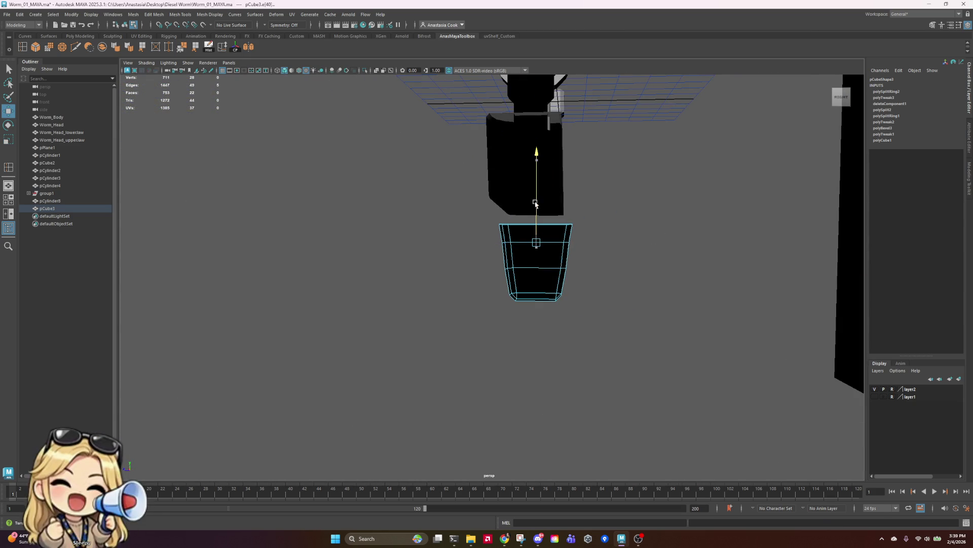
key("r")
left_click_drag(537, 239, 540, 238)
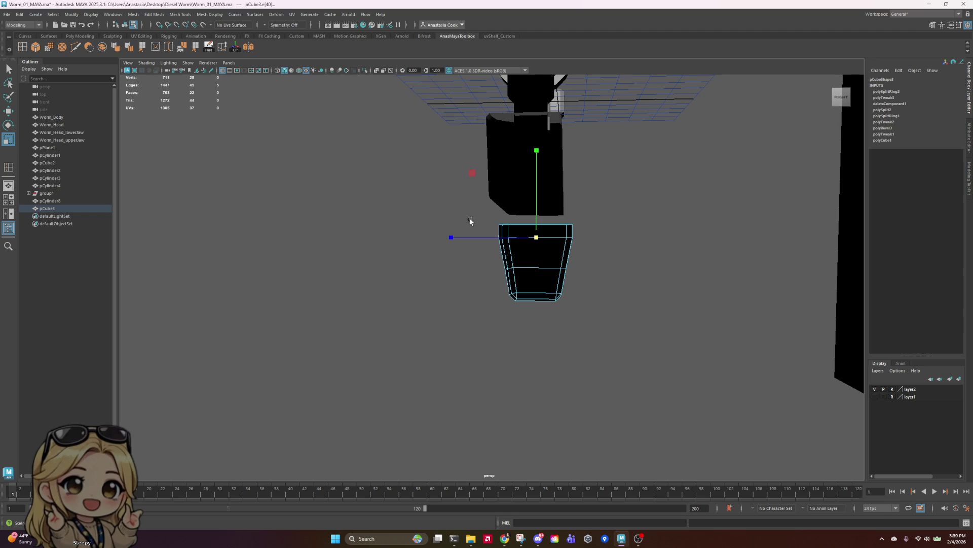
- Box-select the block's vertex rings and scale them into a rounded, tapering shape
mouse_move(469, 219)
left_mouse_down("alt")
mouse_move(615, 215)
mouse_move(619, 228)
mouse_move(653, 225)
left_mouse_up("alt")
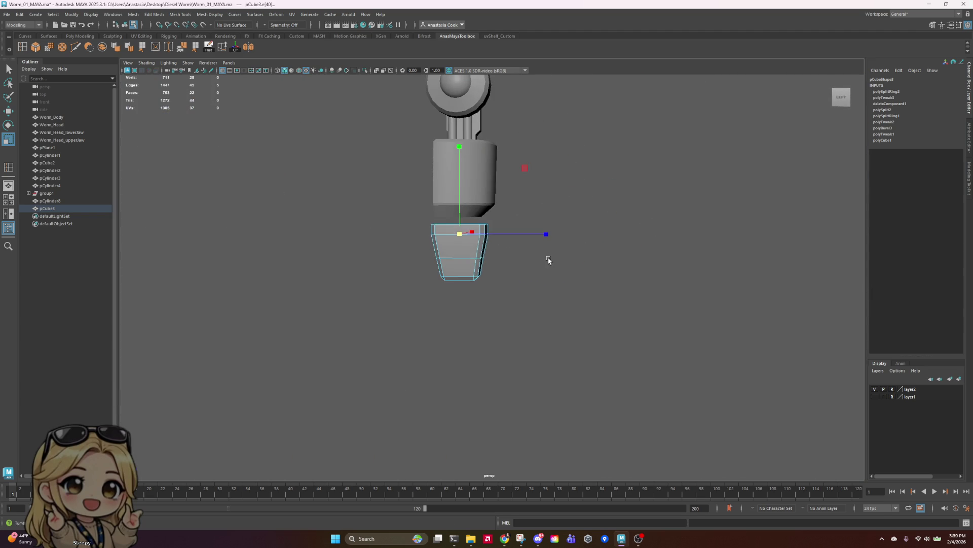
left_click_drag(548, 260, 508, 260, "alt")
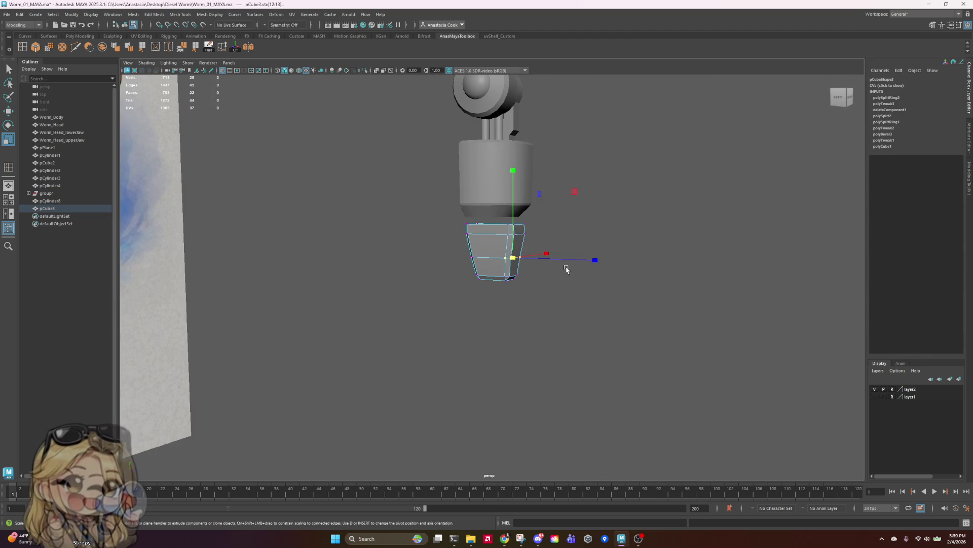
key("w")
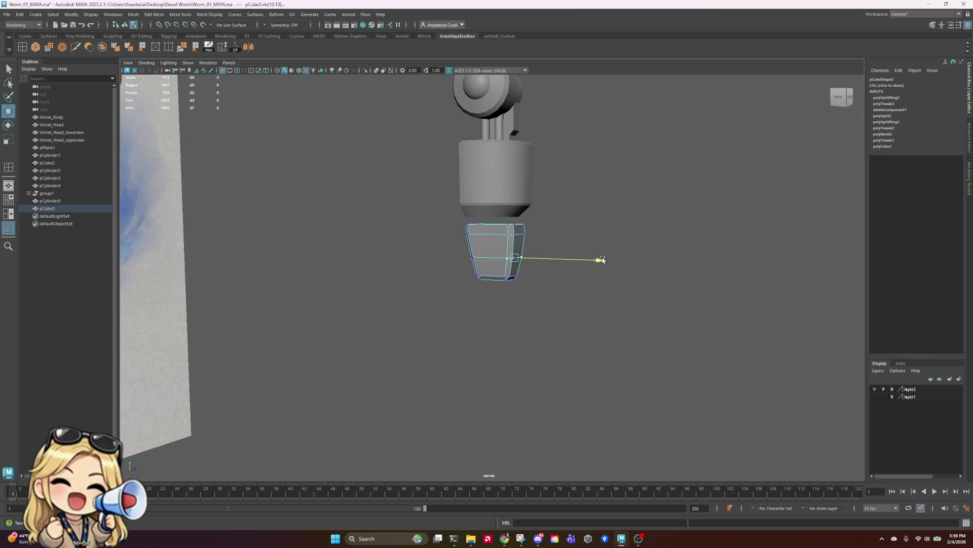
mouse_move(602, 260)
left_mouse_down("alt")
mouse_move(560, 298)
mouse_move(586, 298)
left_mouse_up("alt")
mouse_move(378, 244)
left_mouse_down()
mouse_move(447, 264)
mouse_move(539, 263)
left_mouse_up()
key("e")
key("r")
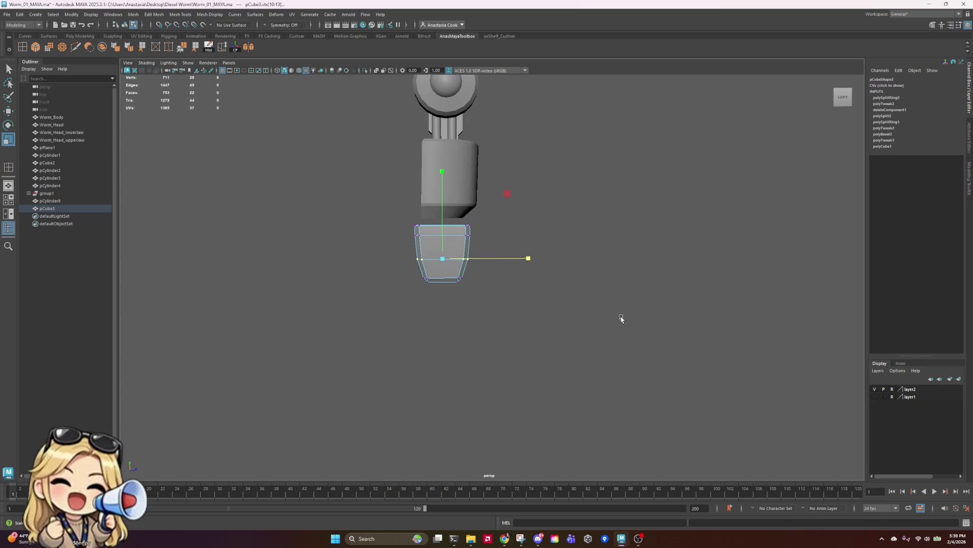
mouse_move(622, 319)
left_mouse_down("alt")
mouse_move(477, 323)
mouse_move(450, 302)
mouse_move(456, 320)
mouse_move(478, 311)
mouse_move(457, 324)
left_mouse_up("alt")
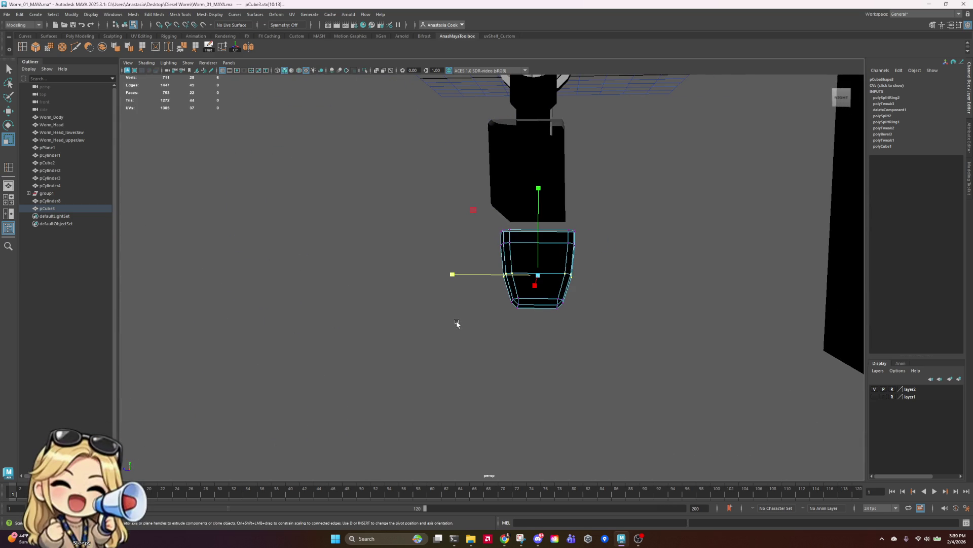
- Nudge the pCube3 foot block in depth to Translate Z -1.929
mouse_move(654, 189)
left_mouse_down()
mouse_move(541, 256)
mouse_move(466, 270)
left_mouse_up()
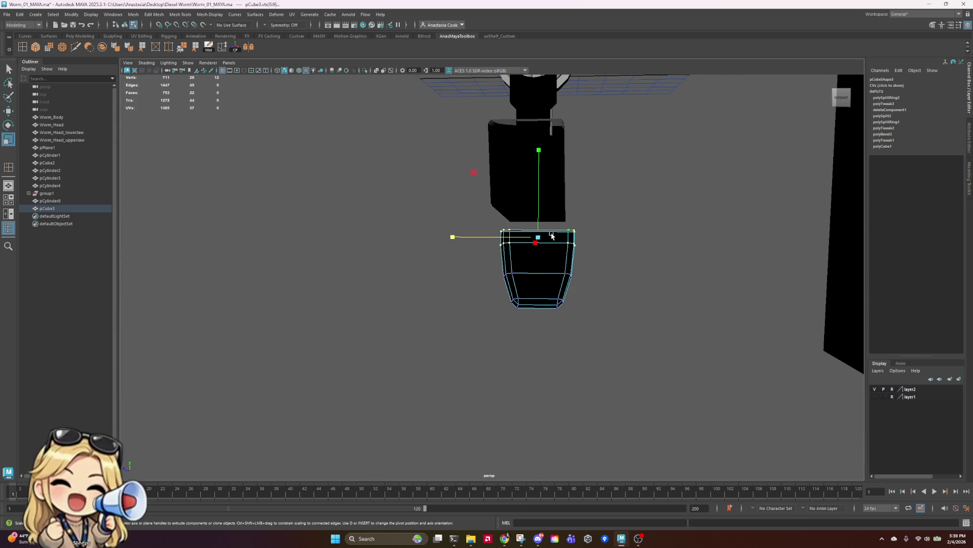
left_click_drag(601, 290, 613, 327, "alt")
right_click_drag(612, 327, 619, 283)
key("w")
left_click_drag(508, 301, 511, 304)
left_click(655, 229)
mouse_move(406, 349)
left_mouse_down("alt")
mouse_move(554, 341)
mouse_move(482, 369)
mouse_move(519, 335)
left_mouse_up("alt")
- Toggle the lower leg block between edge and object selection, picking a couple of edges
left_click(549, 306)
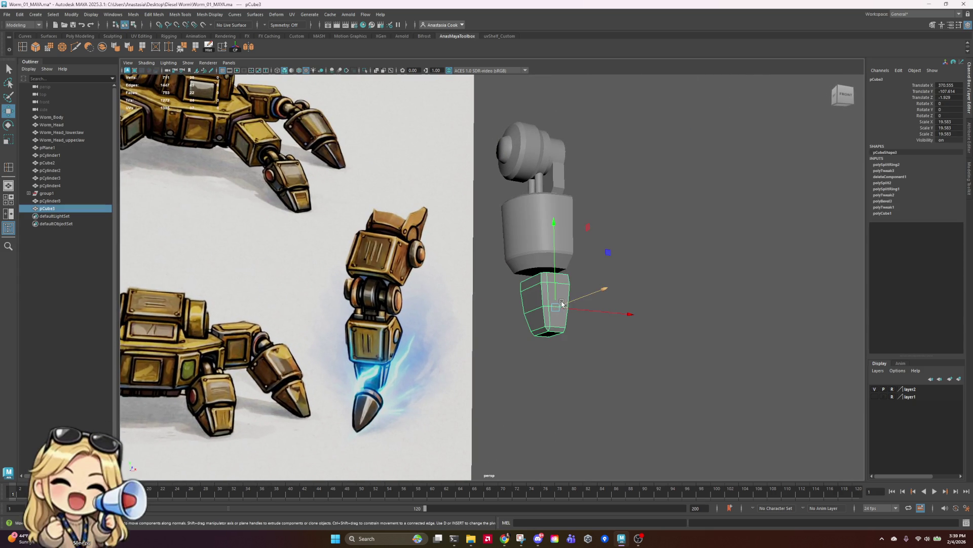
right_click_drag(548, 305, 549, 285)
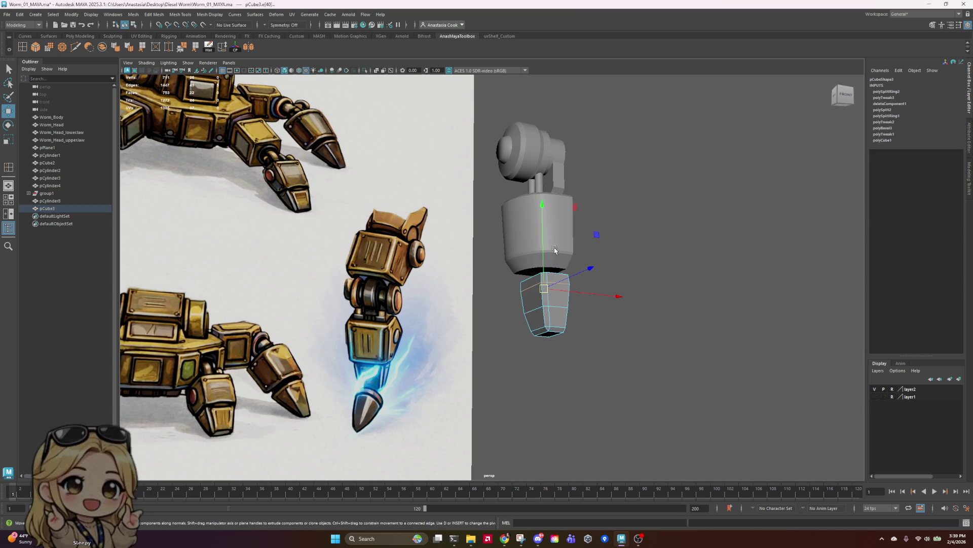
right_click(552, 299)
left_click(589, 286)
left_click(610, 258)
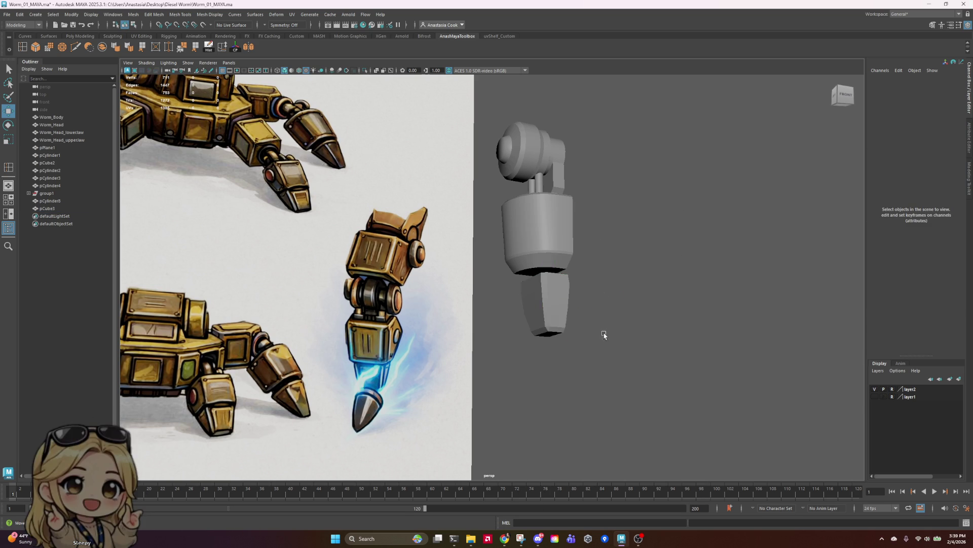
scroll(604, 336, "up", 3)
left_click(611, 338)
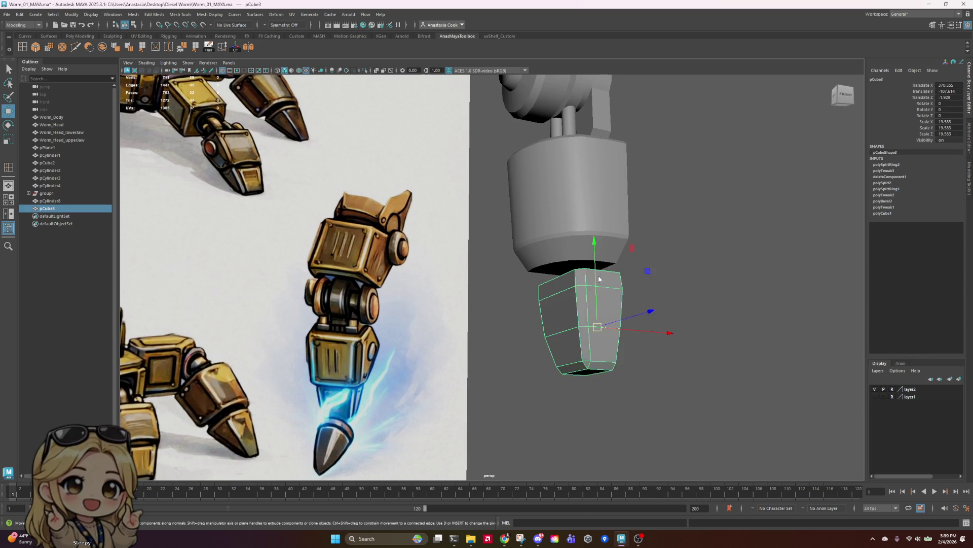
right_click_drag(603, 336, 603, 315)
left_click(595, 330)
left_click(590, 342)
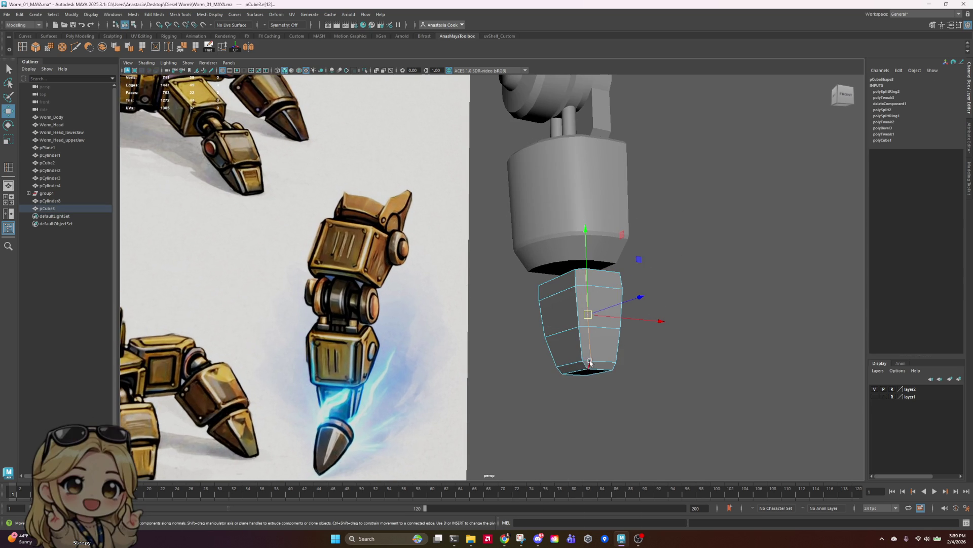
scroll(636, 370, "down", 3)
right_click_drag(620, 292, 637, 274)
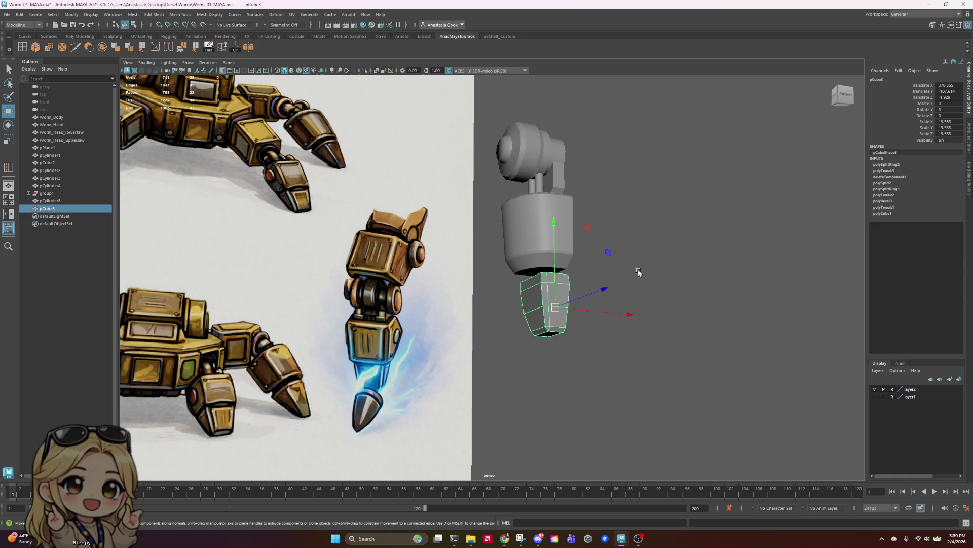
left_click(659, 263)
- Select the joint cylinder pCylinder8, then reselect the lower leg block from an angled view
mouse_move(684, 281)
left_mouse_down("alt")
mouse_move(600, 304)
mouse_move(595, 290)
left_mouse_up("alt")
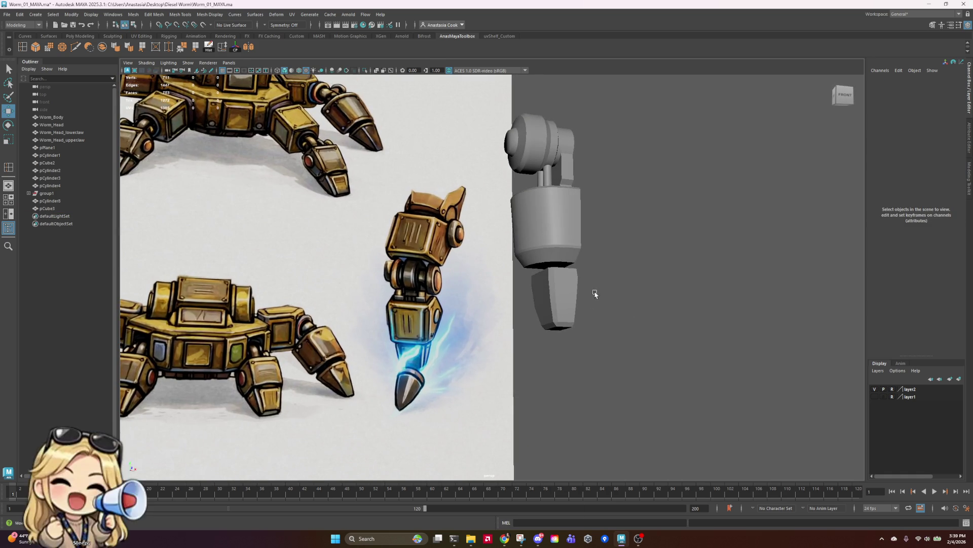
left_click(571, 311)
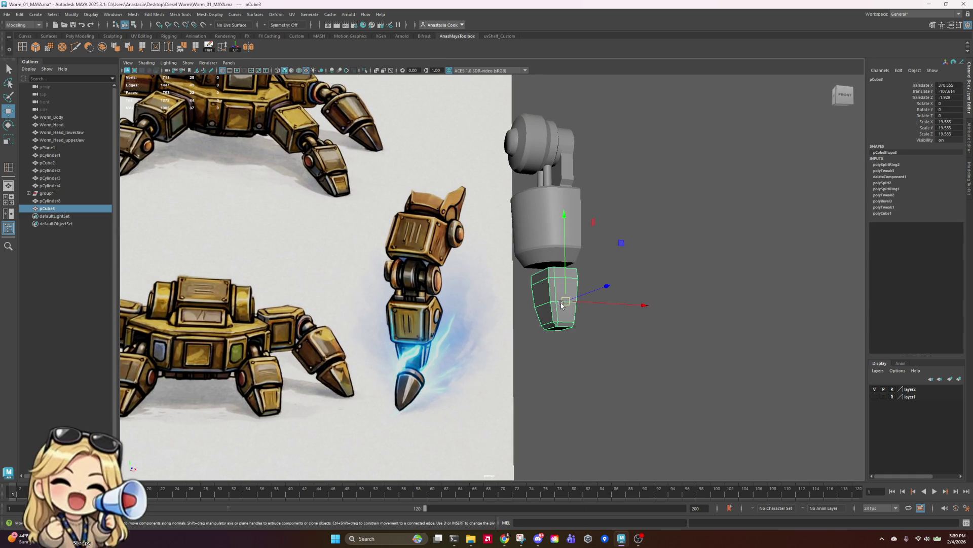
scroll(656, 369, "up", 2)
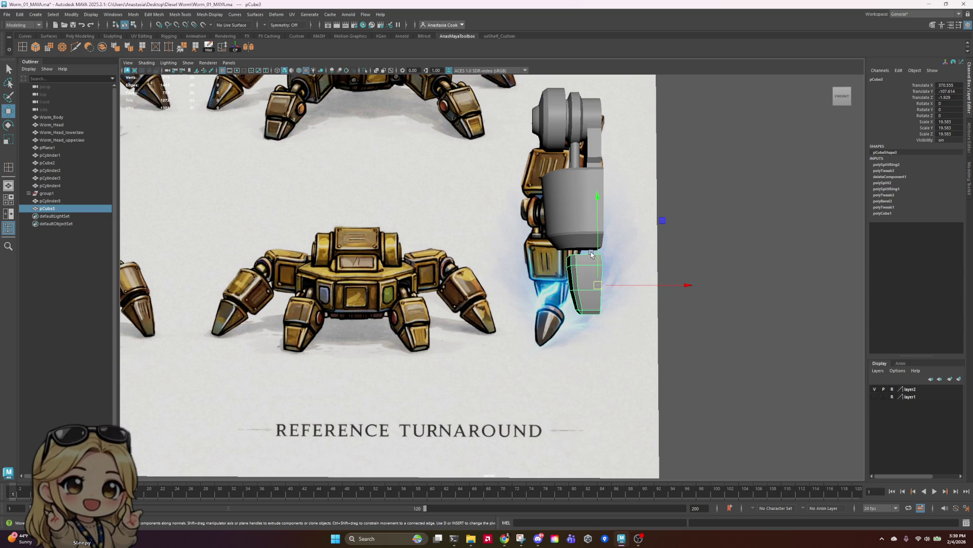
left_click(580, 187)
scroll(615, 180, "down", 2)
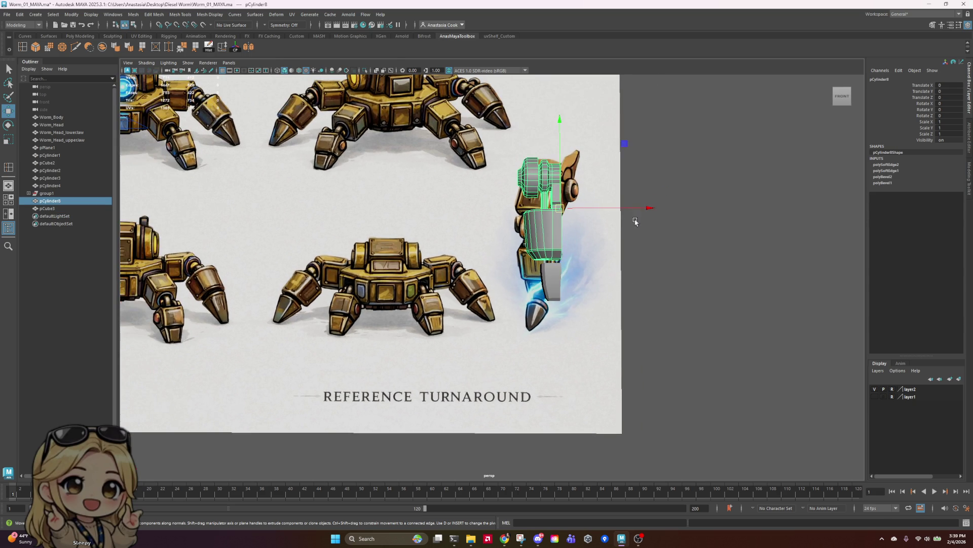
mouse_move(597, 288)
left_mouse_down("alt")
mouse_move(611, 282)
mouse_move(489, 283)
mouse_move(446, 265)
left_mouse_up("alt")
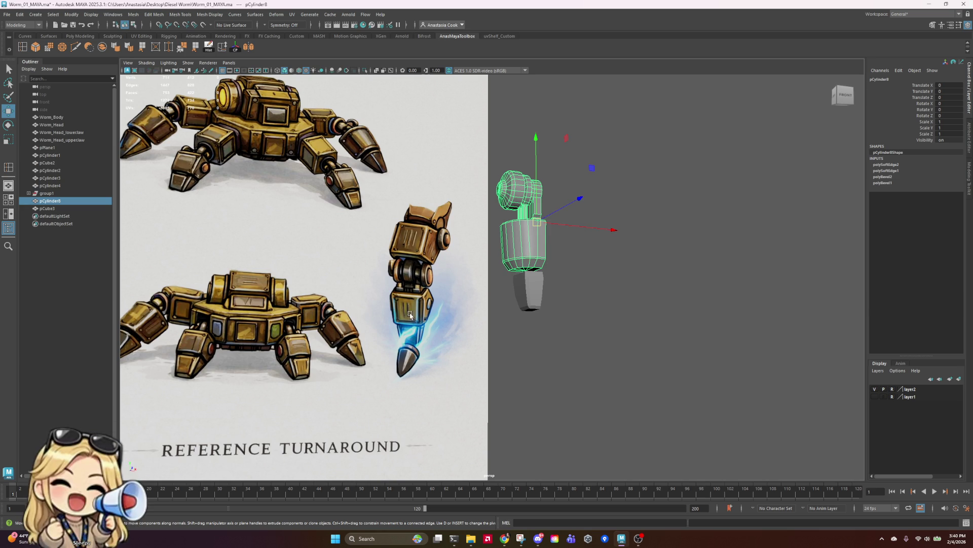
left_click(529, 291)
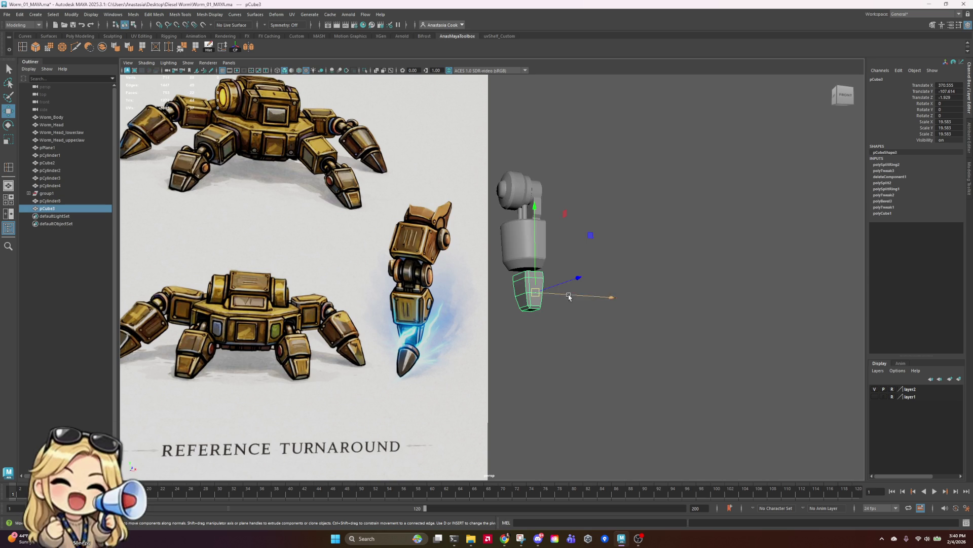
left_click_drag(695, 267, 657, 287, "alt")
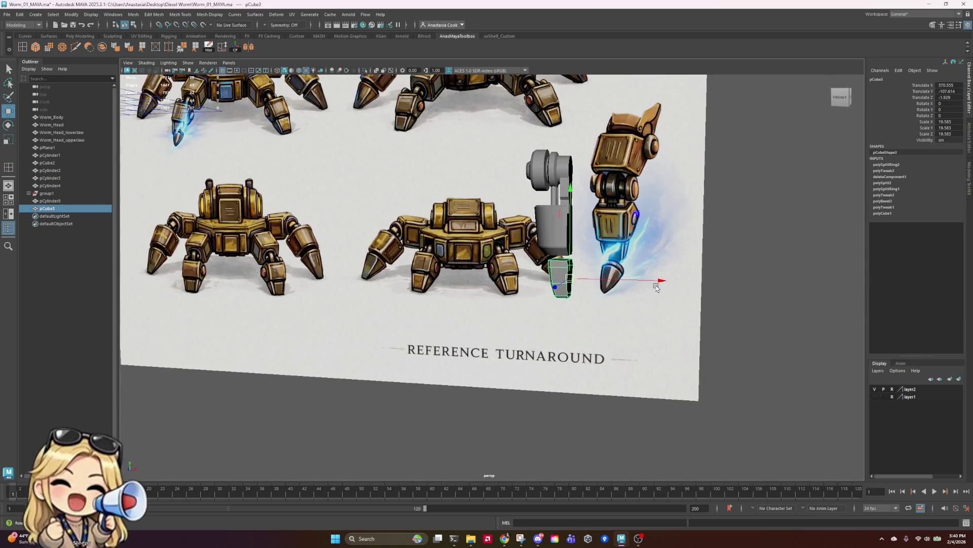
- Tilt the framed lower leg block about 52 degrees around X, then undo the rotation
key("f")
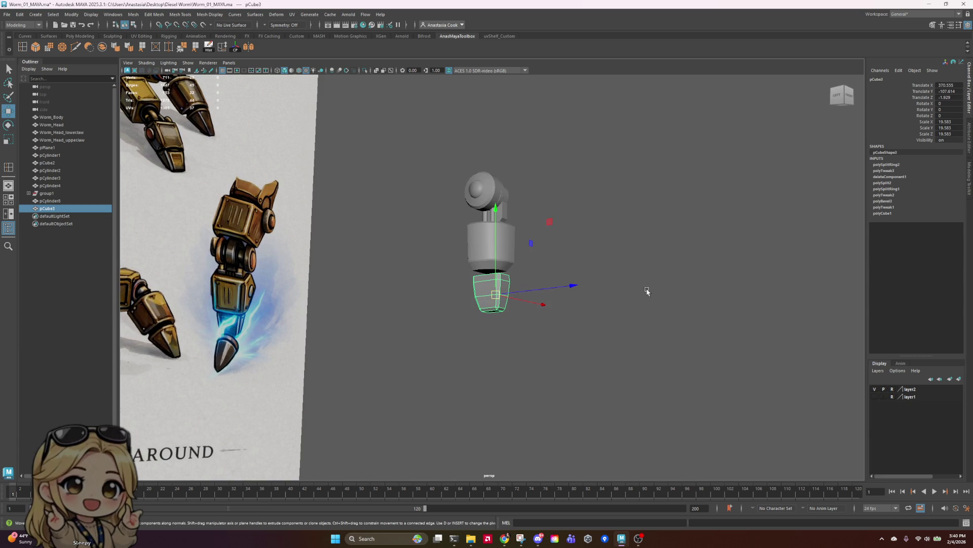
key("e")
mouse_move(569, 239)
left_mouse_down()
mouse_move(575, 246)
mouse_move(579, 221)
mouse_move(566, 326)
left_mouse_up()
key("ctrl+z")
key("ctrl+z")
key("ctrl+z")
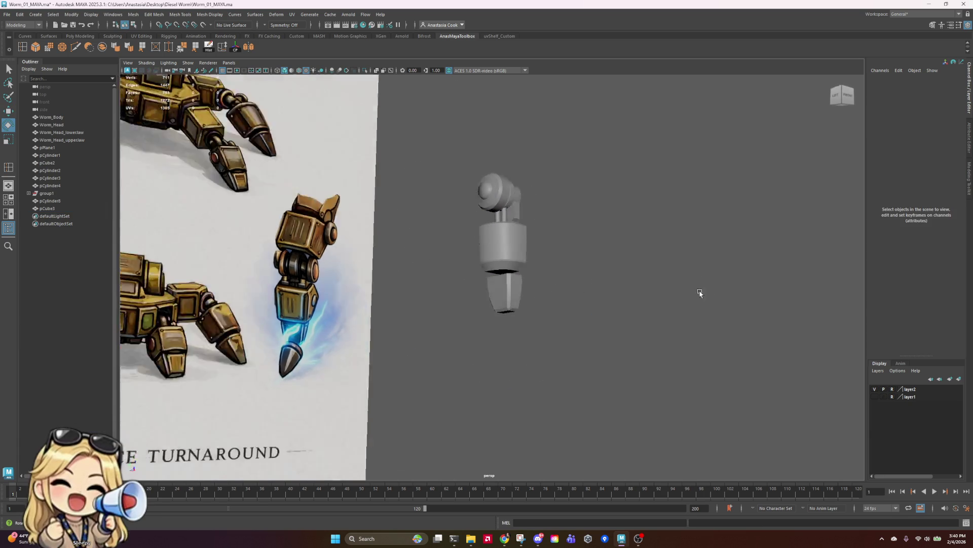
key("ctrl+z")
key("ctrl+z")
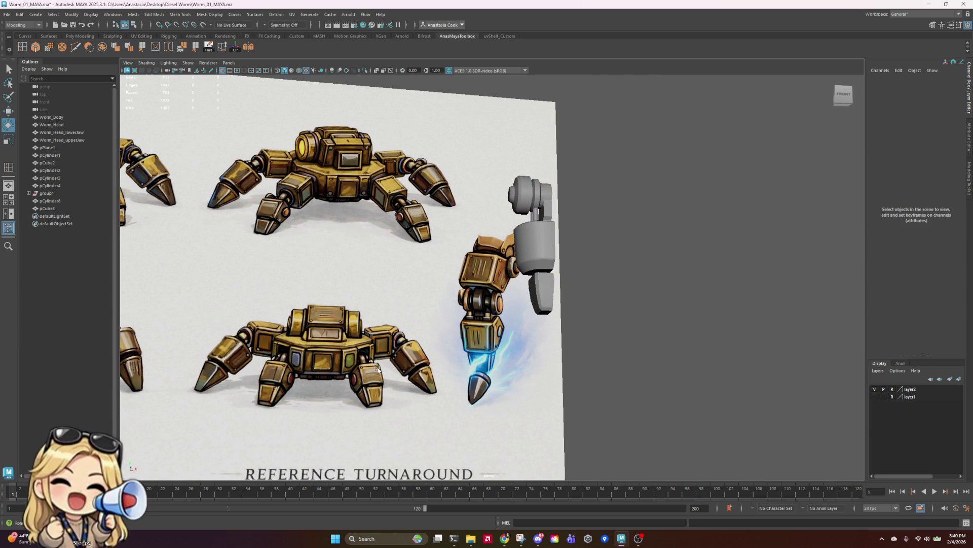
- Snip the reference robot's front view and place the capture over the viewport
left_click_drag(379, 357, 726, 297, "alt")
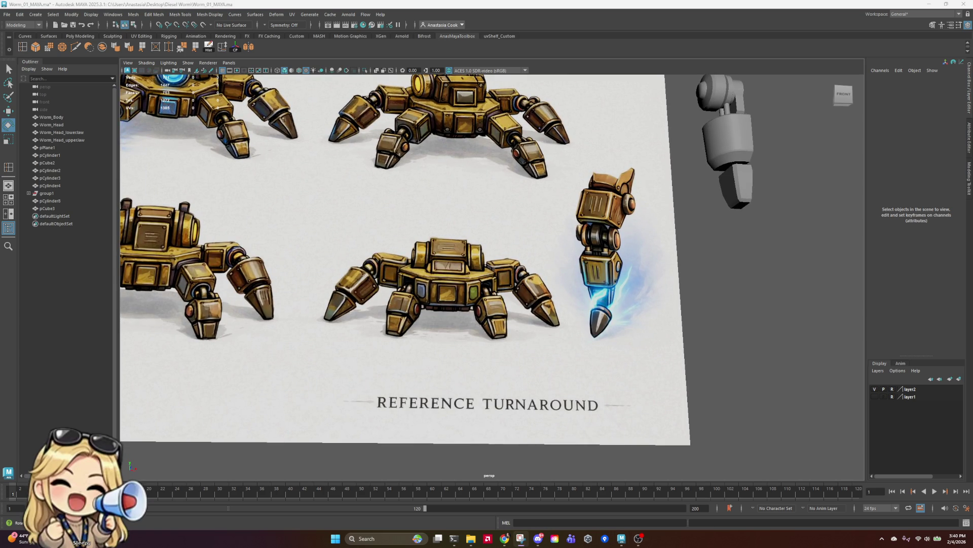
key("super+shift+s")
mouse_move(293, 205)
left_mouse_down()
mouse_move(333, 239)
mouse_move(595, 371)
left_mouse_up()
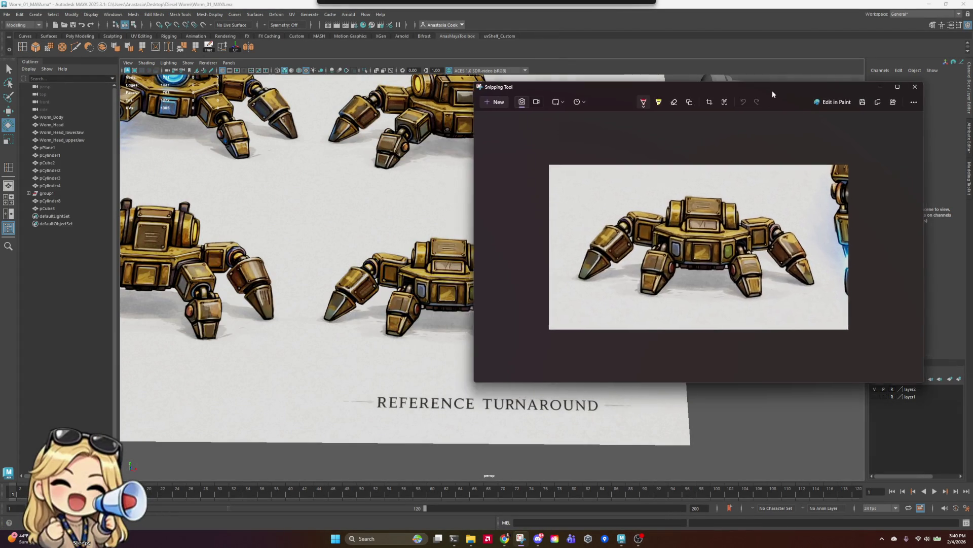
mouse_move(771, 91)
left_mouse_down()
mouse_move(464, 78)
mouse_move(464, 89)
left_mouse_up()
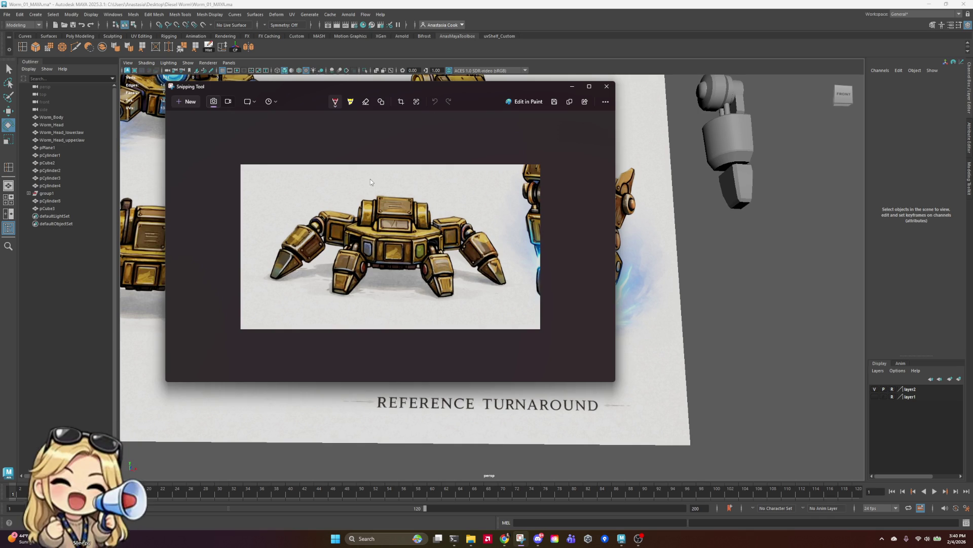
- With the red pen, circle the robot's top box and trace lines down to the front legs
left_click(334, 103)
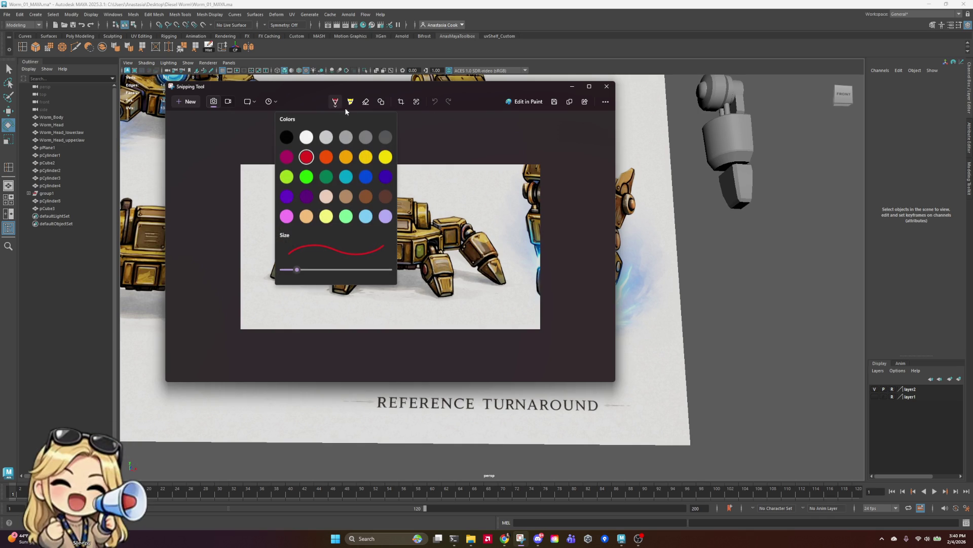
key("Escape")
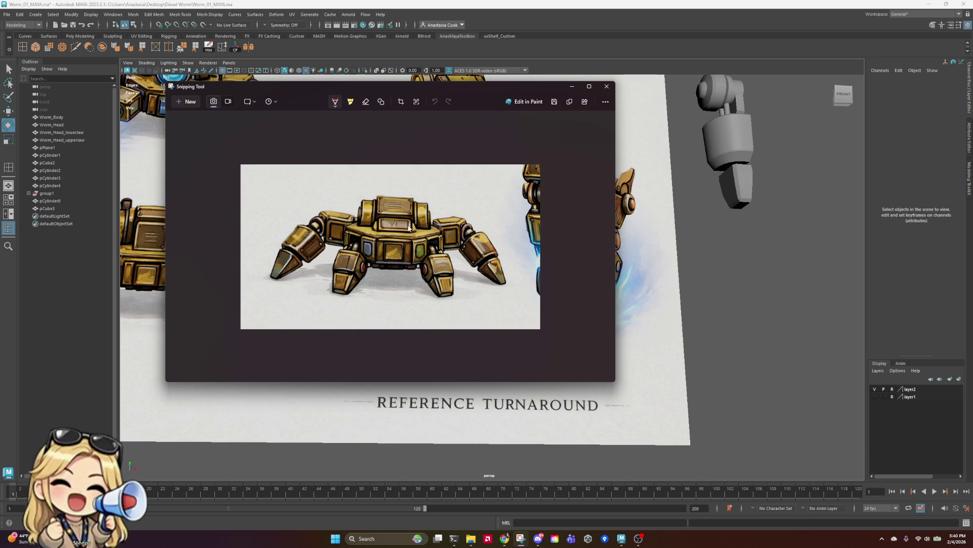
mouse_move(406, 190)
left_mouse_down()
mouse_move(383, 212)
mouse_move(419, 223)
mouse_move(408, 192)
mouse_move(398, 194)
left_mouse_up()
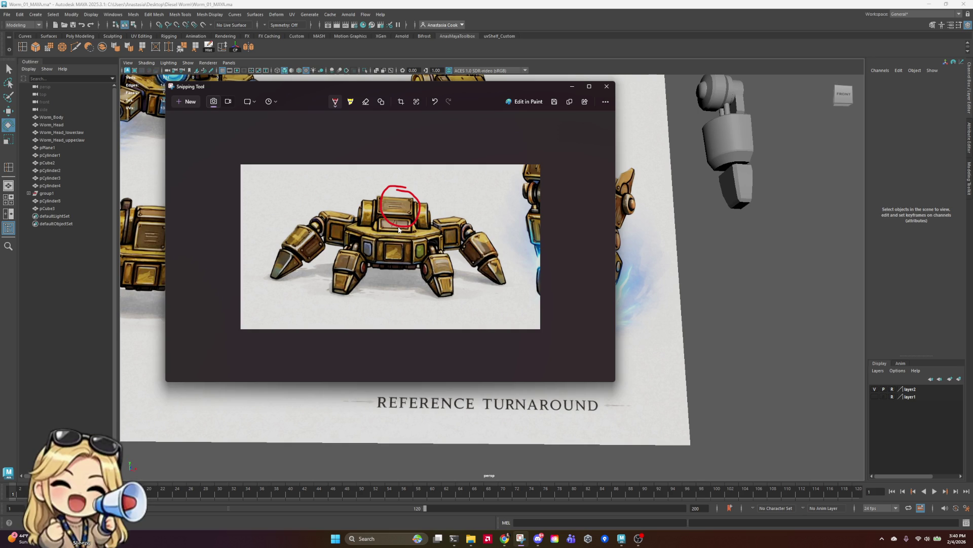
mouse_move(400, 240)
left_mouse_down()
mouse_move(390, 256)
mouse_move(376, 238)
left_mouse_up()
mouse_move(378, 247)
left_mouse_down()
mouse_move(359, 244)
mouse_move(341, 289)
left_mouse_up()
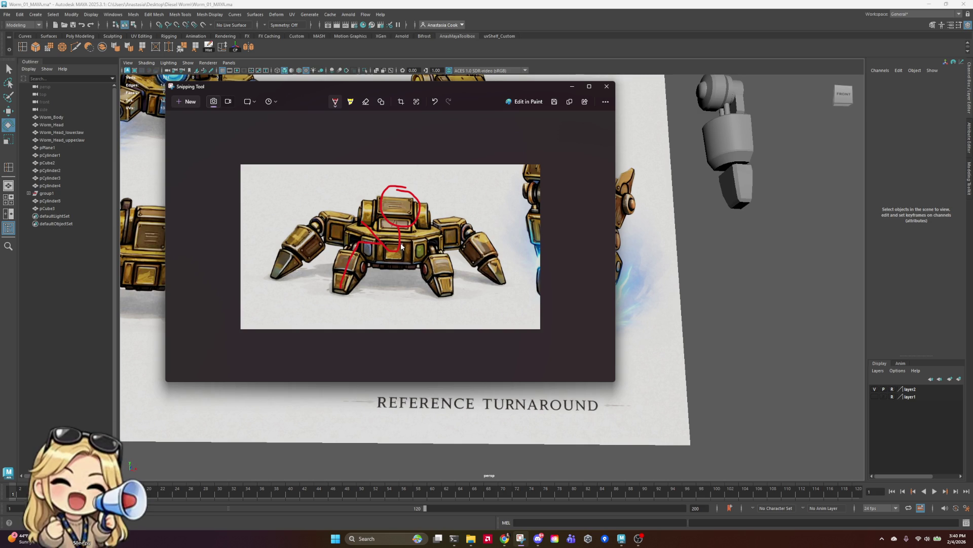
mouse_move(401, 247)
left_mouse_down()
mouse_move(430, 250)
mouse_move(440, 292)
left_mouse_up()
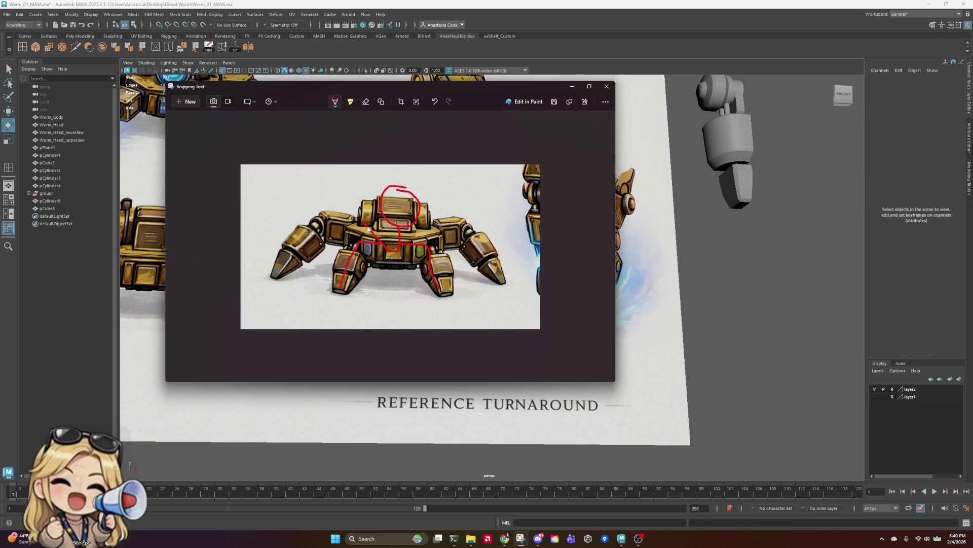
- Trace red lines to the left front and right rear legs, removing a stray short stroke
mouse_move(368, 229)
left_mouse_down()
mouse_move(317, 226)
mouse_move(276, 267)
left_mouse_up()
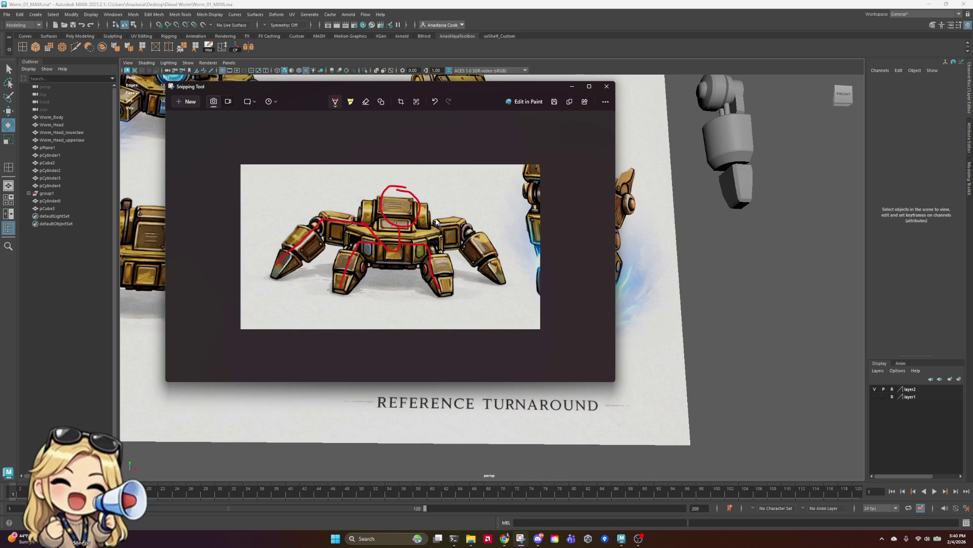
mouse_move(370, 228)
left_mouse_down()
mouse_move(477, 246)
mouse_move(512, 278)
left_mouse_up()
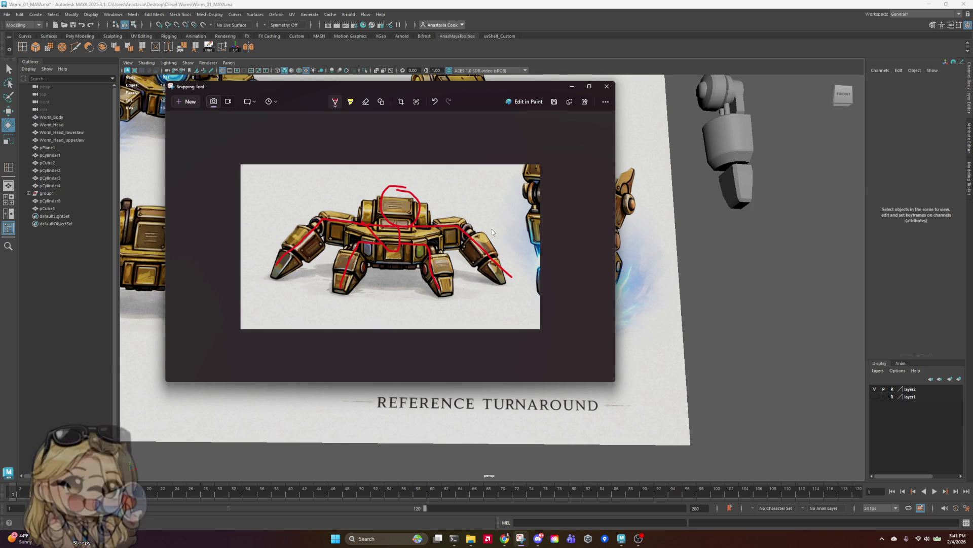
mouse_move(491, 231)
left_mouse_down()
mouse_move(505, 255)
mouse_move(502, 243)
left_mouse_up()
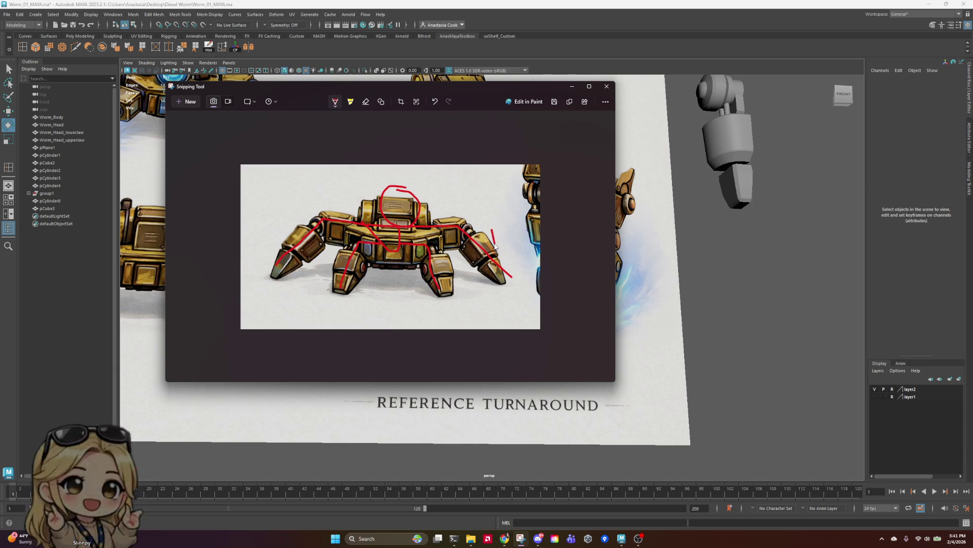
left_click(336, 103)
left_click(336, 103)
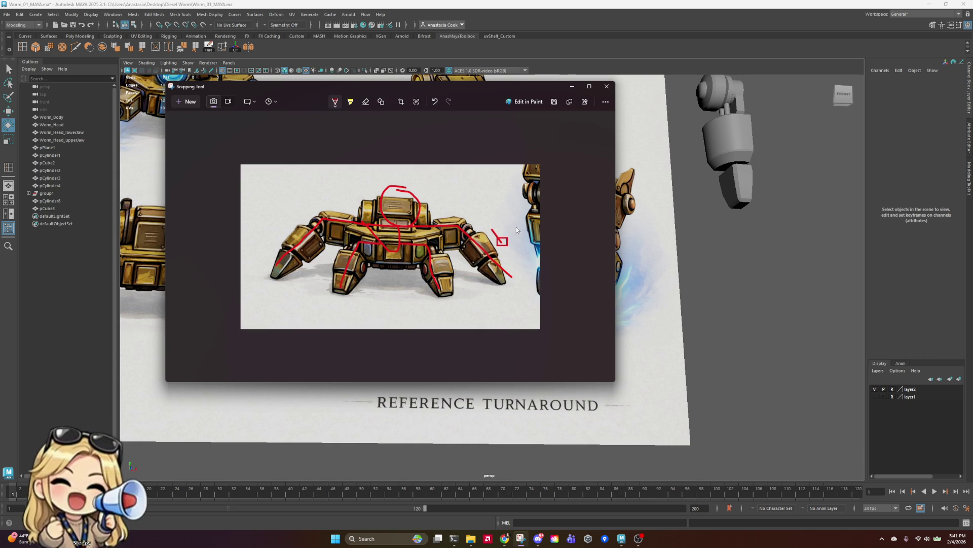
left_click(435, 104)
left_click(435, 103)
- Clear away the stray short red dashes beside the right leg
key("ctrl+z")
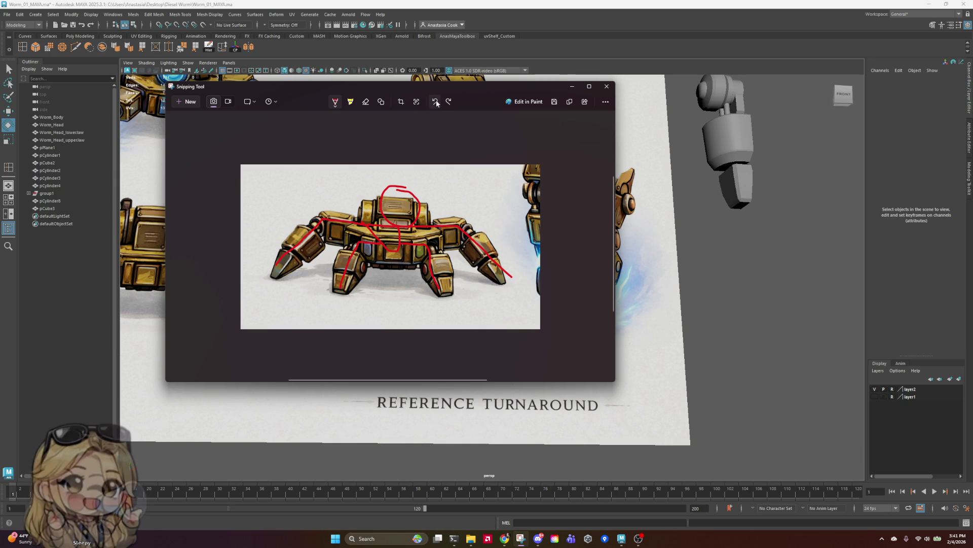
left_click(341, 105)
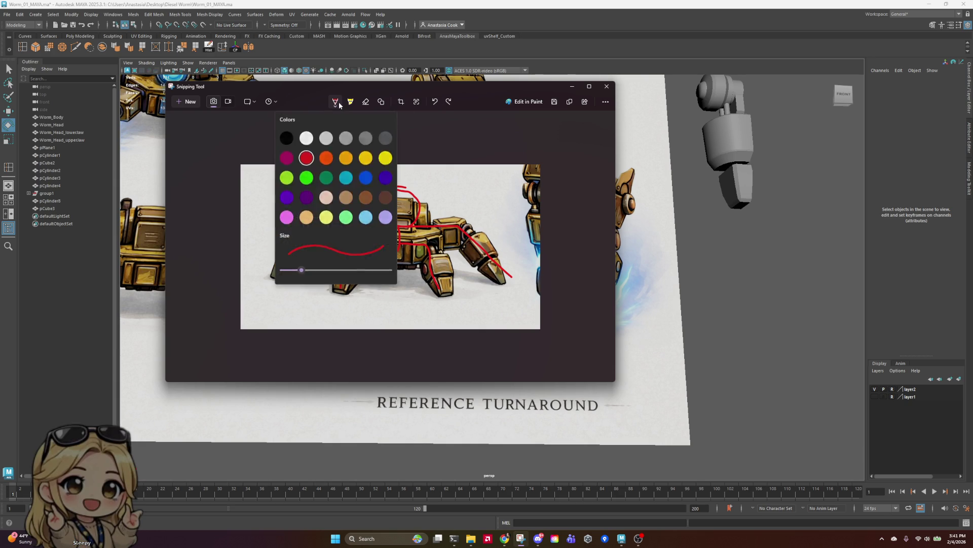
left_click(341, 105)
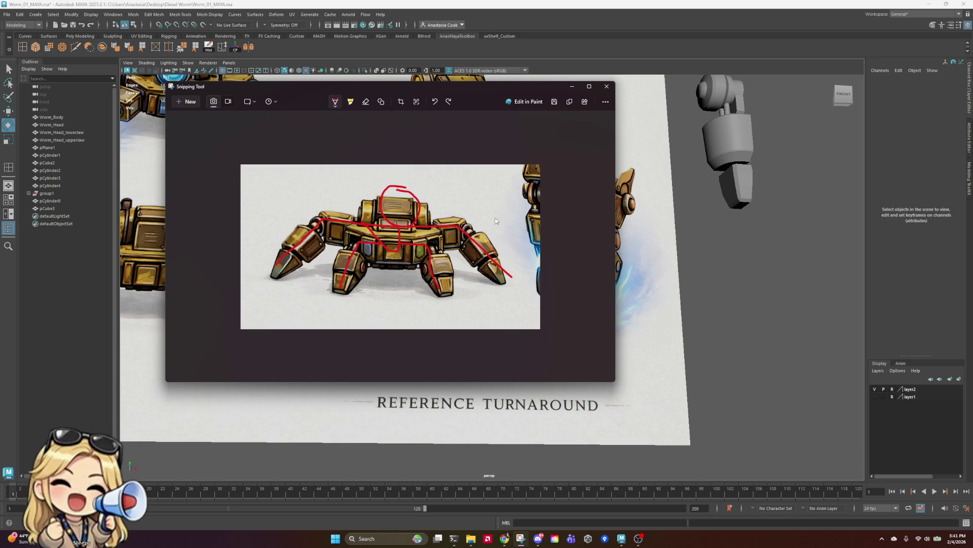
mouse_move(509, 263)
left_mouse_down()
mouse_move(521, 263)
mouse_move(504, 249)
left_mouse_up()
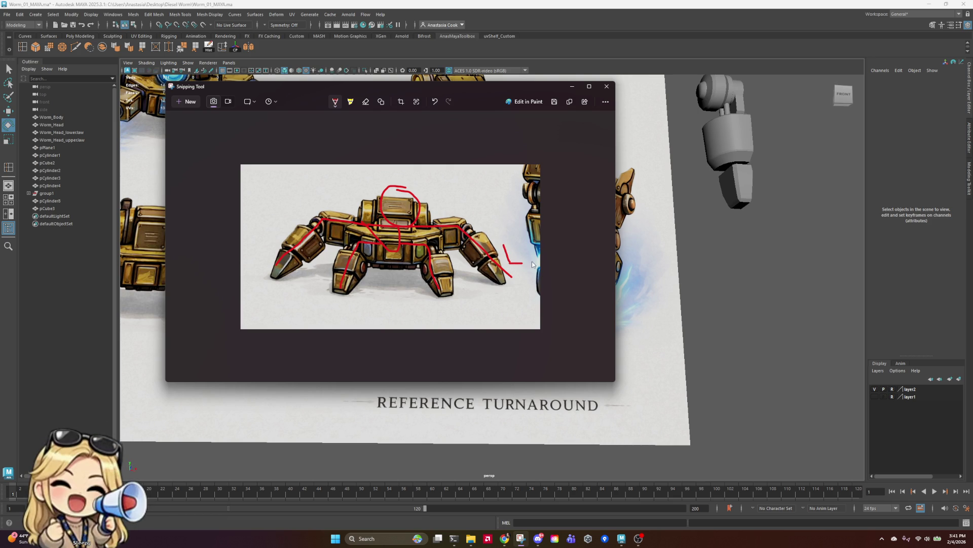
left_click_drag(454, 212, 483, 215)
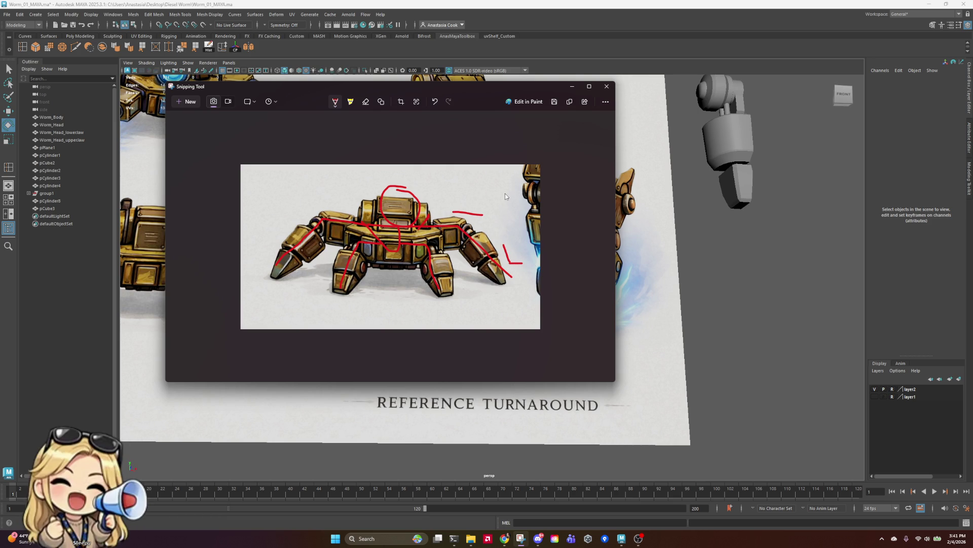
key("ctrl+z")
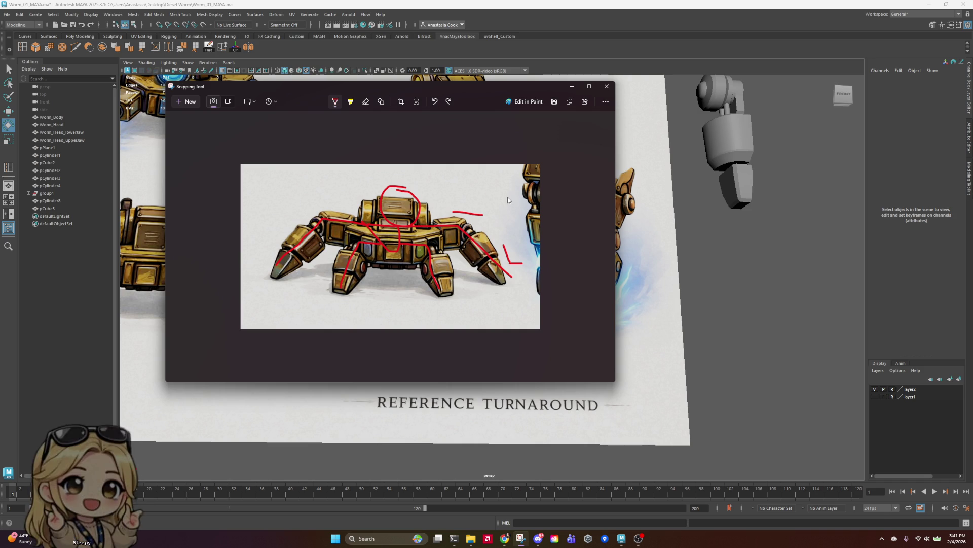
key("ctrl+z")
key("ctrl+z")
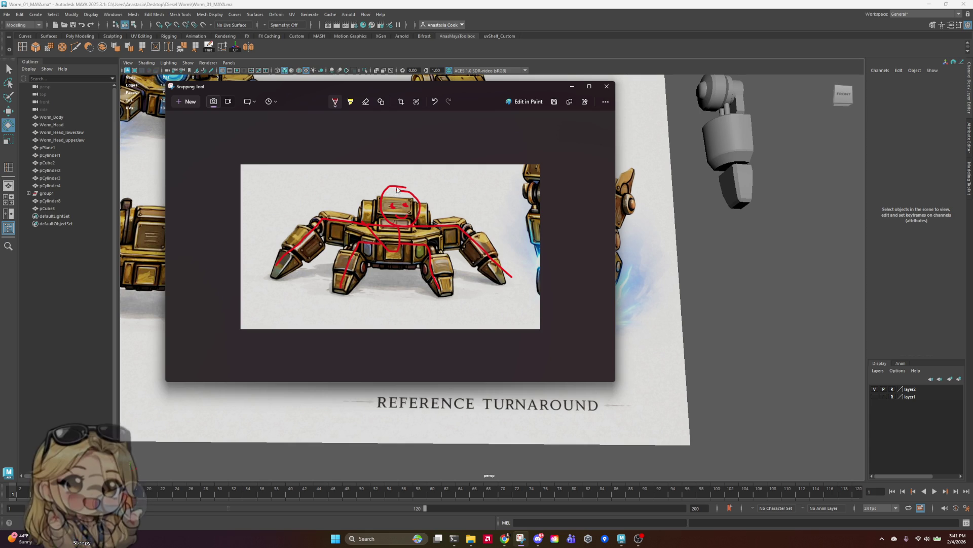
- Draw a red box above the robot's head with a dot beside it, then move the snip aside
mouse_move(395, 185)
left_mouse_down()
mouse_move(432, 173)
mouse_move(423, 189)
mouse_move(407, 191)
left_mouse_up()
left_click(439, 177)
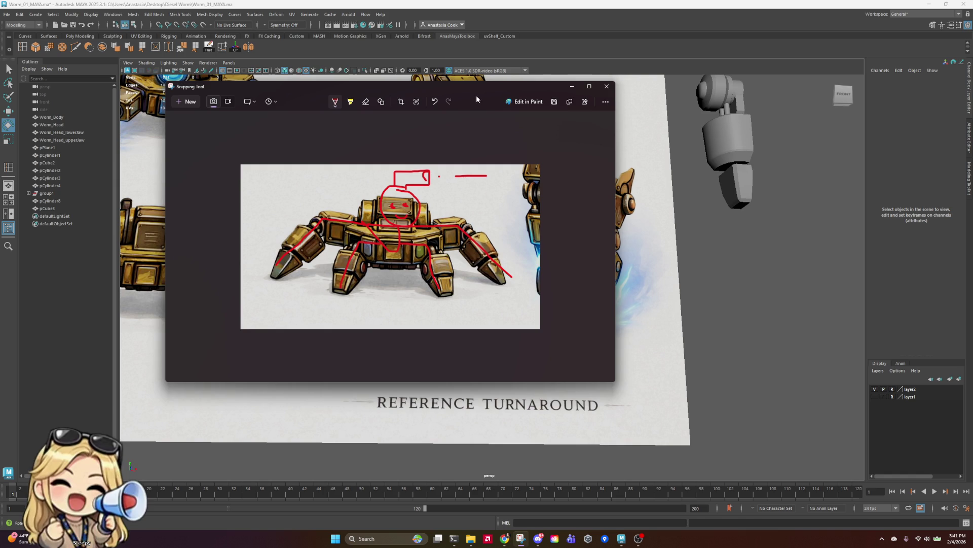
mouse_move(480, 95)
left_mouse_down()
mouse_move(345, 176)
mouse_move(42, 239)
mouse_move(30, 522)
left_mouse_up()
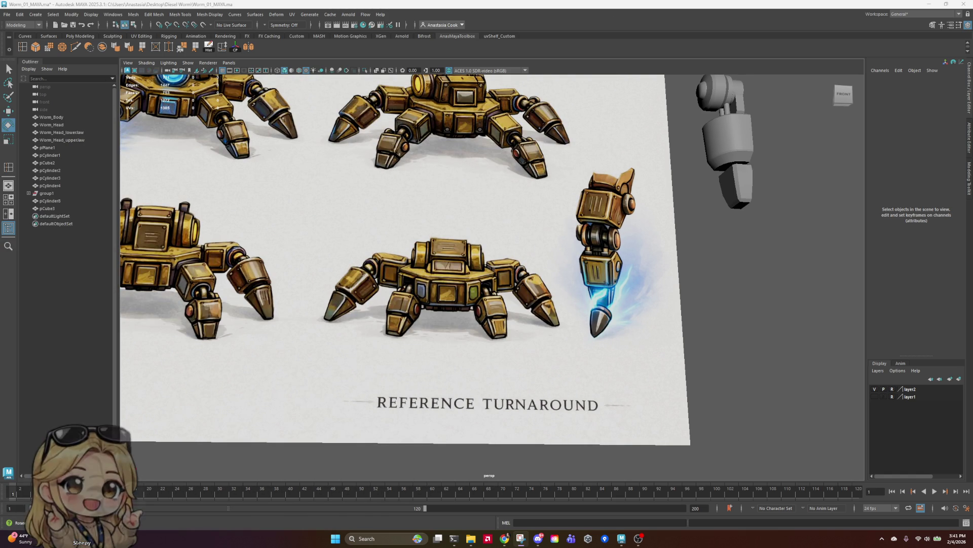
- Draw a red right-angle line, two box outlines and inner detail strokes in the snip's top-left
key("alt+Tab")
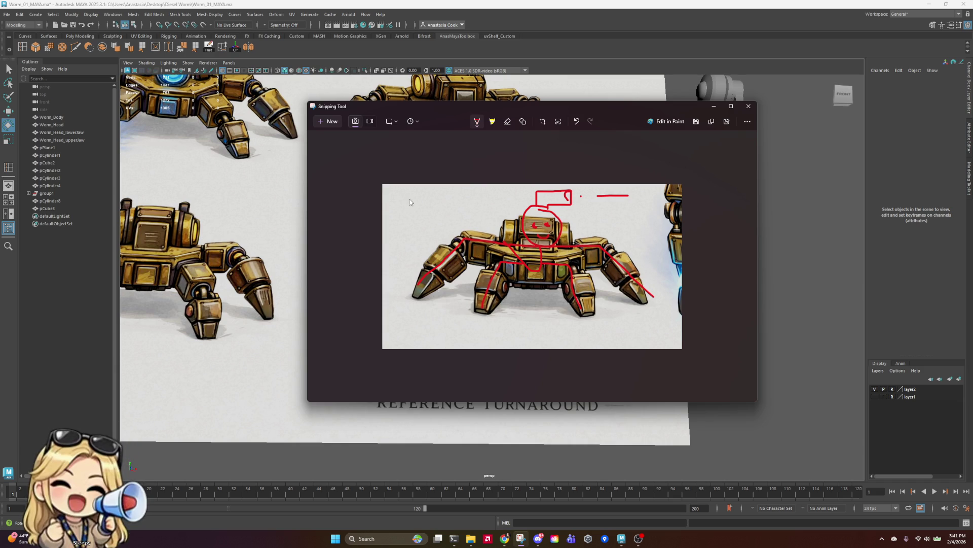
left_click_drag(394, 199, 415, 223)
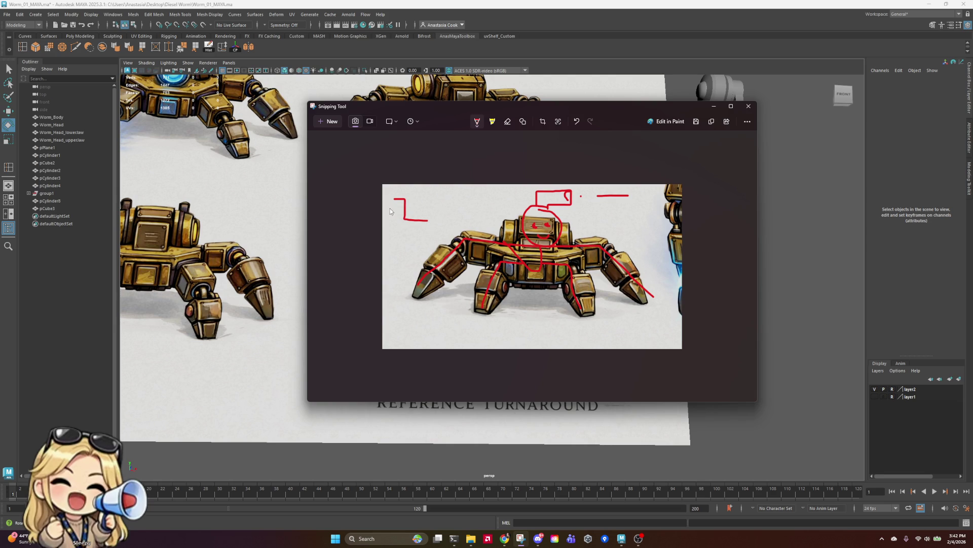
mouse_move(394, 204)
left_mouse_down()
mouse_move(408, 222)
mouse_move(395, 227)
mouse_move(425, 228)
left_mouse_up()
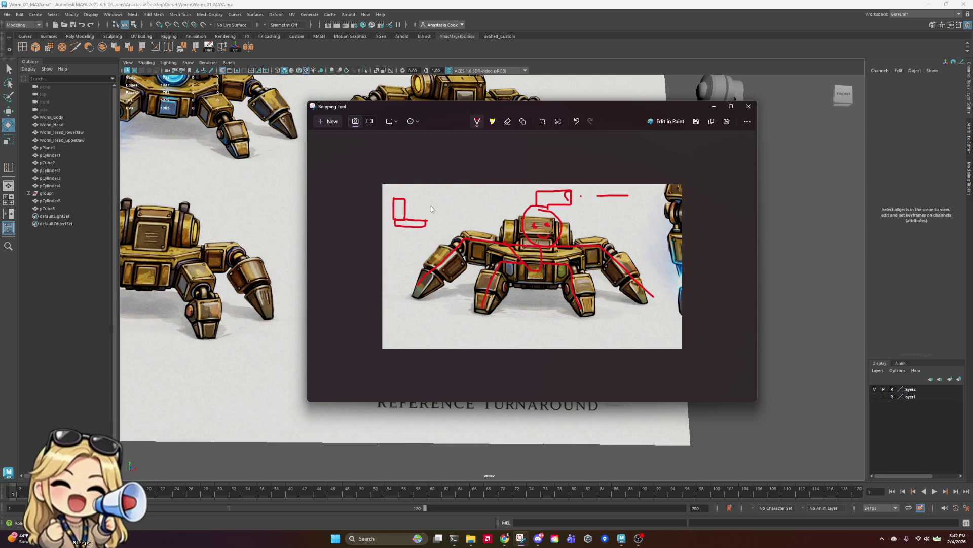
mouse_move(453, 197)
left_mouse_down()
mouse_move(452, 231)
mouse_move(421, 237)
mouse_move(452, 232)
mouse_move(453, 206)
mouse_move(430, 209)
mouse_move(435, 200)
mouse_move(449, 207)
mouse_move(450, 224)
mouse_move(439, 230)
mouse_move(425, 213)
mouse_move(429, 233)
left_mouse_up()
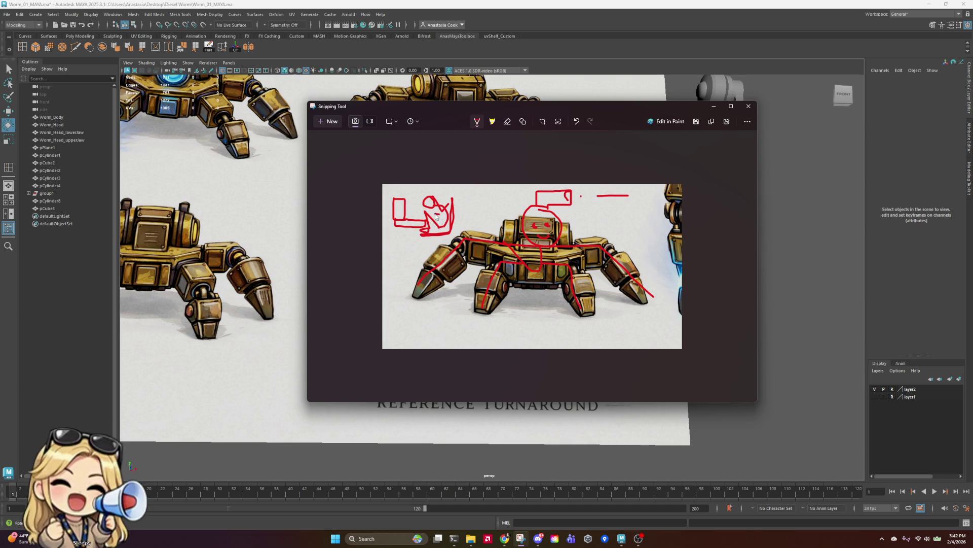
mouse_move(412, 193)
left_mouse_down()
mouse_move(414, 207)
mouse_move(440, 222)
left_mouse_up()
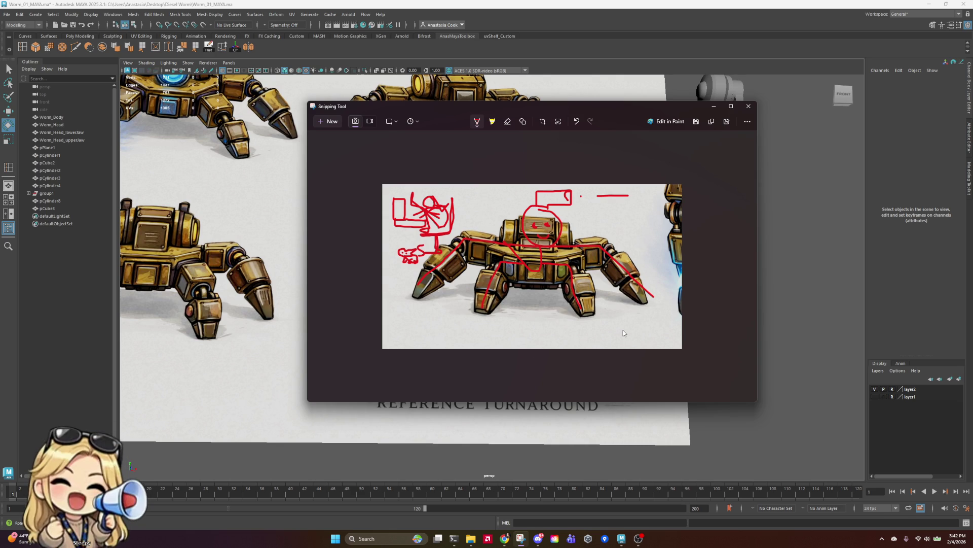
- Close the red doodle into a loop with a curling tail on the snip, then move the Snipping Tool window aside
mouse_move(635, 326)
left_mouse_down()
mouse_move(623, 323)
mouse_move(623, 344)
left_mouse_up()
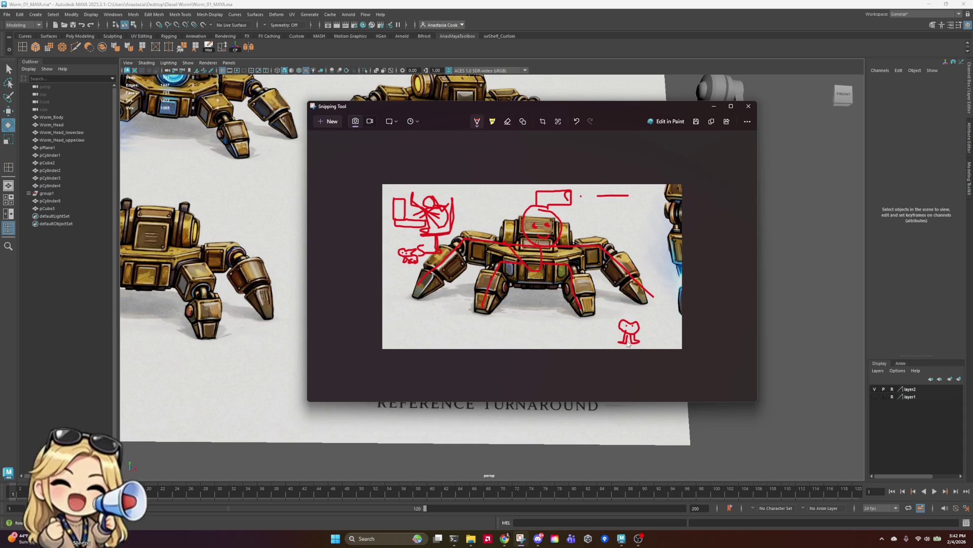
left_click_drag(643, 340, 649, 332)
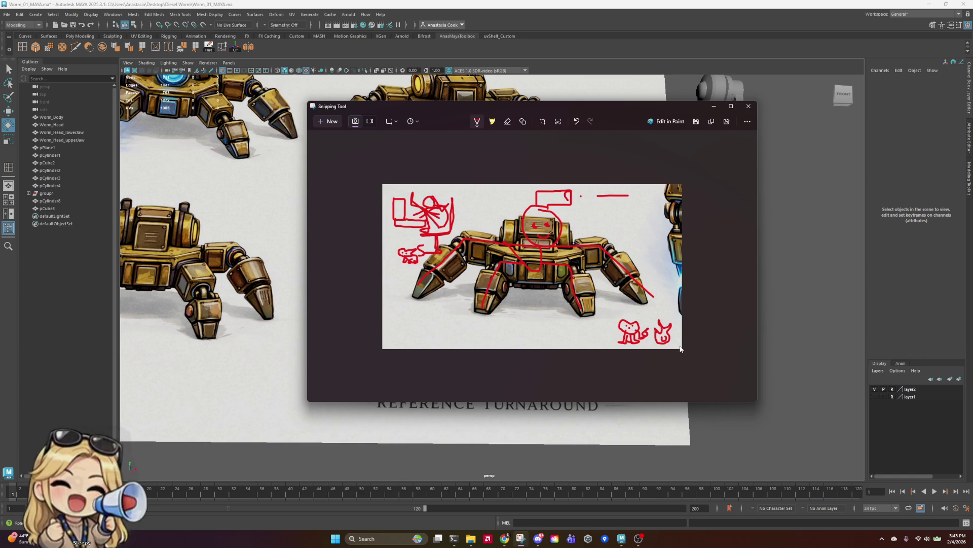
mouse_move(633, 115)
left_mouse_down()
mouse_move(794, 144)
mouse_move(718, 198)
mouse_move(354, 135)
left_mouse_up()
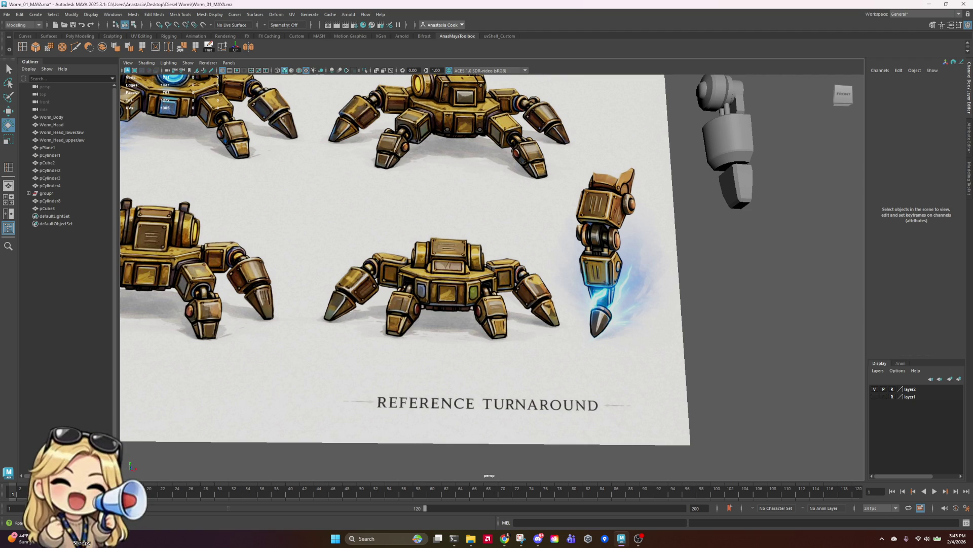
- Select and frame the pCylinder8 leg piece, then enlarge the front view to check the reference
left_click(737, 139)
mouse_move(717, 207)
left_mouse_down("alt")
mouse_move(727, 247)
mouse_move(619, 263)
left_mouse_up("alt")
key("f")
scroll(592, 272, "up", 5)
scroll(592, 273, "down", 5)
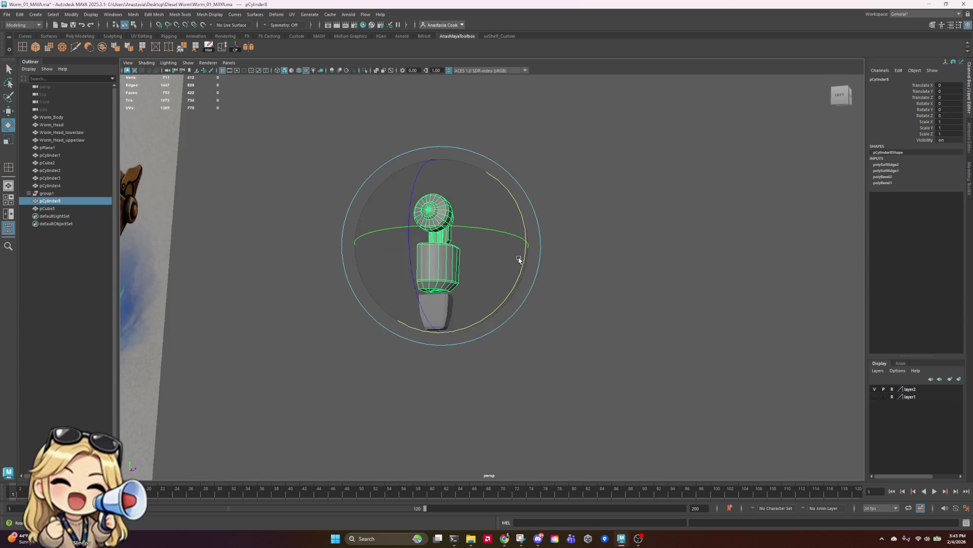
left_click_drag(517, 257, 495, 265, "alt")
key("space")
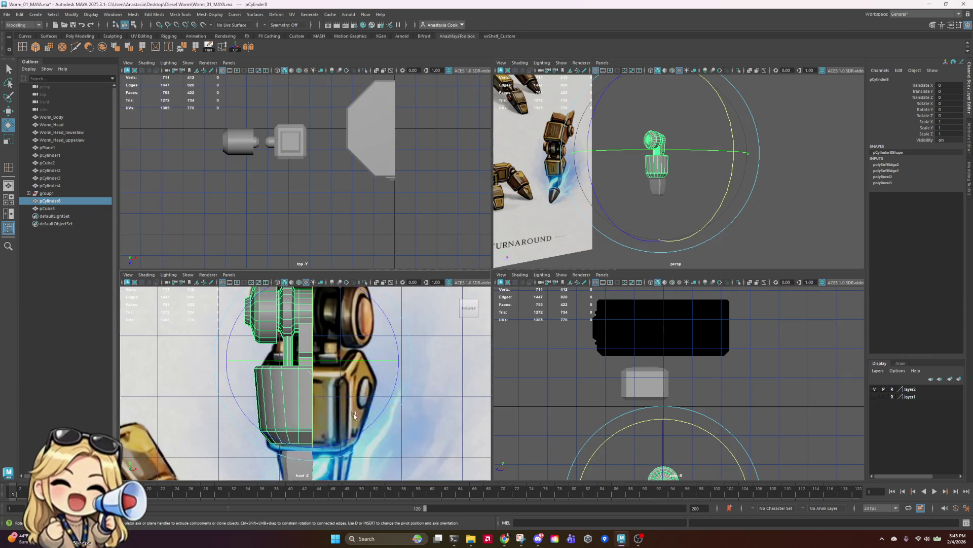
key("space")
scroll(604, 309, "down", 5)
scroll(549, 293, "up", 10)
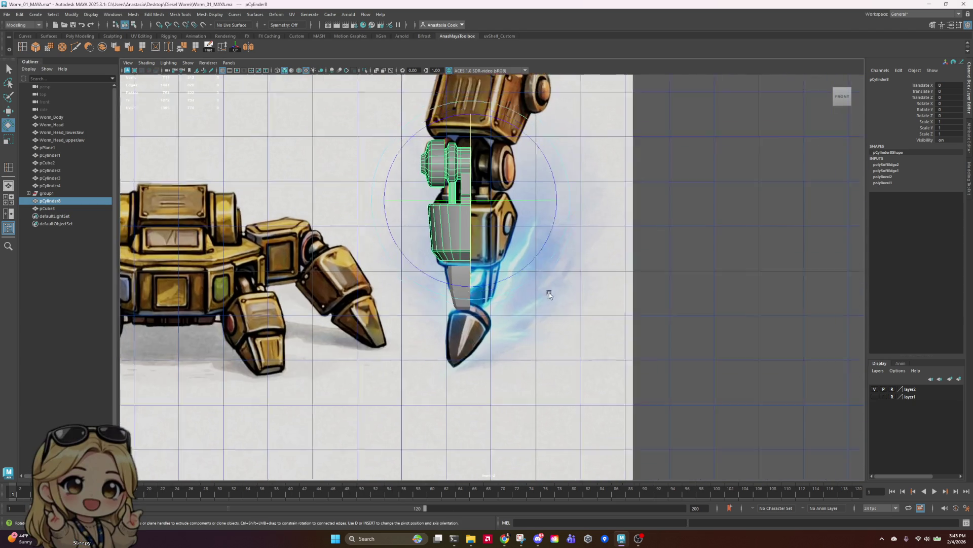
- Select the claw block pCube3, frame it in perspective, and isolate it there
left_click(425, 278)
left_click_drag(502, 283, 516, 286, "alt")
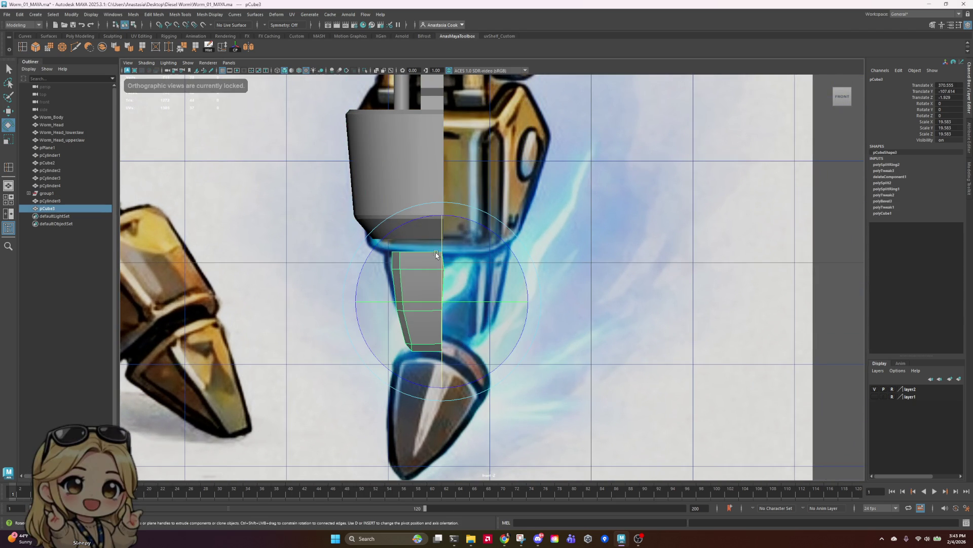
key("space")
key("f")
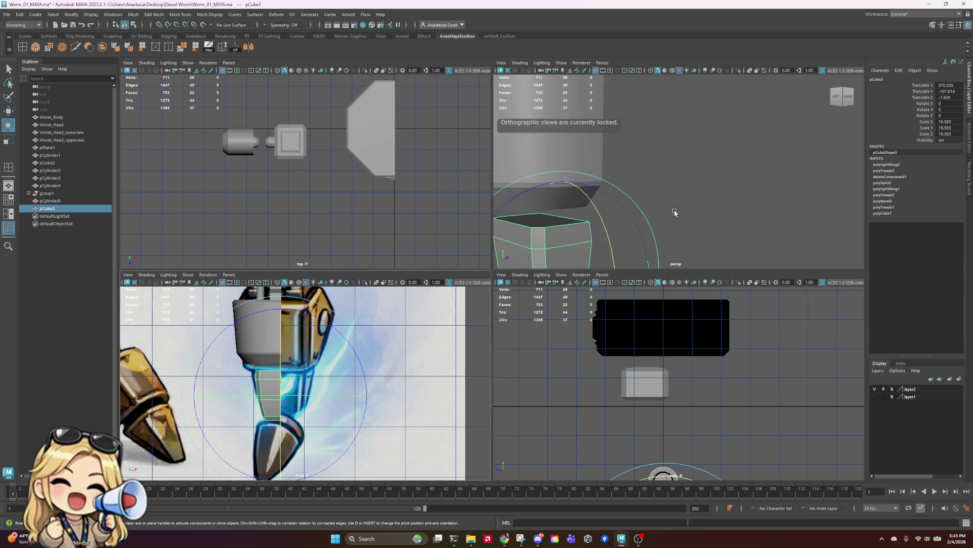
left_click_drag(674, 211, 698, 209, "alt")
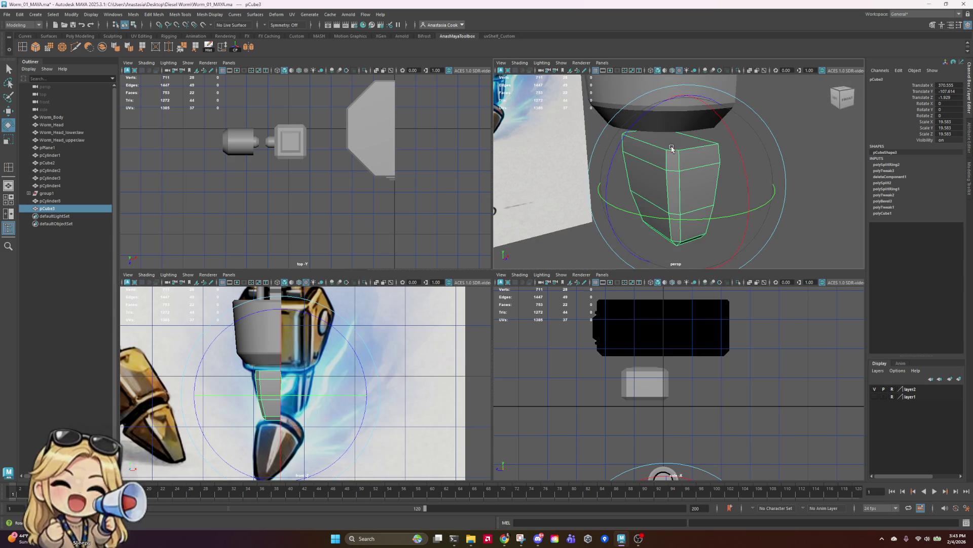
mouse_move(674, 162)
right_mouse_down()
mouse_move(675, 175)
mouse_move(679, 154)
right_mouse_up()
left_click(687, 141)
left_click(647, 185)
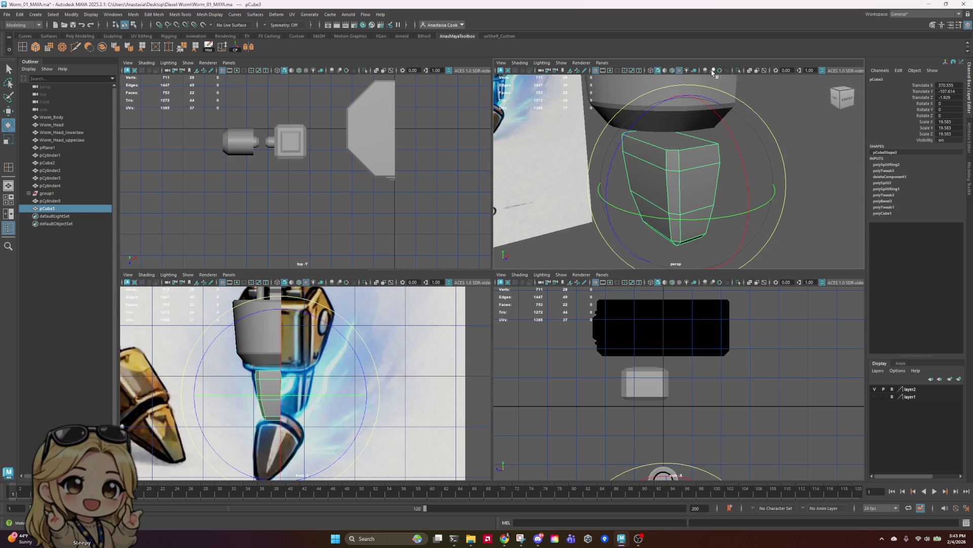
left_click(737, 72)
mouse_move(817, 147)
left_mouse_down("alt")
mouse_move(832, 146)
mouse_move(811, 132)
mouse_move(839, 156)
mouse_move(679, 196)
left_mouse_up("alt")
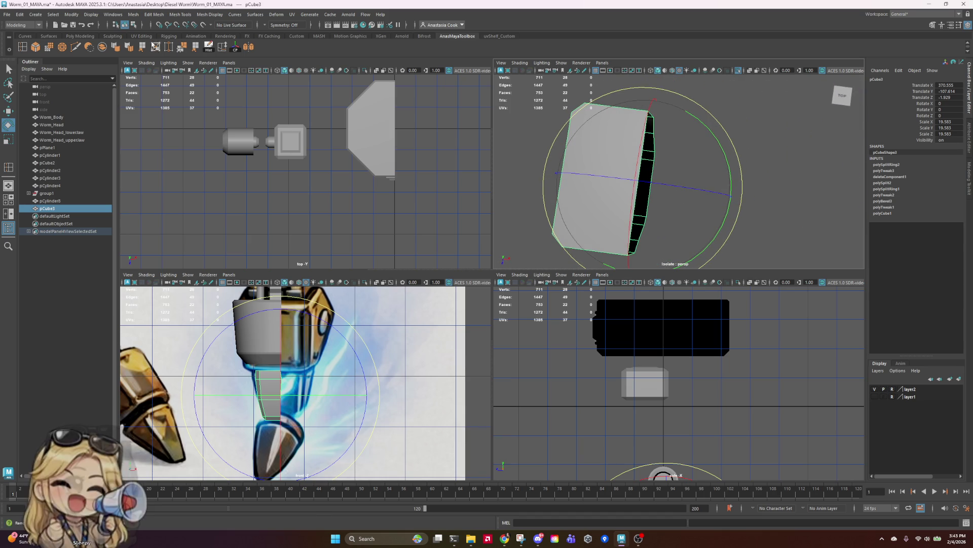
- Multi-cut a line from the cube's right edge across its top face to split it
left_click(76, 46)
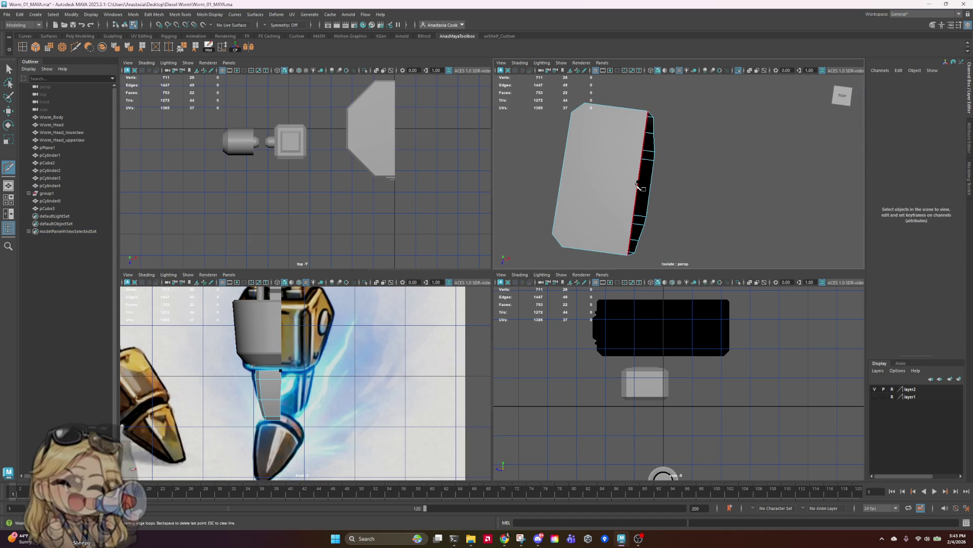
left_click(643, 154)
left_click(640, 180)
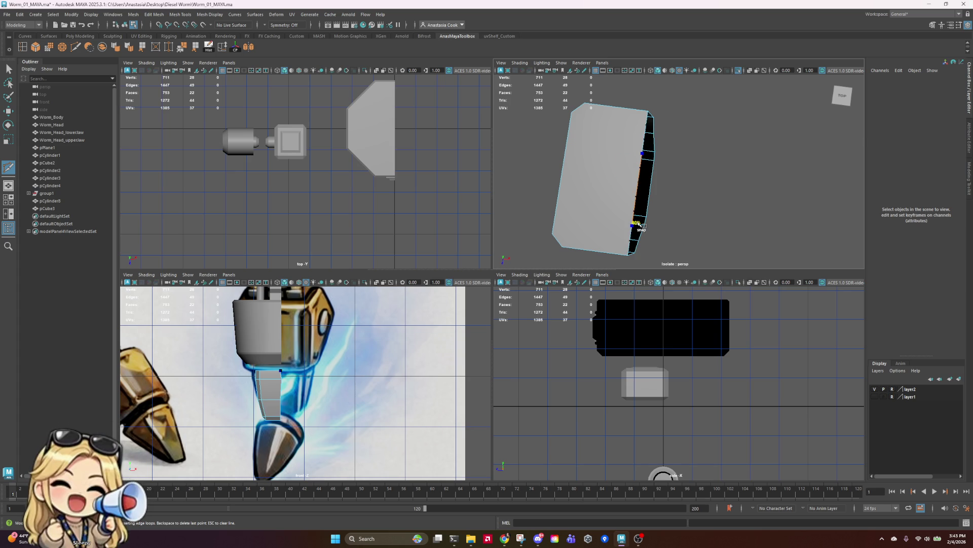
mouse_move(639, 212)
left_mouse_down("alt")
mouse_move(740, 202)
mouse_move(723, 157)
left_mouse_up("alt")
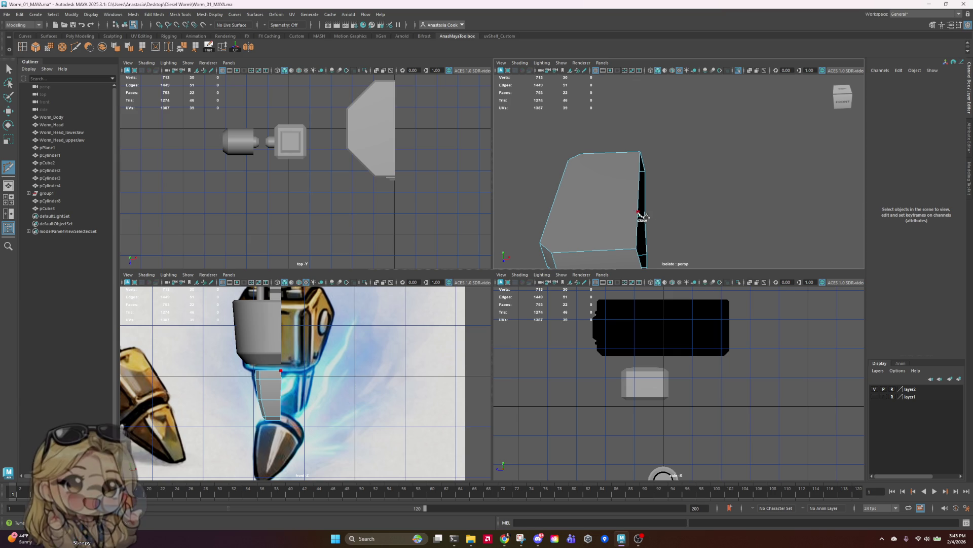
left_click_drag(720, 207, 713, 231, "alt")
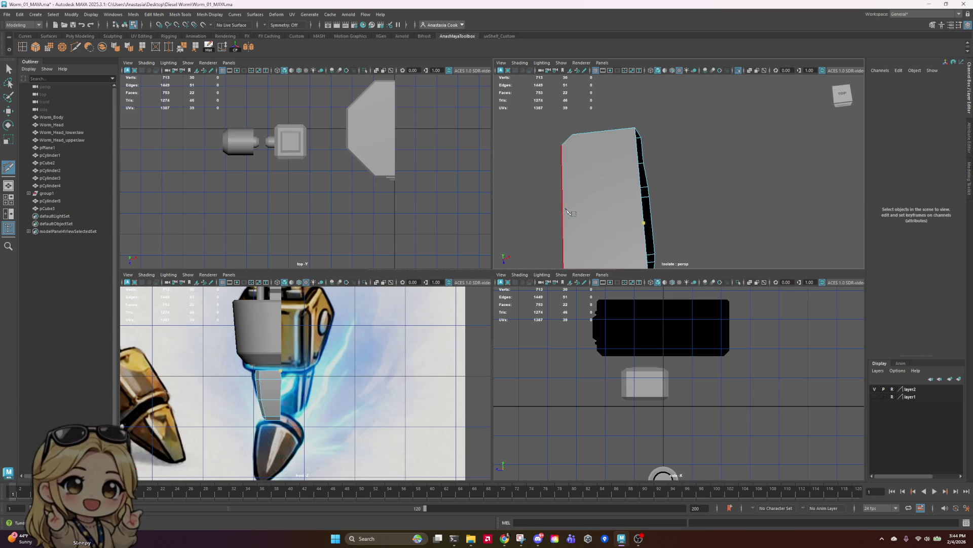
left_click(597, 228)
left_click(592, 169)
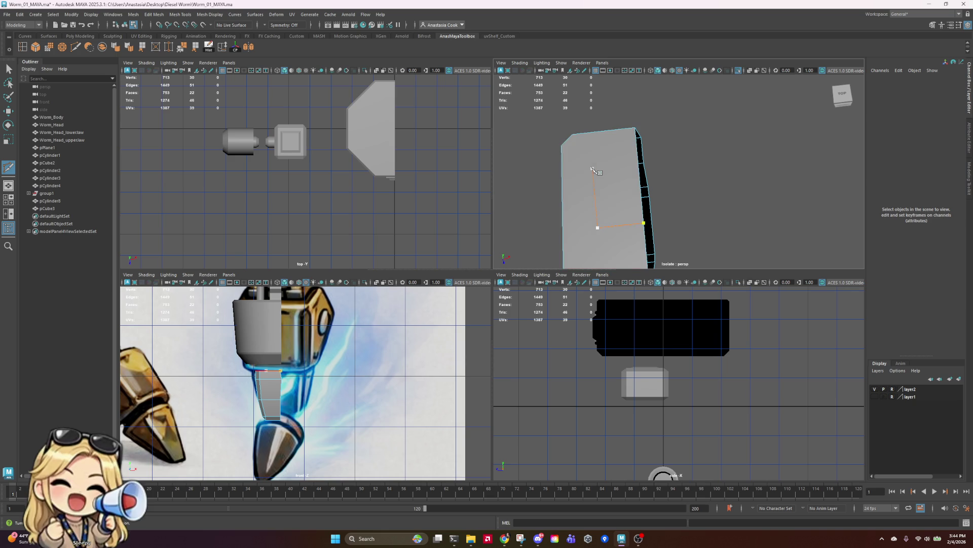
left_click(639, 166)
left_click(8, 71)
- Select the newly cut edge and try scaling it, then undo the scale
right_click_drag(634, 188, 633, 162)
left_click(616, 168)
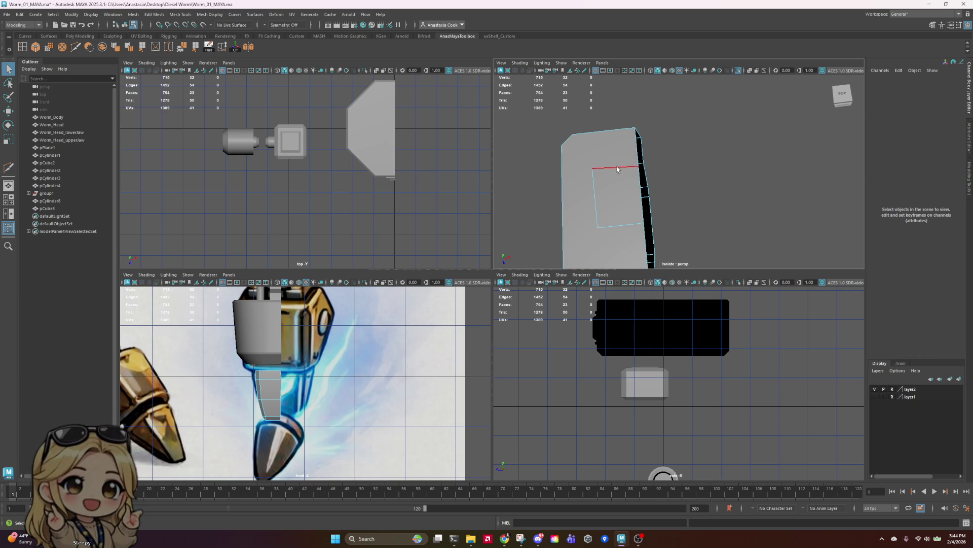
key("e")
key("r")
middle_click_drag(627, 188, 621, 152)
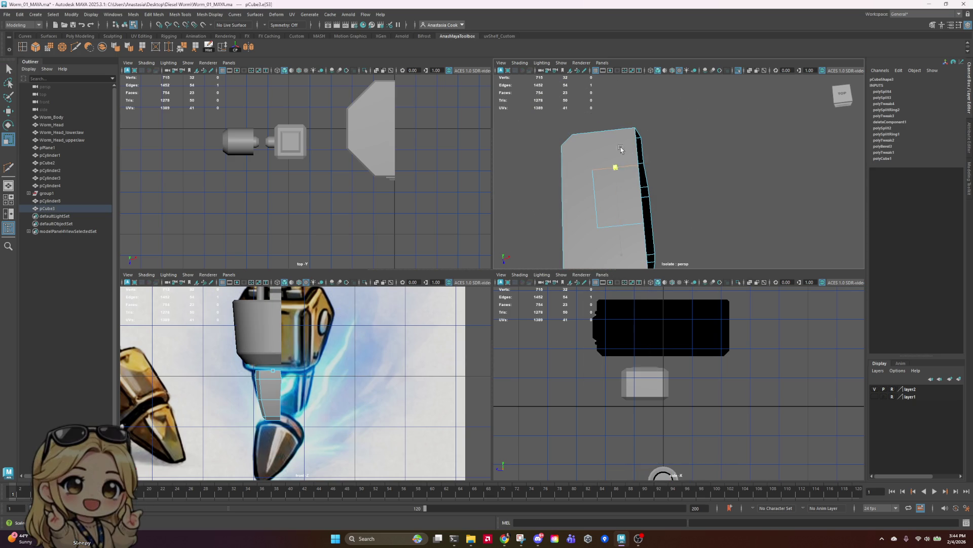
key("ctrl+z")
mouse_move(732, 203)
left_mouse_down("alt")
mouse_move(650, 162)
mouse_move(740, 152)
left_mouse_up("alt")
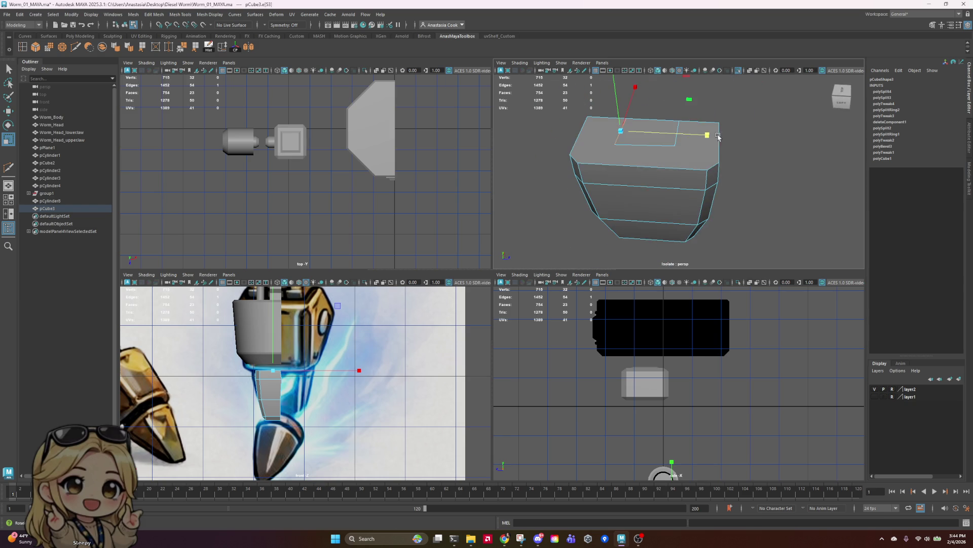
- Scale the adjacent top edge along one axis and select the vertical cut edge
key("ctrl+z")
key("e")
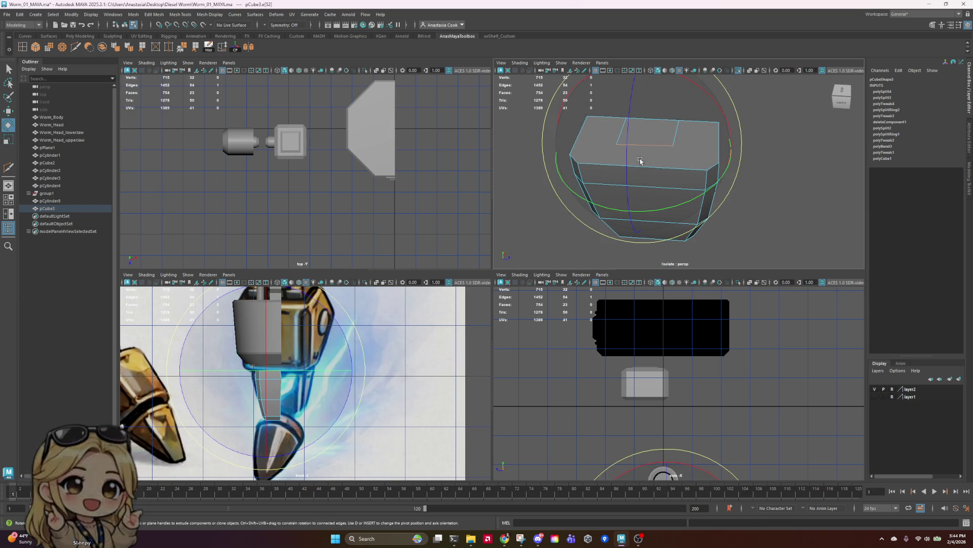
key("r")
mouse_move(655, 98)
left_mouse_down()
mouse_move(599, 259)
mouse_move(597, 300)
left_mouse_up()
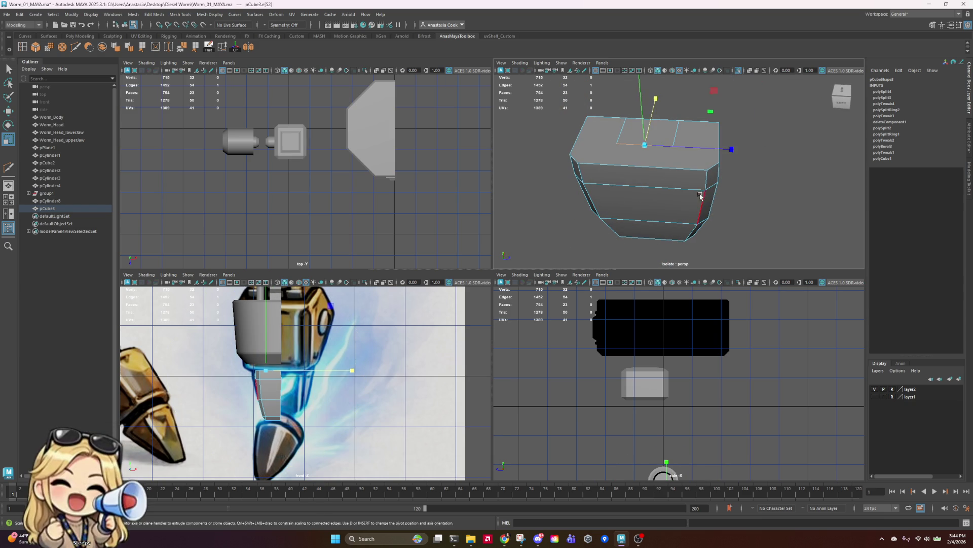
left_click_drag(654, 203, 717, 228, "alt")
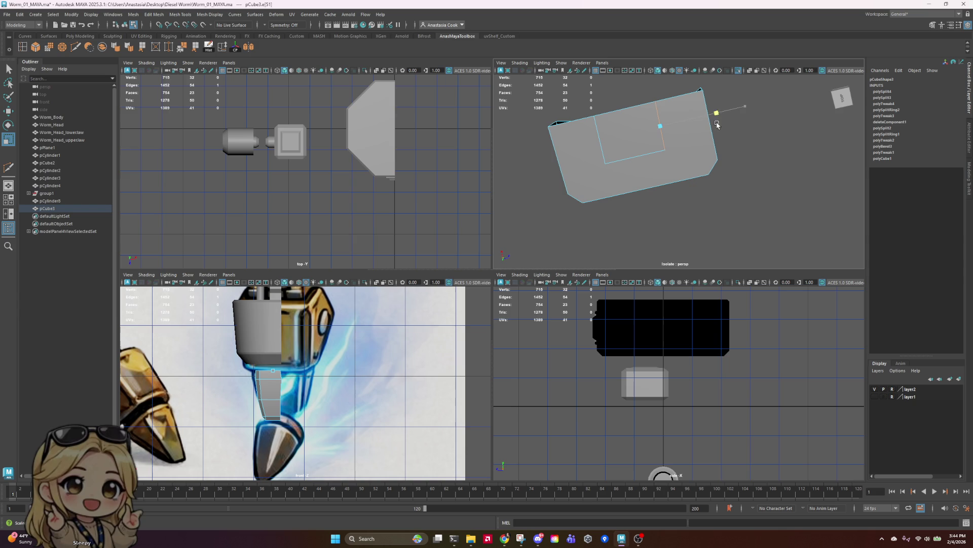
left_click(661, 122)
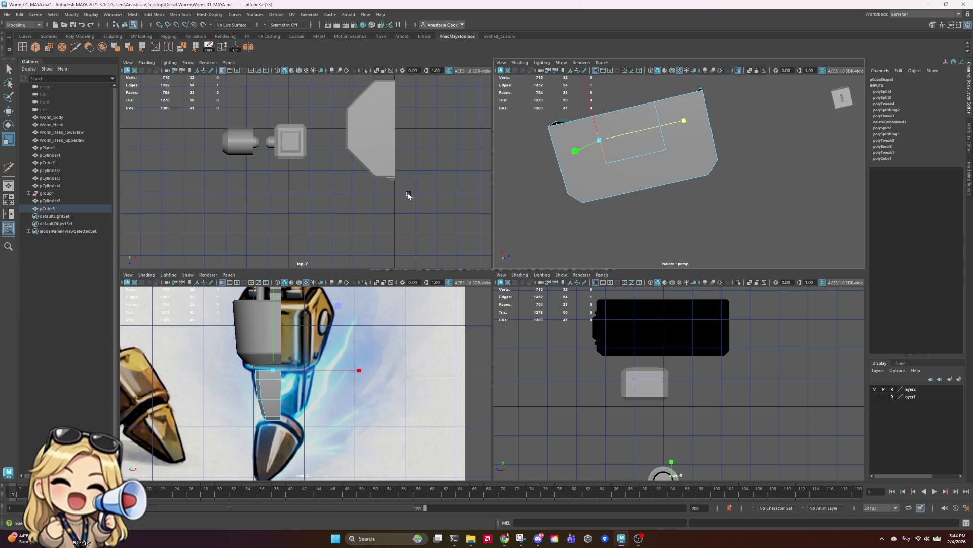
mouse_move(609, 152)
left_mouse_down("alt")
mouse_move(639, 168)
mouse_move(659, 161)
mouse_move(652, 156)
left_mouse_up("alt")
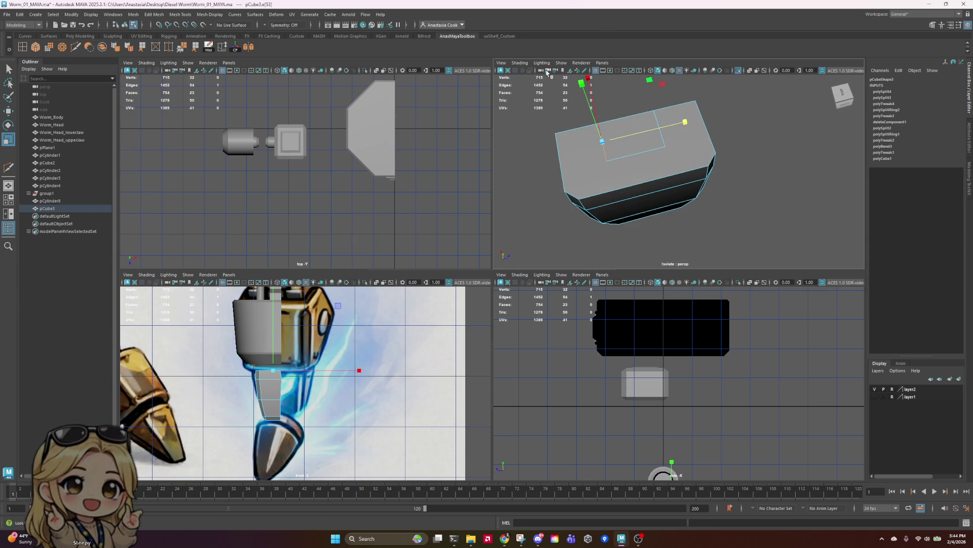
- Multi-cut two more edges on the top face, including one across the right corner
left_click(75, 47)
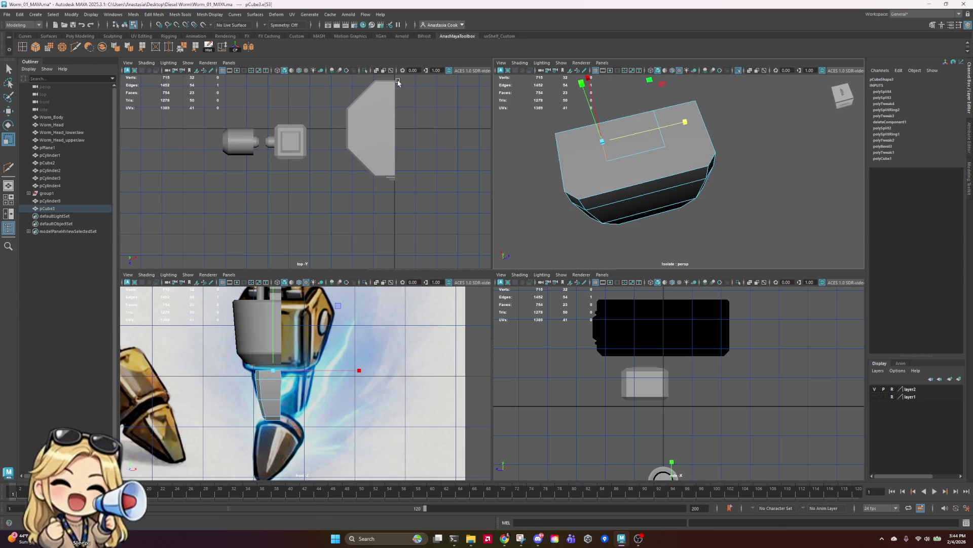
left_click(607, 161)
left_click(581, 200)
key("Return")
left_click(665, 147)
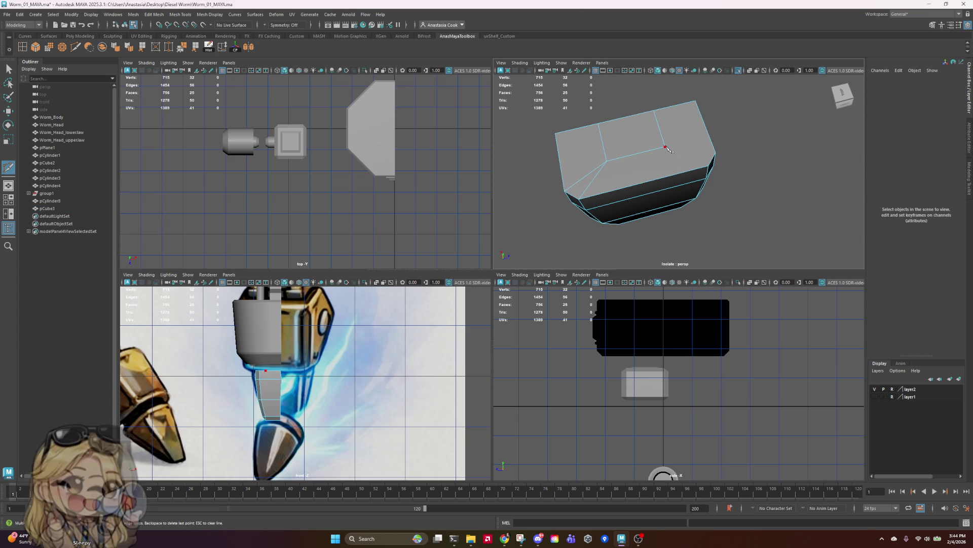
left_click(709, 166)
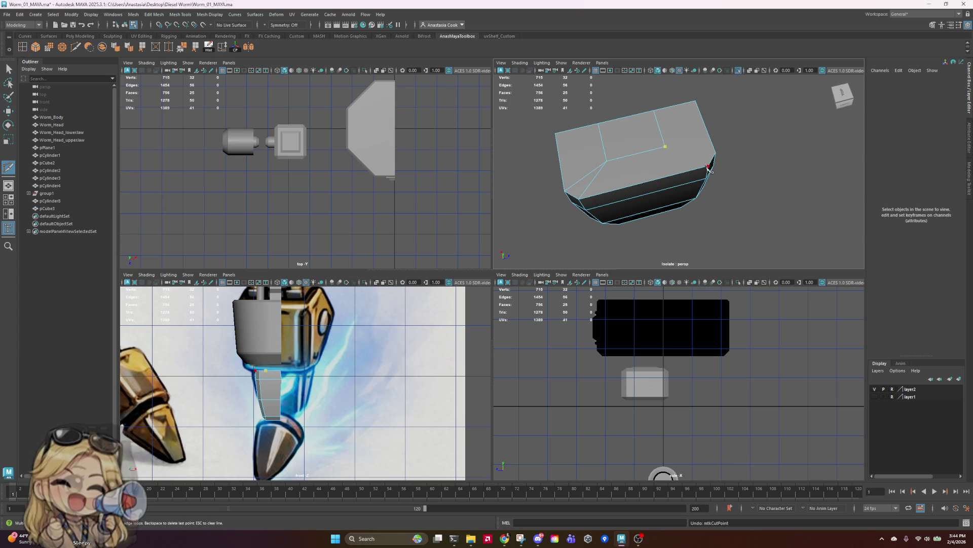
key("Return")
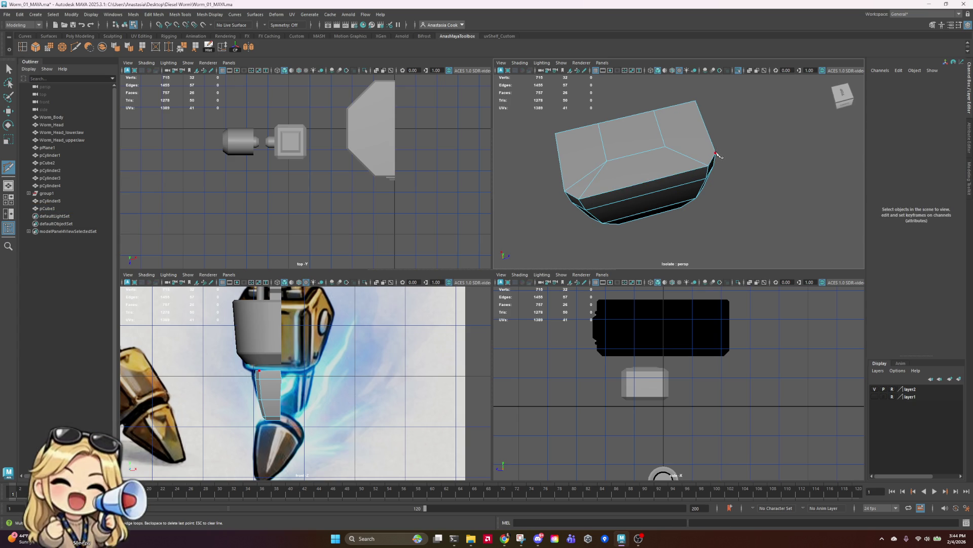
left_click(716, 153)
mouse_move(668, 148)
left_mouse_down("alt")
mouse_move(708, 186)
mouse_move(703, 159)
left_mouse_up("alt")
left_click(10, 69)
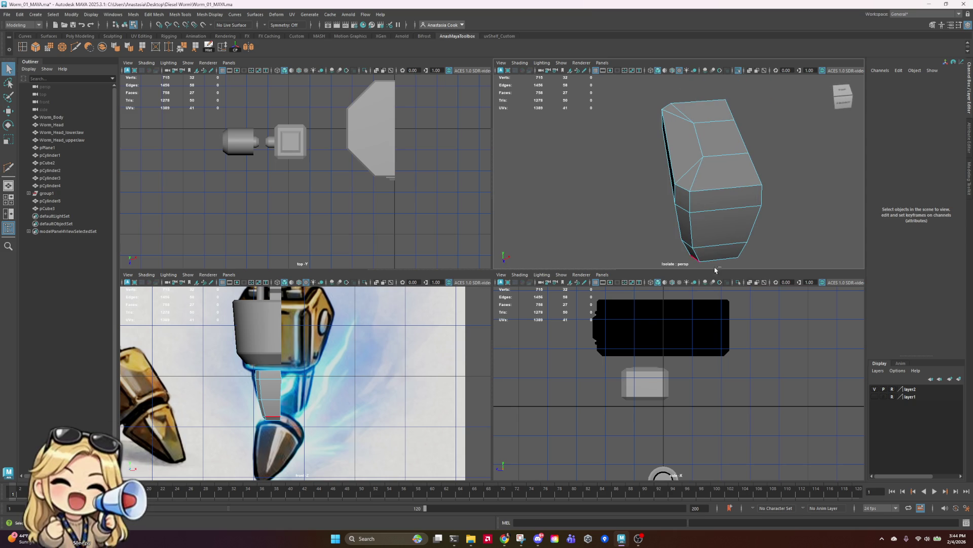
key("ctrl+s")
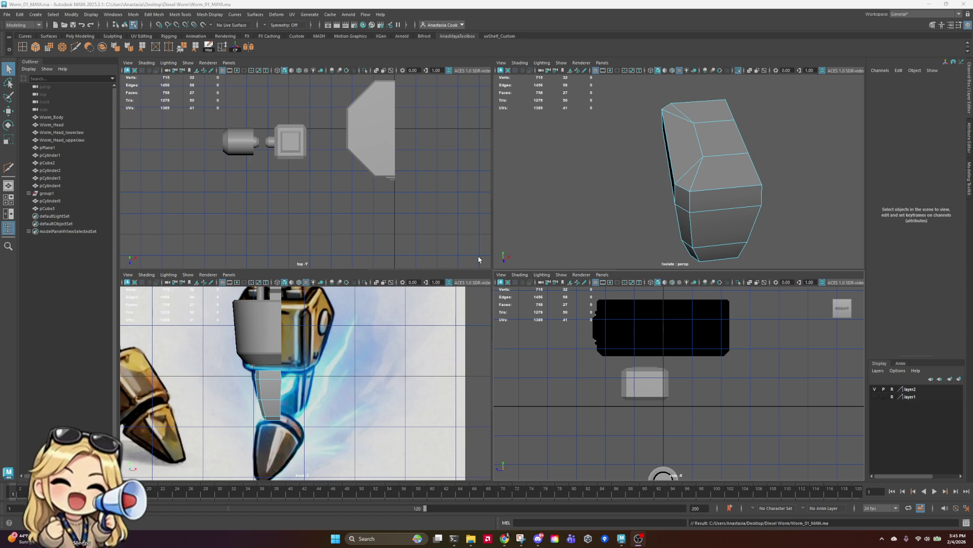
- Select the vertices along the leg piece's right edge and scale them
mouse_move(789, 189)
left_mouse_down("alt")
mouse_move(804, 211)
mouse_move(776, 197)
left_mouse_up("alt")
right_click_drag(705, 200, 703, 200)
left_click_drag(801, 147, 707, 267)
key("r")
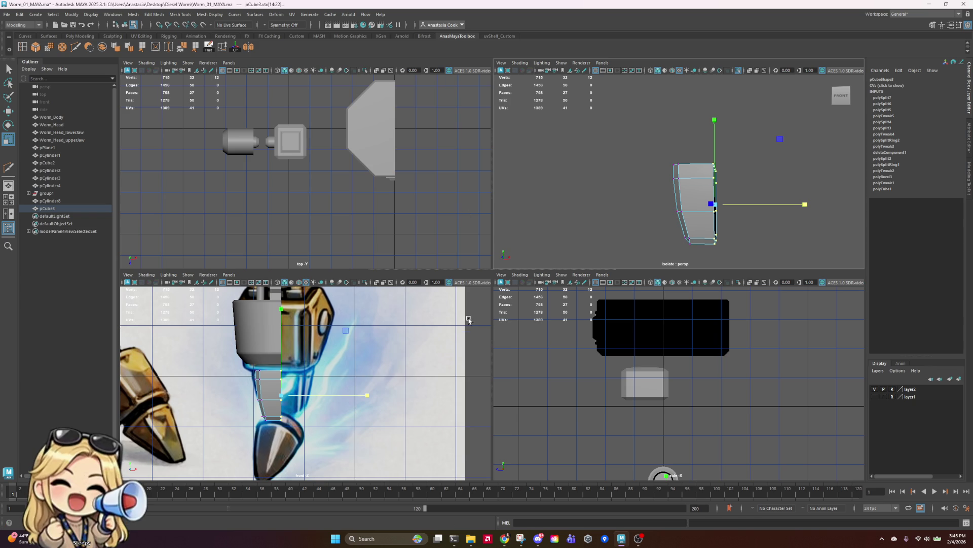
mouse_move(749, 210)
left_mouse_down("alt")
mouse_move(659, 218)
mouse_move(684, 218)
mouse_move(695, 195)
left_mouse_up("alt")
- Extrude the top face upward into a raised block and delete one of its side faces
right_click_drag(696, 196, 695, 218)
left_click(692, 192)
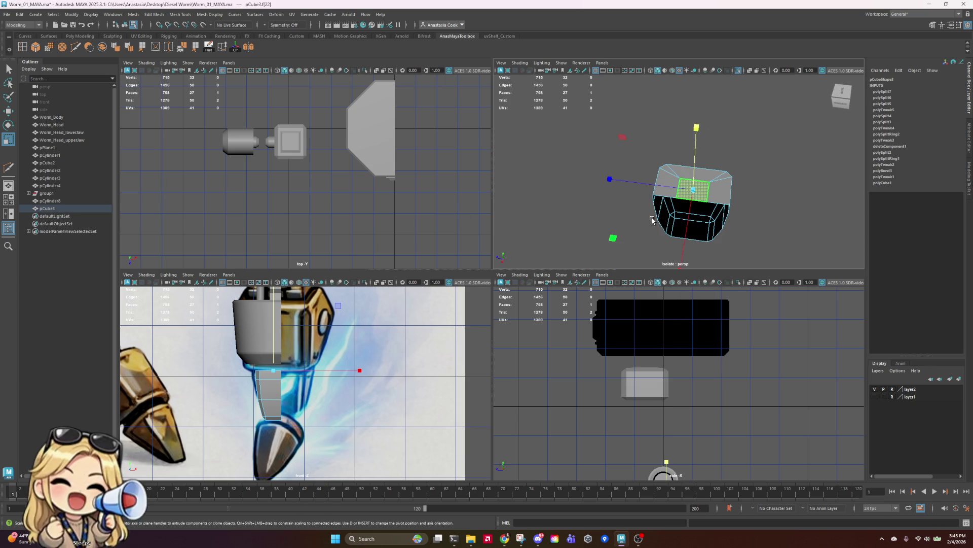
left_click_drag(692, 192, 729, 198, "alt")
key("ctrl+e")
left_click_drag(712, 104, 712, 81)
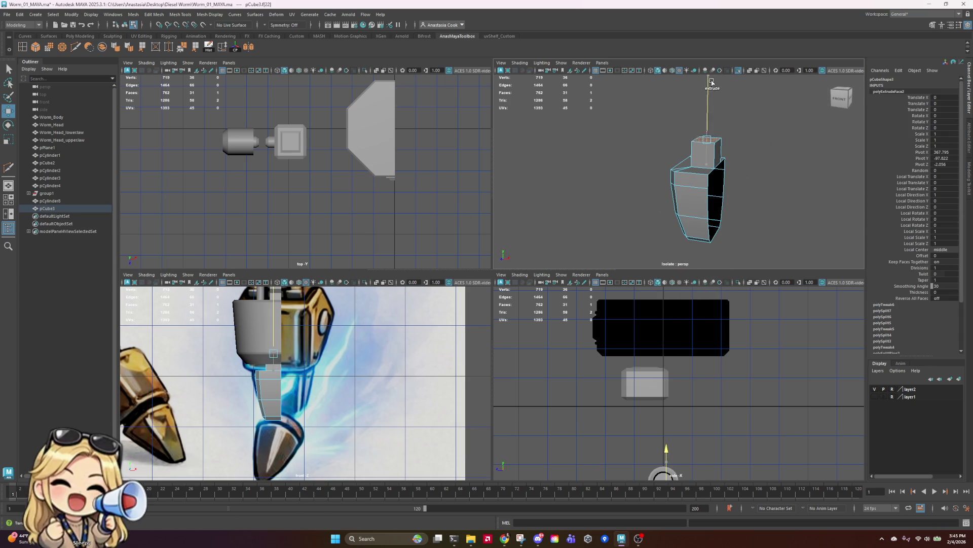
left_click(720, 150)
key("Delete")
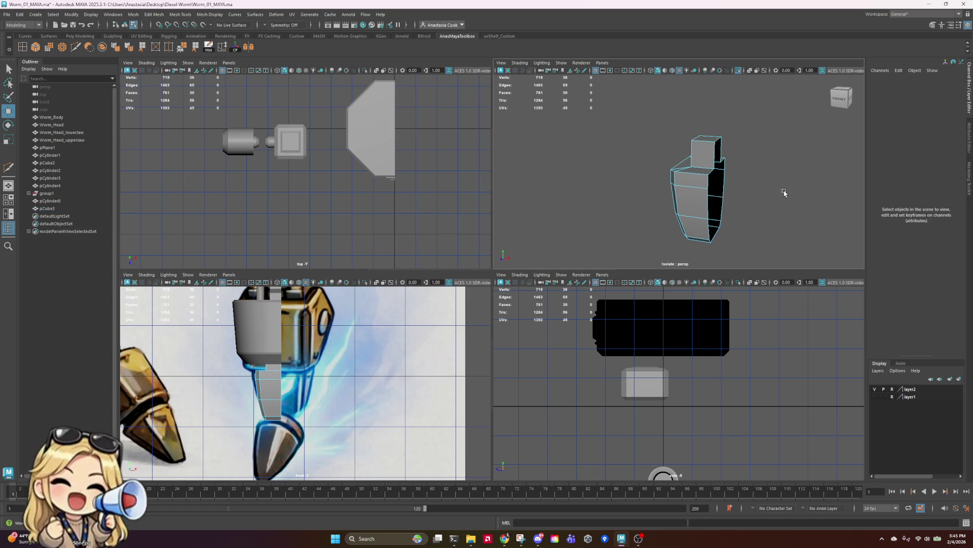
- Bevel the two edges where the raised block meets the leg piece
mouse_move(784, 191)
left_mouse_down("alt")
mouse_move(684, 212)
mouse_move(670, 193)
left_mouse_up("alt")
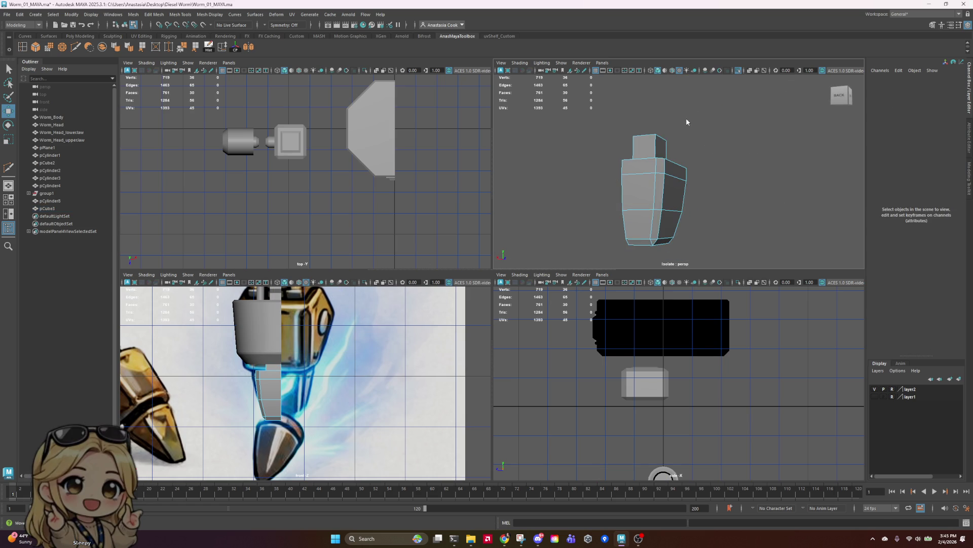
right_click_drag(671, 208, 670, 188)
left_click(671, 188)
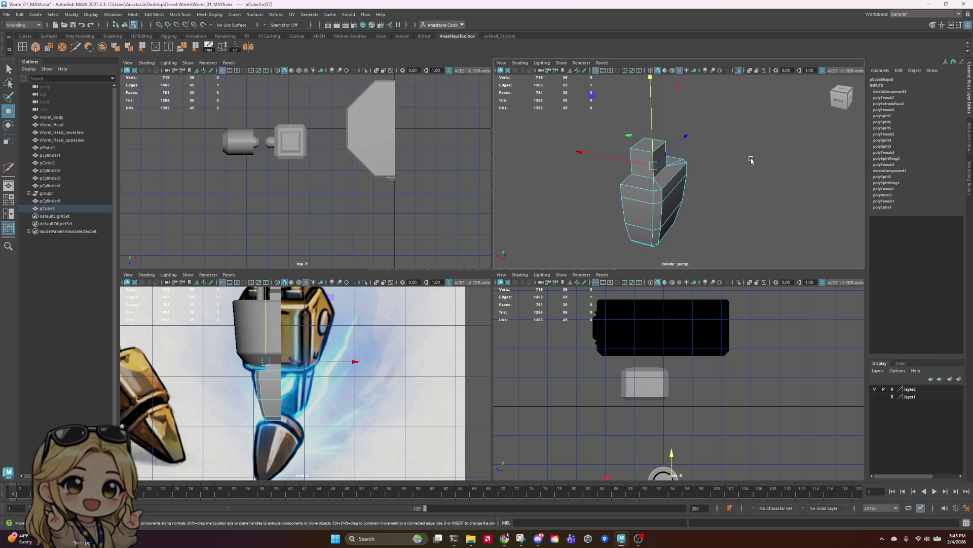
left_click_drag(670, 188, 672, 147, "alt")
left_click(672, 144, "shift")
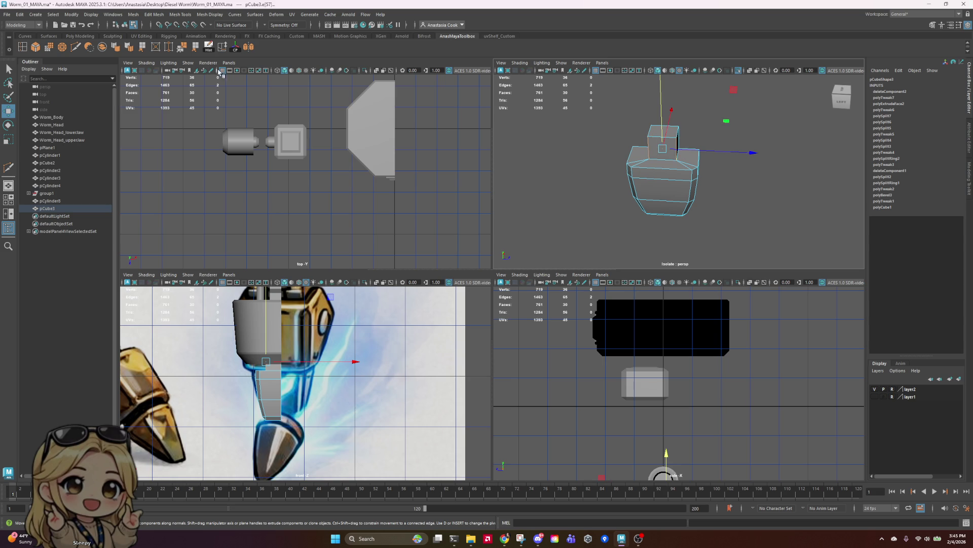
left_click(61, 47)
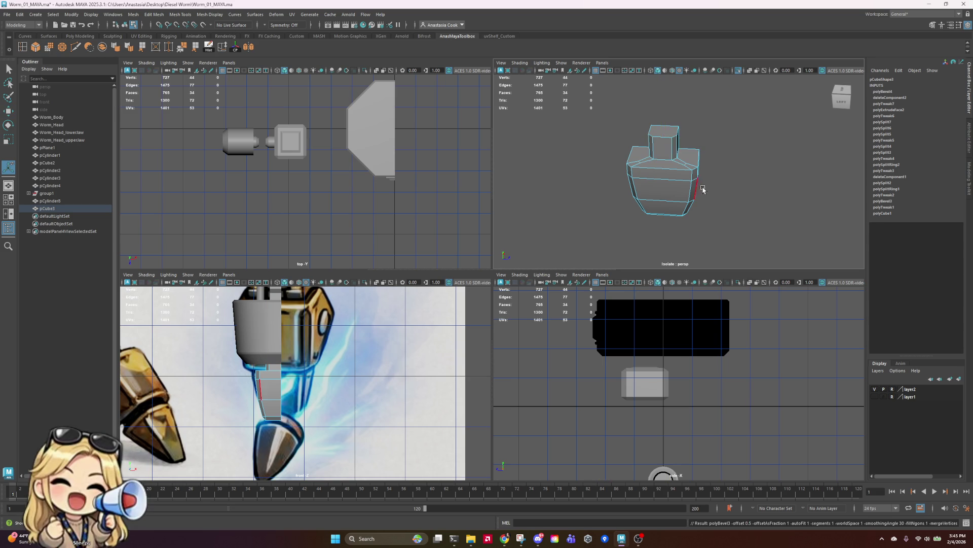
left_click_drag(702, 187, 658, 193, "alt")
scroll(657, 193, "up", 5)
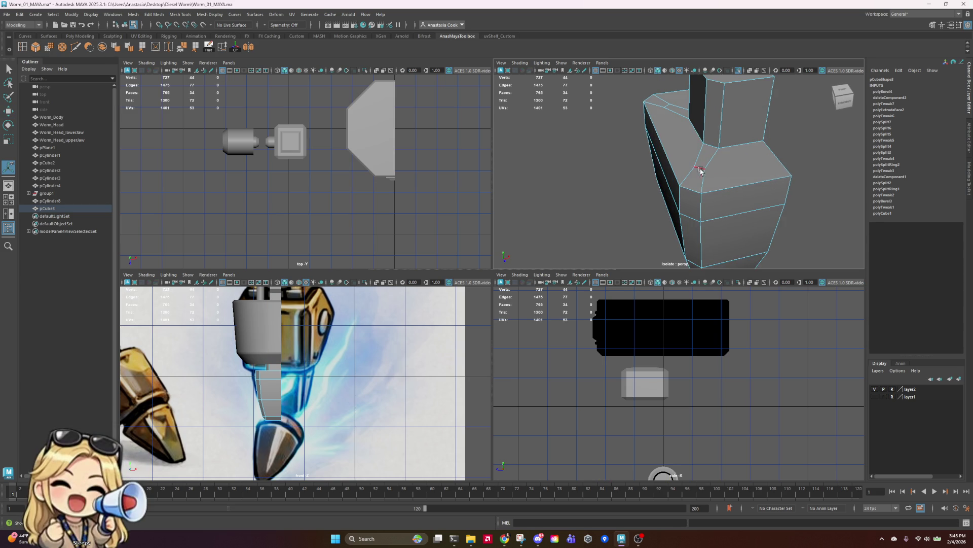
- Delete the leftover bevel edges and vertices, then return to object mode
left_click(699, 167)
key("Delete")
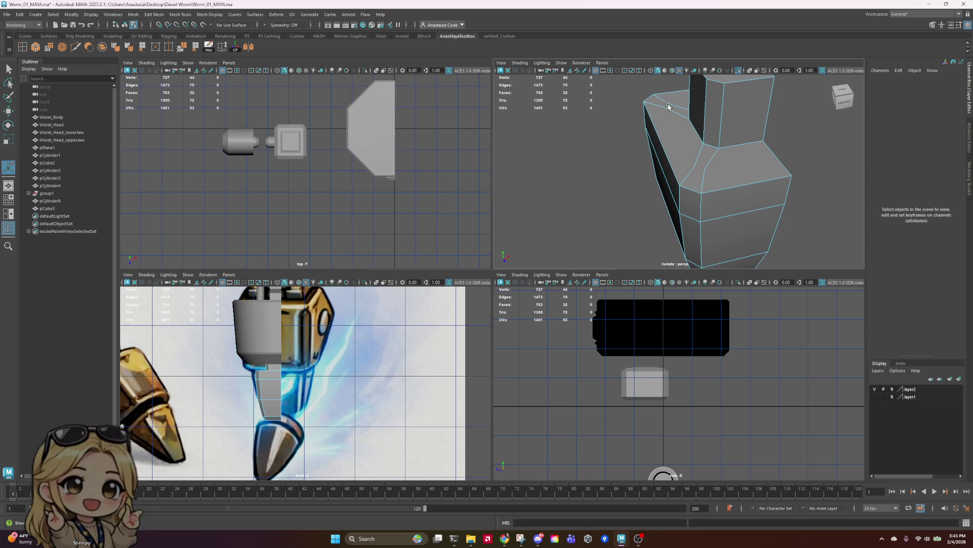
right_click_drag(668, 106, 637, 105)
key("Delete")
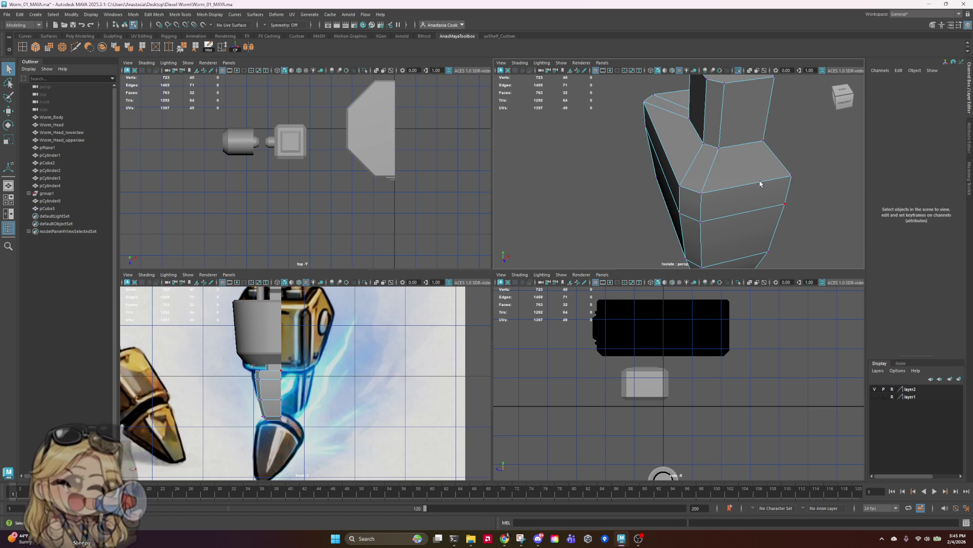
scroll(756, 140, "down", 5)
key("F8")
- Reselect and frame pCube3, then multi-cut one edge from the raised block's corner across the top
left_click(820, 144)
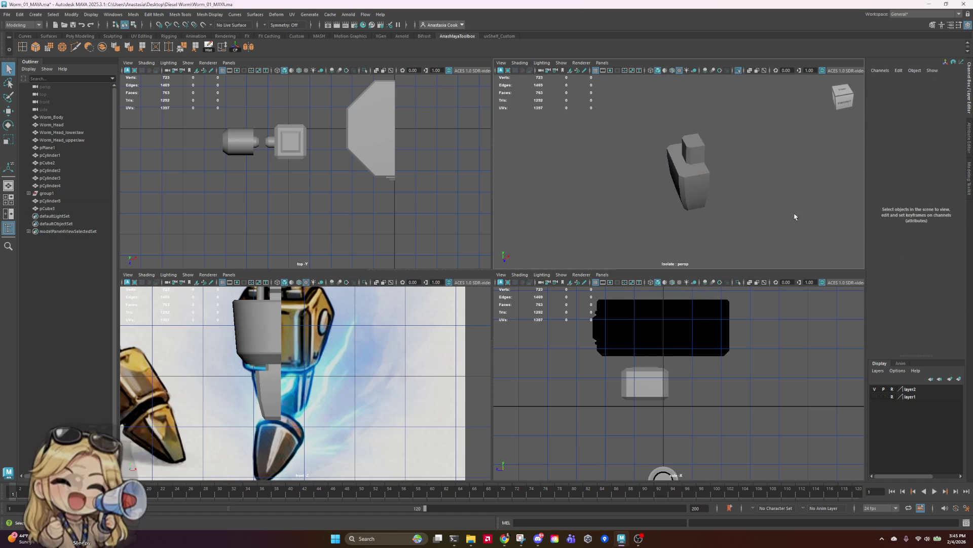
mouse_move(816, 147)
left_mouse_down("alt")
mouse_move(782, 170)
mouse_move(720, 152)
mouse_move(786, 192)
left_mouse_up("alt")
left_click(676, 139)
key("f")
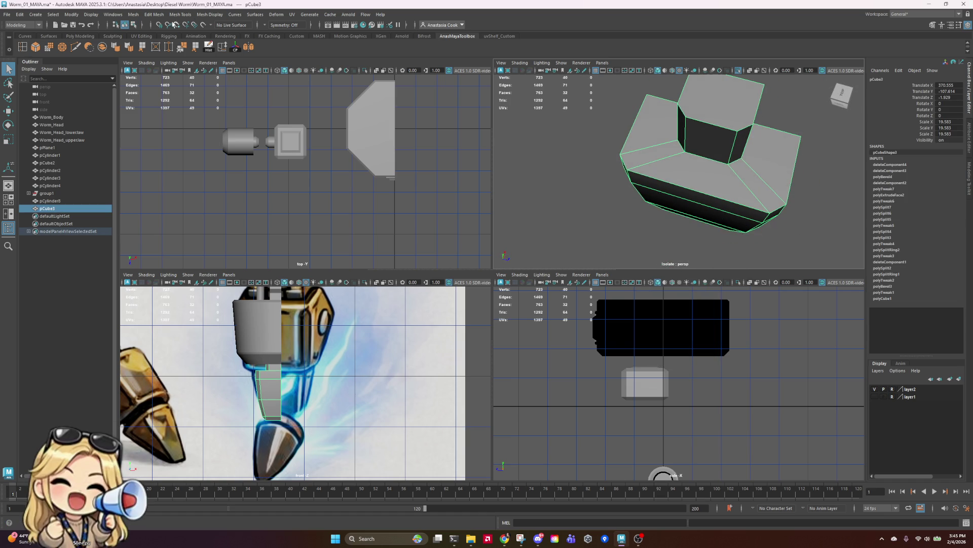
left_click(74, 48)
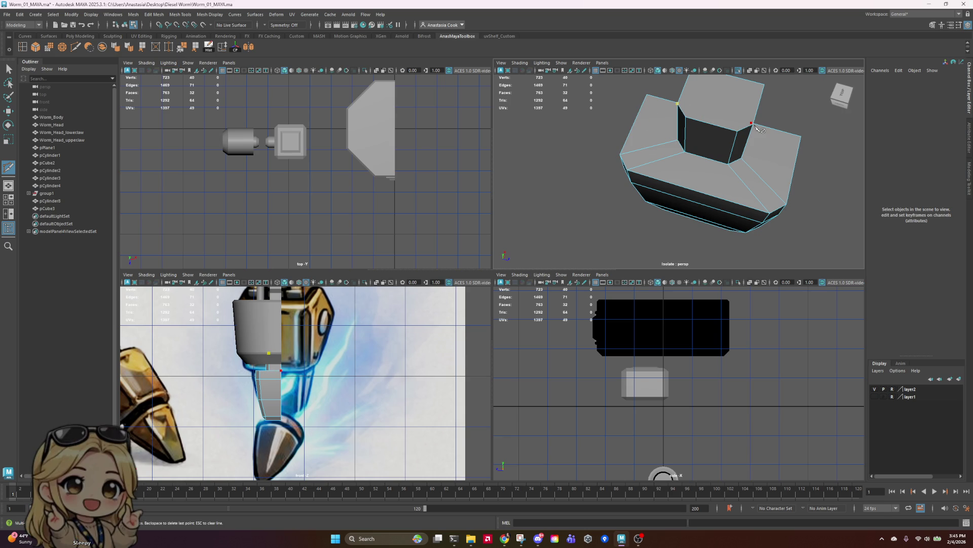
left_click_drag(845, 170, 766, 152, "alt")
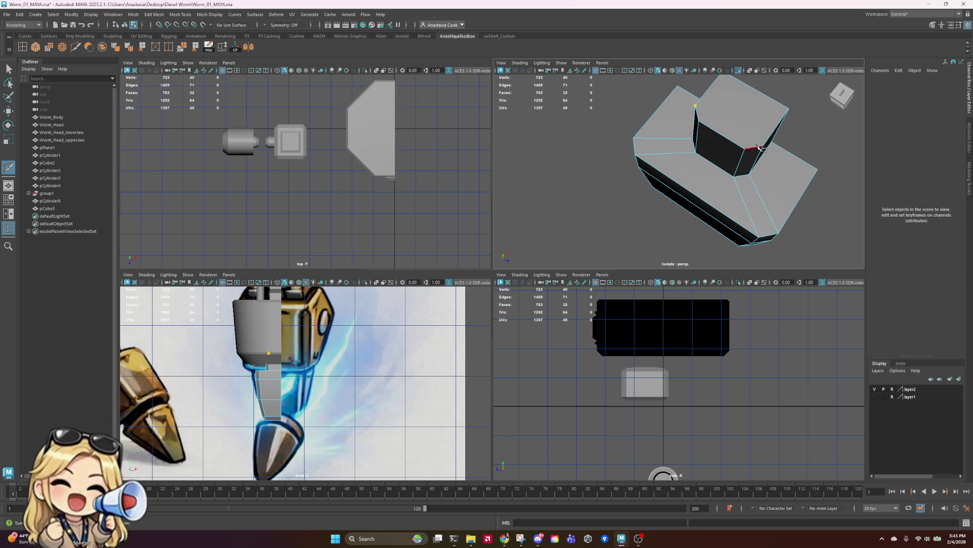
left_click(763, 146)
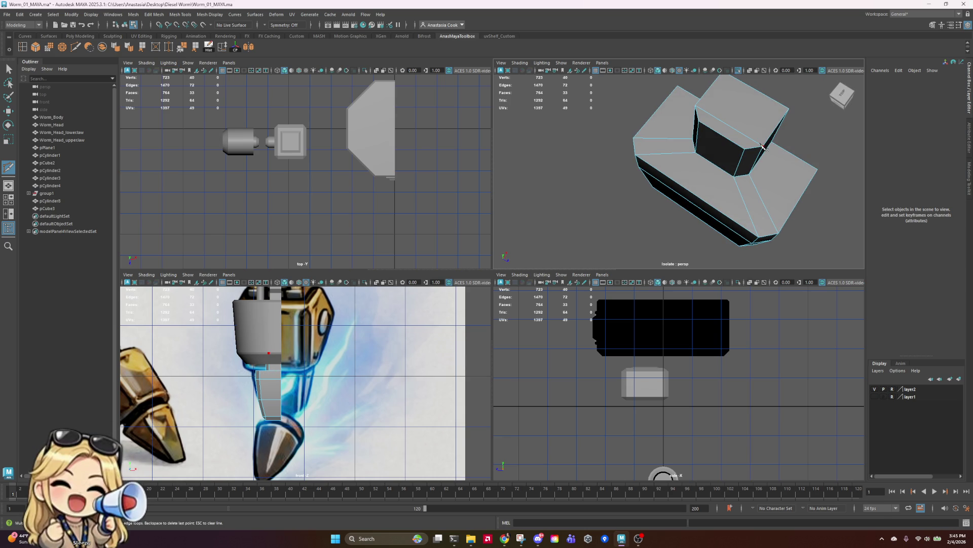
key("q")
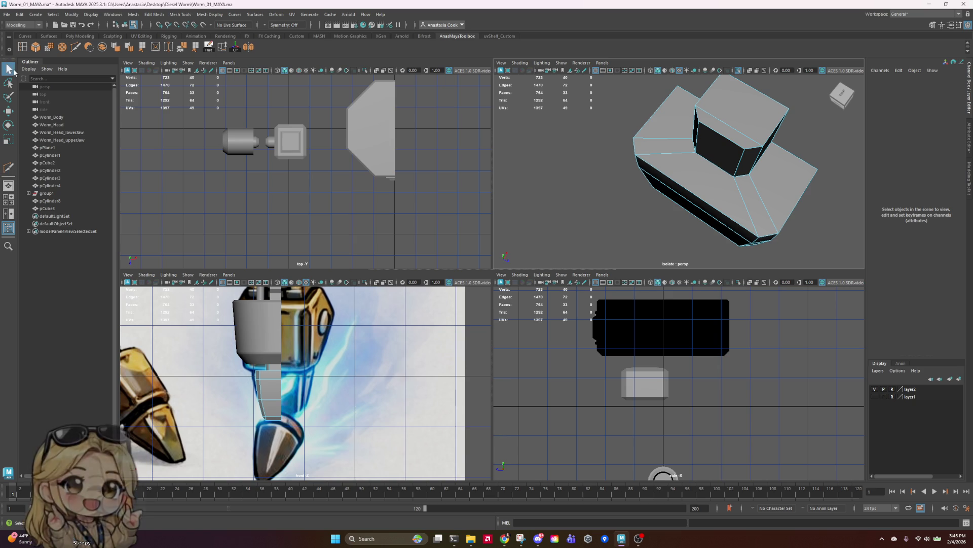
left_click_drag(755, 119, 825, 208, "alt")
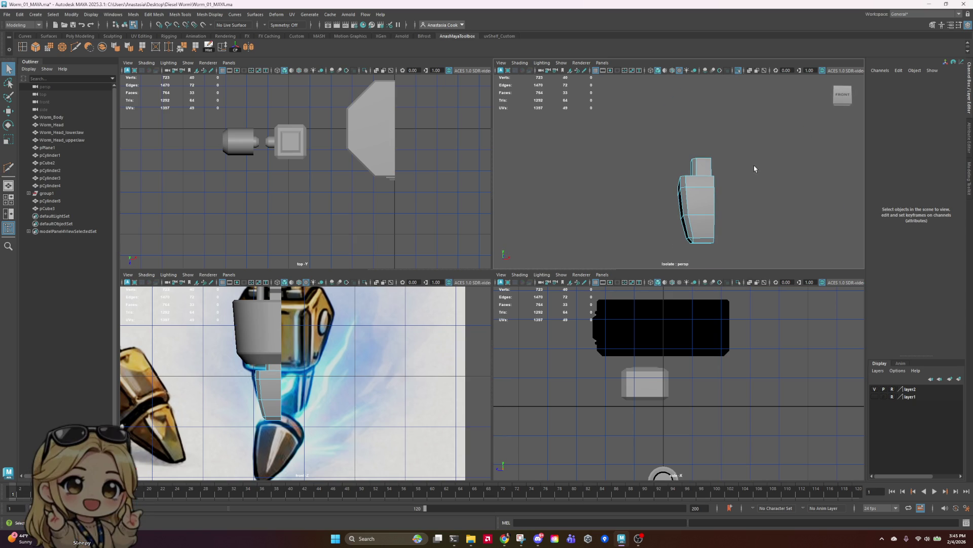
- Extrude the raised block's top face straight up into a new section
mouse_move(754, 169)
left_mouse_down("alt")
mouse_move(789, 200)
mouse_move(741, 199)
left_mouse_up("alt")
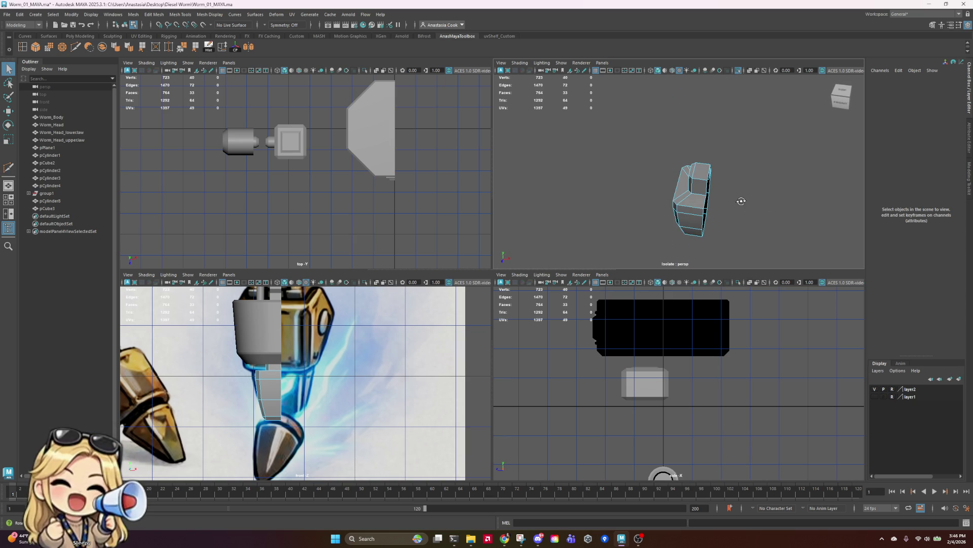
left_click(704, 173)
mouse_move(704, 172)
left_mouse_down("alt")
mouse_move(799, 186)
mouse_move(794, 170)
left_mouse_up("alt")
key("e")
key("w")
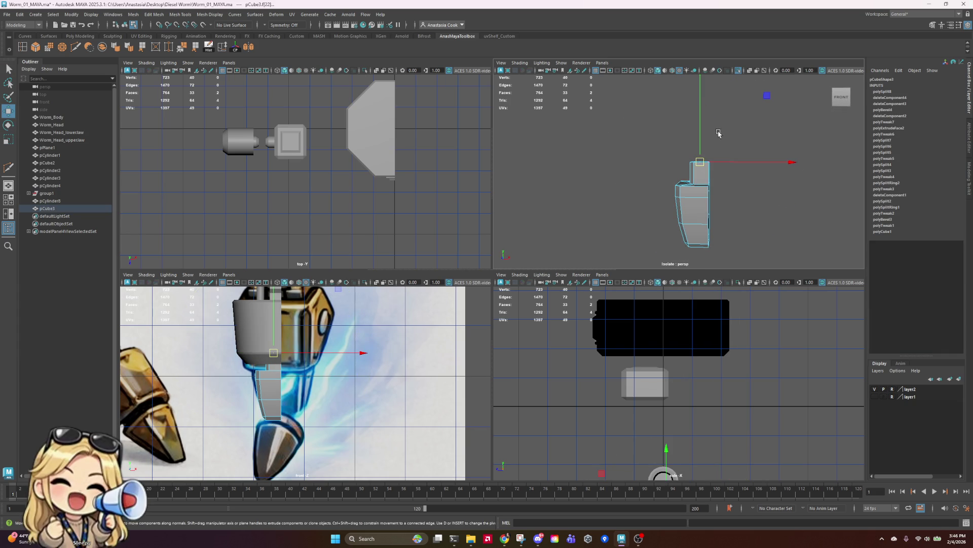
key("ctrl+e")
mouse_move(703, 116)
left_mouse_down()
mouse_move(701, 109)
mouse_move(703, 157)
mouse_move(783, 194)
mouse_move(662, 169)
left_mouse_up()
- Select the new section's top vertices and shift them sideways along X to taper it
right_click(684, 124)
left_click(648, 122)
left_click_drag(783, 152, 790, 158)
key("e")
key("w")
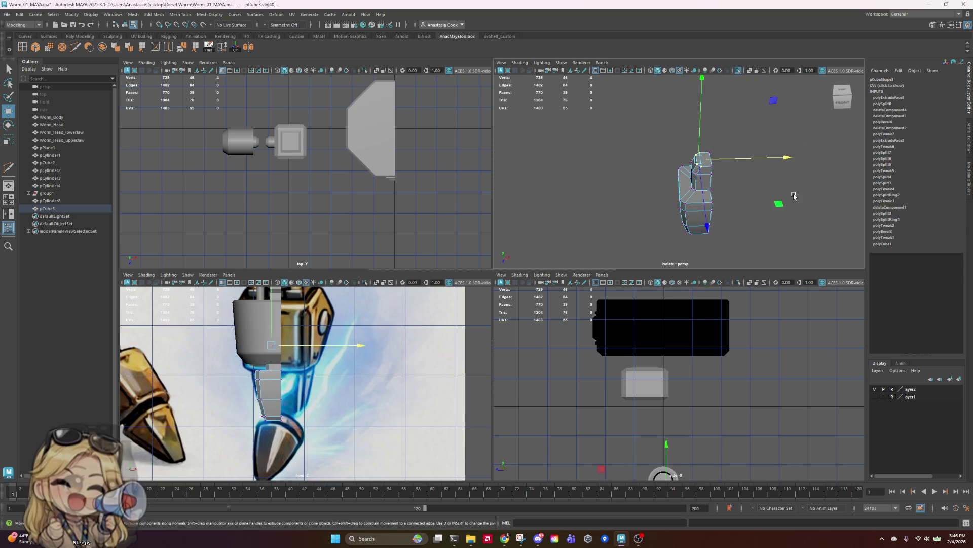
left_click(789, 193)
mouse_move(788, 192)
left_mouse_down("alt")
mouse_move(806, 212)
mouse_move(812, 196)
mouse_move(791, 206)
mouse_move(821, 210)
mouse_move(775, 213)
mouse_move(805, 211)
left_mouse_up("alt")
scroll(765, 182, "up", 6)
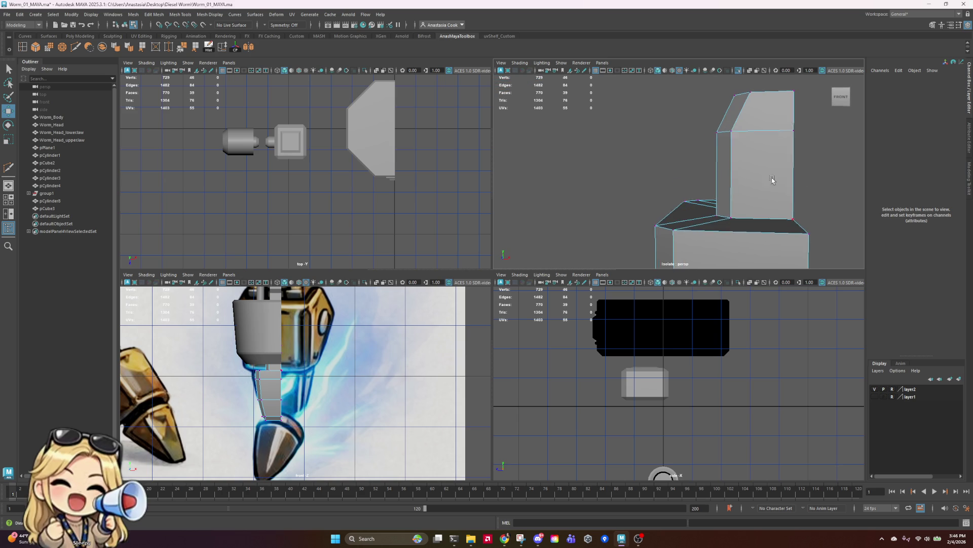
scroll(683, 161, "down", 5)
- Select a back vertex for scaling, then clear the selection and return to a front view
mouse_move(700, 154)
left_mouse_down("alt")
mouse_move(862, 193)
mouse_move(873, 220)
mouse_move(776, 188)
mouse_move(755, 221)
mouse_move(643, 152)
left_mouse_up("alt")
left_click(702, 145)
key("r")
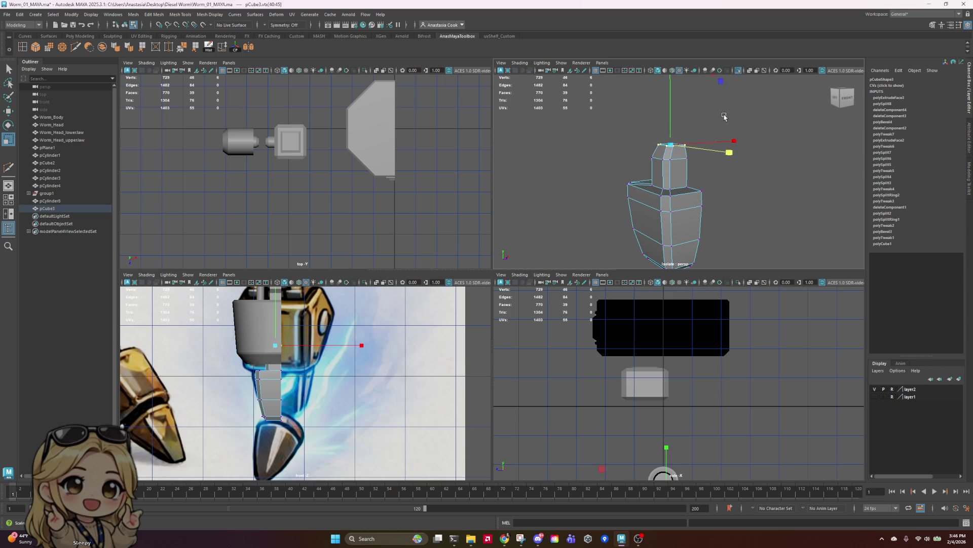
left_click(780, 155)
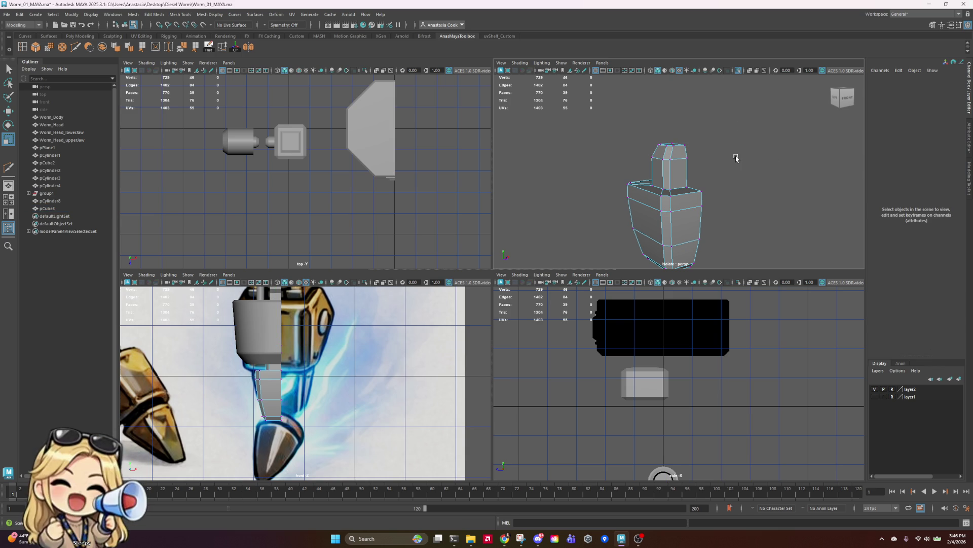
mouse_move(708, 153)
left_mouse_down("alt")
mouse_move(760, 169)
mouse_move(752, 198)
mouse_move(676, 191)
mouse_move(679, 150)
mouse_move(773, 148)
mouse_move(745, 154)
mouse_move(752, 148)
mouse_move(760, 150)
mouse_move(668, 208)
mouse_move(751, 153)
mouse_move(970, 144)
left_mouse_up("alt")
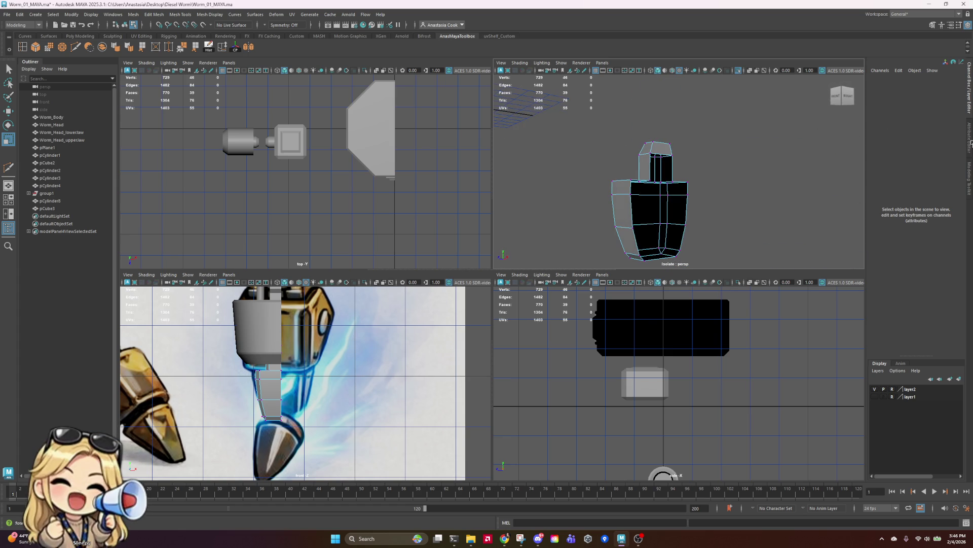
- Delete the top face of the block
right_click_drag(662, 136, 662, 149)
left_click(662, 149)
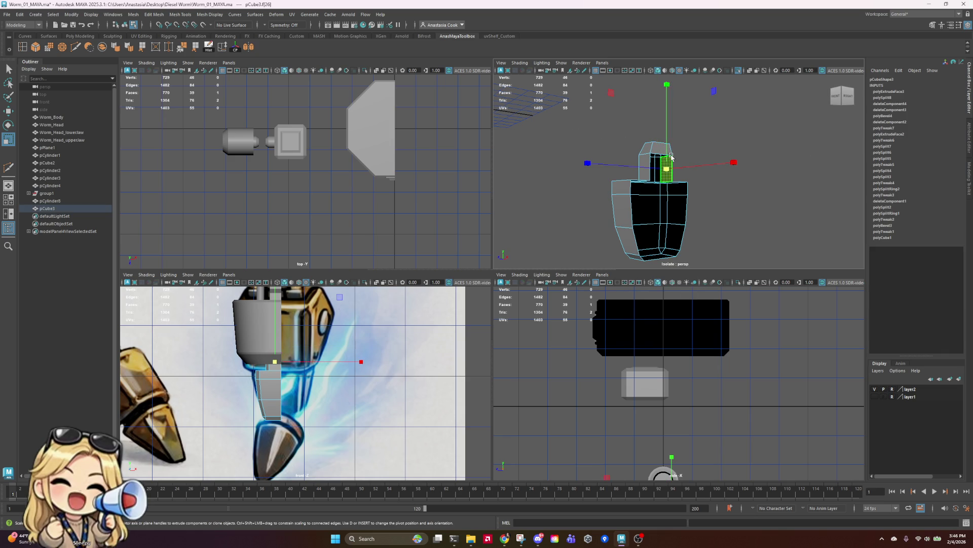
key("Delete")
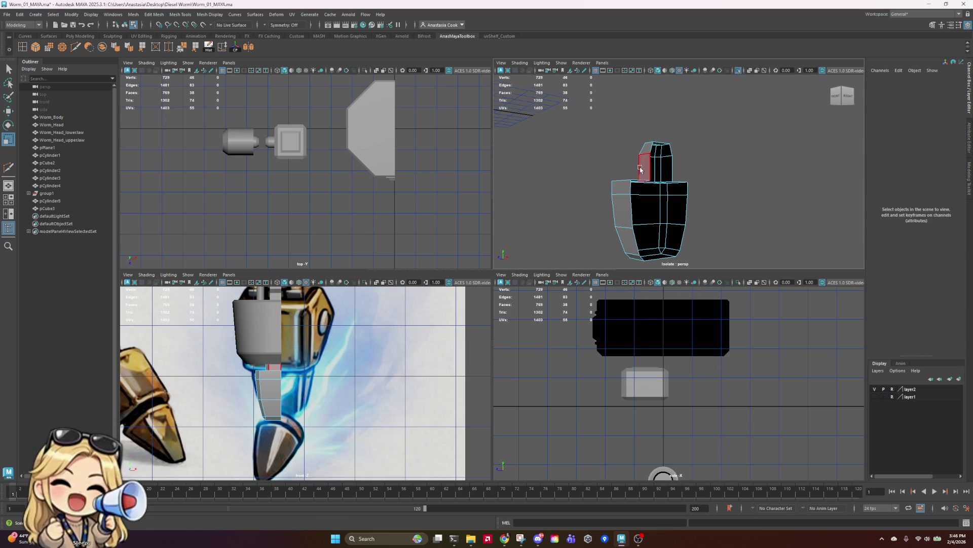
scroll(657, 162, "up", 3)
mouse_move(656, 163)
left_mouse_down("alt")
mouse_move(705, 149)
mouse_move(660, 160)
mouse_move(696, 152)
left_mouse_up("alt")
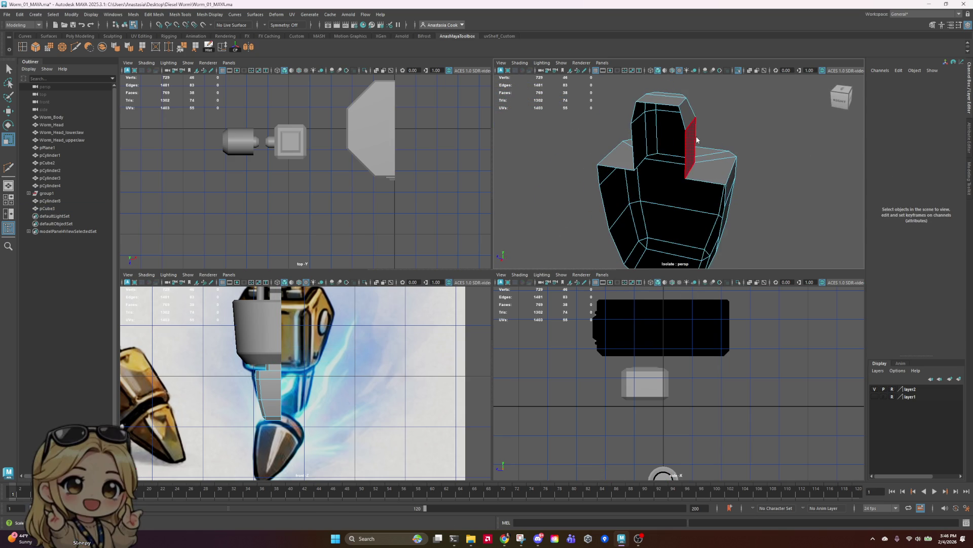
- Delete pCube3's construction history and center its pivot
right_click_drag(696, 152, 715, 135)
left_click(723, 195)
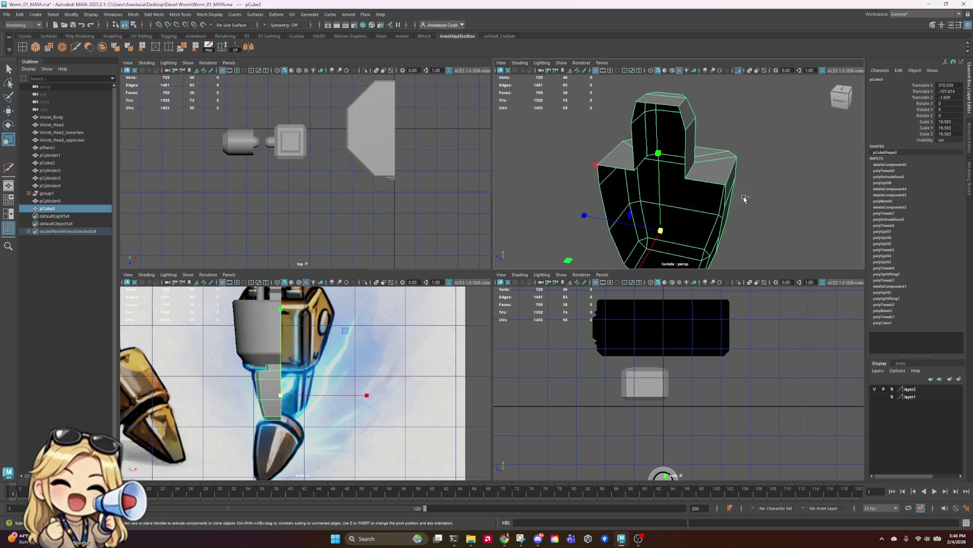
left_click_drag(832, 211, 658, 168, "alt")
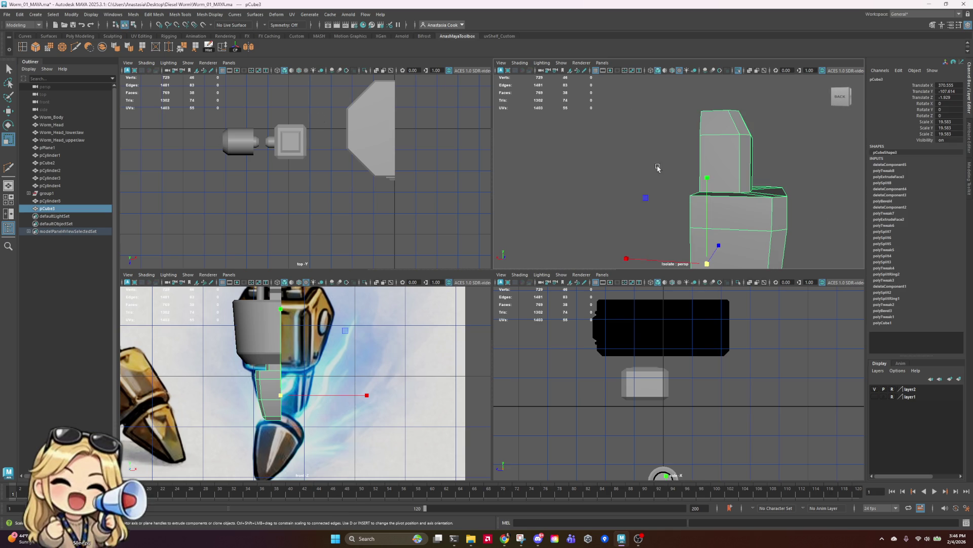
left_click(208, 47)
left_click(236, 48)
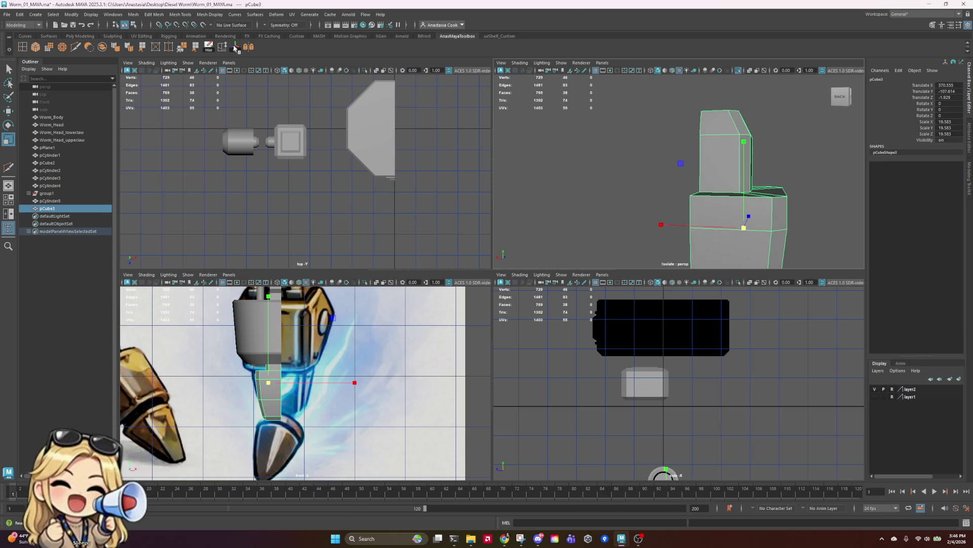
left_click(763, 147)
left_click_drag(803, 199, 659, 191, "alt")
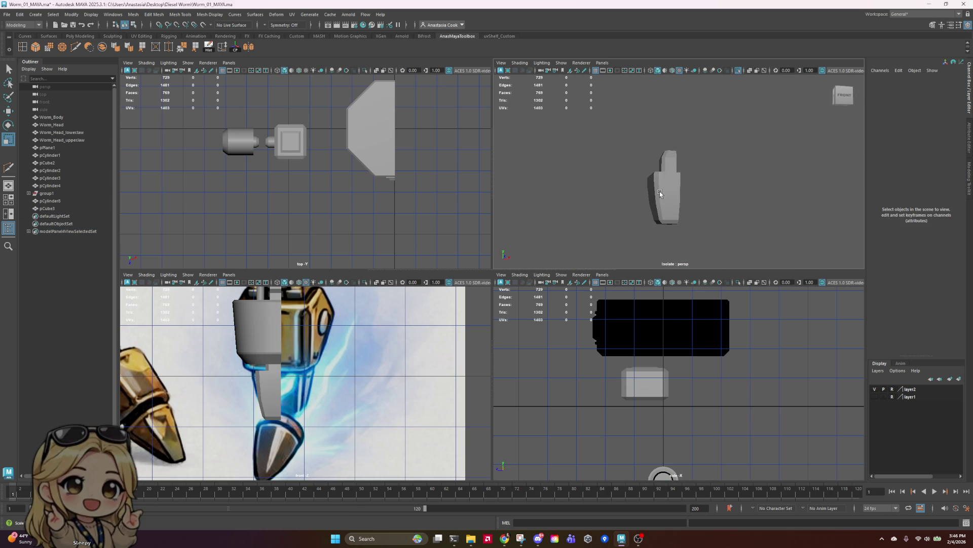
- Reselect and frame pCube3 in edge mode, inspecting its dark side from several angles
left_click(659, 191)
key("f")
scroll(610, 177, "down", 2)
right_click_drag(610, 177, 611, 169)
scroll(735, 179, "down", 4)
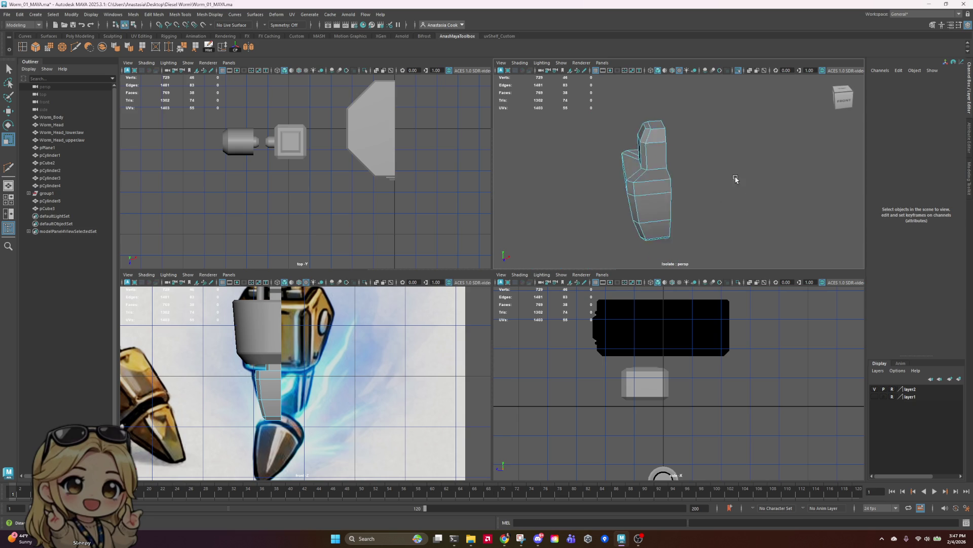
mouse_move(735, 179)
left_mouse_down("alt")
mouse_move(687, 125)
mouse_move(691, 133)
left_mouse_up("alt")
right_click_drag(621, 147, 659, 127)
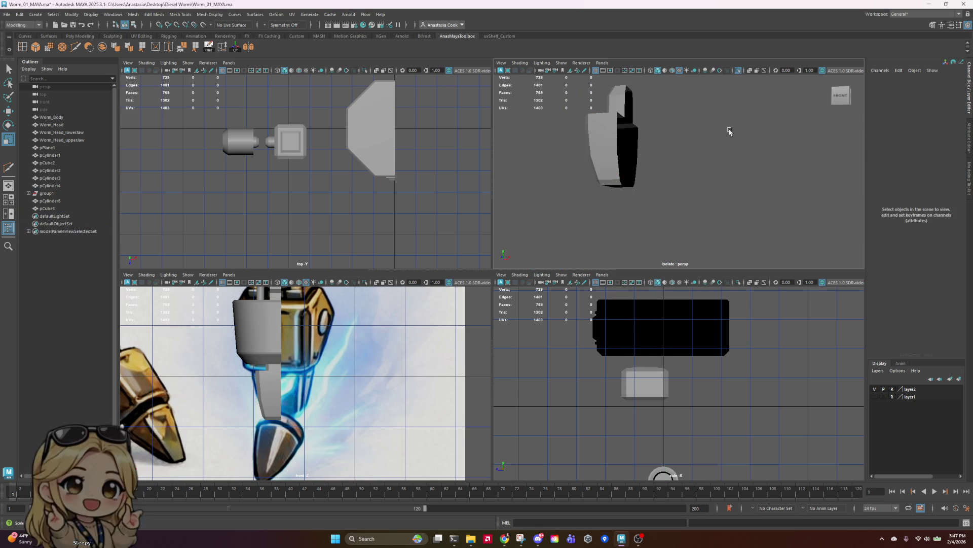
mouse_move(729, 131)
left_mouse_down("alt")
mouse_move(691, 182)
mouse_move(717, 152)
mouse_move(710, 251)
mouse_move(639, 212)
mouse_move(620, 238)
left_mouse_up("alt")
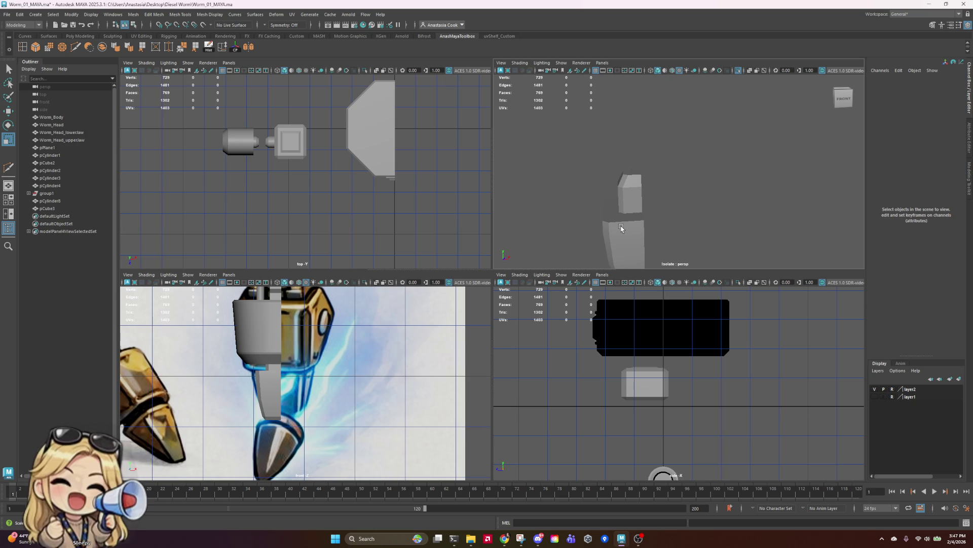
- Select pCube3, center it in view, and activate the Insert Edge Loop tool
left_click(635, 189)
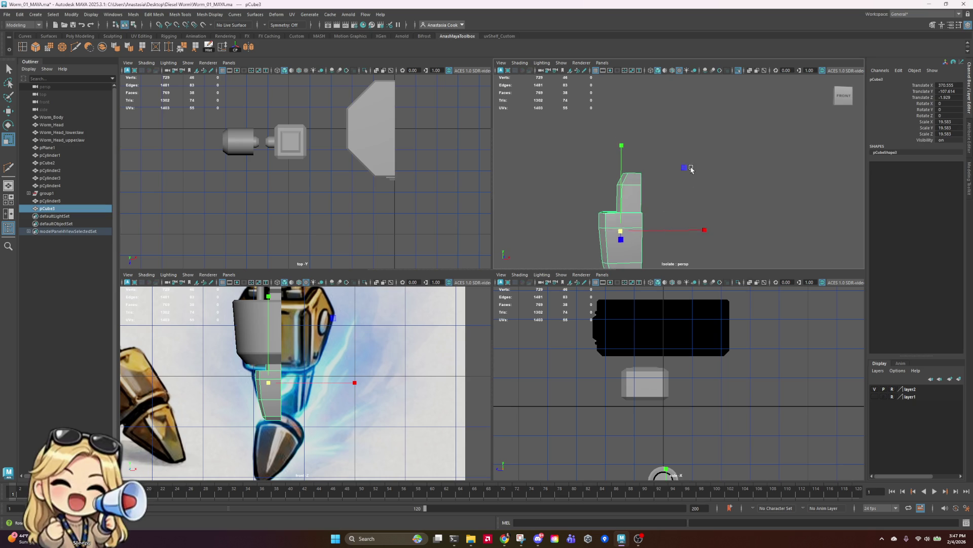
scroll(619, 195, "up", 4)
middle_click_drag(617, 197, 781, 109, "alt")
left_click_drag(781, 109, 754, 172, "alt")
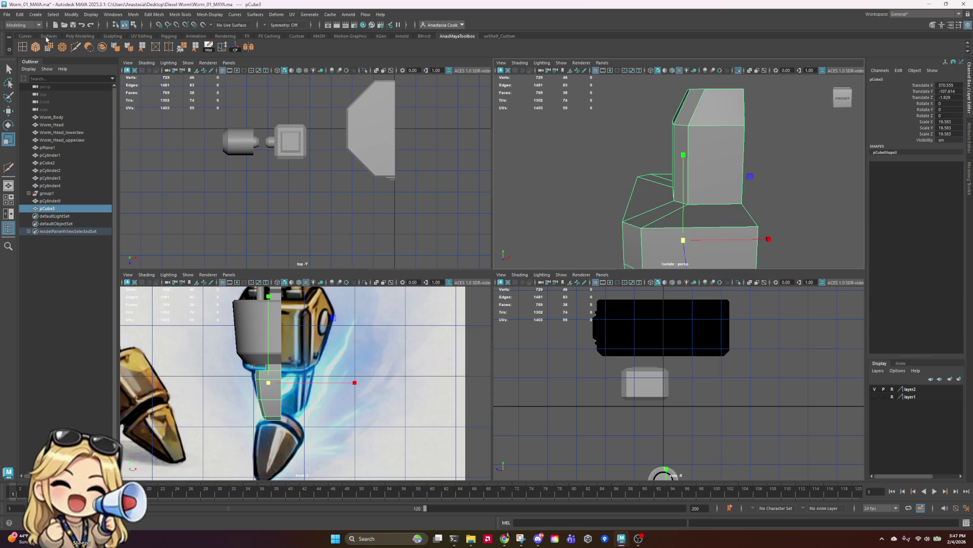
left_click(62, 47)
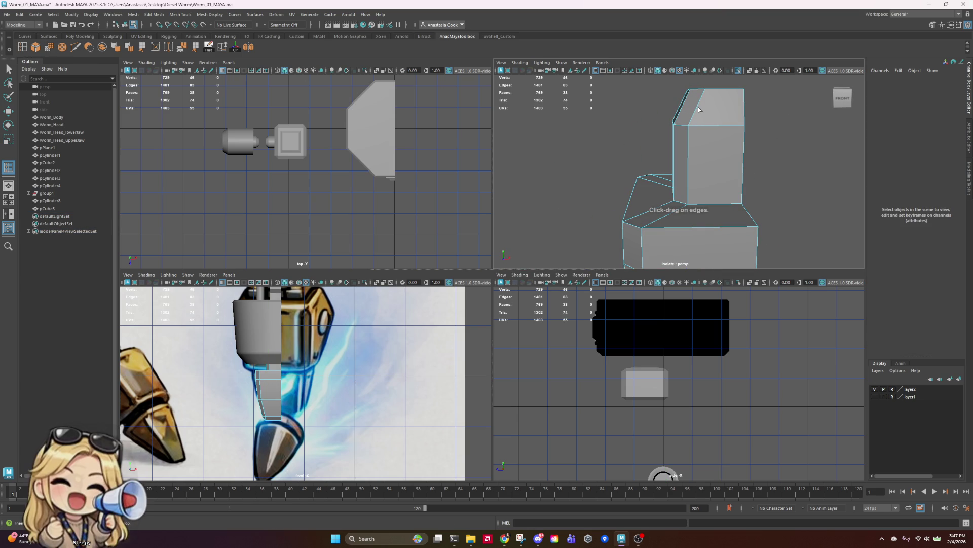
- Insert an edge loop across the upper column and shift four of its vertices along X
left_click_drag(699, 109, 701, 112)
key("q")
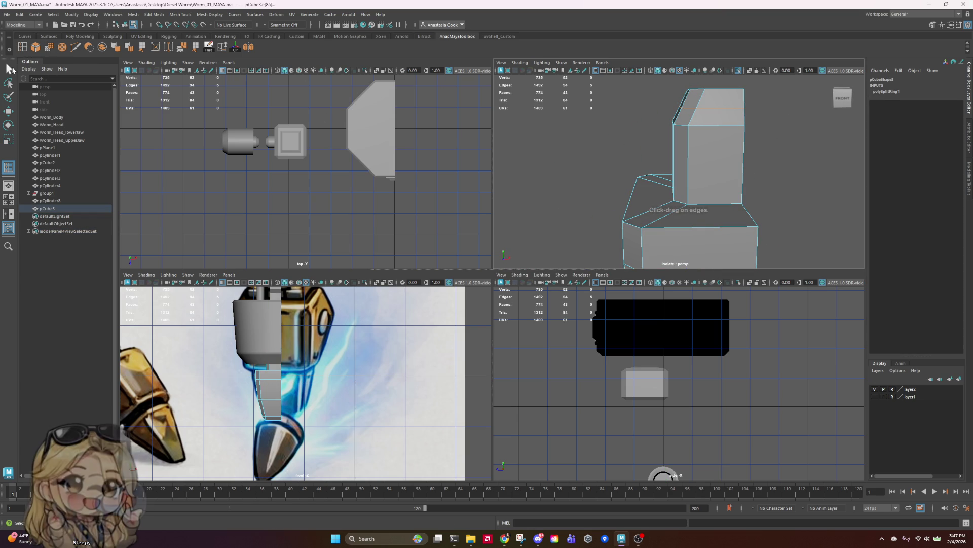
right_click_drag(707, 104, 688, 101)
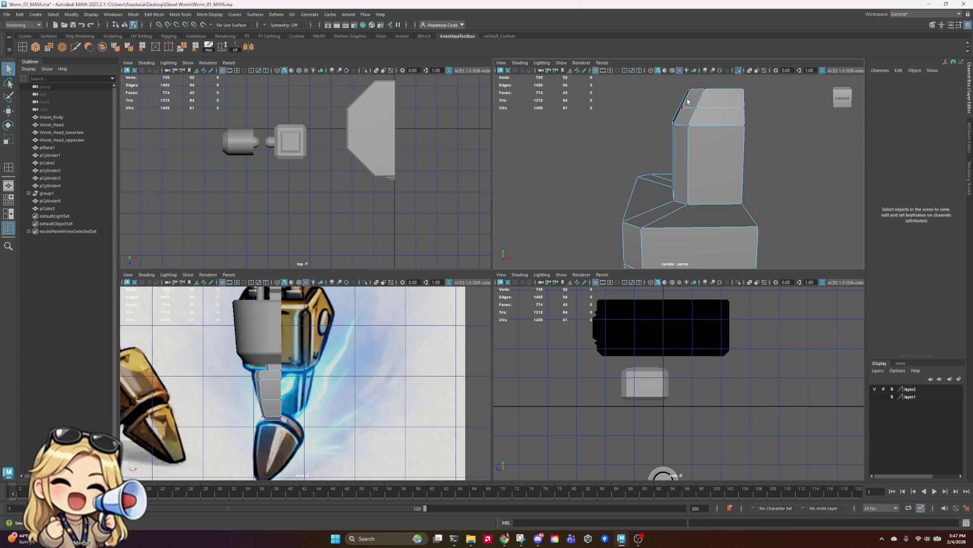
left_click_drag(642, 102, 769, 124)
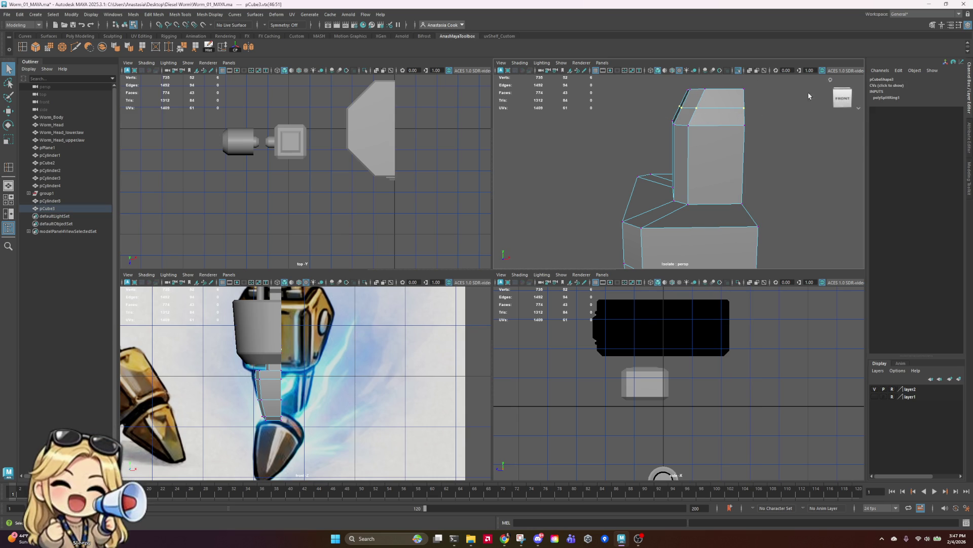
left_click_drag(811, 96, 765, 146, "alt")
mouse_move(794, 89)
left_mouse_down("ctrl")
mouse_move(731, 167)
mouse_move(721, 218)
mouse_move(578, 214)
mouse_move(613, 198)
left_mouse_up("ctrl")
key("w")
left_click_drag(621, 109, 622, 109)
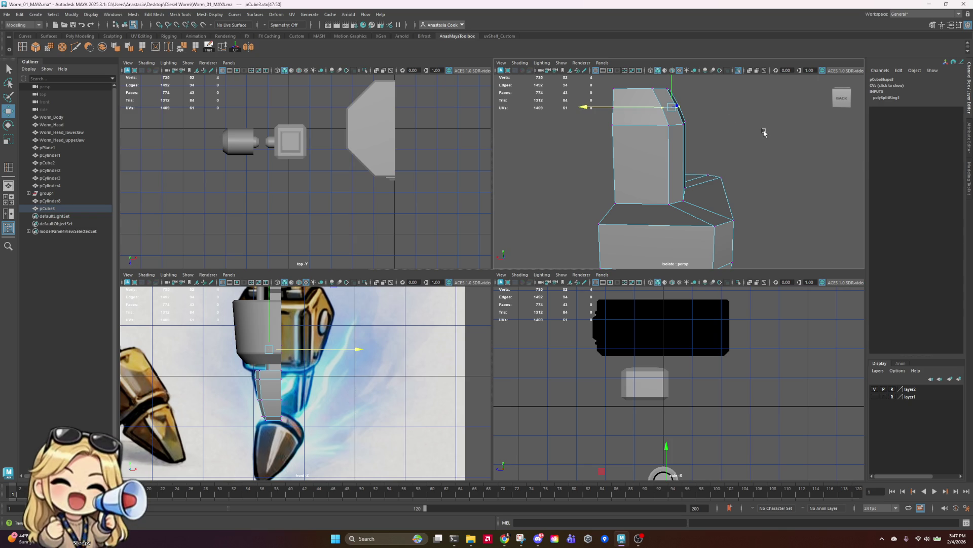
mouse_move(759, 132)
left_mouse_down("alt")
mouse_move(752, 148)
mouse_move(569, 141)
mouse_move(595, 147)
left_mouse_up("alt")
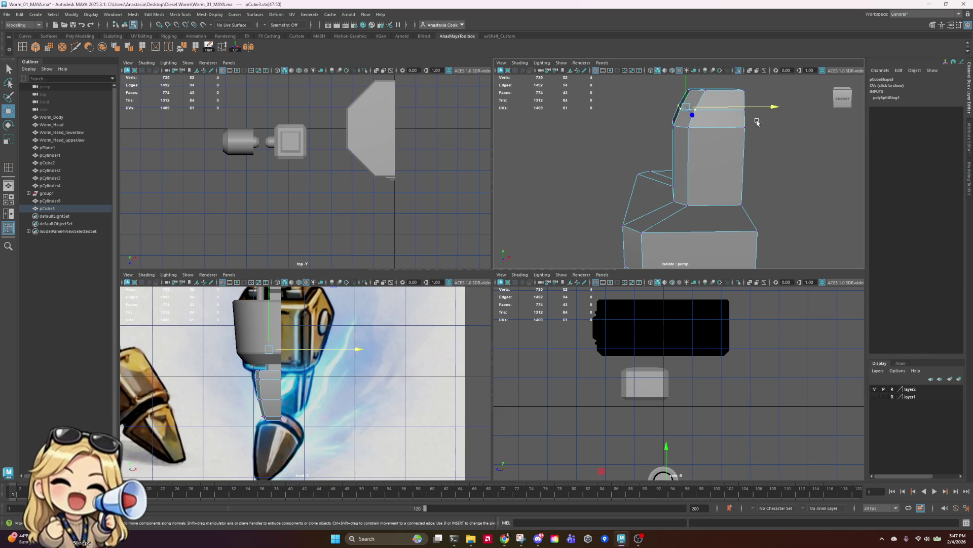
- Clear the vertex selection and save the scene
key("F8")
left_click(786, 137)
scroll(789, 150, "down", 3)
key("ctrl+s")
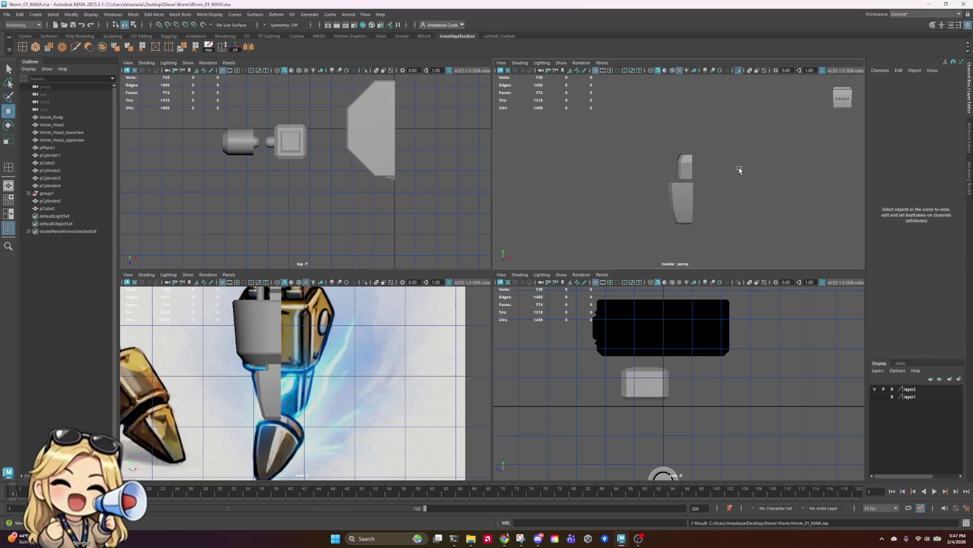
scroll(668, 187, "up", 5)
- Soften the shading on the block's new corner edge, then return to object mode
left_click(726, 139)
right_click_drag(725, 137, 722, 111)
left_click(723, 126)
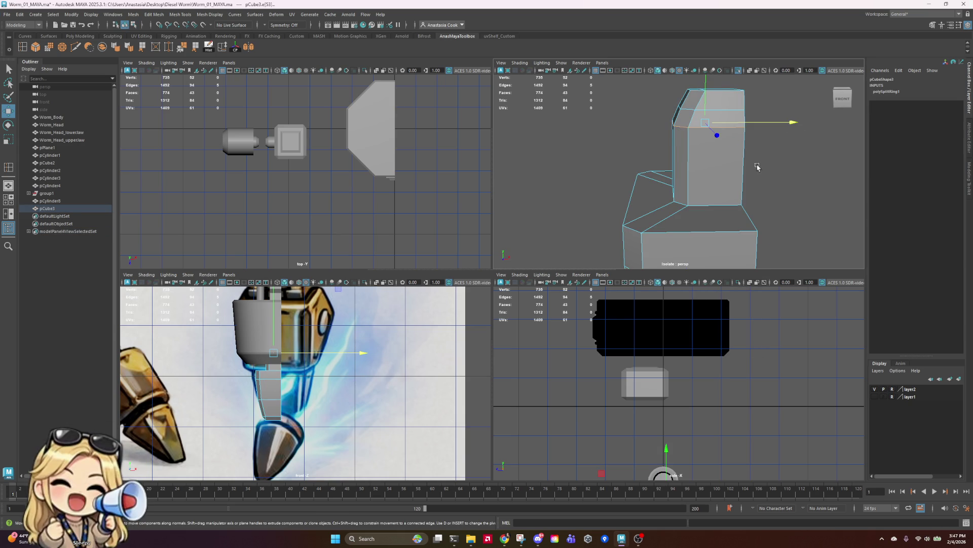
mouse_move(758, 167)
left_mouse_down("alt")
mouse_move(845, 168)
mouse_move(728, 142)
mouse_move(513, 147)
left_mouse_up("alt")
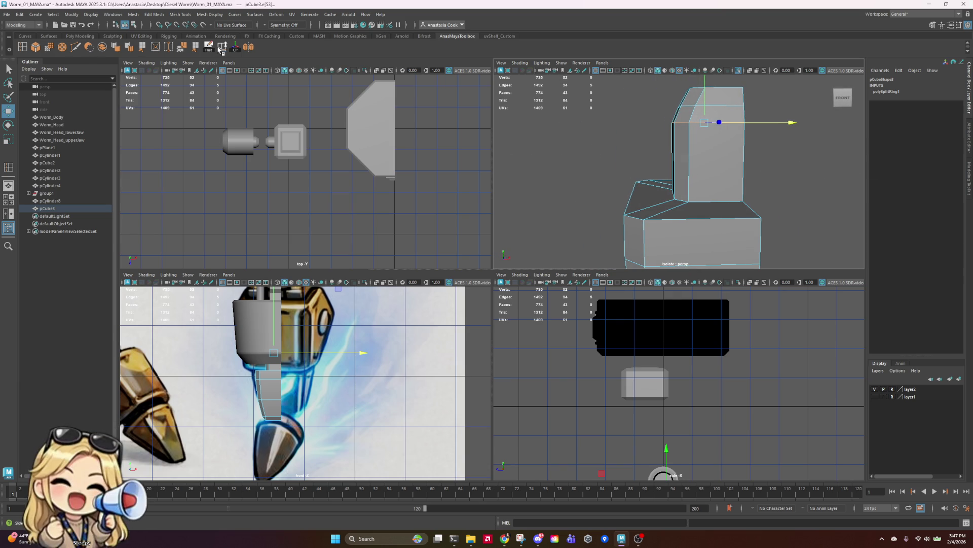
left_click(208, 47)
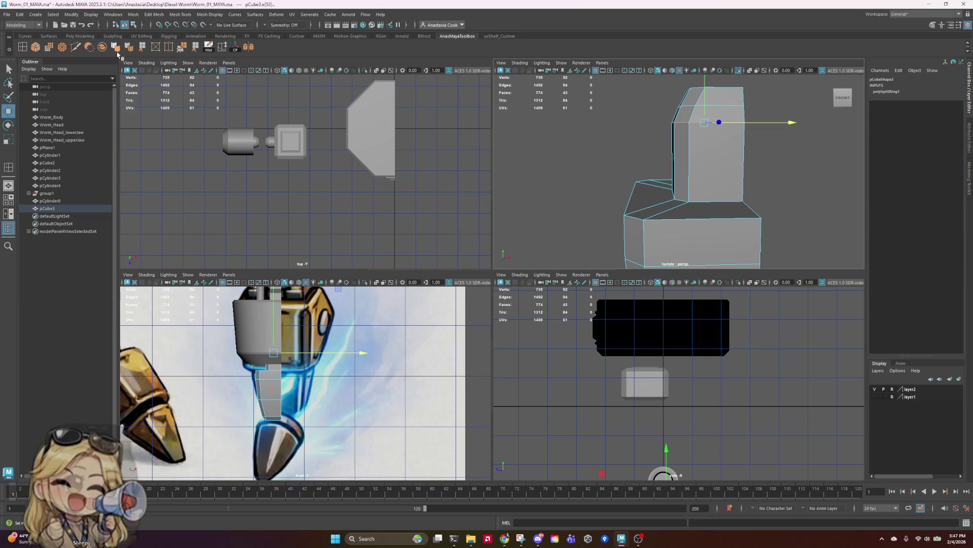
right_click_drag(704, 153, 759, 132)
left_click(793, 126)
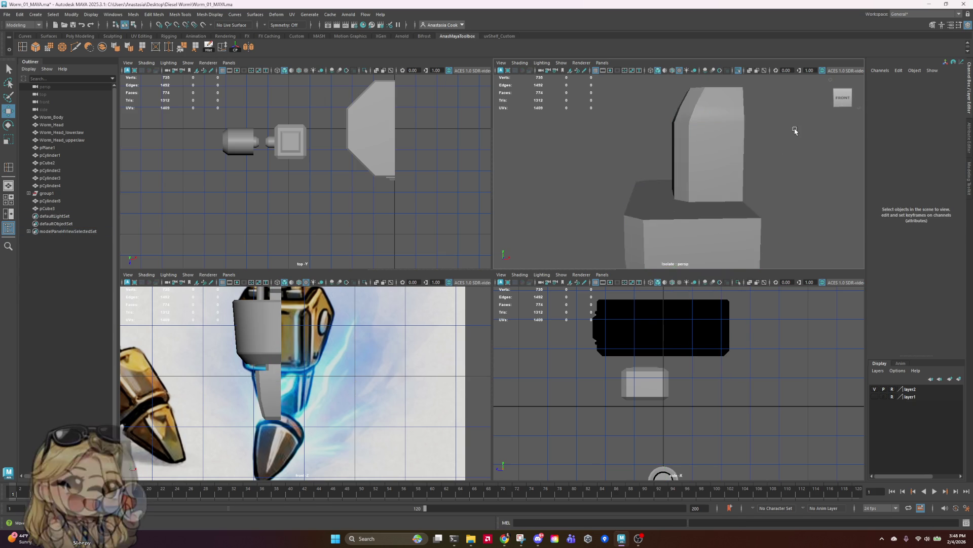
- Undo the last change and view the block from the side in object mode
scroll(791, 130, "down", 3)
mouse_move(789, 135)
left_mouse_down("alt")
mouse_move(785, 200)
mouse_move(729, 204)
left_mouse_up("alt")
key("ctrl+z")
key("ctrl+z")
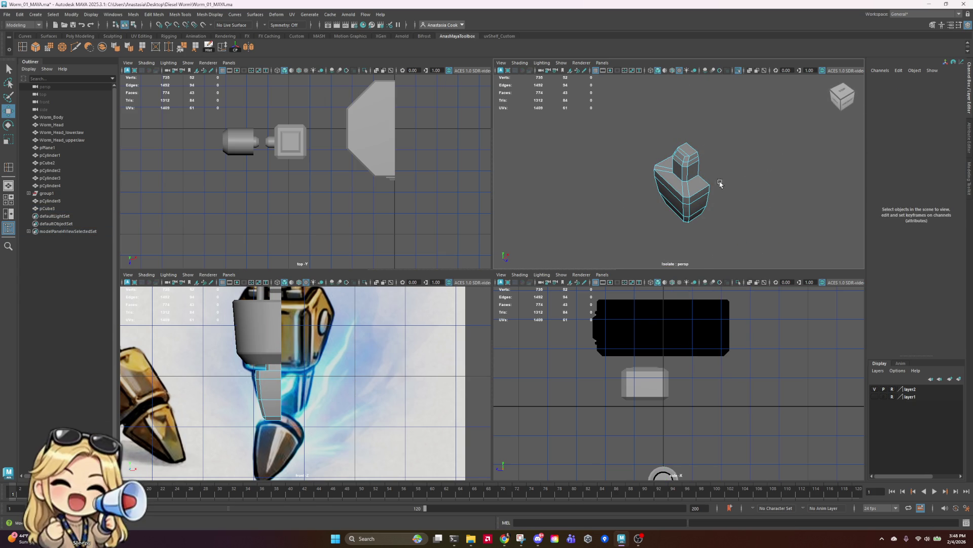
right_click_drag(669, 175, 670, 152)
left_click(789, 144)
mouse_move(789, 143)
left_mouse_down("alt")
mouse_move(786, 189)
mouse_move(783, 167)
mouse_move(765, 166)
mouse_move(778, 187)
left_mouse_up("alt")
scroll(762, 159, "up", 5)
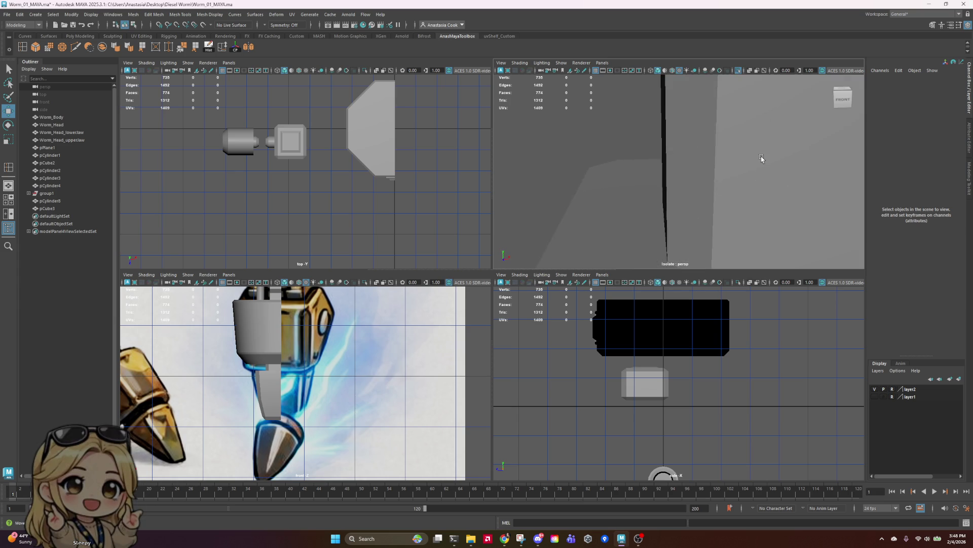
scroll(761, 158, "down", 5)
- Select two edges at the column base and frame them for transforming
left_click(730, 185)
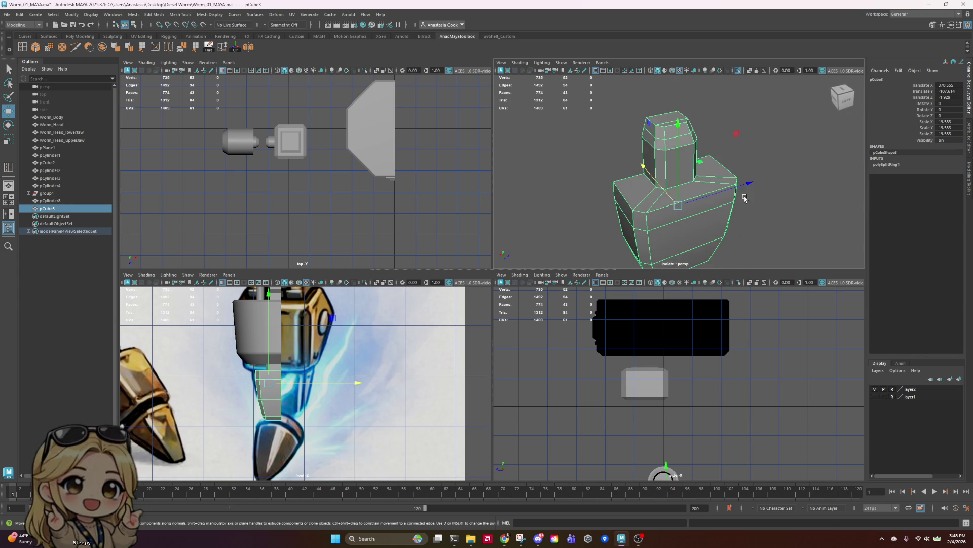
right_click_drag(675, 203, 674, 175)
left_click(646, 187)
left_click_drag(647, 188, 734, 191, "alt")
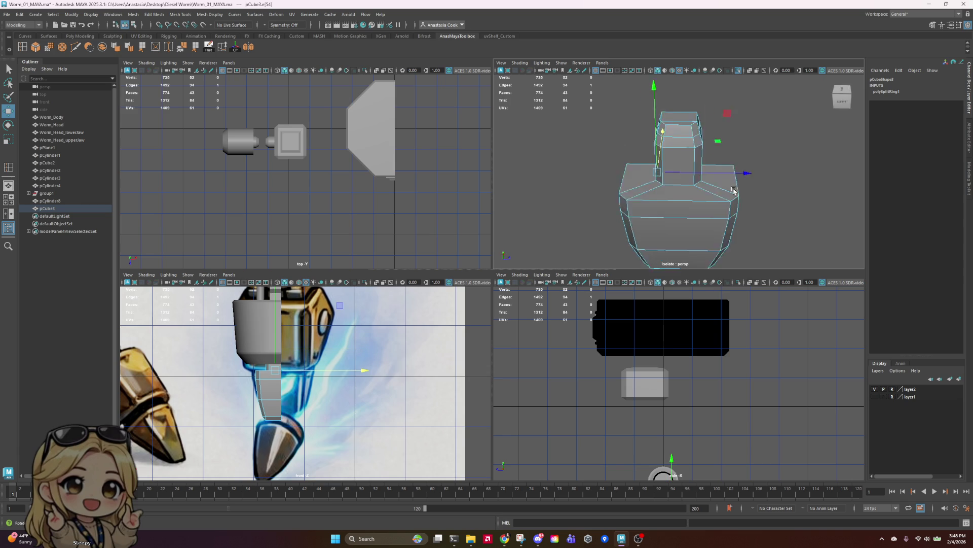
key("f")
left_click(808, 214, "shift")
key("e")
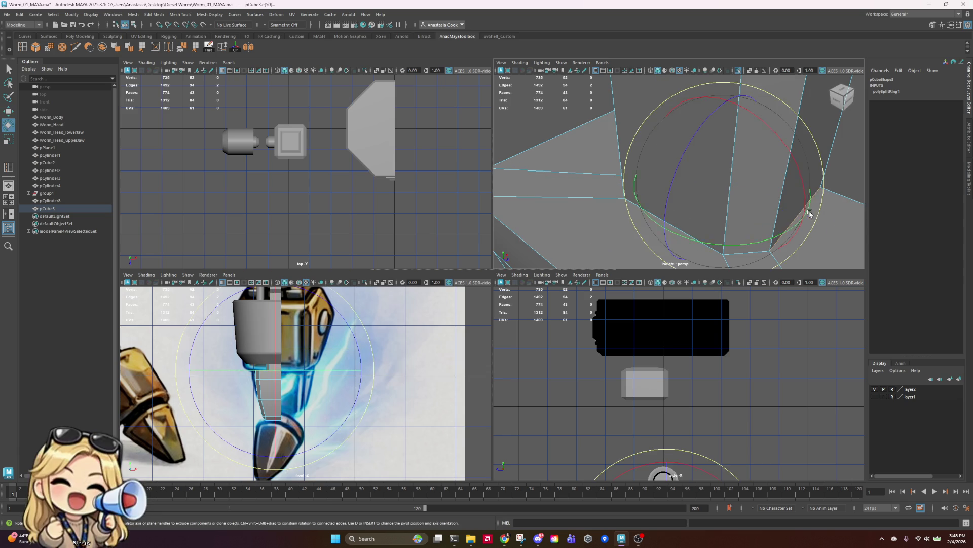
scroll(810, 214, "down", 3)
key("r")
scroll(743, 215, "down", 4)
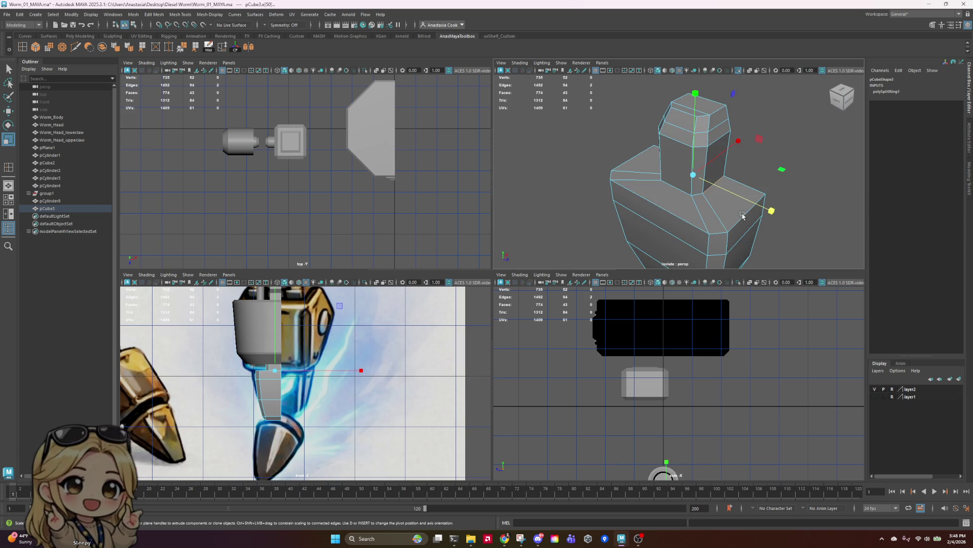
- Check the column base edge from the front, reselect the lower leg block, and save
left_click_drag(743, 216, 672, 188, "alt")
left_click(672, 187)
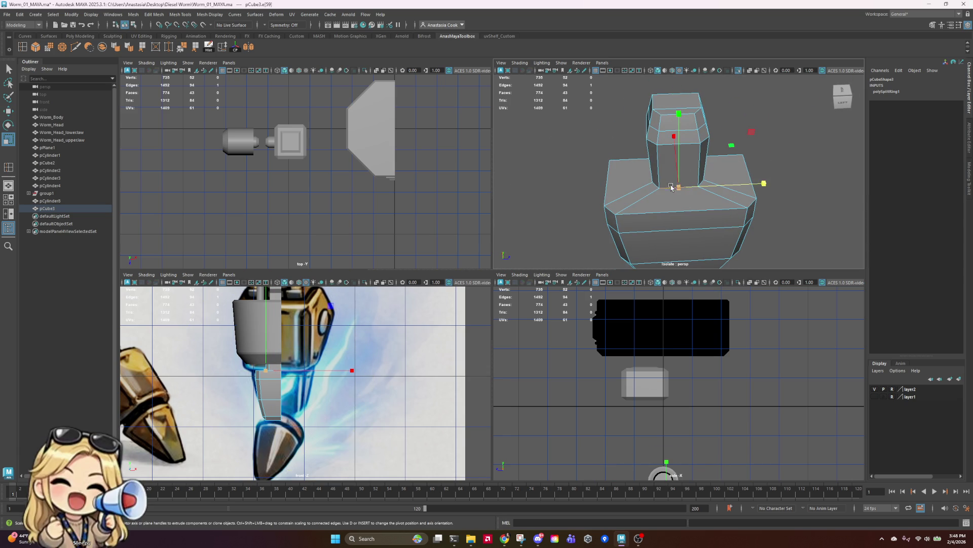
scroll(668, 175, "down", 3)
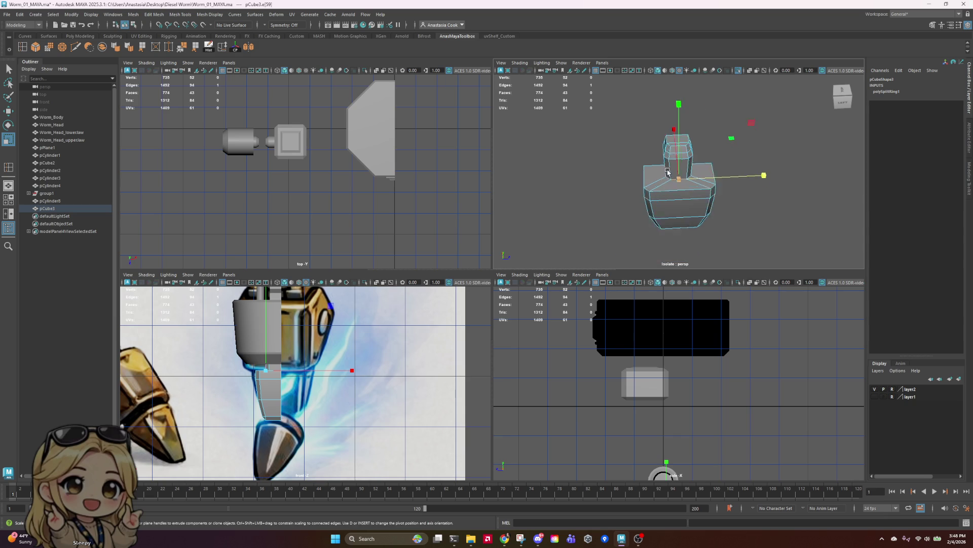
mouse_move(668, 172)
left_mouse_down("alt")
mouse_move(710, 175)
mouse_move(687, 181)
left_mouse_up("alt")
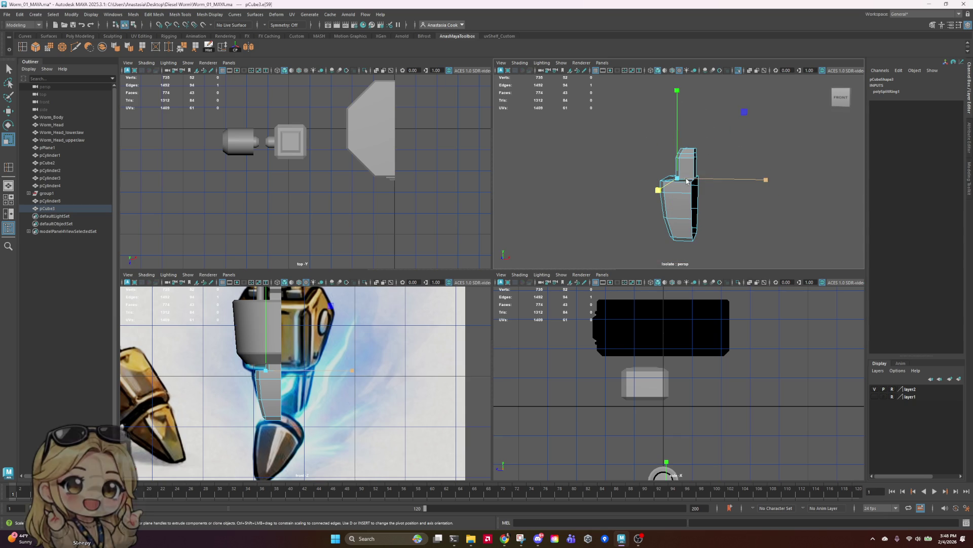
left_click(778, 153)
key("ctrl+s")
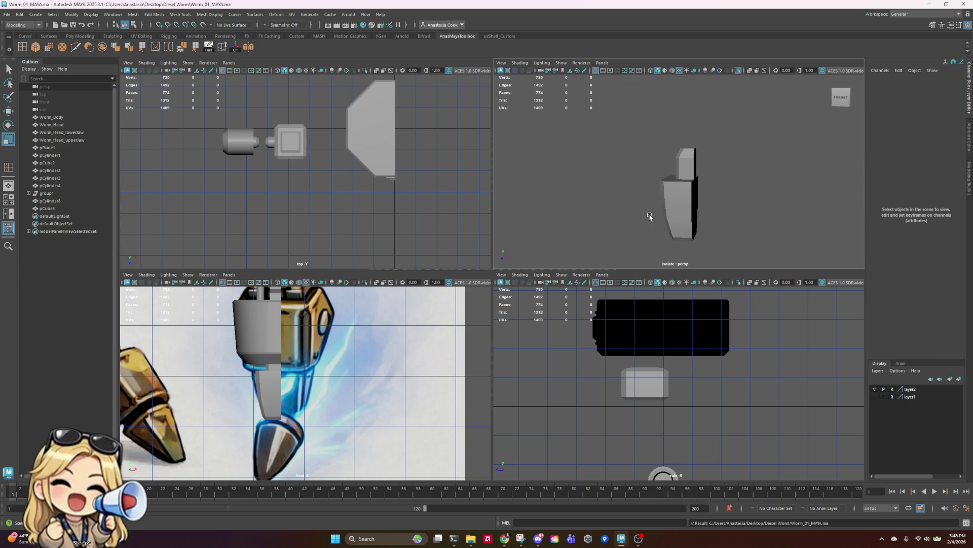
left_click(686, 209)
scroll(681, 213, "down", 5)
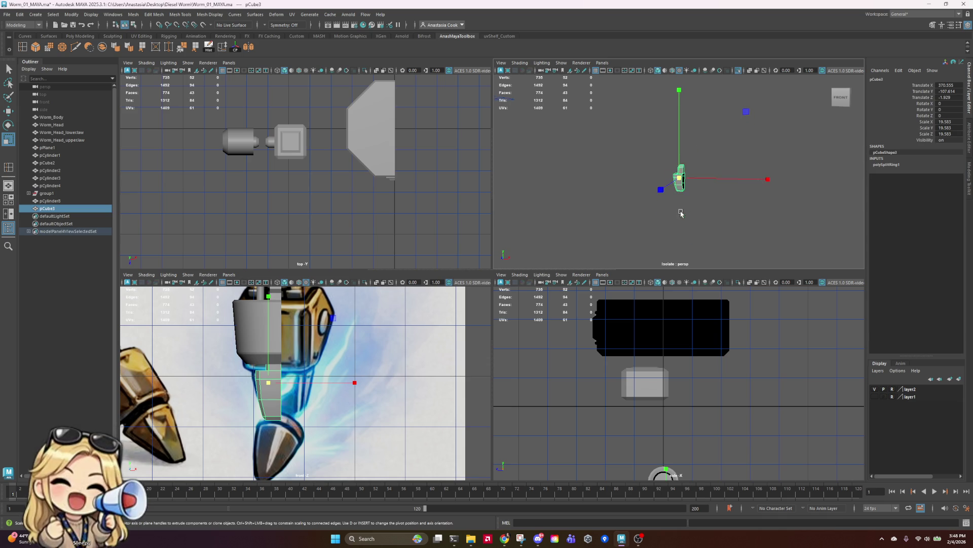
scroll(681, 213, "up", 4)
key("ctrl+s")
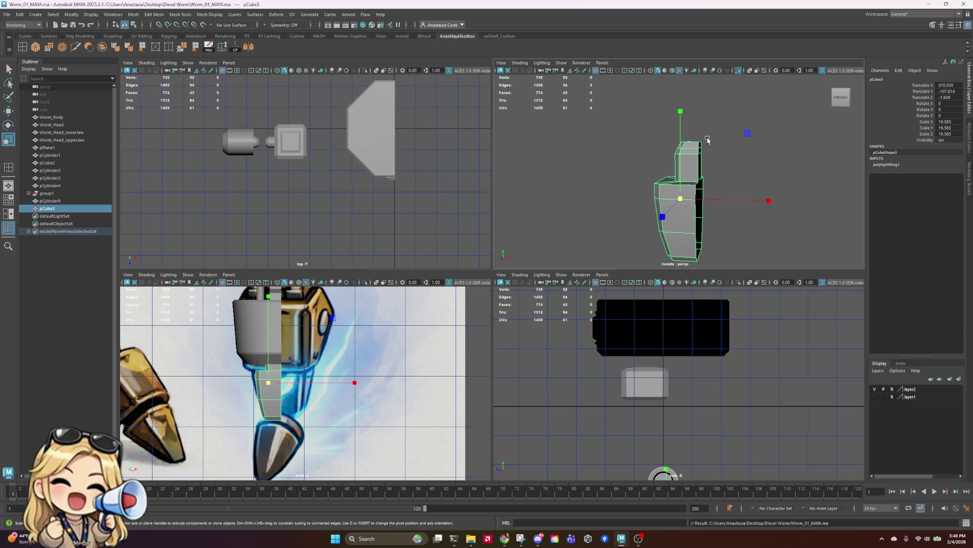
- Select the full loop of edges around the top of the lower leg block
left_click_drag(718, 219, 750, 220, "alt")
right_click(716, 190)
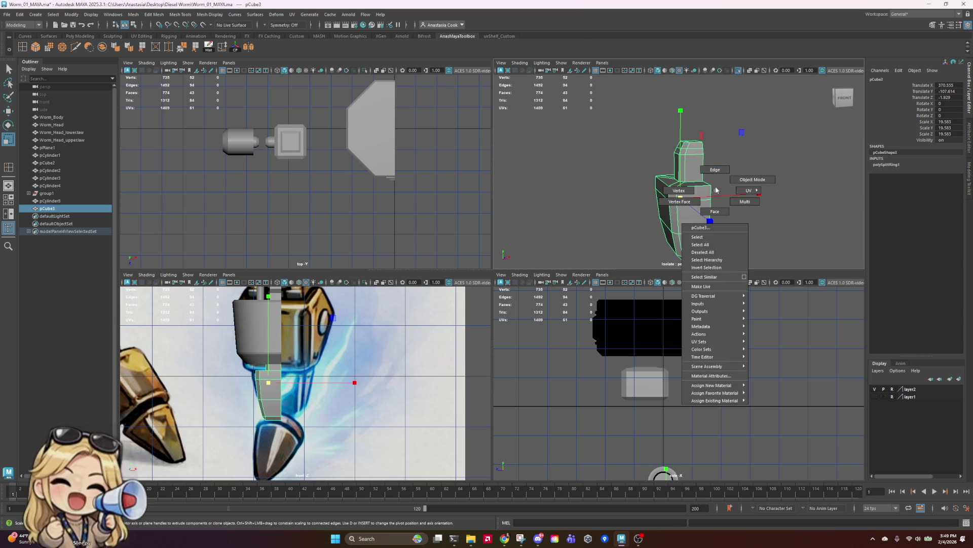
left_click(715, 169)
left_click(707, 188)
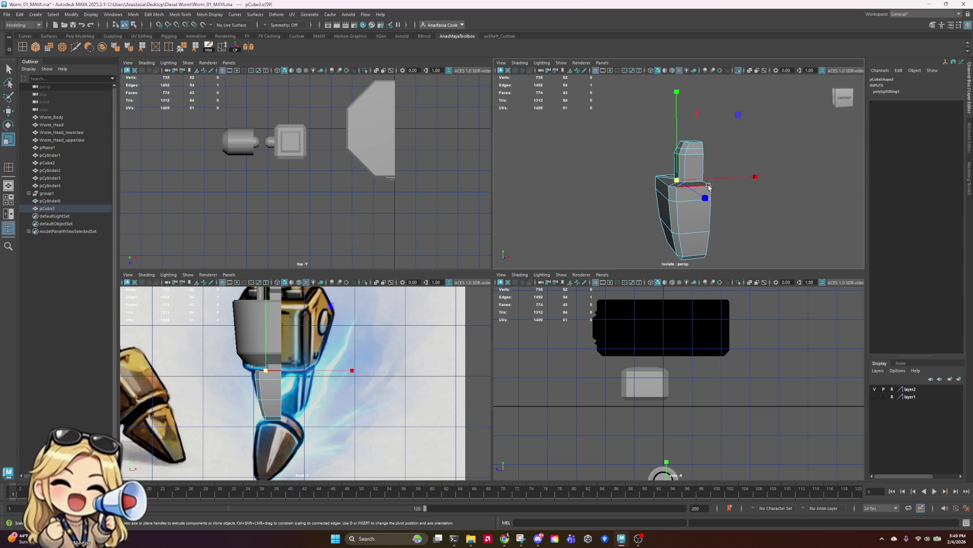
left_click(687, 186)
left_click(664, 189, "shift")
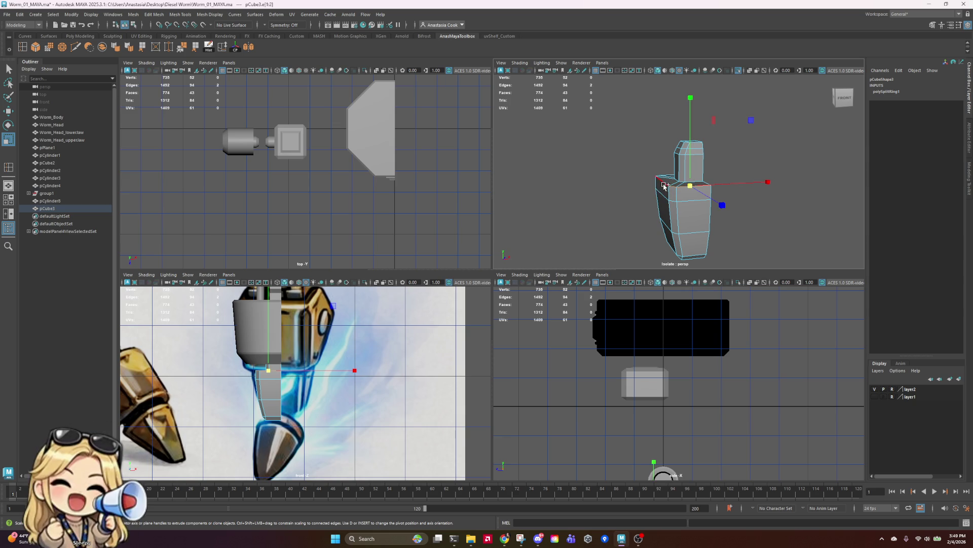
left_click(658, 185, "shift")
left_click_drag(629, 192, 670, 198, "alt")
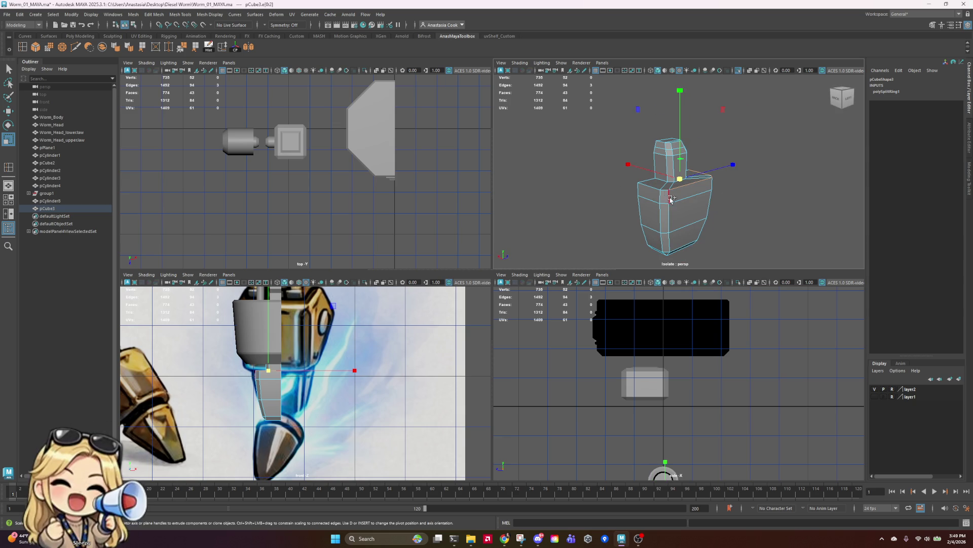
left_click(647, 184, "shift")
left_click(710, 178, "shift")
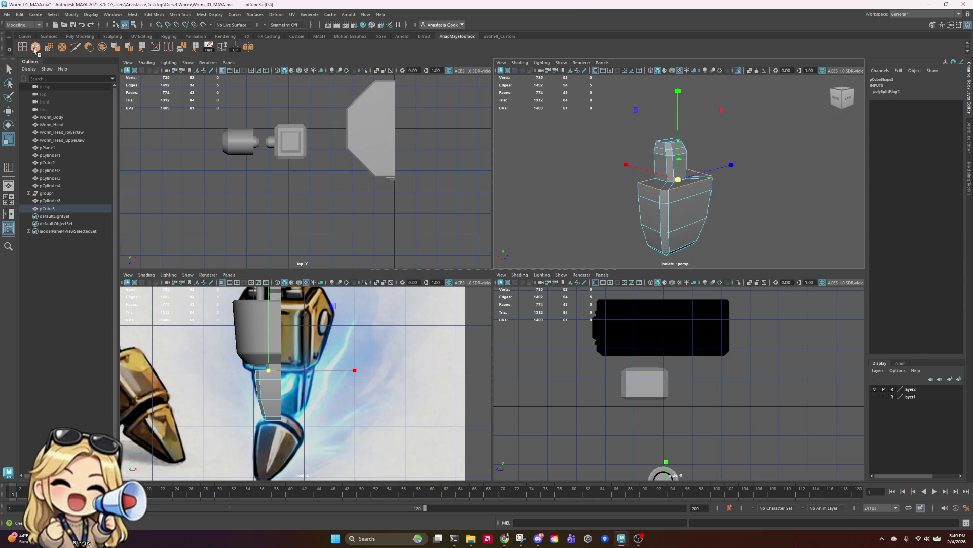
- Bevel the selected edges with fraction 0.2, return to object mode, and save
left_click(35, 48)
left_click_drag(548, 202, 587, 207, "alt")
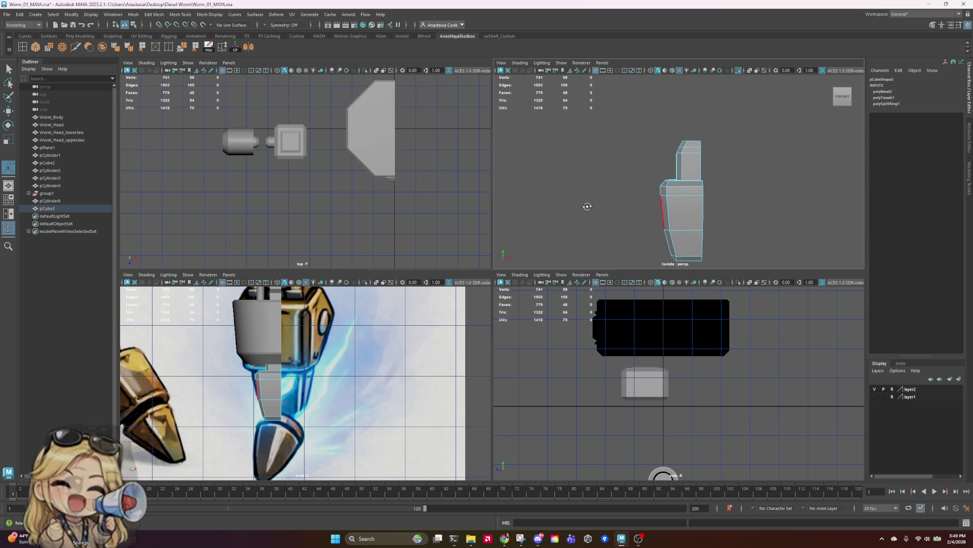
left_click(890, 92)
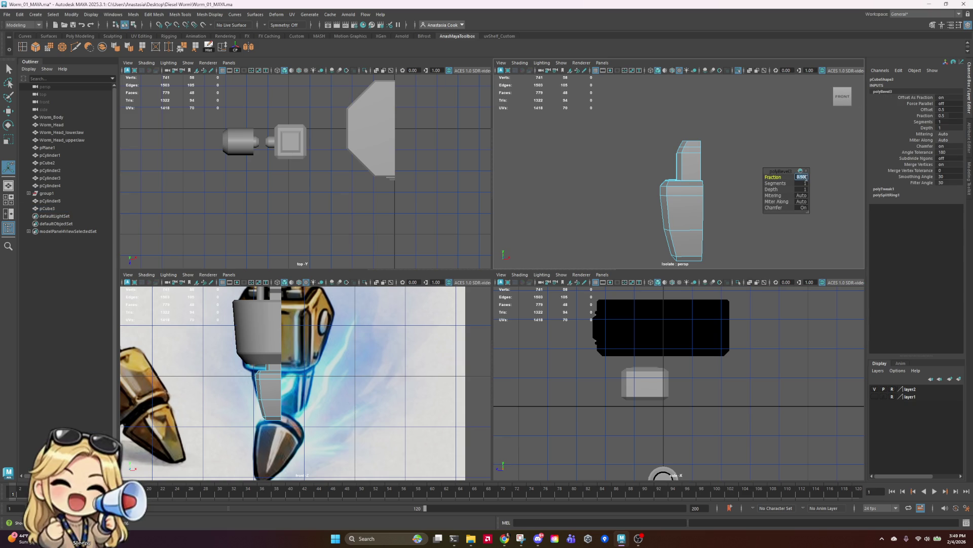
type("0.2")
key("Return")
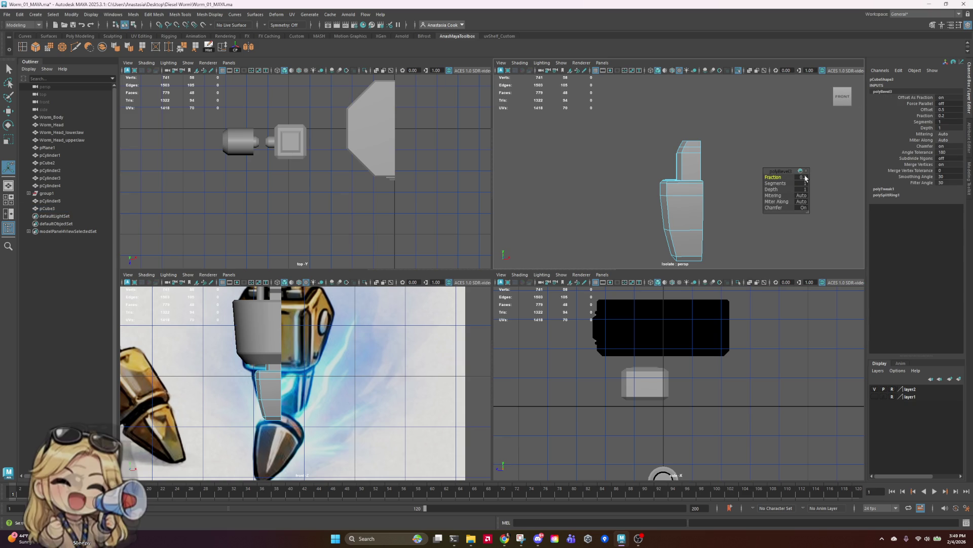
right_click_drag(700, 170, 736, 160)
key("ctrl+s")
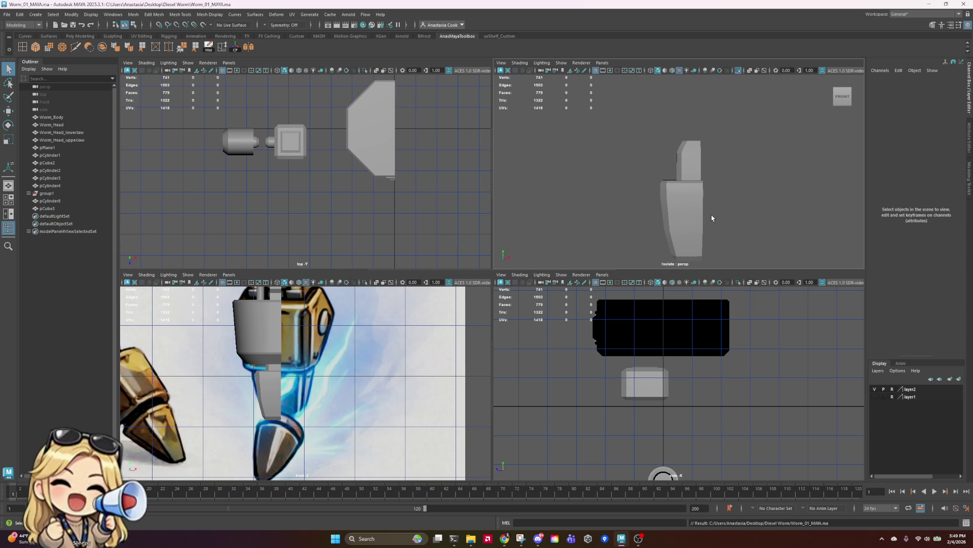
- Turn off isolate select so the whole scene shows again
left_click(701, 213)
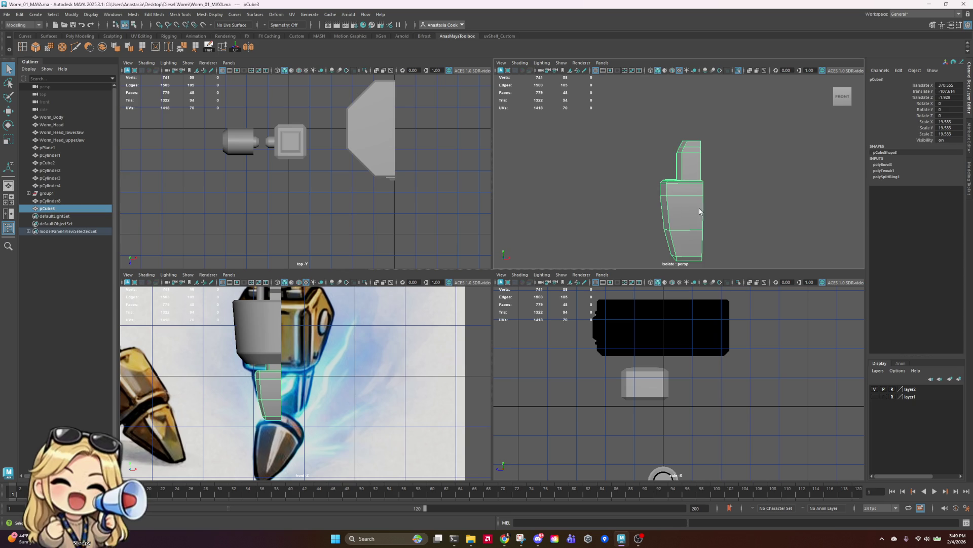
left_click(739, 74)
left_click(749, 196)
scroll(750, 197, "down", 5)
mouse_move(758, 203)
left_mouse_down("alt")
mouse_move(748, 181)
mouse_move(771, 198)
mouse_move(574, 183)
mouse_move(792, 209)
mouse_move(780, 208)
left_mouse_up("alt")
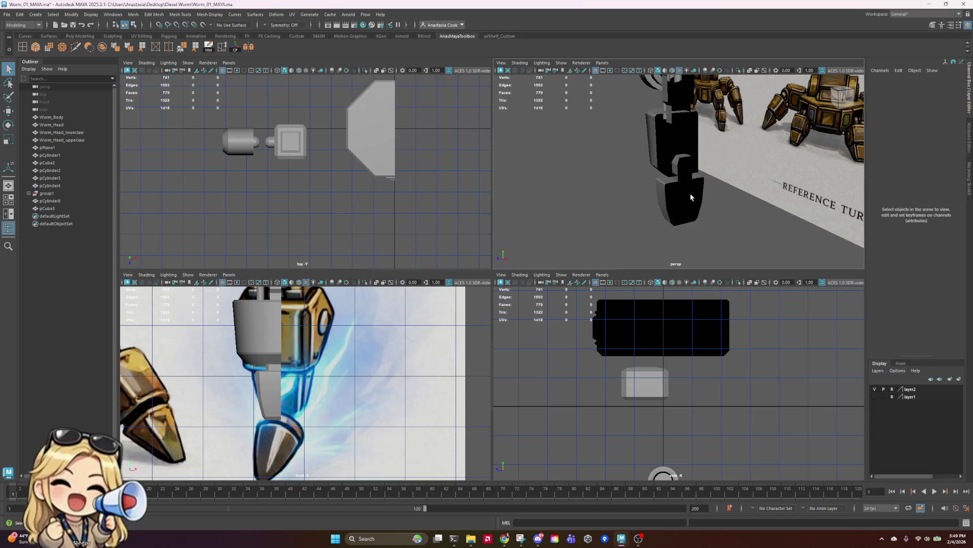
- Slide the lower leg block left along X toward the reference leg
left_click(690, 197)
mouse_move(690, 197)
left_mouse_down("alt")
mouse_move(780, 216)
mouse_move(754, 210)
left_mouse_up("alt")
key("w")
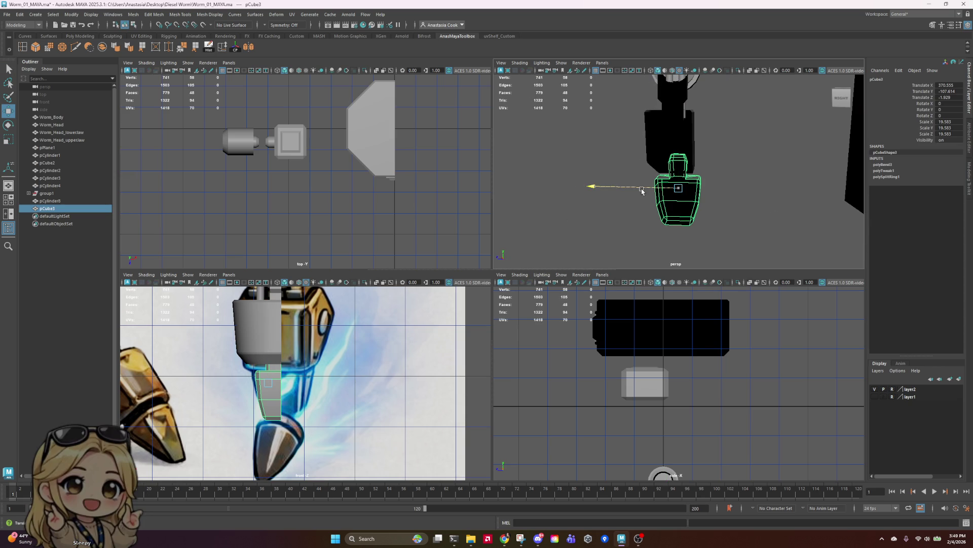
left_click_drag(642, 190, 624, 191)
left_click(753, 148)
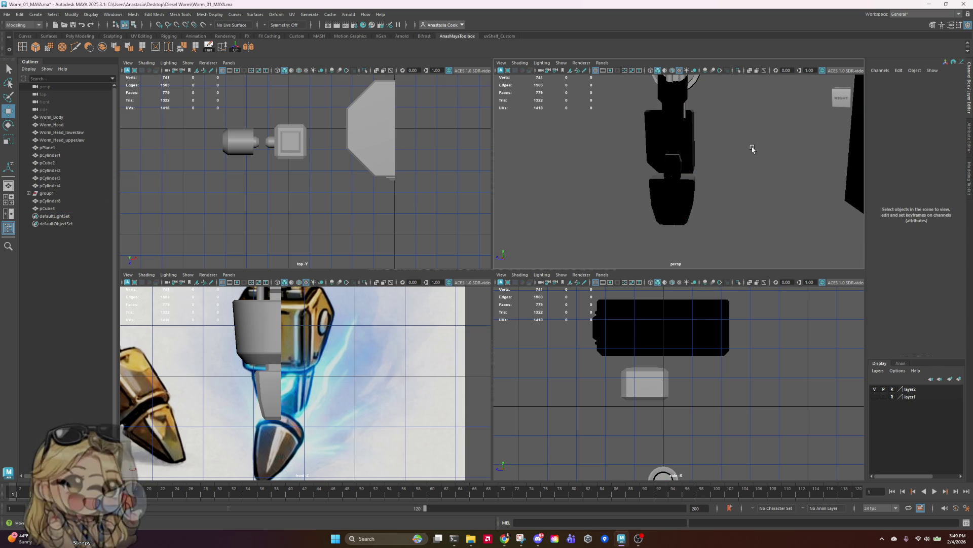
mouse_move(752, 149)
left_mouse_down("alt")
mouse_move(848, 172)
mouse_move(811, 185)
left_mouse_up("alt")
scroll(710, 192, "up", 5)
- Select the block's top ring of vertices and shift them along X
left_click(689, 208)
mouse_move(740, 213)
left_mouse_down("alt")
mouse_move(755, 217)
mouse_move(662, 189)
left_mouse_up("alt")
right_click_drag(662, 188, 627, 175)
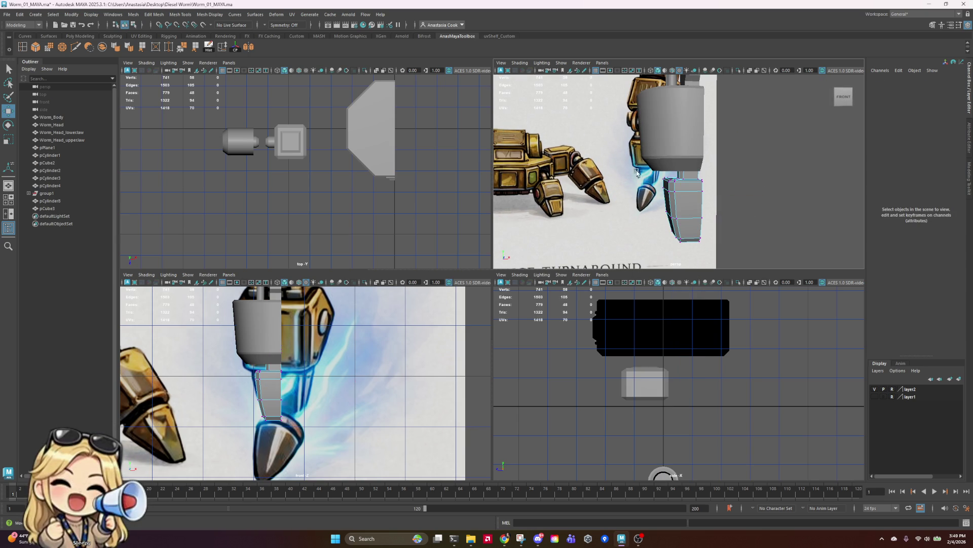
mouse_move(637, 172)
left_mouse_down()
mouse_move(751, 210)
mouse_move(779, 138)
left_mouse_up()
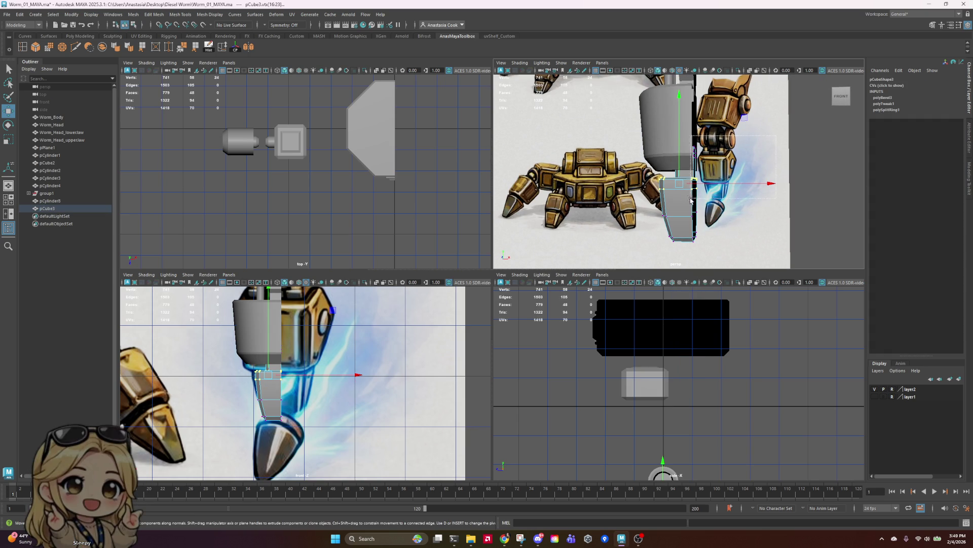
mouse_move(690, 199)
left_mouse_down("alt")
mouse_move(741, 183)
mouse_move(730, 189)
mouse_move(754, 197)
left_mouse_up("alt")
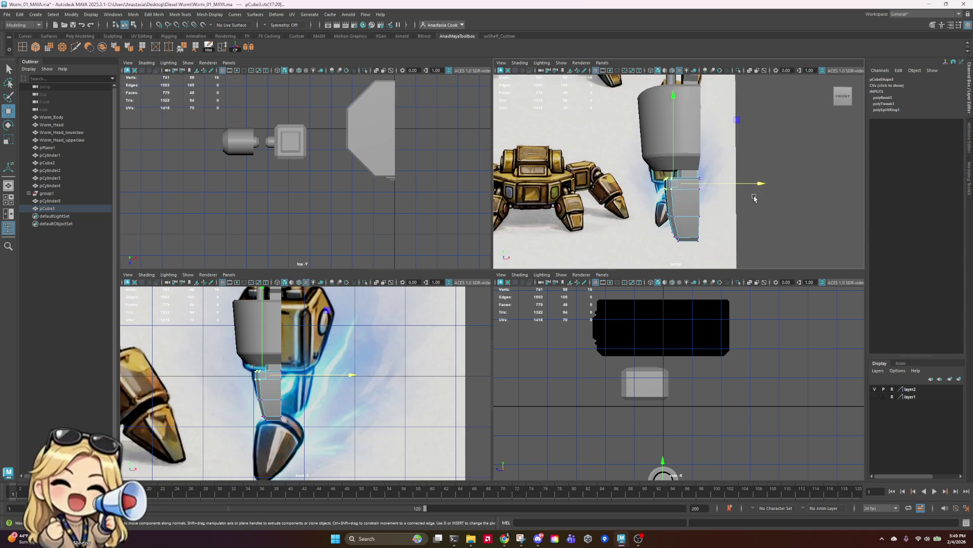
scroll(754, 198, "up", 5)
- Slide another vertex group left, then move the four left-edge vertices to match the reference
mouse_move(808, 144)
left_mouse_down()
mouse_move(682, 242)
mouse_move(666, 244)
mouse_move(790, 236)
mouse_move(635, 232)
mouse_move(659, 226)
left_mouse_up()
key("f")
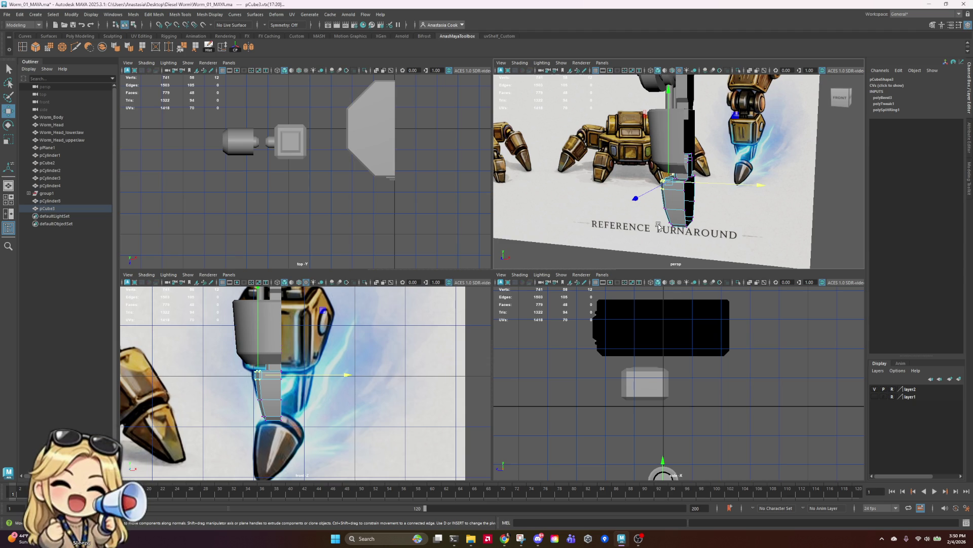
scroll(733, 194, "up", 2)
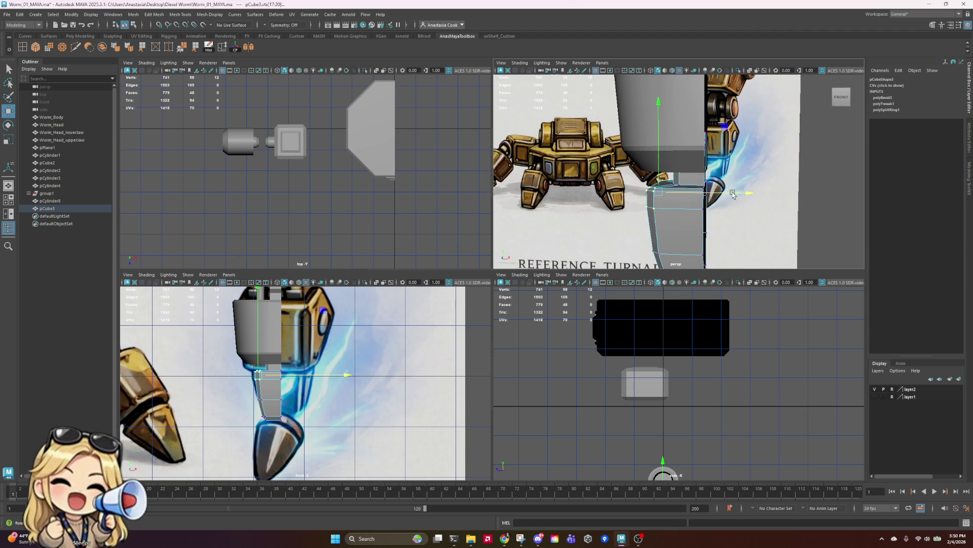
scroll(732, 194, "up", 1)
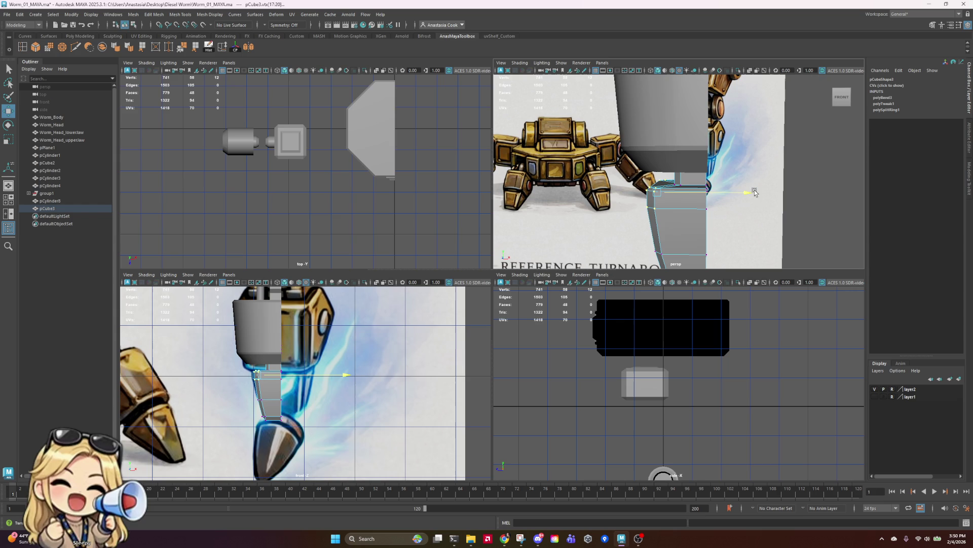
left_click_drag(754, 191, 710, 205)
mouse_move(603, 188)
left_mouse_down()
mouse_move(651, 215)
mouse_move(669, 213)
mouse_move(664, 223)
mouse_move(631, 224)
mouse_move(735, 200)
mouse_move(619, 165)
mouse_move(743, 210)
mouse_move(725, 197)
mouse_move(734, 181)
left_mouse_up()
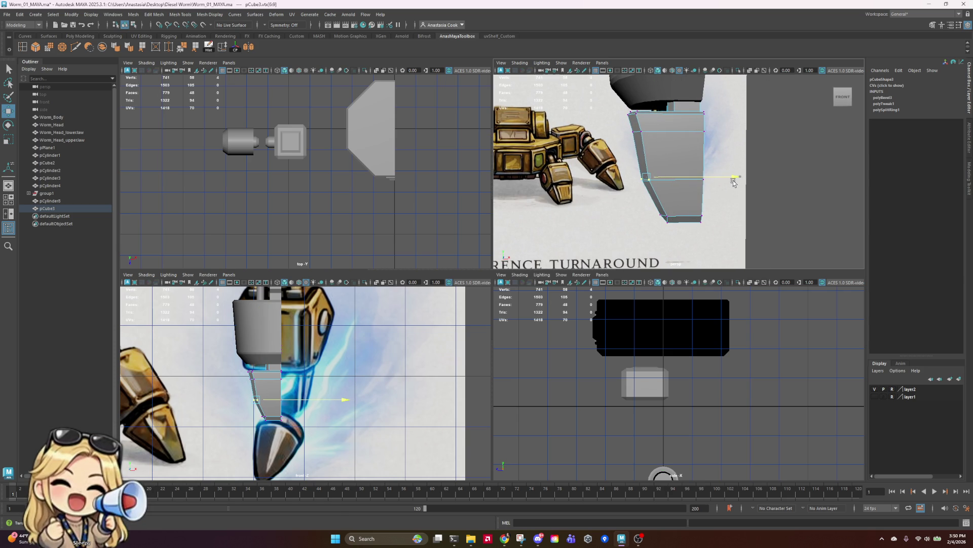
left_click_drag(733, 181, 734, 183)
- Select the upper-left vertices and a lower vertex, then return to object mode
left_click_drag(591, 87, 652, 127)
mouse_move(654, 127)
left_mouse_down("alt")
mouse_move(709, 143)
mouse_move(730, 118)
left_mouse_up("alt")
left_click(695, 133, "shift")
left_click(716, 155)
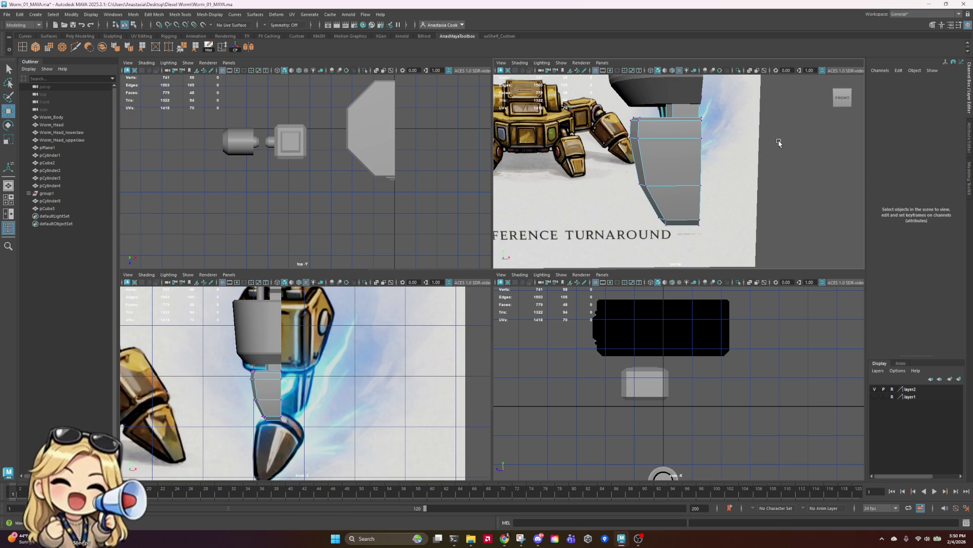
mouse_move(582, 97)
left_mouse_down()
mouse_move(698, 171)
mouse_move(718, 124)
mouse_move(725, 129)
left_mouse_up()
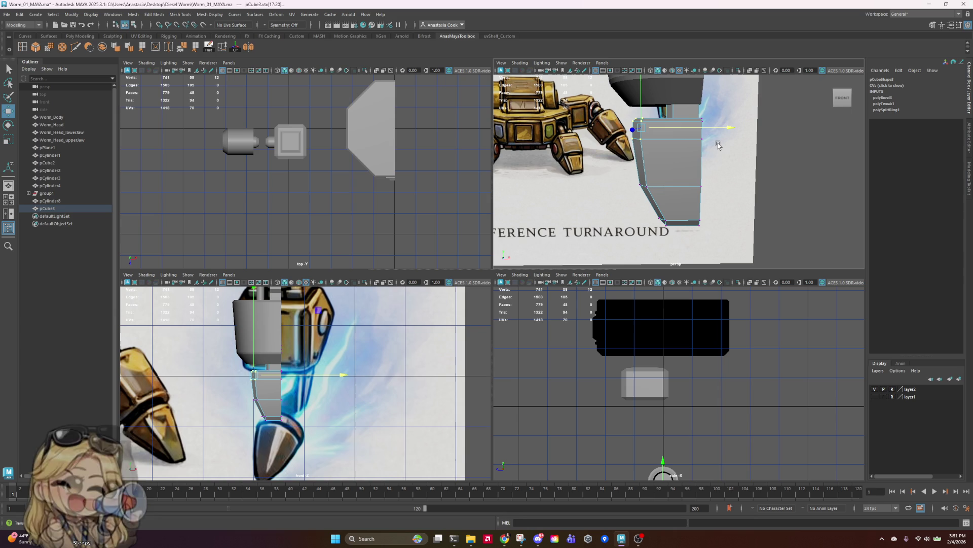
scroll(718, 146, "down", 3)
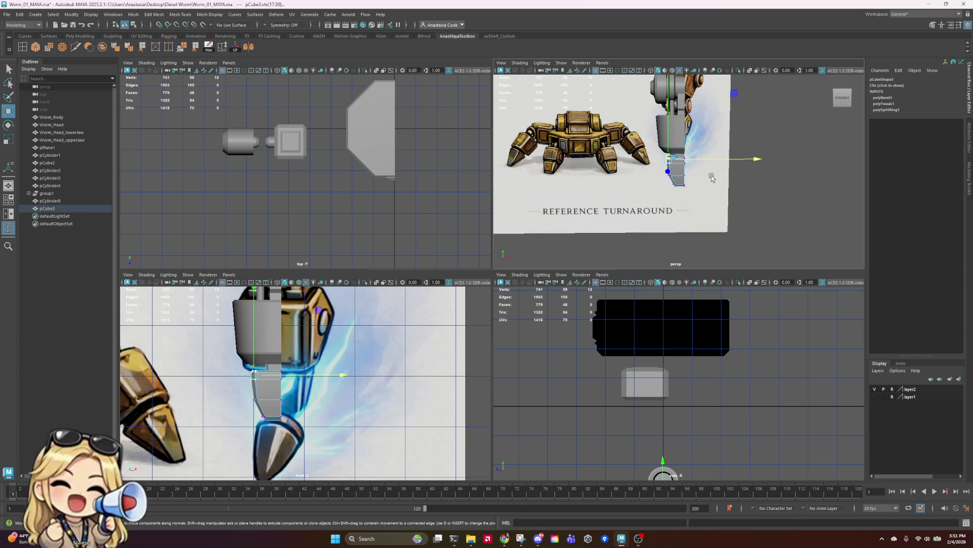
scroll(711, 181, "up", 4)
left_click(635, 189)
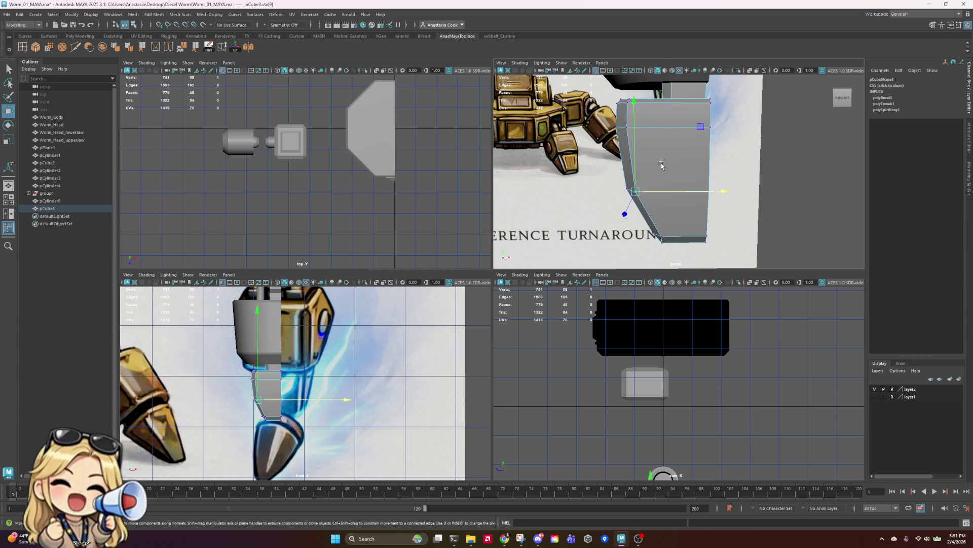
mouse_move(607, 134)
left_mouse_down("alt")
mouse_move(717, 147)
mouse_move(725, 167)
mouse_move(739, 169)
left_mouse_up("alt")
key("bracketleft")
key("bracketleft")
key("bracketleft")
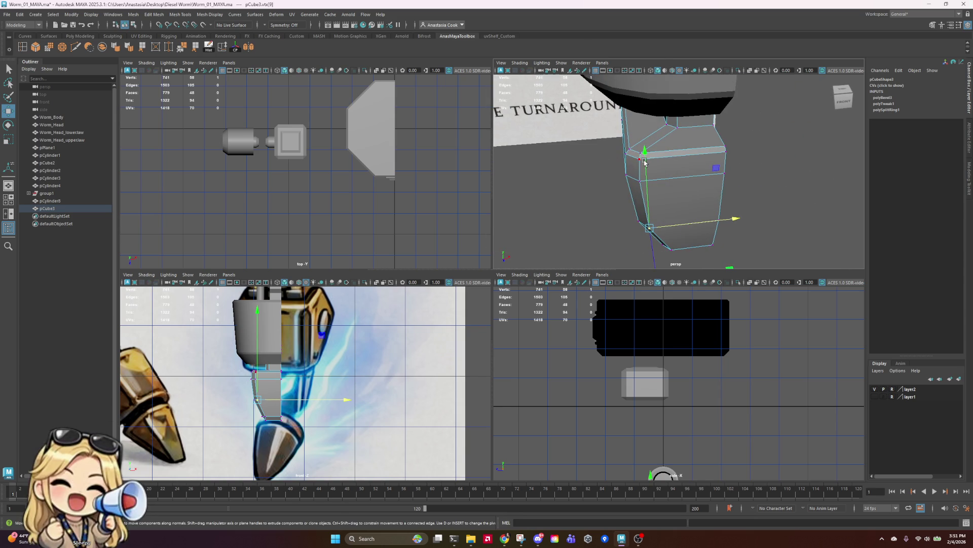
right_click_drag(685, 174, 715, 161)
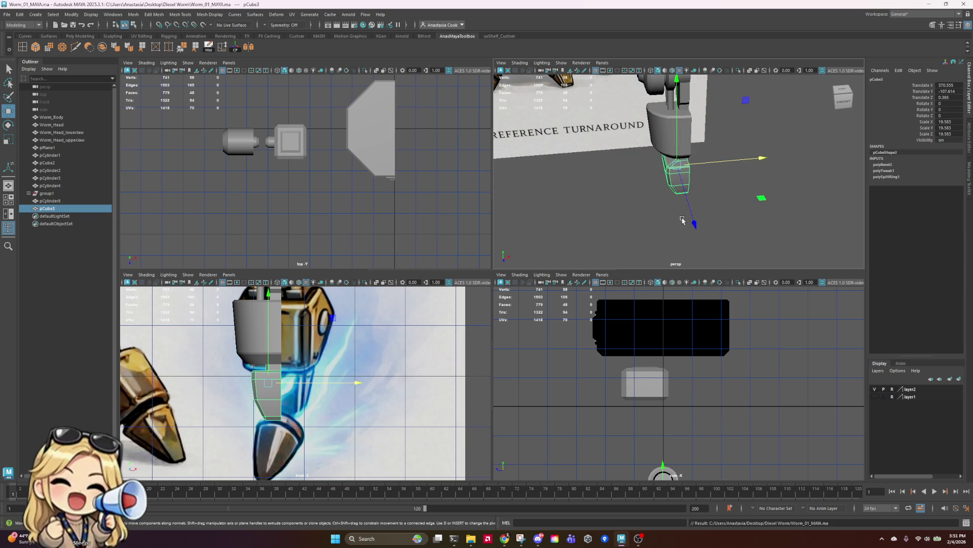
- Go back to the close-up of the lower block and select one of its corner vertices
key("bracketright")
key("bracketright")
key("bracketright")
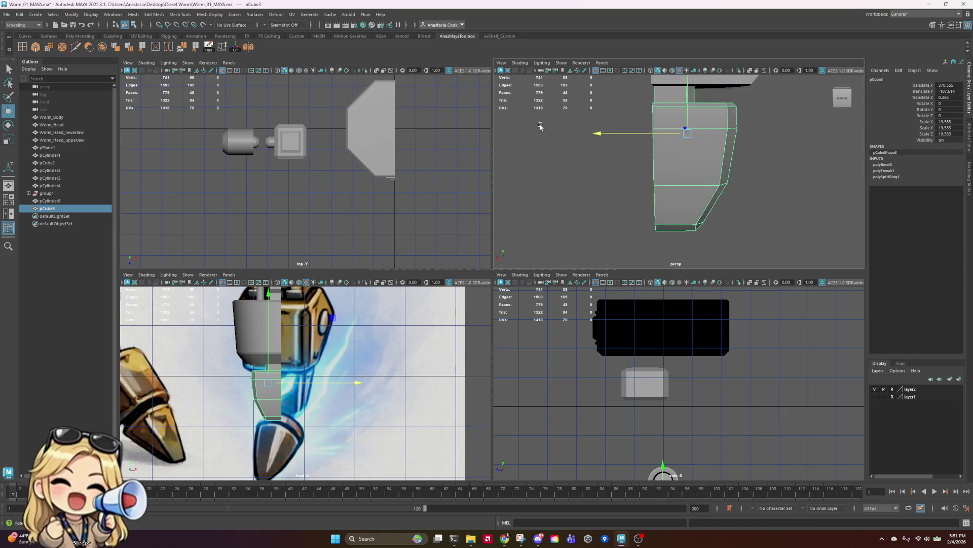
key("bracketright")
key("bracketright")
key("bracketright")
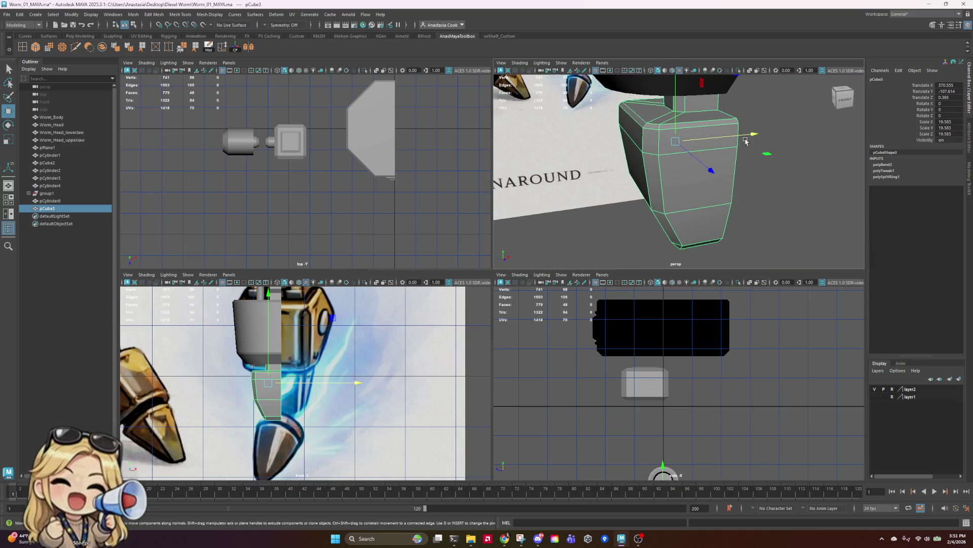
key("bracketleft")
key("bracketright")
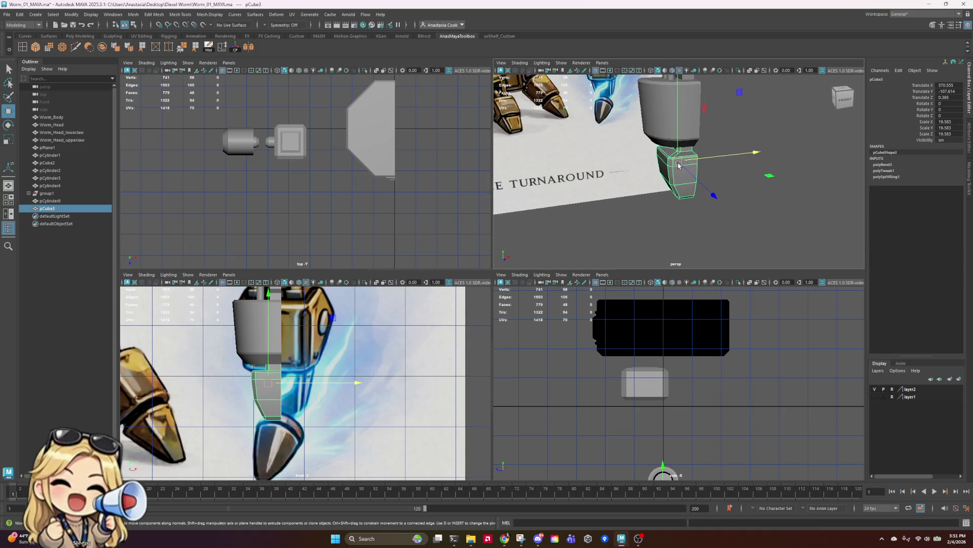
key("bracketright")
key("bracketright")
key("bracketright")
right_click_drag(654, 211, 629, 210)
mouse_move(605, 196)
left_mouse_down()
mouse_move(677, 248)
mouse_move(683, 218)
mouse_move(732, 227)
left_mouse_up()
key("bracketleft")
key("bracketleft")
key("bracketleft")
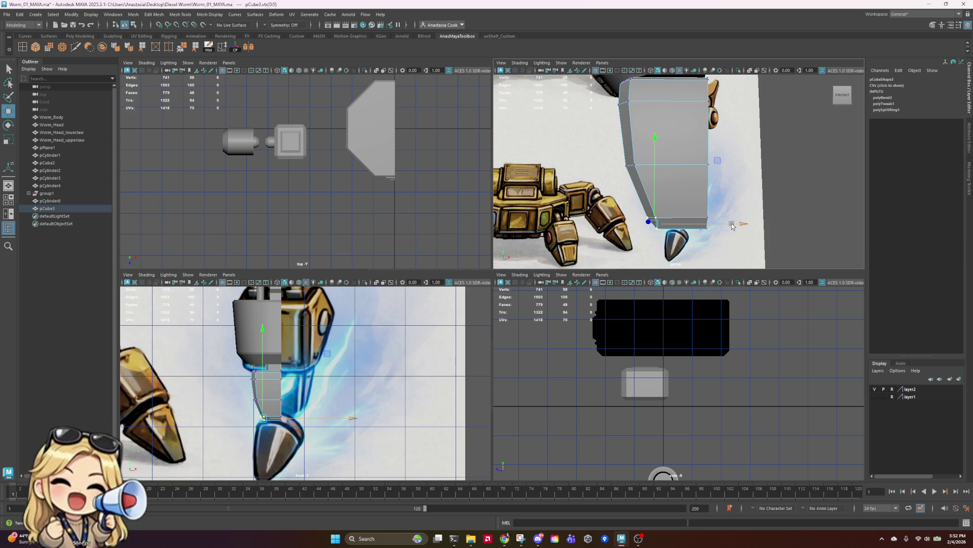
- Move pCube3's left-edge vertices slightly right along X to line up with the reference
left_click(732, 223)
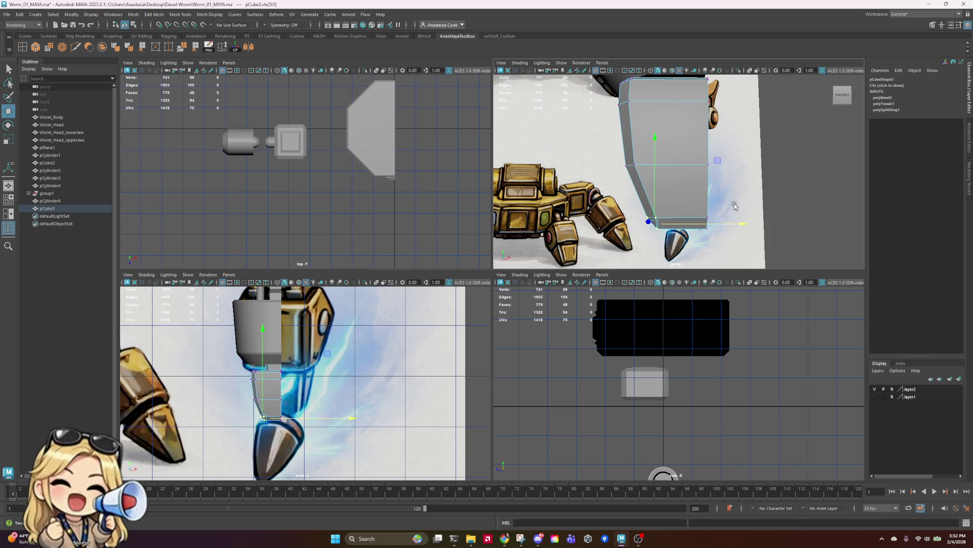
scroll(669, 184, "up", 2)
scroll(667, 195, "down", 3)
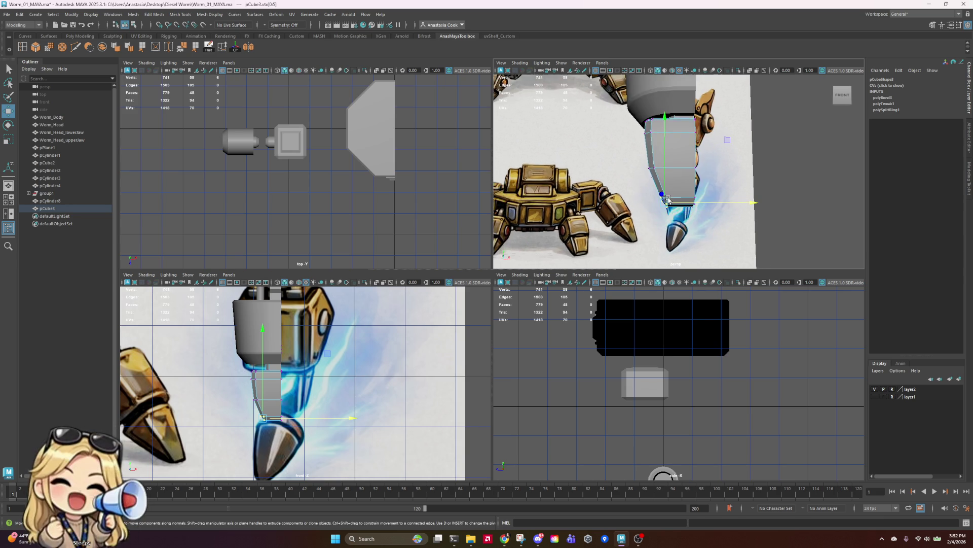
scroll(697, 181, "up", 2)
left_click_drag(695, 177, 679, 185, "alt")
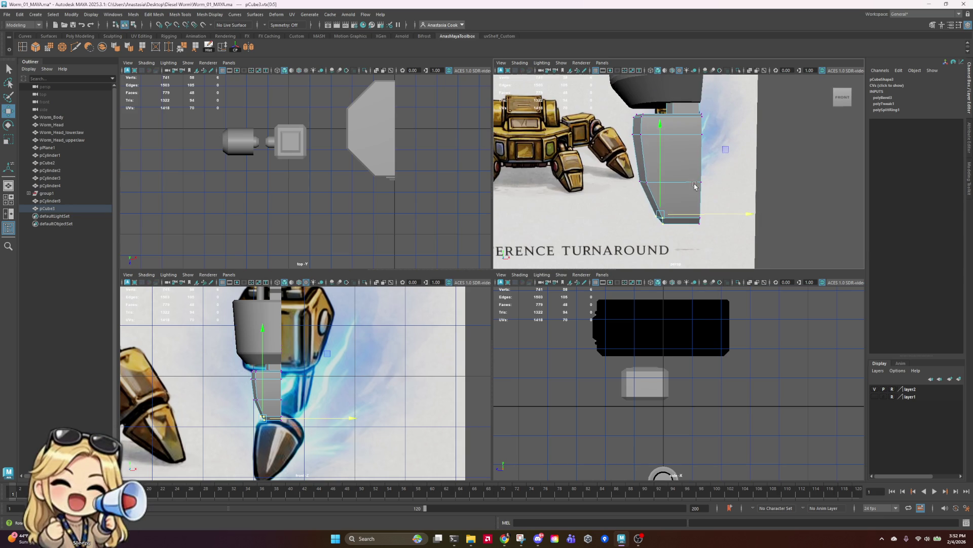
scroll(180, 358, "up", 3)
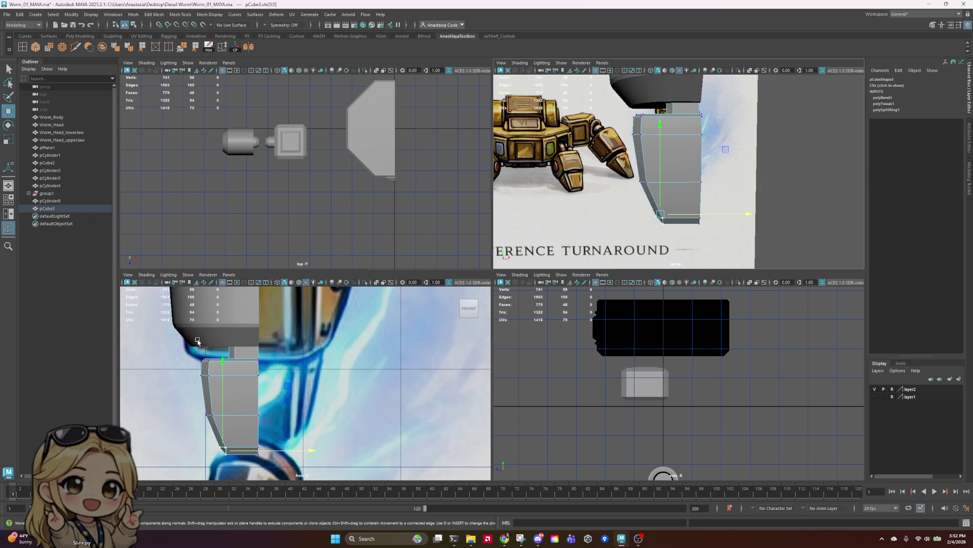
left_click_drag(184, 344, 227, 442)
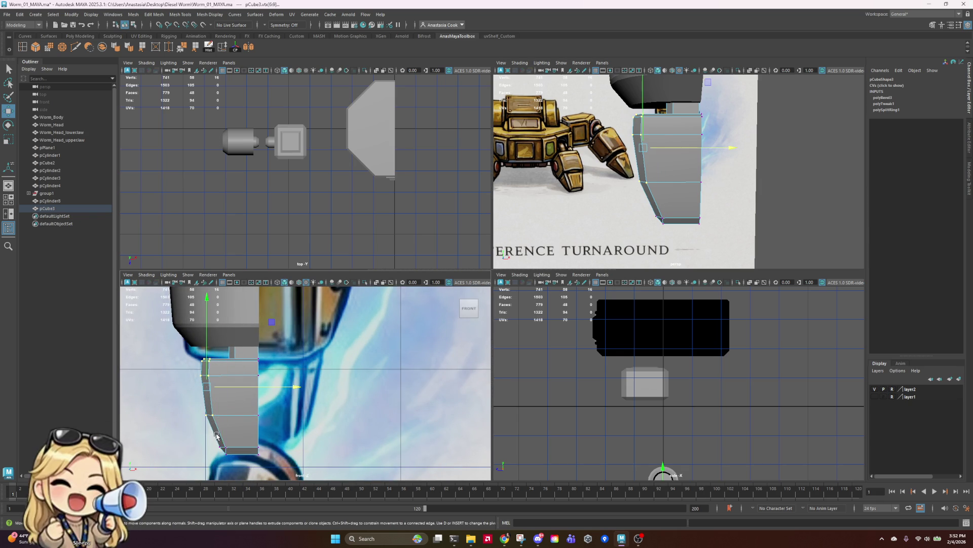
left_click_drag(289, 394, 296, 387)
scroll(685, 173, "down", 3)
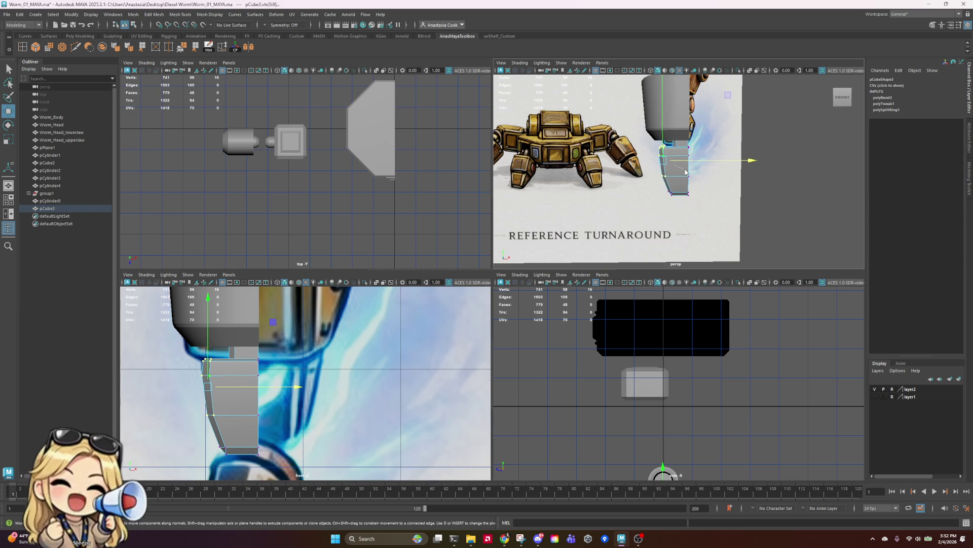
- Leave point editing, orbit around the model and select the lower leg block
right_click_drag(686, 173, 811, 162)
scroll(786, 164, "down", 5)
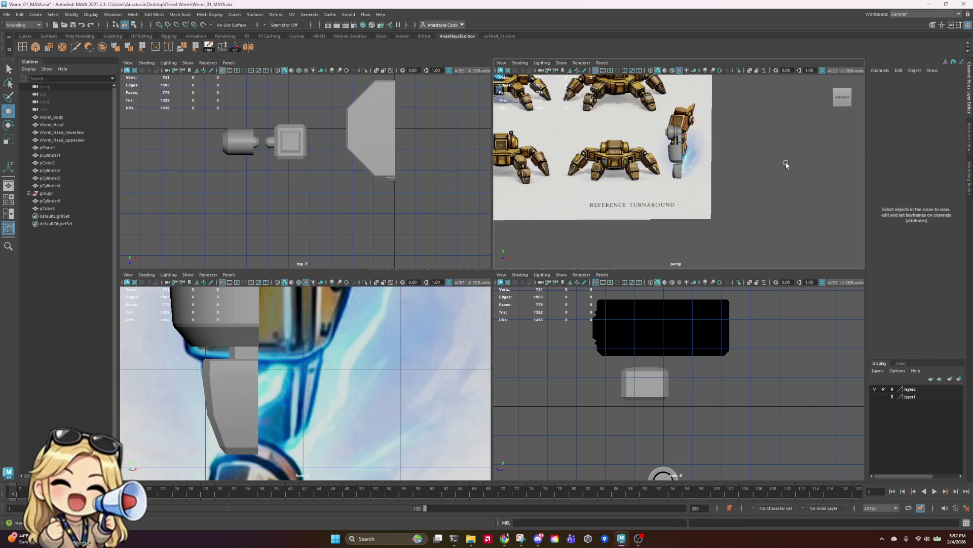
mouse_move(786, 164)
left_mouse_down("alt")
mouse_move(700, 174)
mouse_move(760, 203)
mouse_move(710, 183)
mouse_move(679, 152)
left_mouse_up("alt")
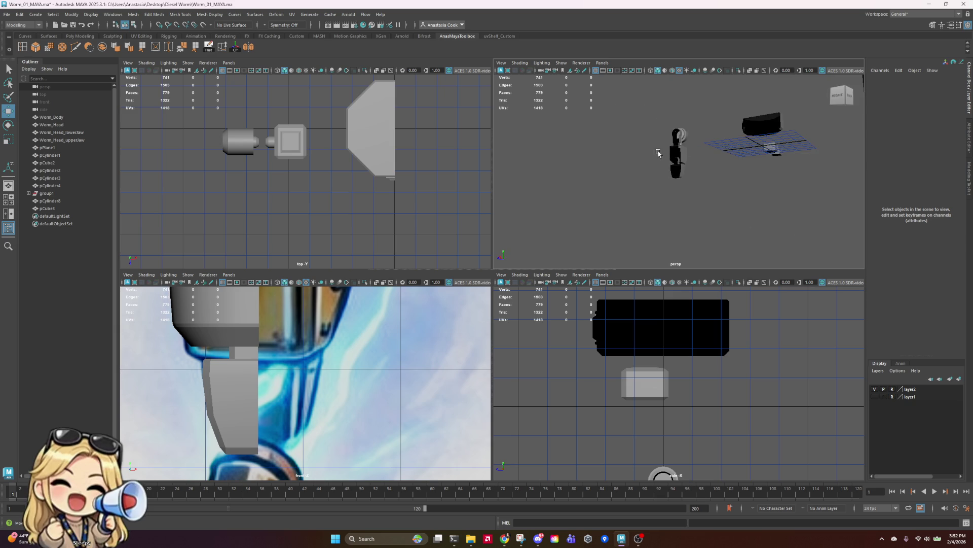
scroll(677, 151, "up", 6)
left_click(674, 150)
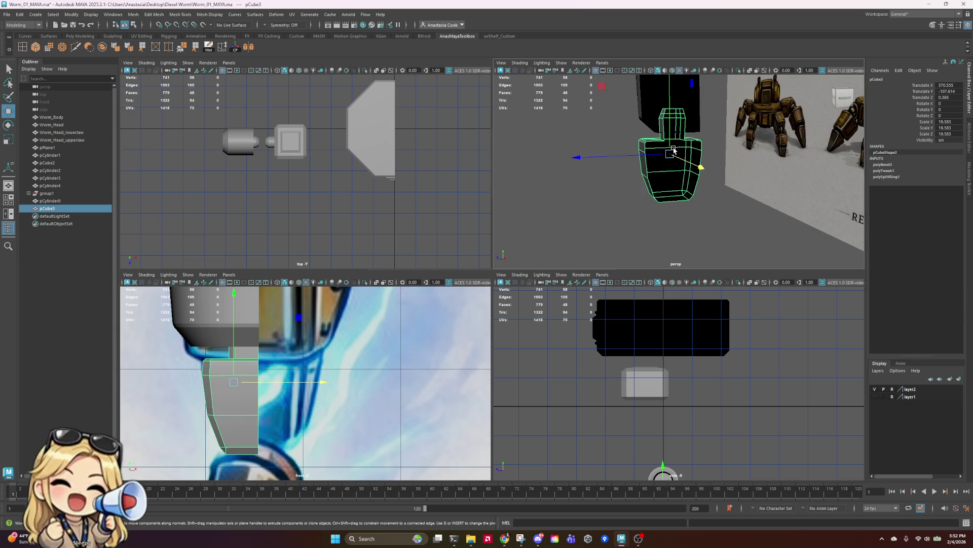
mouse_move(622, 124)
left_mouse_down("alt")
mouse_move(796, 123)
mouse_move(677, 102)
left_mouse_up("alt")
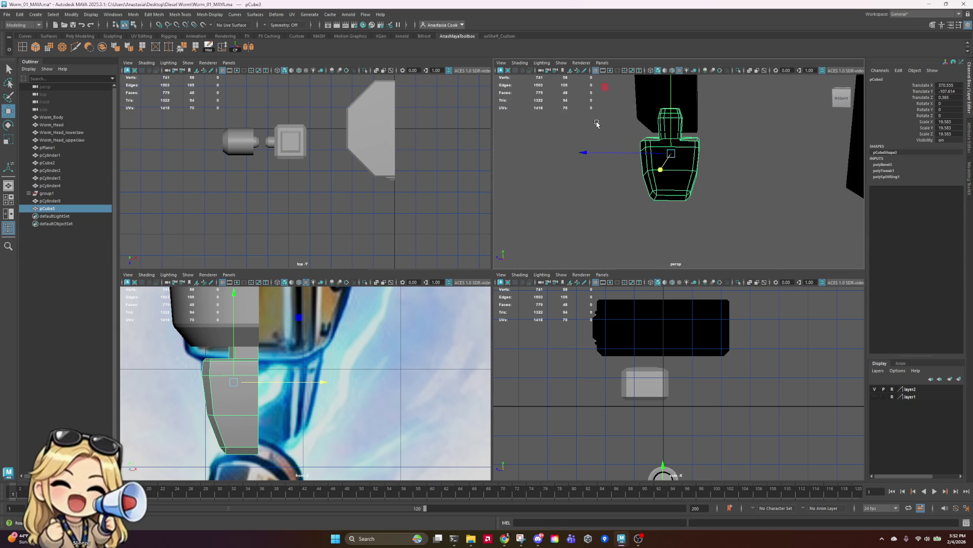
- Check the cylinder's lower rim points and the block's corner point, then reselect the block
right_click_drag(675, 102, 652, 102)
left_click_drag(708, 133, 630, 96)
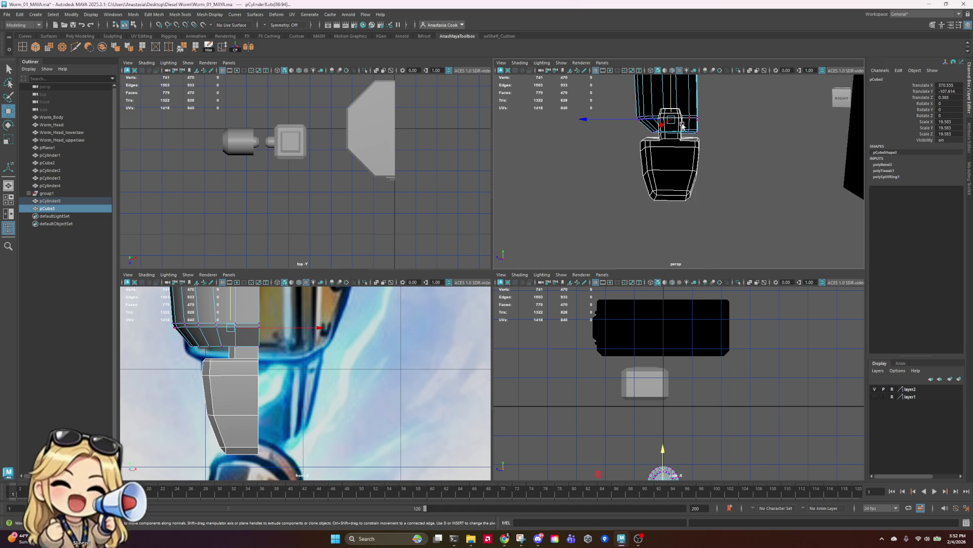
right_click_drag(683, 127, 659, 127)
left_click(692, 170)
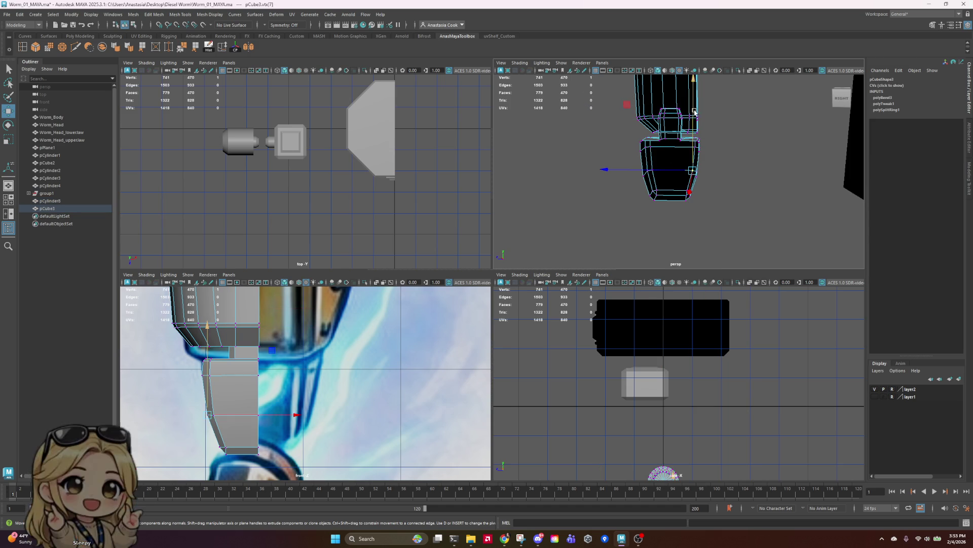
scroll(694, 111, "up", 5)
left_click(710, 141)
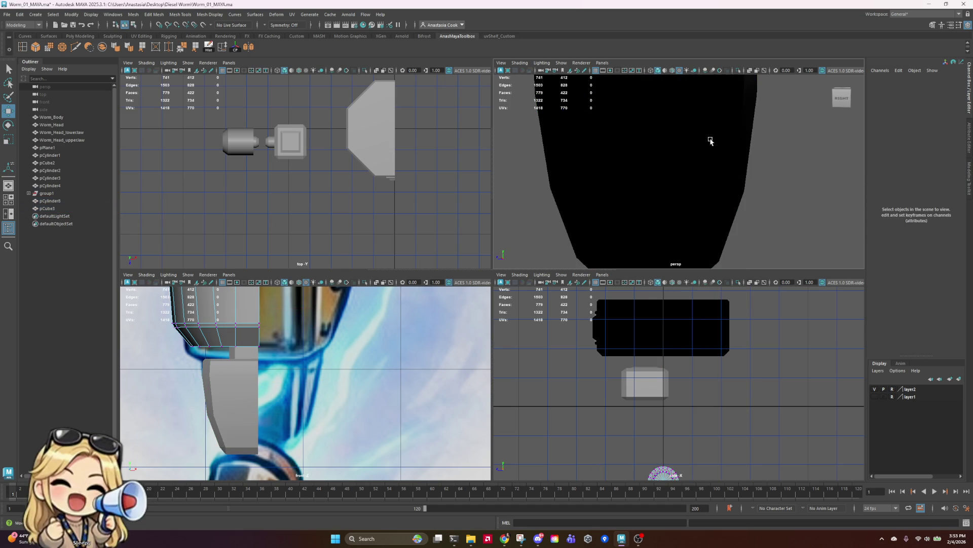
left_click(711, 141)
scroll(708, 142, "down", 5)
- Select pCube3's top ring of points, return to Object Mode and save Worm_01_MAIN.ma
right_click_drag(700, 144, 672, 142)
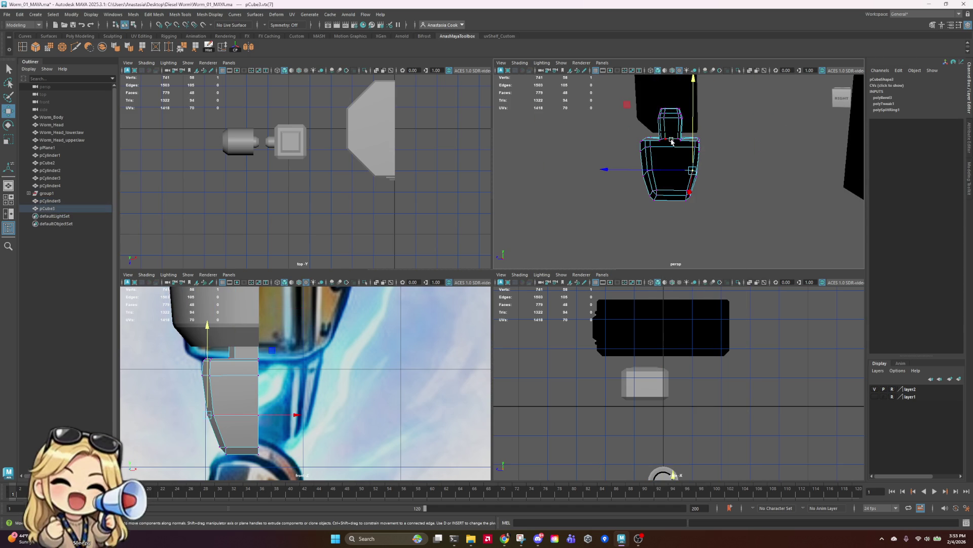
mouse_move(632, 82)
left_mouse_down()
mouse_move(707, 134)
mouse_move(781, 141)
left_mouse_up()
scroll(591, 149, "up", 5)
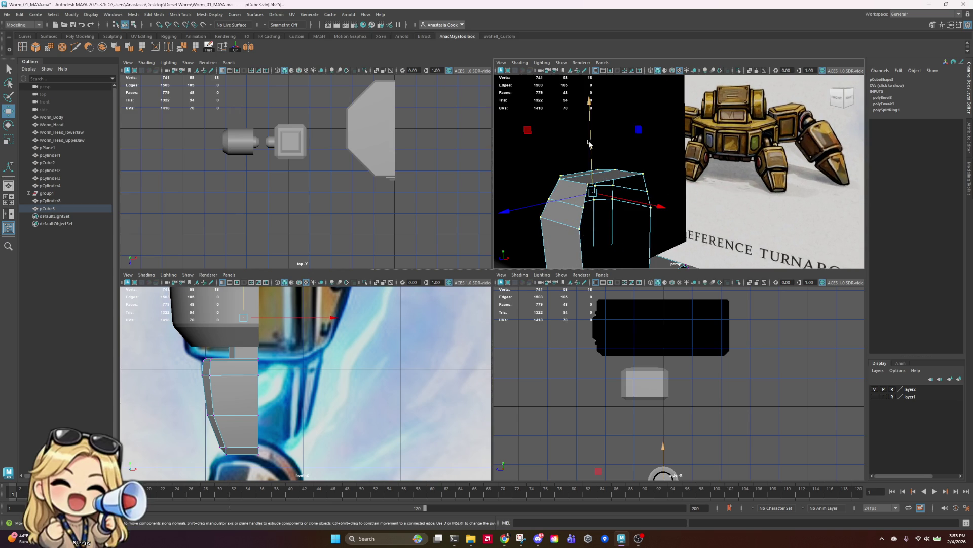
left_click_drag(590, 150, 665, 154, "alt")
scroll(665, 153, "down", 5)
key("f")
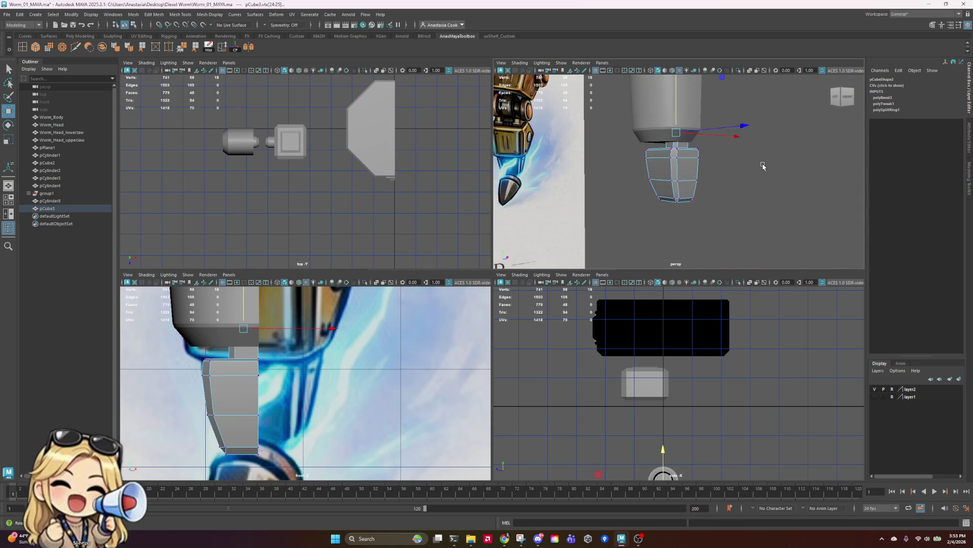
left_click_drag(769, 169, 654, 120, "alt")
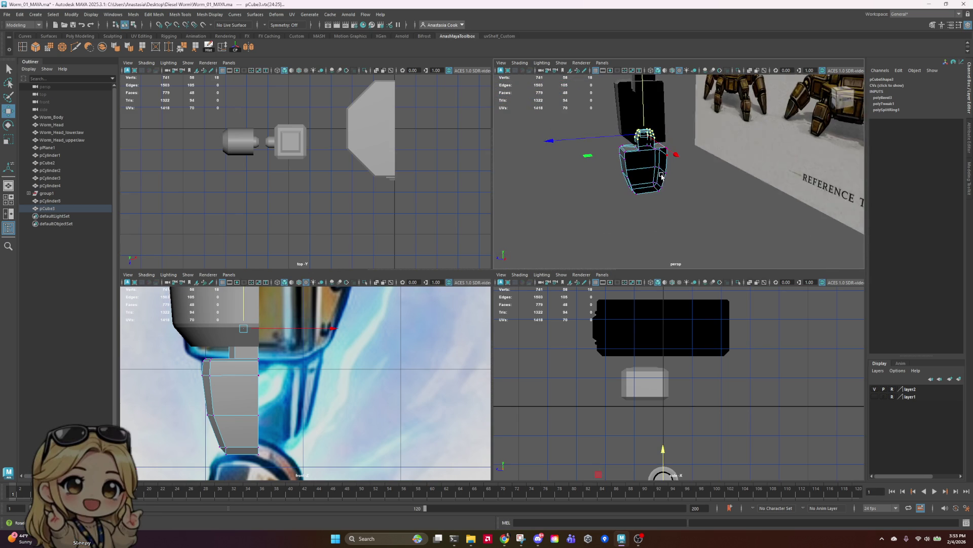
right_click(649, 117)
left_click(686, 105)
left_click(717, 173)
key("ctrl+s")
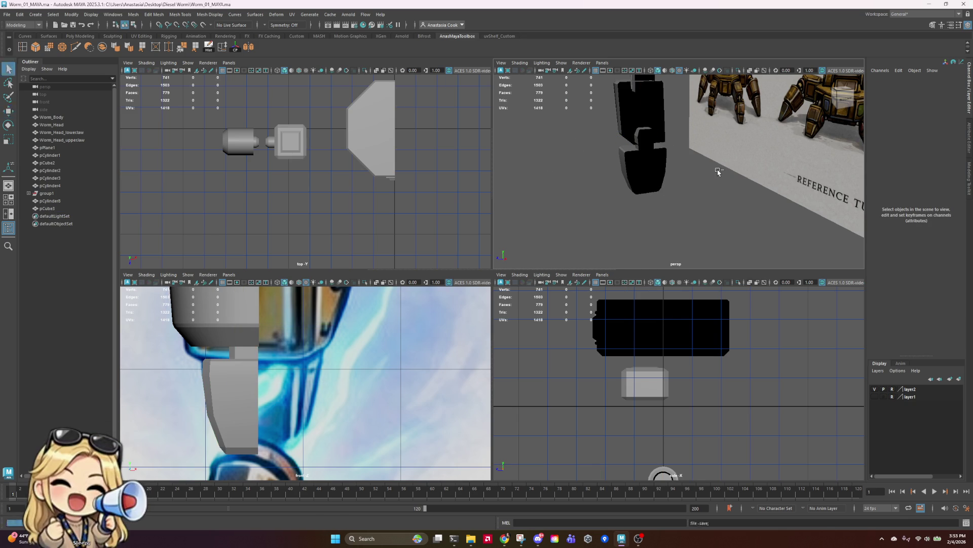
mouse_move(717, 173)
left_mouse_down("alt")
mouse_move(736, 175)
mouse_move(722, 176)
left_mouse_up("alt")
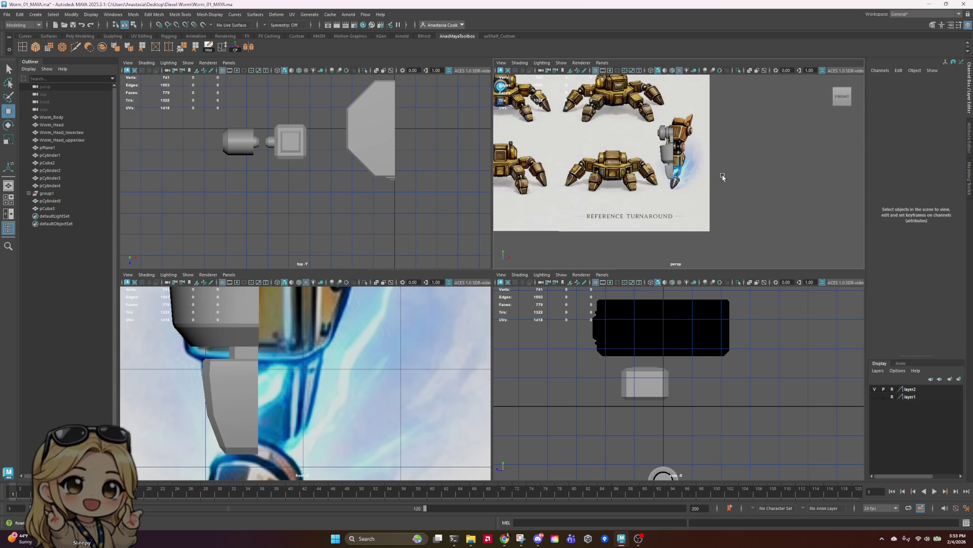
scroll(673, 151, "up", 3)
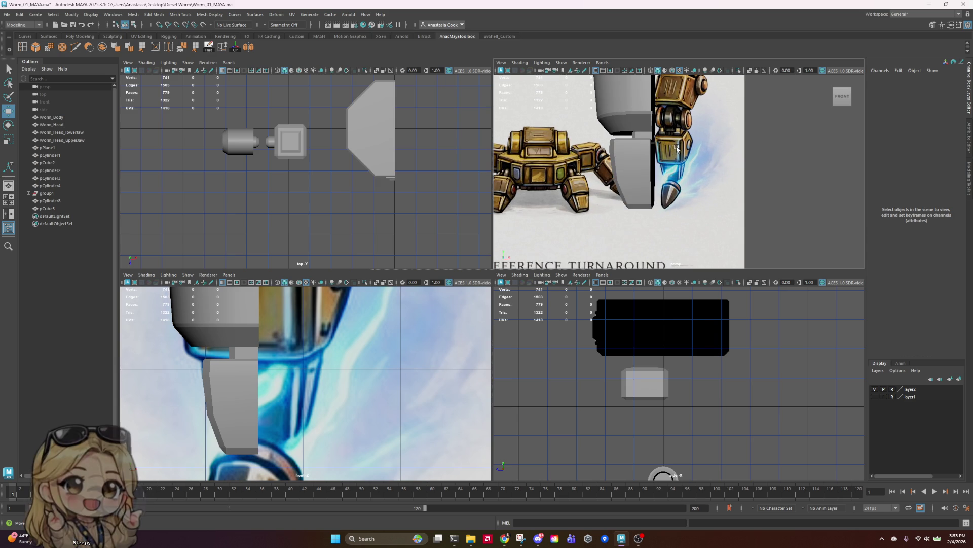
scroll(759, 192, "down", 6)
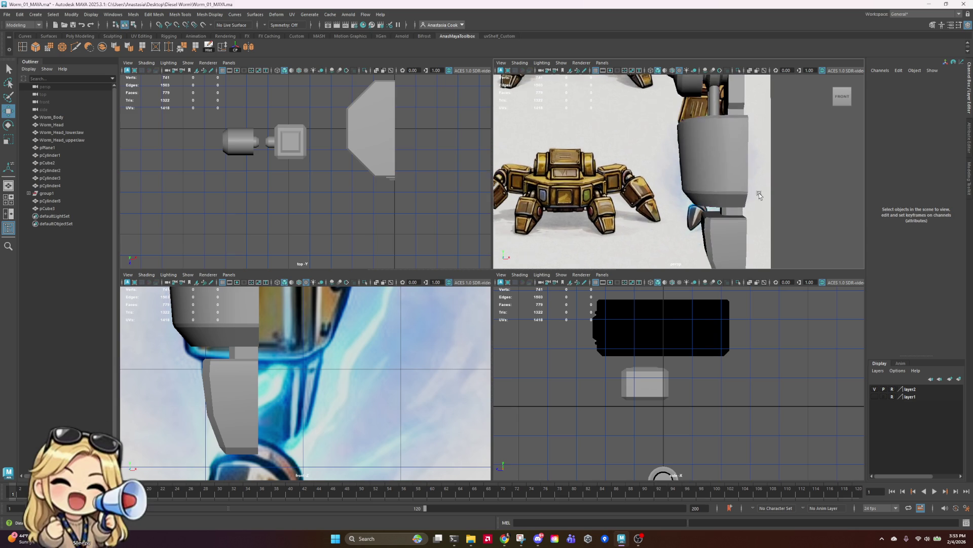
mouse_move(755, 194)
left_mouse_down("alt")
mouse_move(707, 196)
mouse_move(760, 192)
left_mouse_up("alt")
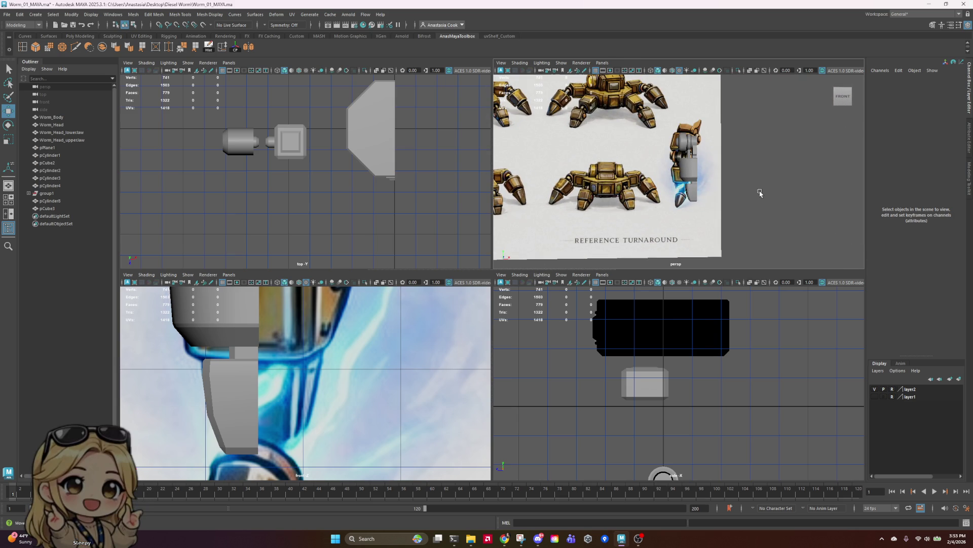
scroll(757, 163, "up", 3)
scroll(745, 153, "down", 3)
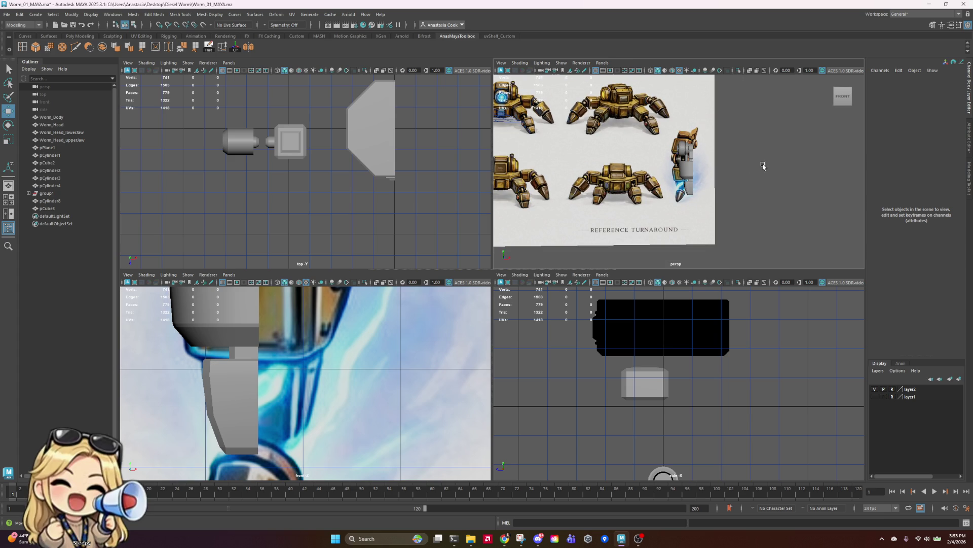
left_click_drag(677, 166, 772, 162, "alt")
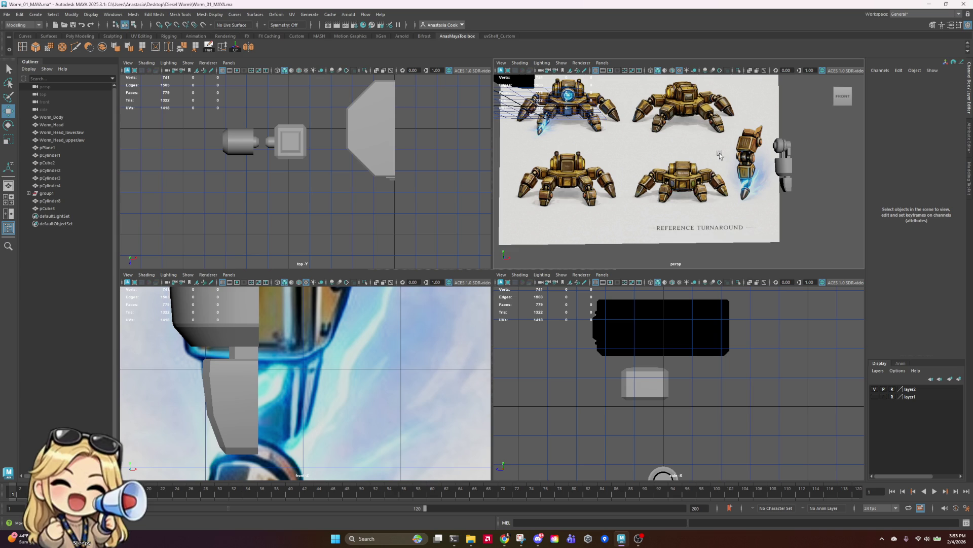
scroll(777, 167, "up", 5)
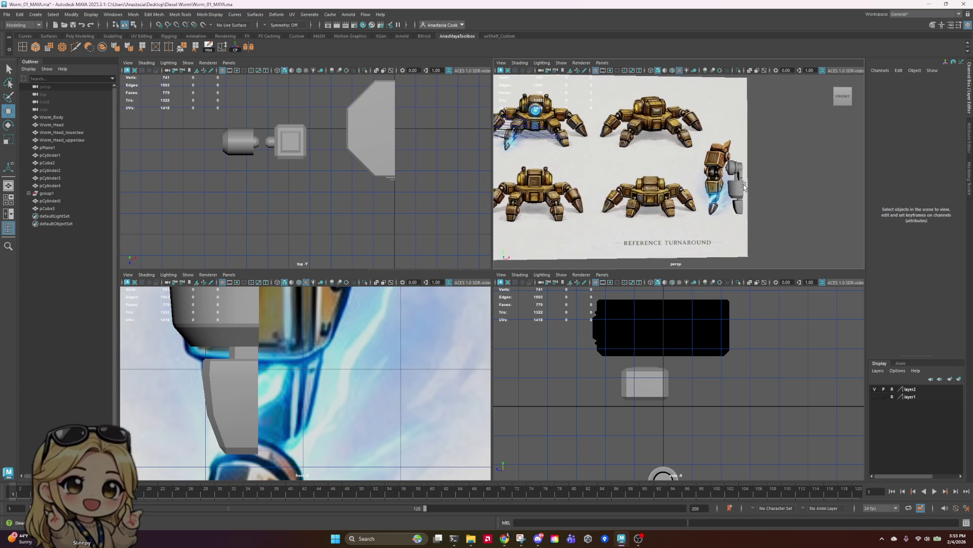
scroll(776, 168, "down", 4)
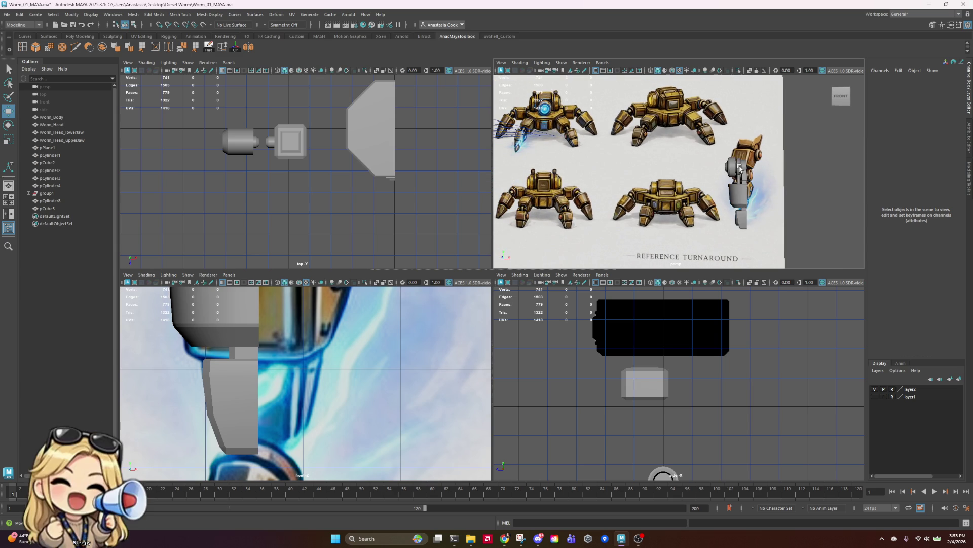
left_click(740, 168)
- Select the cylinder's disc faces and scale them slightly narrower along X
right_click_drag(741, 165, 741, 182)
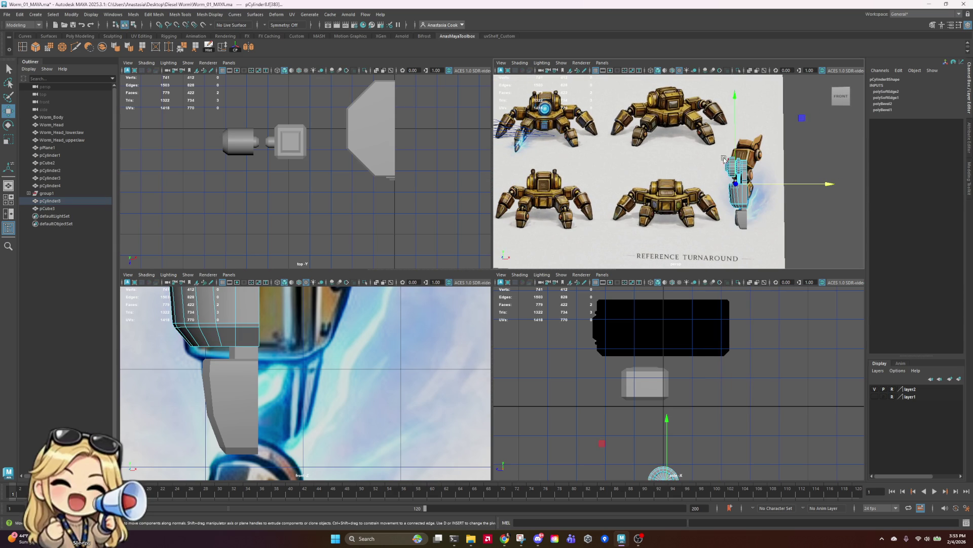
left_click_drag(711, 144, 768, 178)
scroll(768, 179, "up", 4)
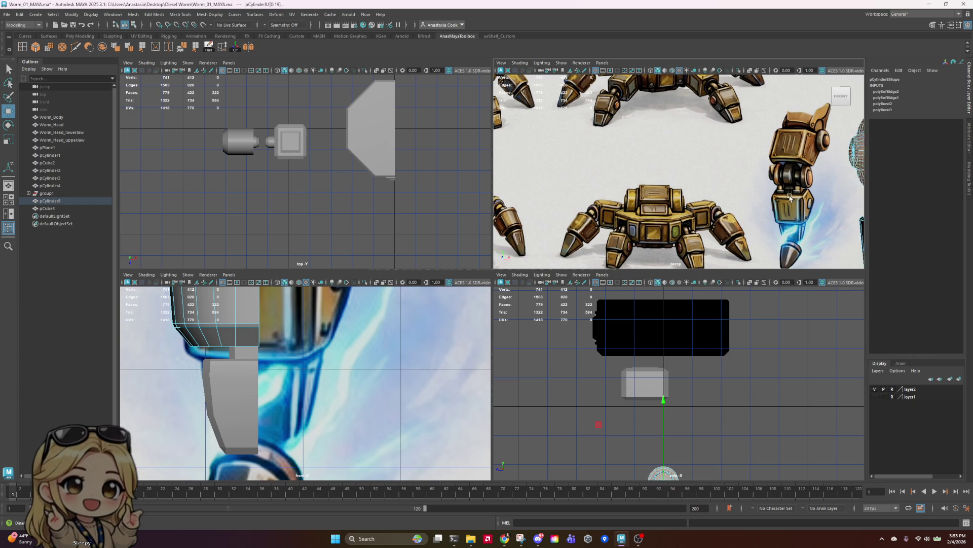
scroll(697, 199, "up", 2)
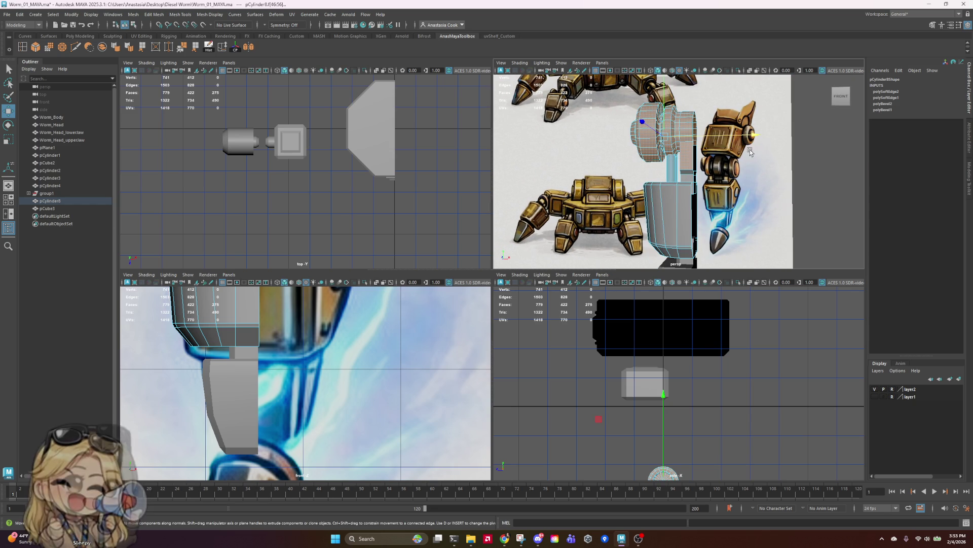
left_click_drag(764, 132, 672, 144)
key("r")
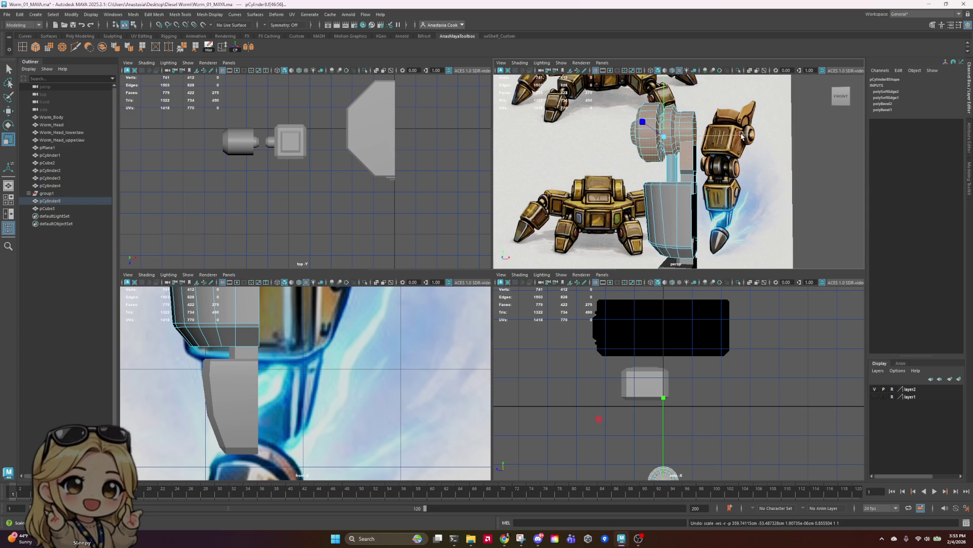
left_click_drag(741, 135, 729, 223, "alt")
mouse_move(763, 92)
left_mouse_down()
mouse_move(705, 152)
mouse_move(708, 193)
left_mouse_up()
left_click_drag(760, 137, 748, 136)
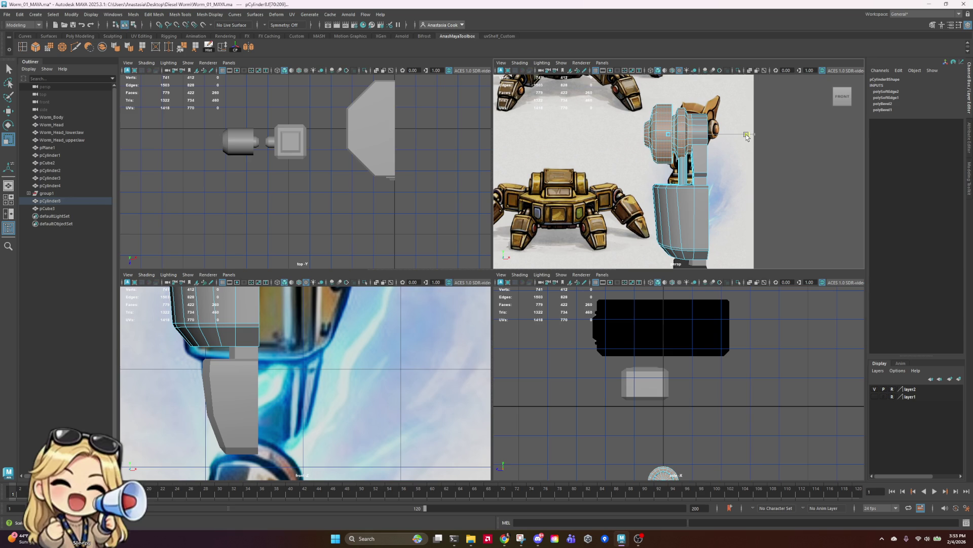
- Frame the selected faces and trim some faces from the selection
key("w")
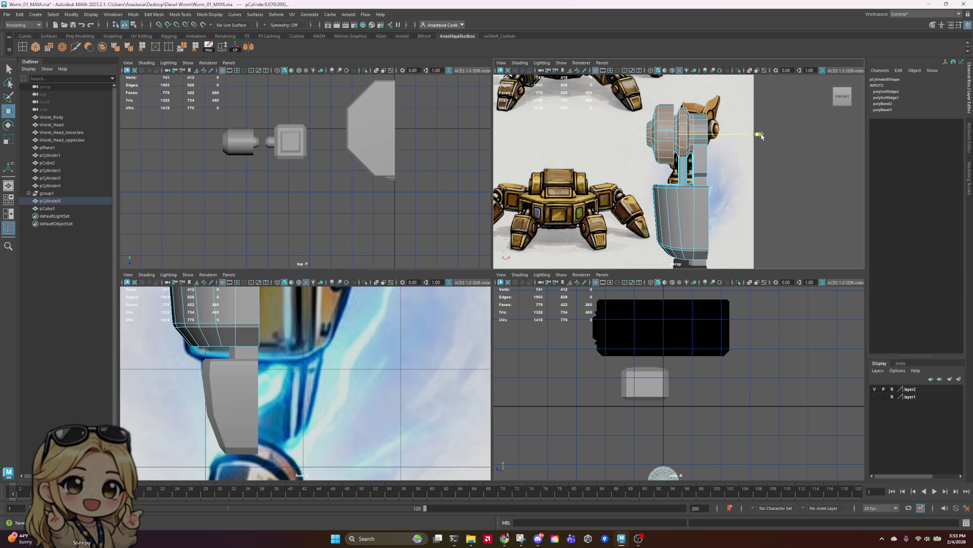
key("f")
scroll(750, 158, "down", 10)
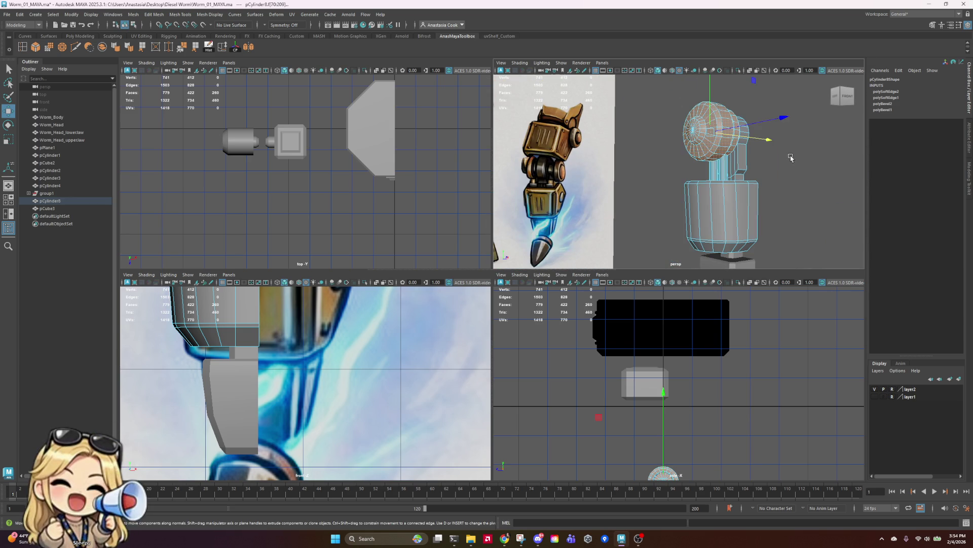
left_click_drag(811, 168, 828, 173, "alt")
scroll(827, 173, "up", 8)
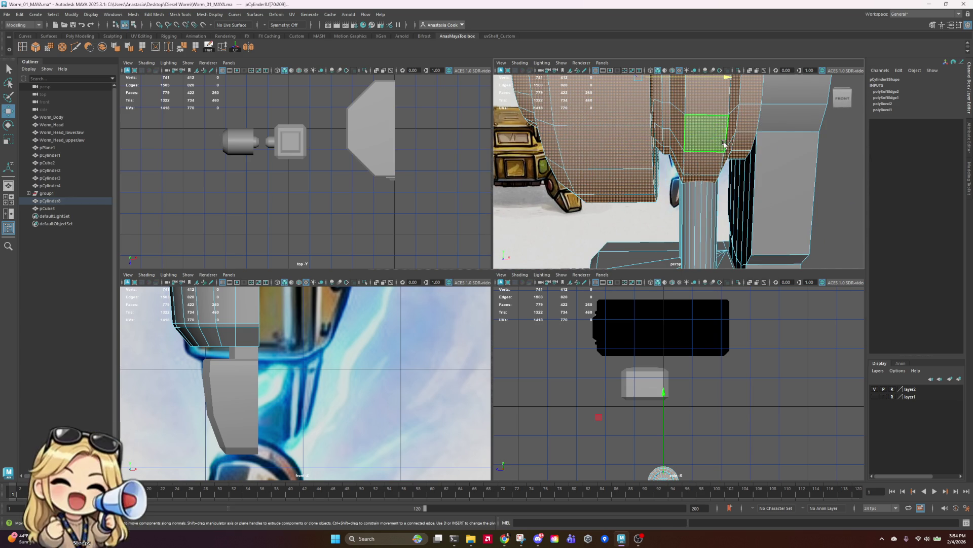
left_click_drag(685, 114, 747, 154, "ctrl")
scroll(754, 127, "down", 8)
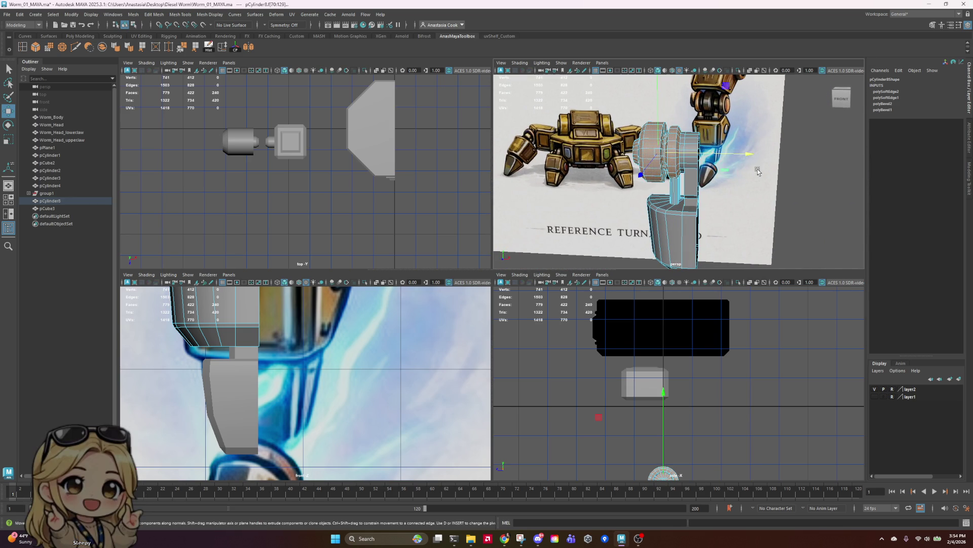
key("r")
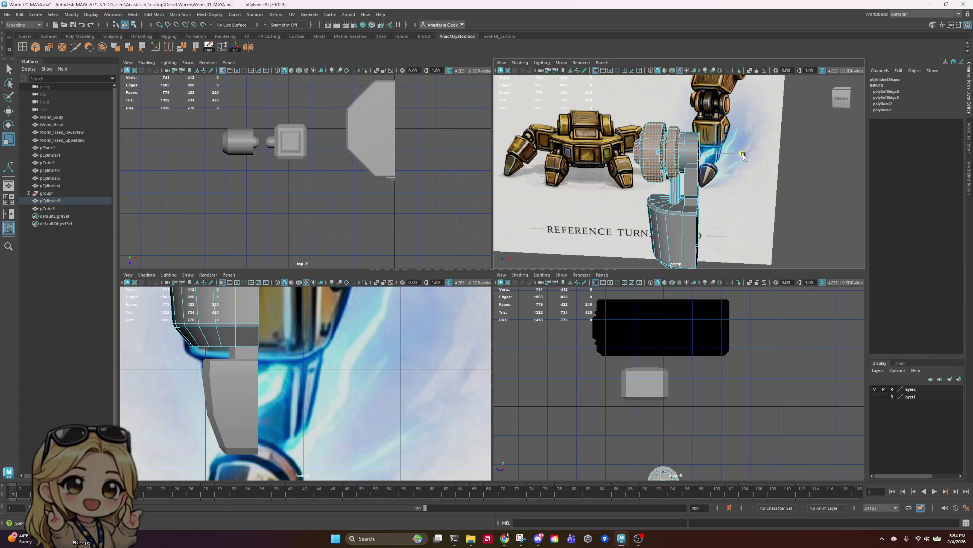
key("w")
- Compare the narrowed cylinder joint against the robot reference from several angles
scroll(745, 152, "up", 3)
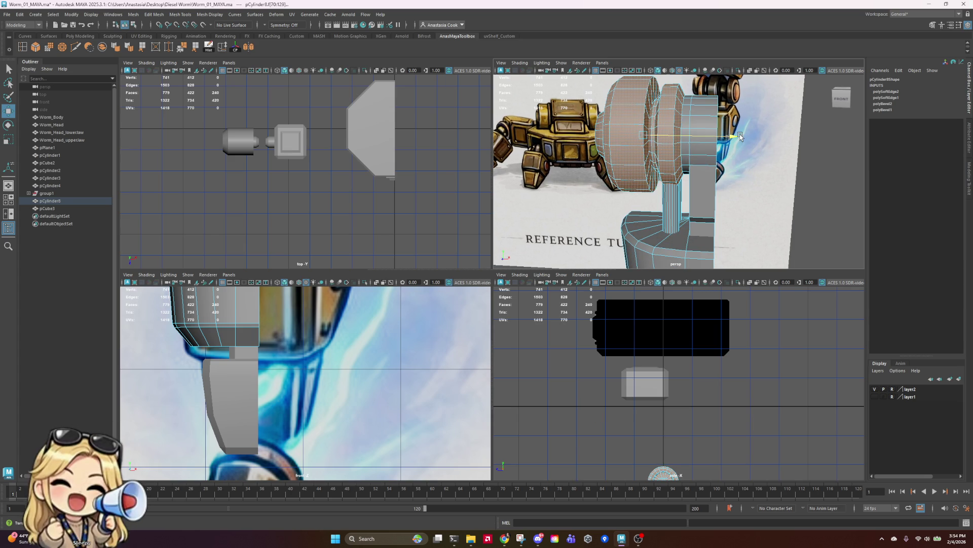
left_click_drag(738, 136, 746, 136, "alt")
key("r")
key("w")
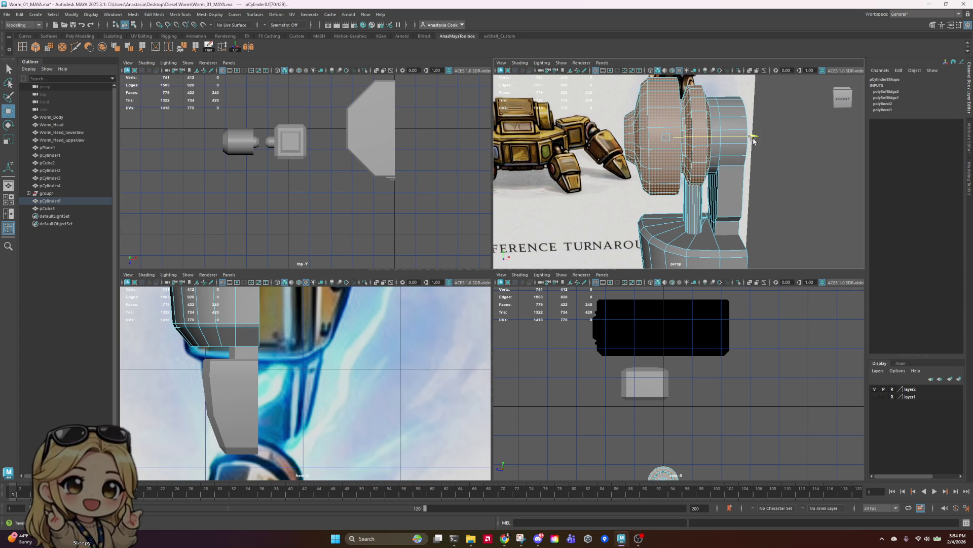
scroll(752, 147, "down", 4)
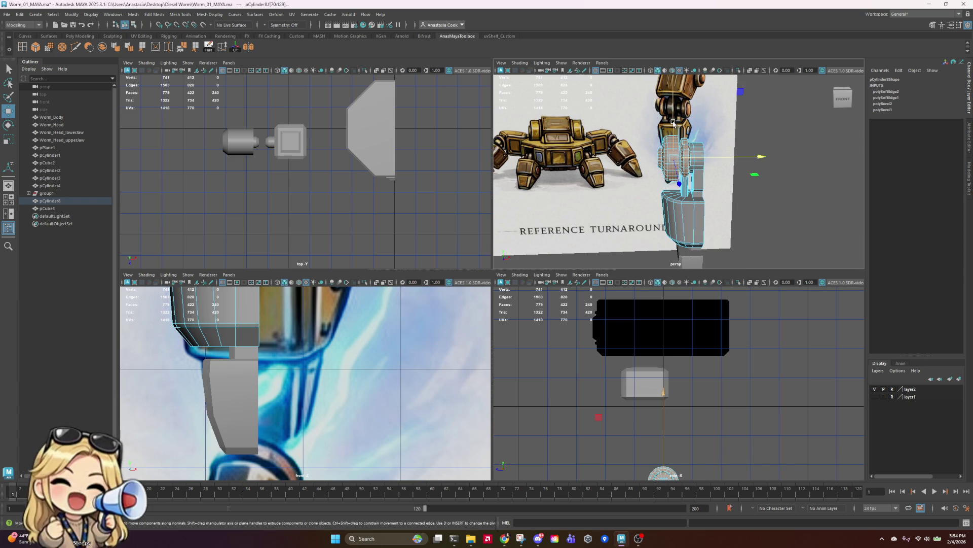
left_click_drag(672, 158, 694, 208, "alt")
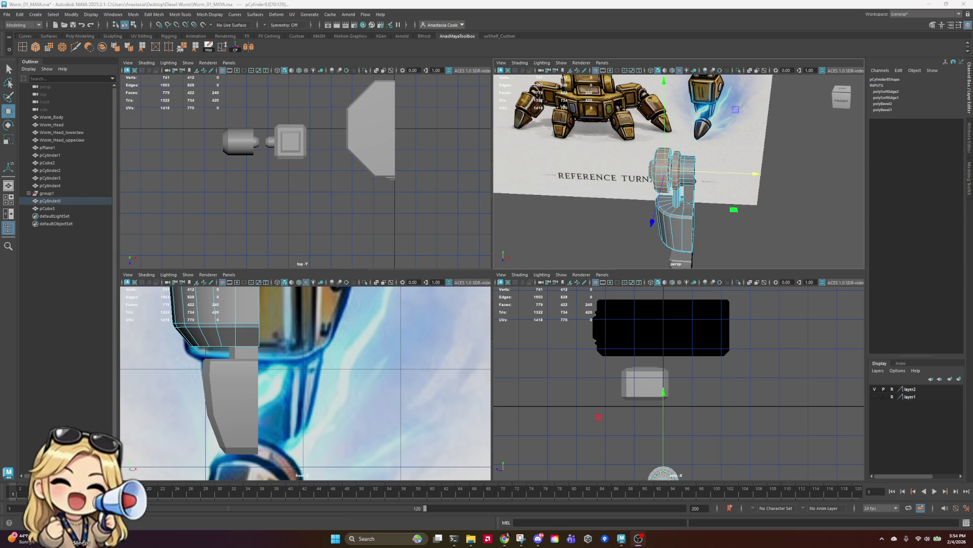
scroll(662, 185, "up", 10)
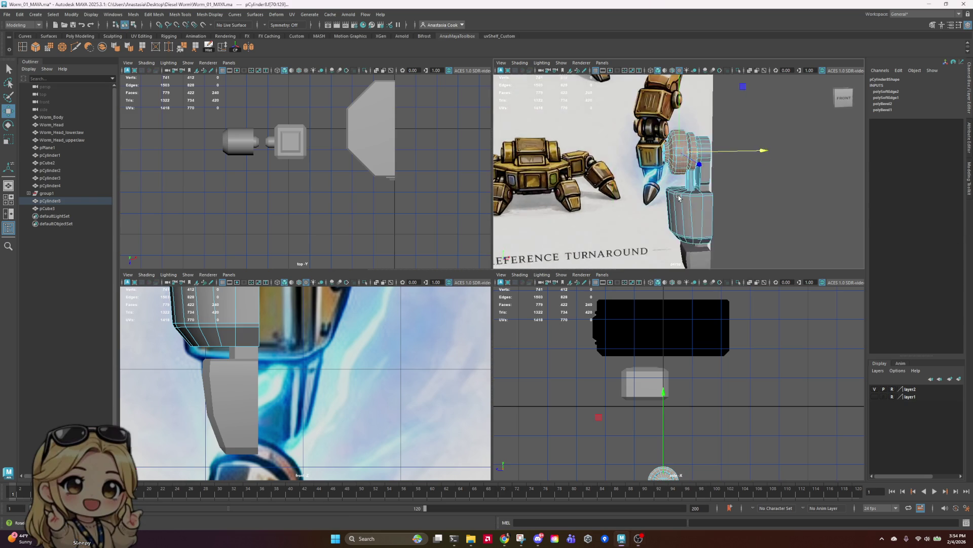
scroll(662, 185, "down", 10)
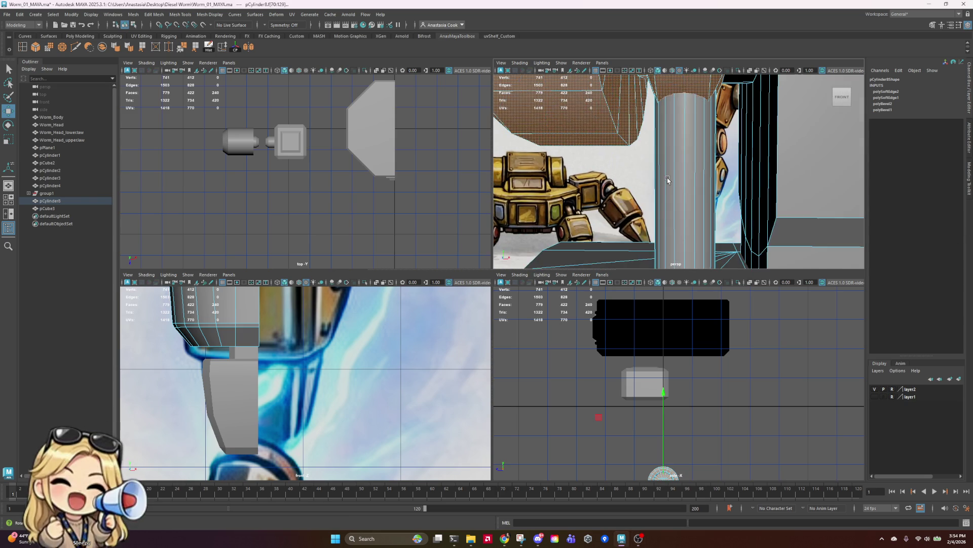
left_click_drag(667, 181, 735, 185, "alt")
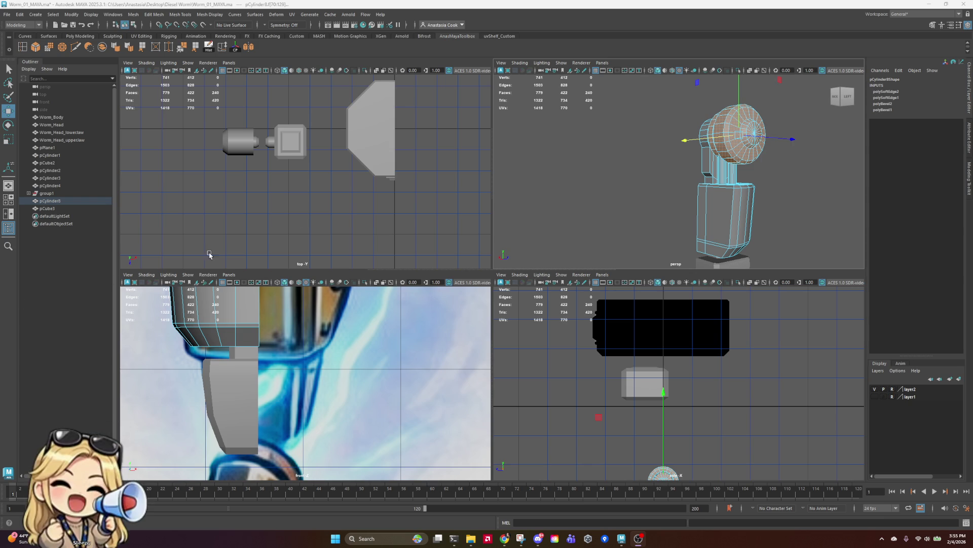
- Delete pCylinder8's construction history and save the scene
right_click_drag(727, 126, 754, 118)
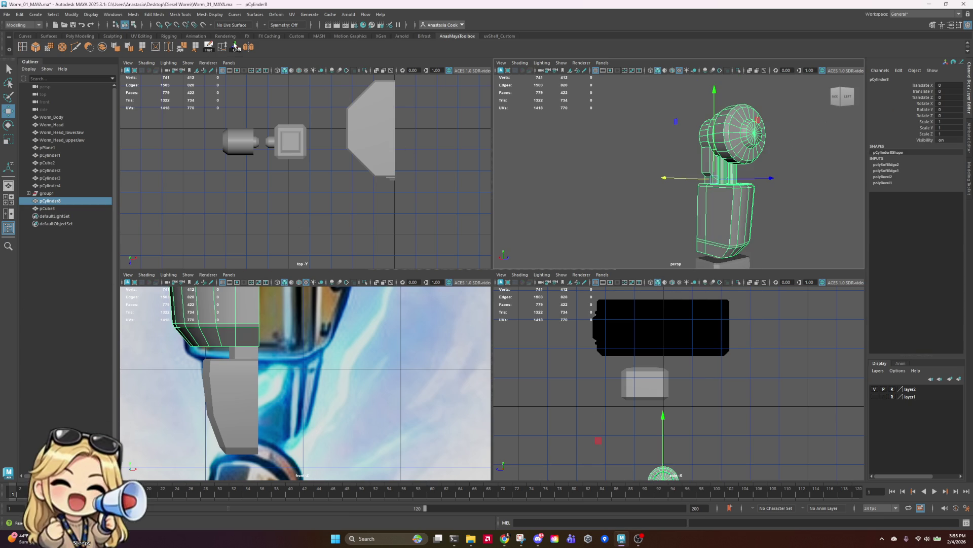
left_click(235, 45)
left_click(839, 170)
key("ctrl+s")
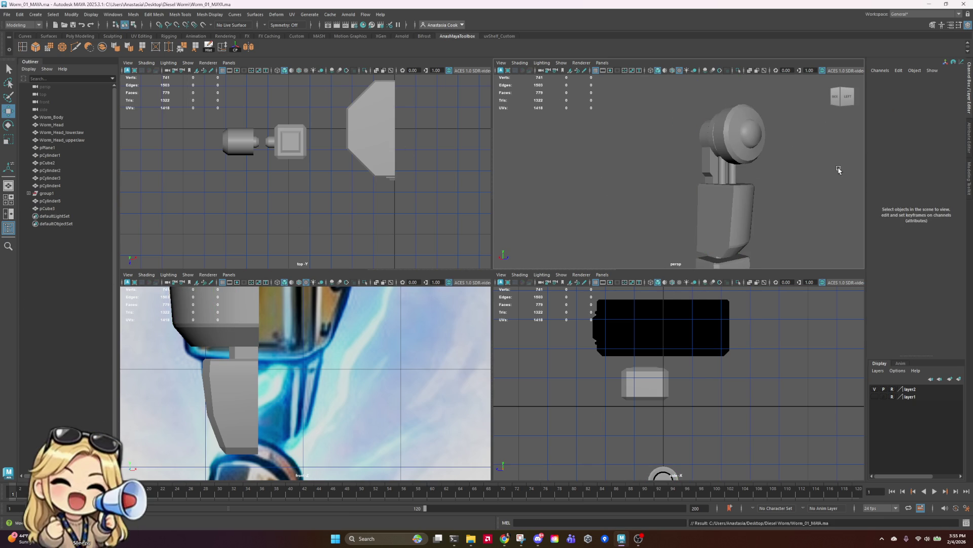
- Select only the peg-top vertices on pCylinder8 in vertex mode
left_click_drag(839, 170, 902, 160, "alt")
left_click_drag(840, 190, 601, 133, "alt")
left_click(592, 145)
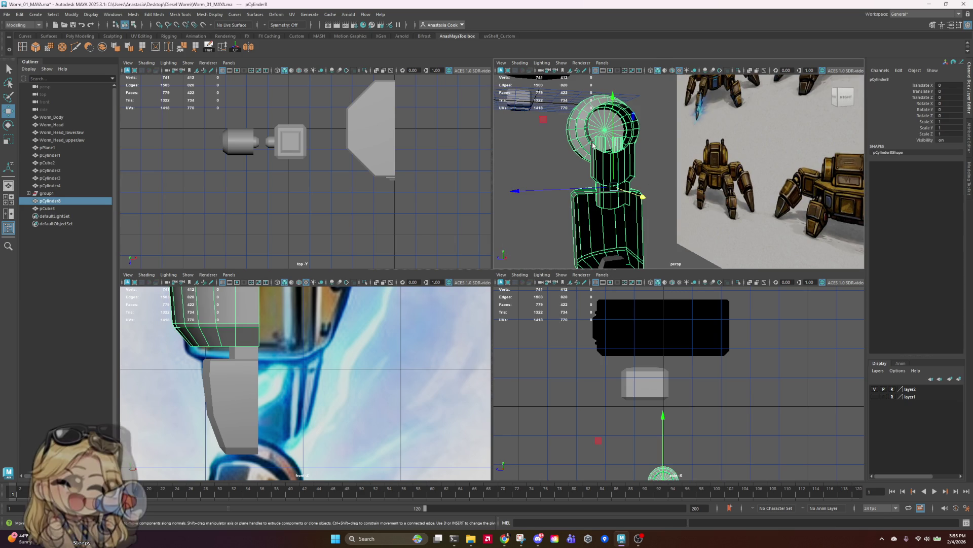
mouse_move(610, 145)
right_mouse_down()
mouse_move(606, 154)
mouse_move(588, 146)
right_mouse_up()
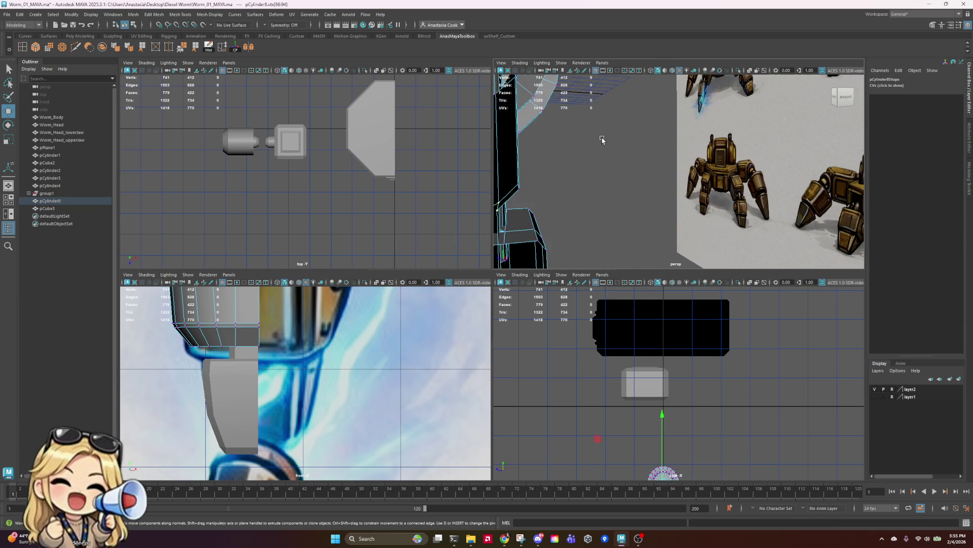
scroll(604, 145, "up", 5)
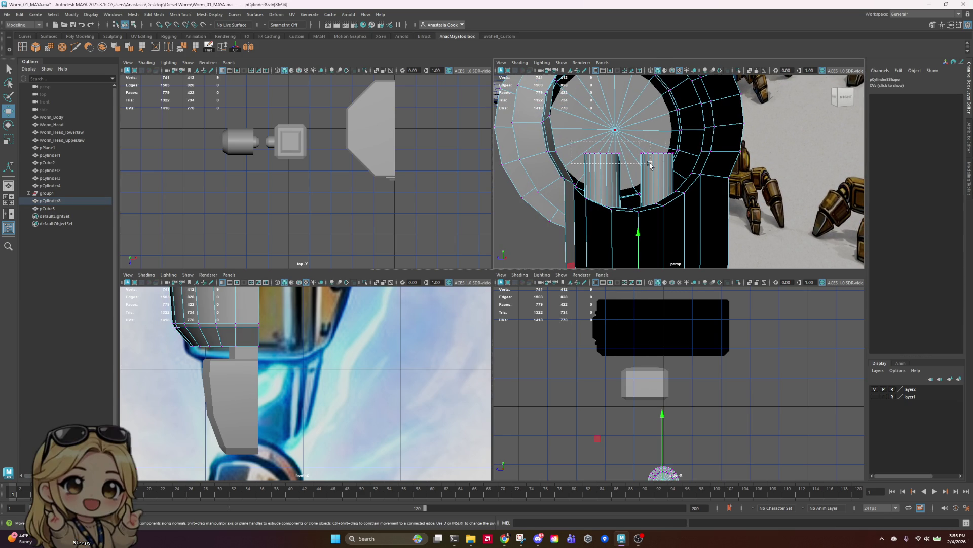
left_click_drag(651, 165, 554, 197)
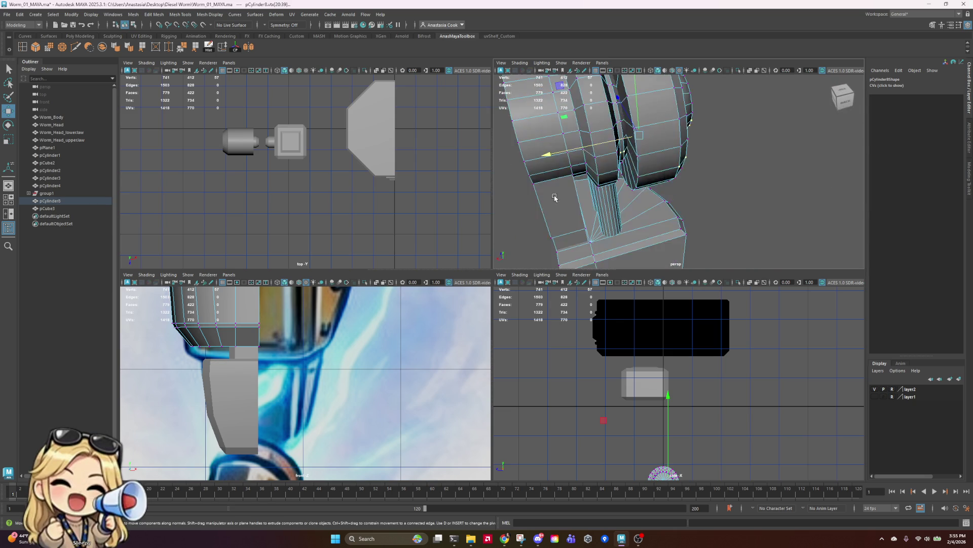
scroll(555, 198, "down", 5)
left_click_drag(750, 115, 675, 228, "ctrl")
scroll(568, 140, "up", 5)
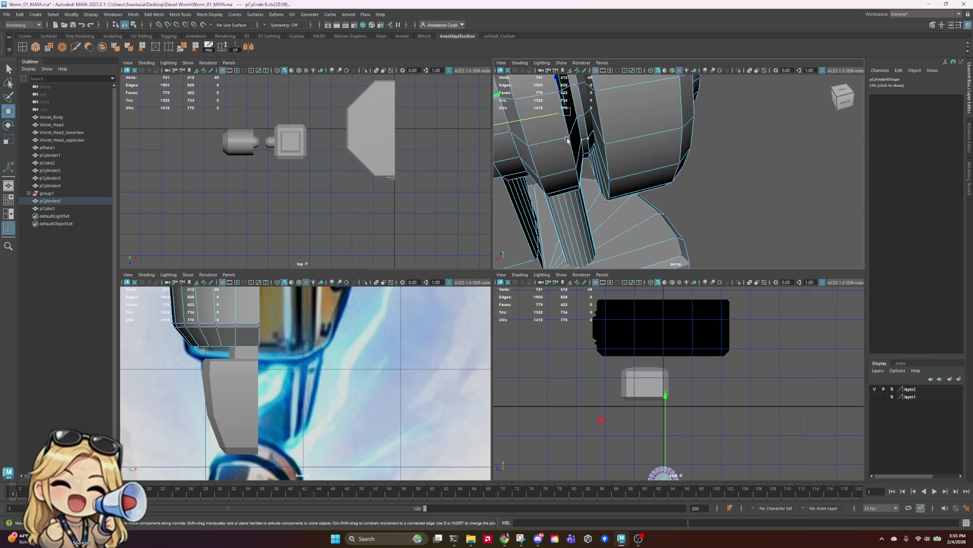
left_click(581, 138, "ctrl")
- Lower the peg-top vertices along Y to form recesses inside the ring
key("f")
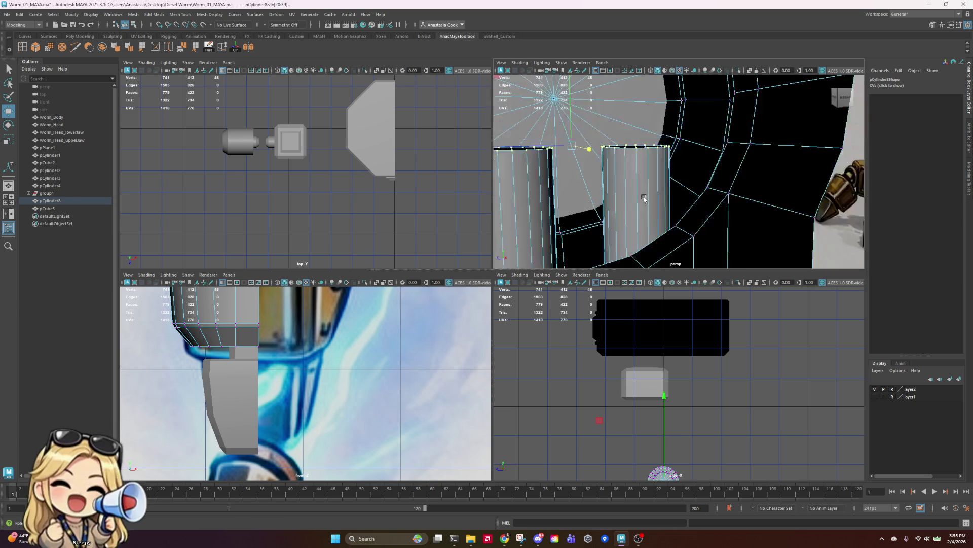
scroll(663, 208, "down", 5)
mouse_move(663, 208)
left_mouse_down("alt")
mouse_move(656, 104)
mouse_move(693, 215)
mouse_move(664, 219)
mouse_move(695, 228)
left_mouse_up("alt")
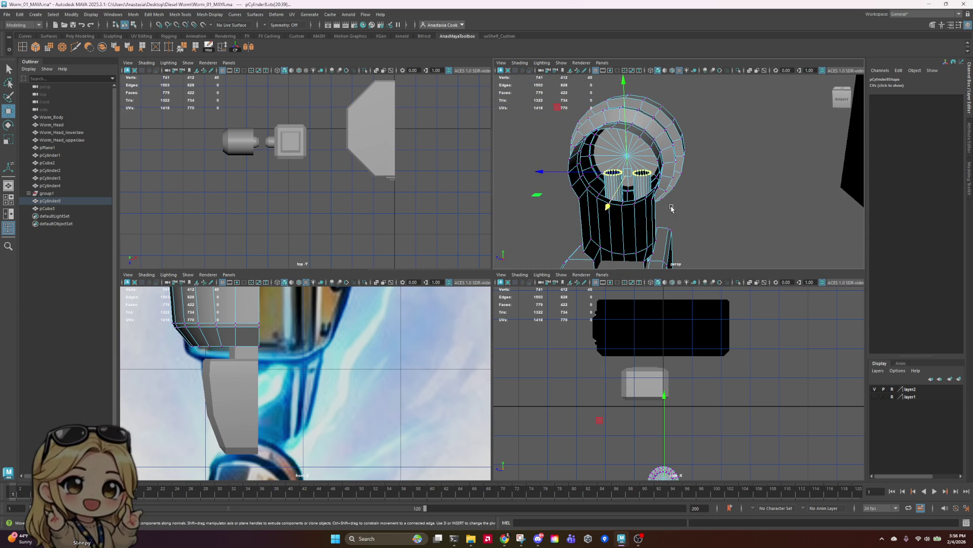
left_click_drag(619, 83, 627, 87)
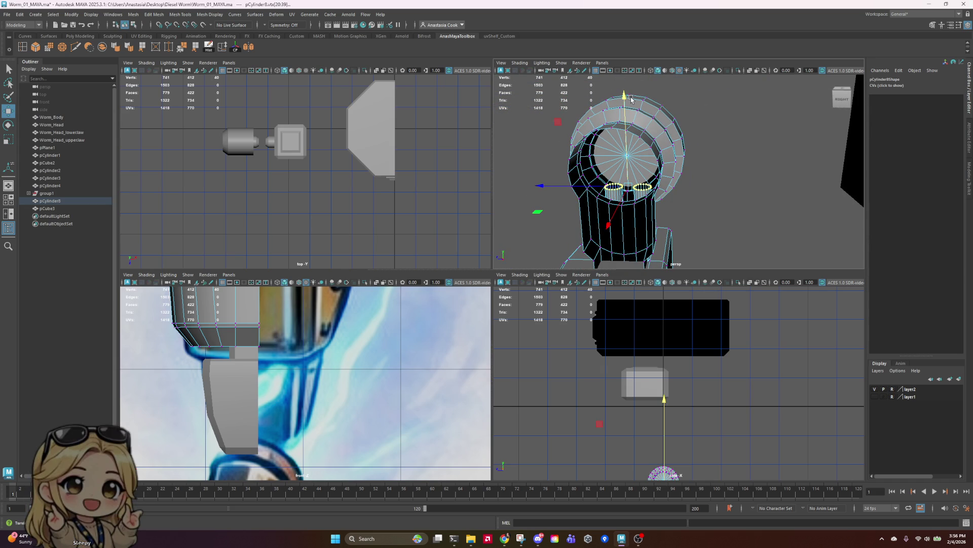
scroll(633, 177, "up", 3)
left_click_drag(633, 177, 669, 182, "alt")
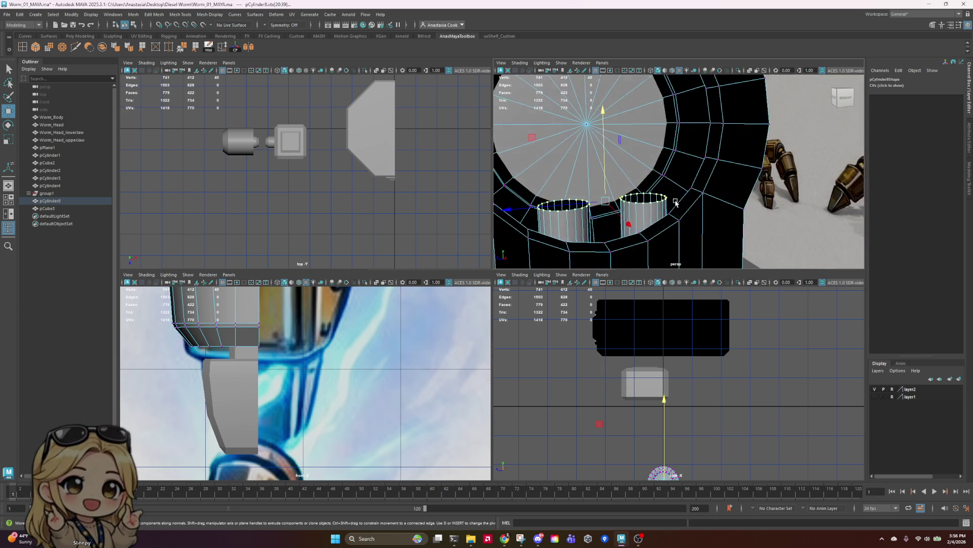
scroll(677, 183, "down", 5)
- Select a face on the inner rim of pCylinder8's ring in face mode
left_click(760, 193)
mouse_move(760, 193)
left_mouse_down("alt")
mouse_move(740, 190)
mouse_move(782, 195)
mouse_move(754, 234)
mouse_move(683, 156)
mouse_move(718, 198)
mouse_move(694, 215)
mouse_move(650, 210)
left_mouse_up("alt")
scroll(782, 195, "down", 5)
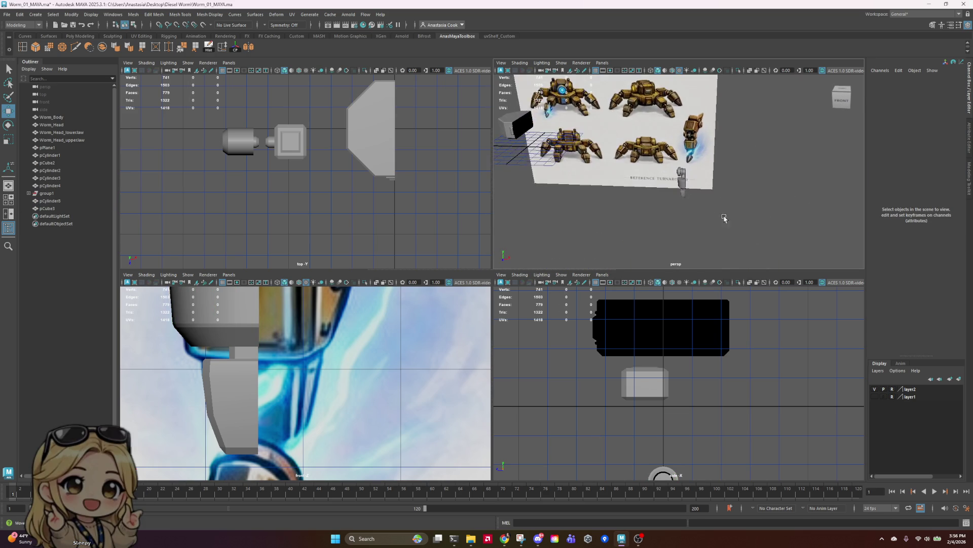
scroll(684, 156, "up", 5)
left_click(718, 199)
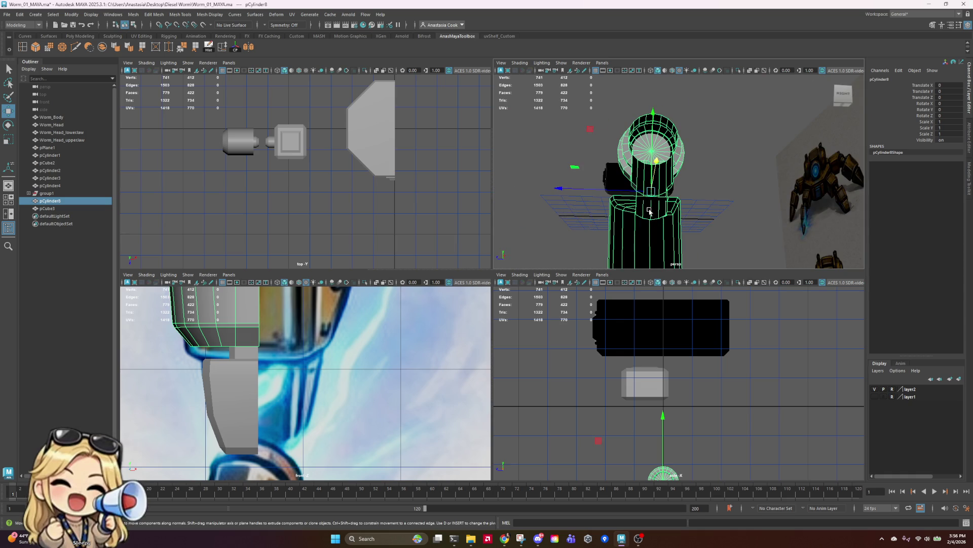
left_click_drag(684, 108, 672, 162, "alt")
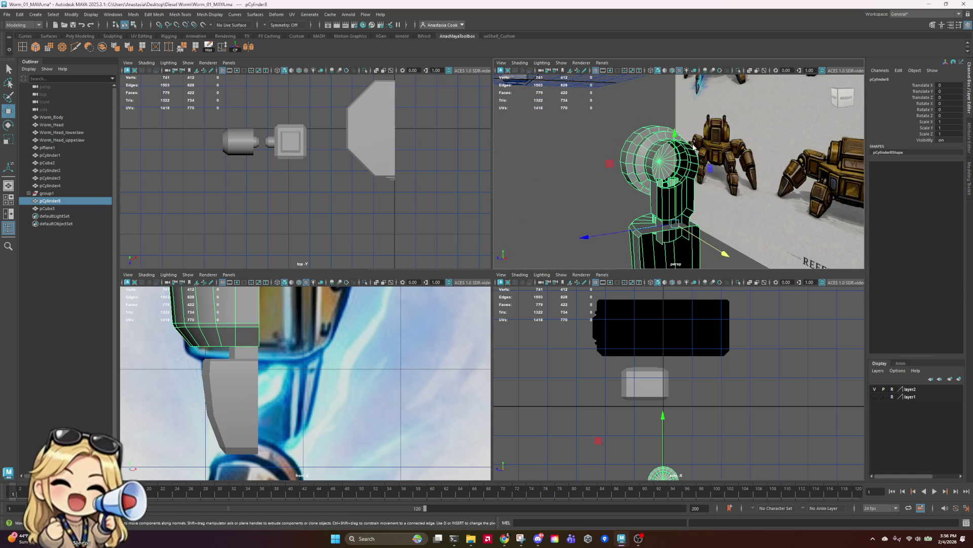
right_click_drag(672, 162, 674, 159)
mouse_move(675, 159)
left_mouse_down("alt")
mouse_move(667, 204)
mouse_move(715, 208)
left_mouse_up("alt")
left_click(661, 194)
scroll(706, 209, "up", 3)
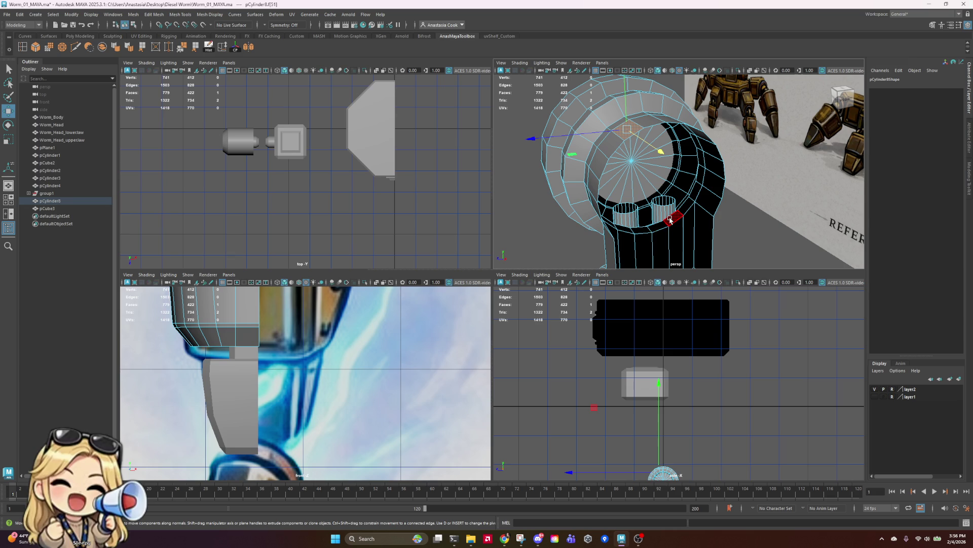
mouse_move(625, 234)
left_mouse_down("alt")
mouse_move(599, 203)
mouse_move(630, 157)
left_mouse_up("alt")
- Select a band of rim faces on pCylinder8 and extrude it with Ctrl+E
left_click(643, 146, "shift")
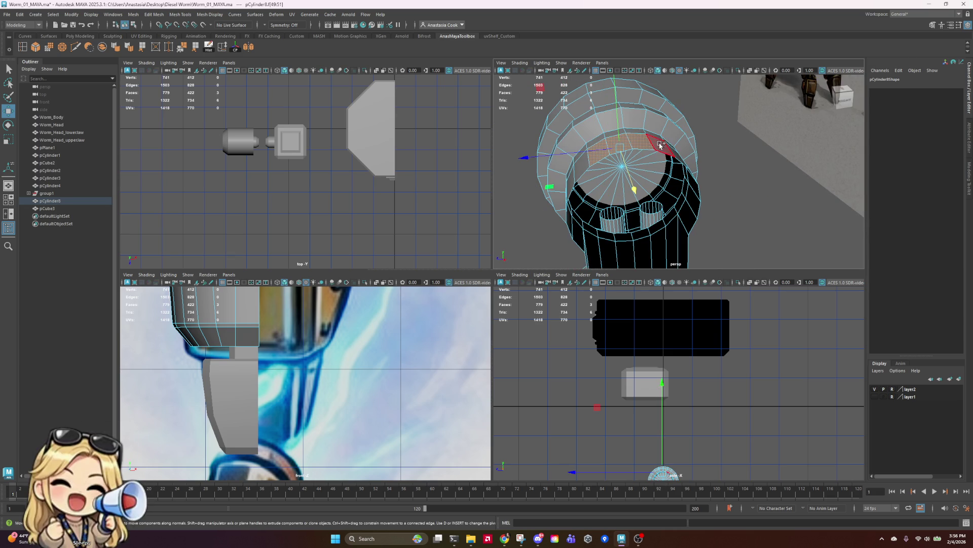
left_click(662, 152, "shift")
left_click(678, 160, "shift")
left_click_drag(756, 185, 754, 190, "alt")
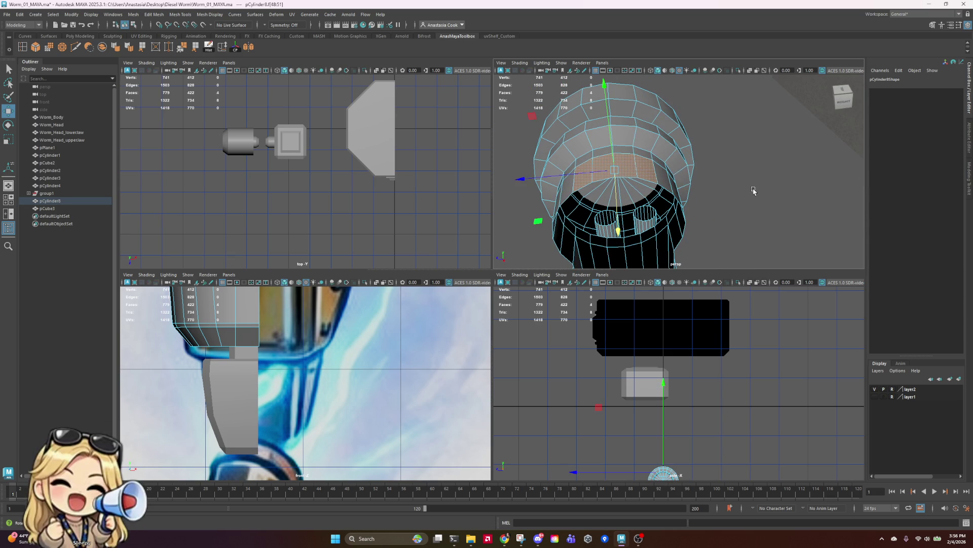
left_click(568, 190, "shift")
left_click_drag(652, 211, 721, 192, "alt")
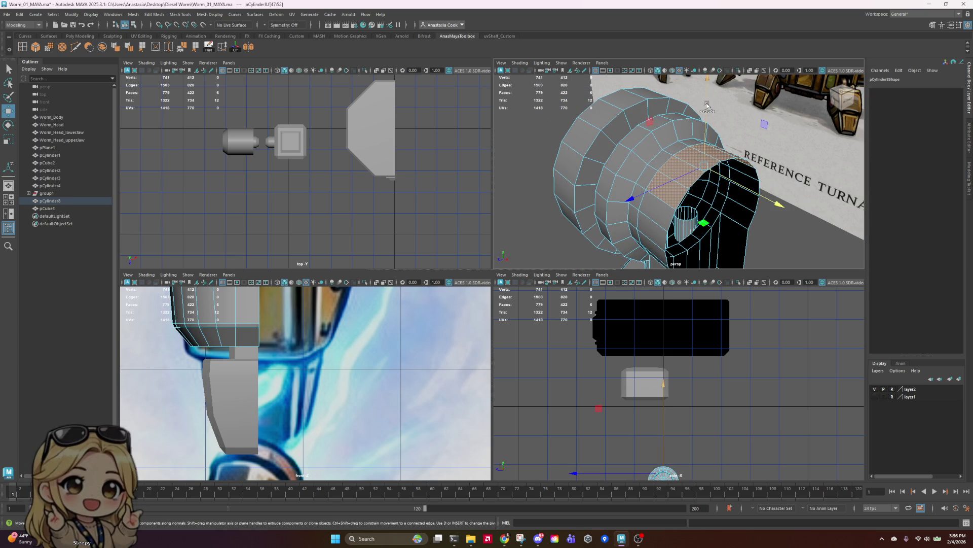
key("ctrl+e")
left_click_drag(720, 91, 747, 122, "alt")
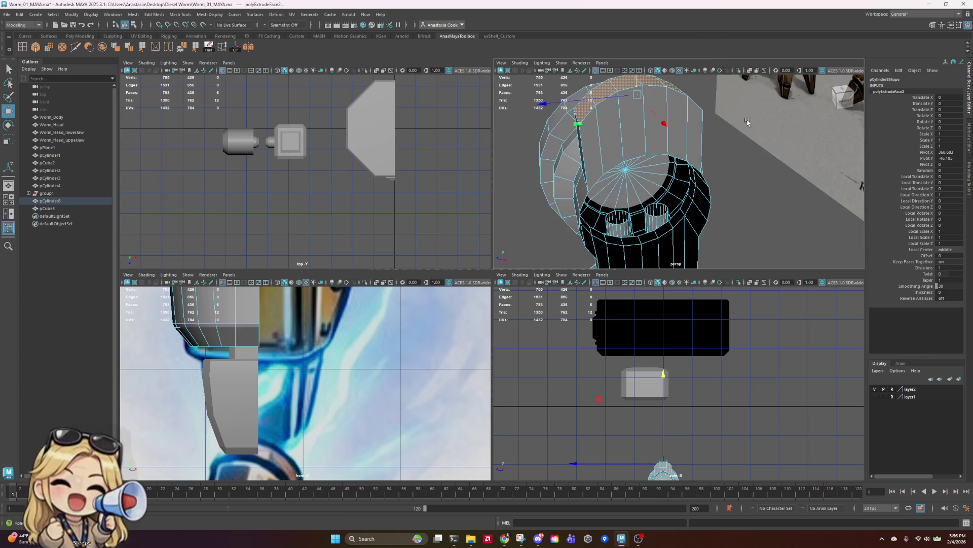
- Raise a few faces of the extruded band into a block
mouse_move(737, 172)
left_mouse_down("alt")
mouse_move(732, 213)
mouse_move(659, 198)
left_mouse_up("alt")
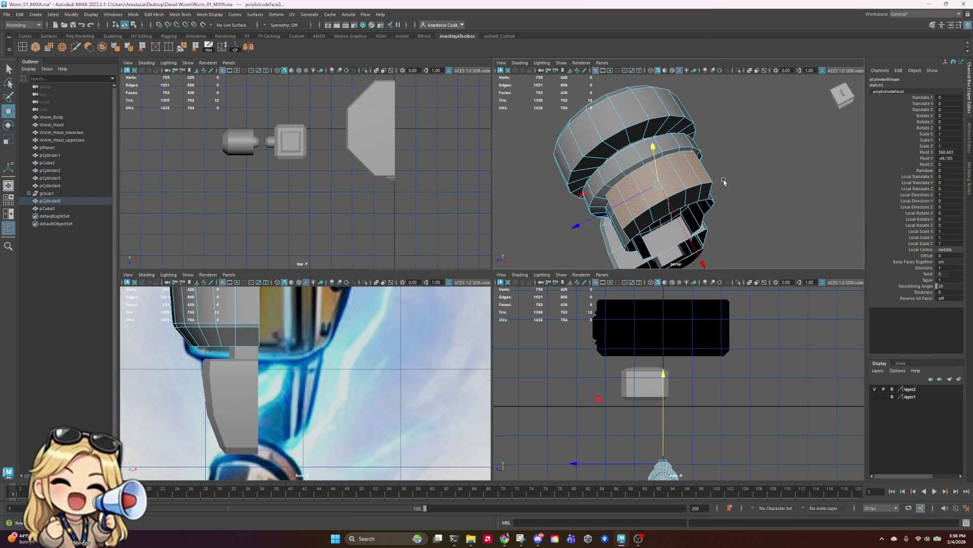
left_click(631, 201)
left_click(666, 191, "shift")
left_click(684, 167, "shift")
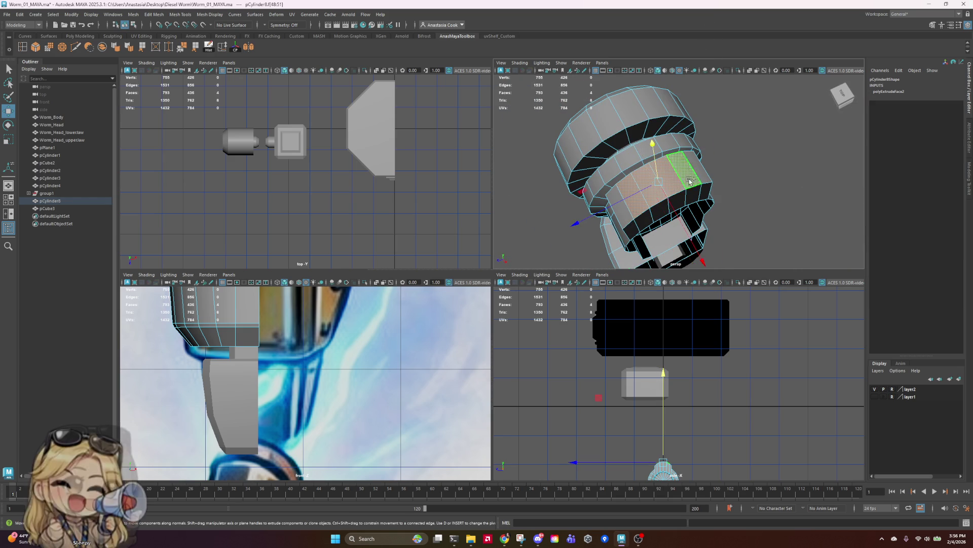
mouse_move(685, 167)
left_mouse_down("alt")
mouse_move(739, 200)
mouse_move(764, 122)
mouse_move(712, 206)
left_mouse_up("alt")
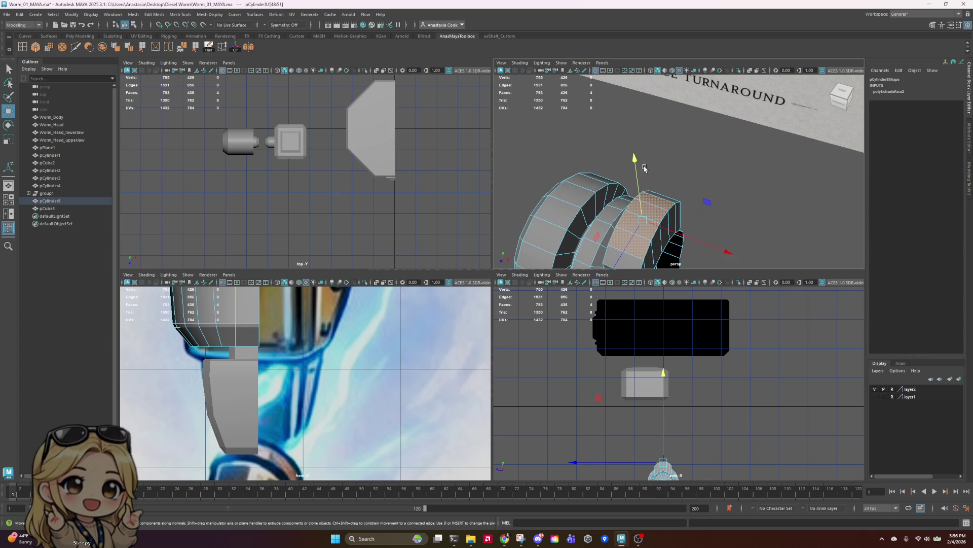
left_click_drag(644, 168, 630, 141, "shift")
mouse_move(687, 220)
left_mouse_down("alt")
mouse_move(643, 224)
mouse_move(687, 159)
mouse_move(683, 171)
left_mouse_up("alt")
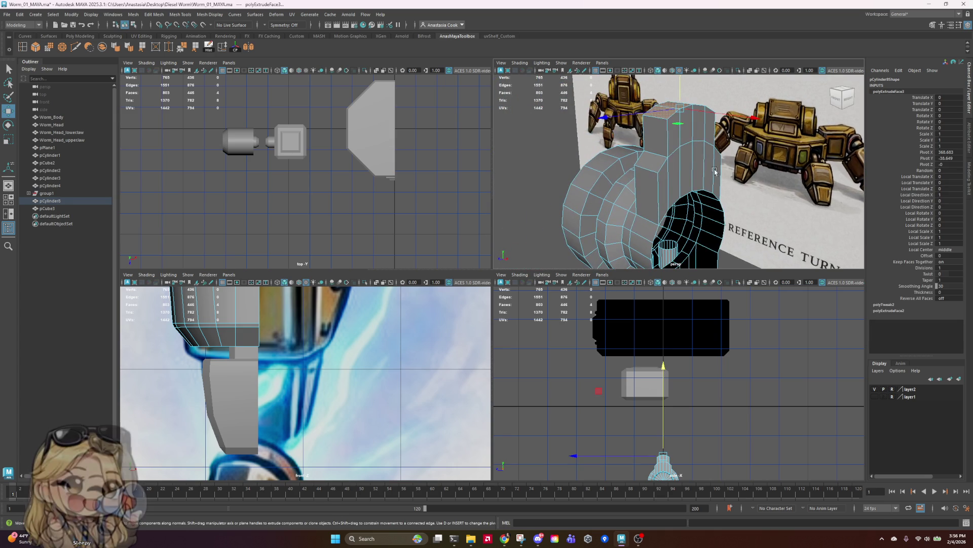
- Delete the block's side faces, leaving the cylinder at 793 faces
left_click(682, 171)
left_click(666, 193)
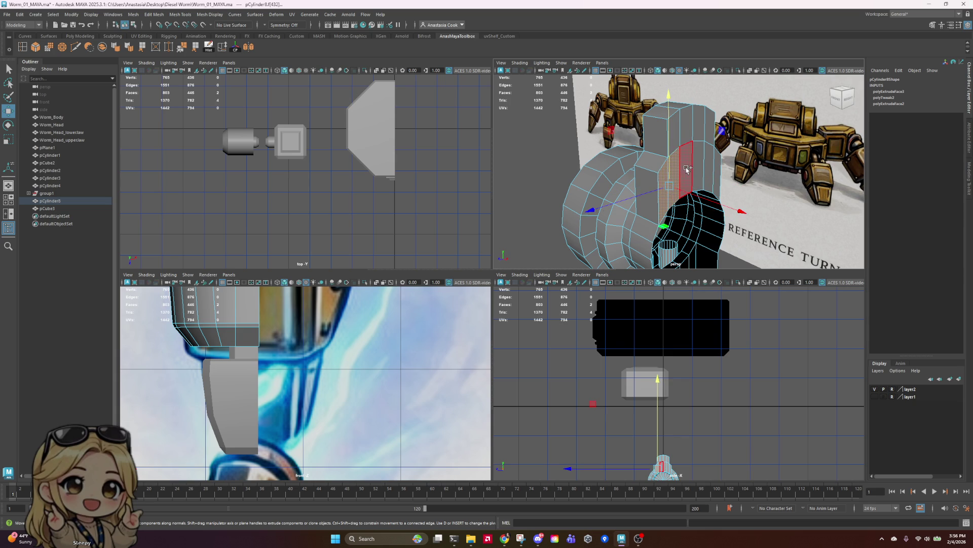
left_click(712, 163, "shift")
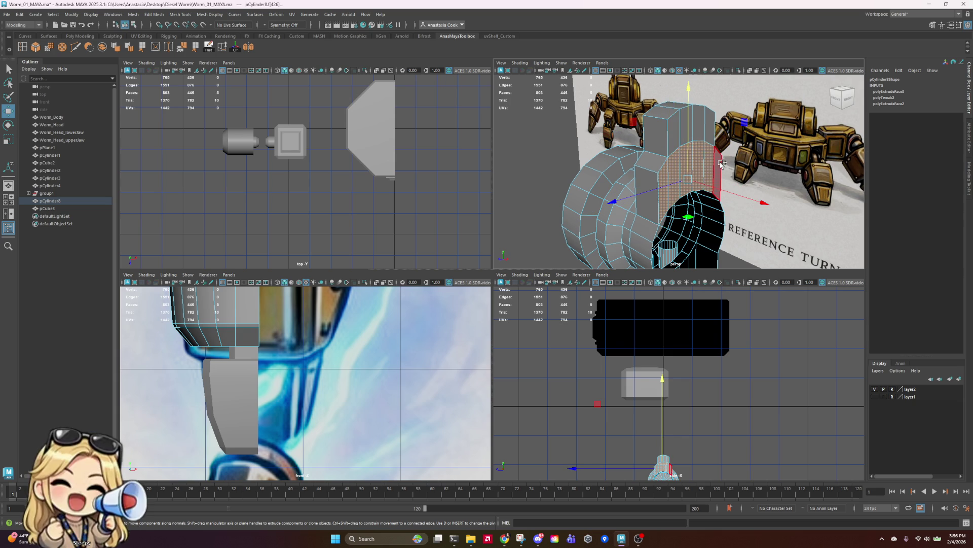
left_click(705, 126, "shift")
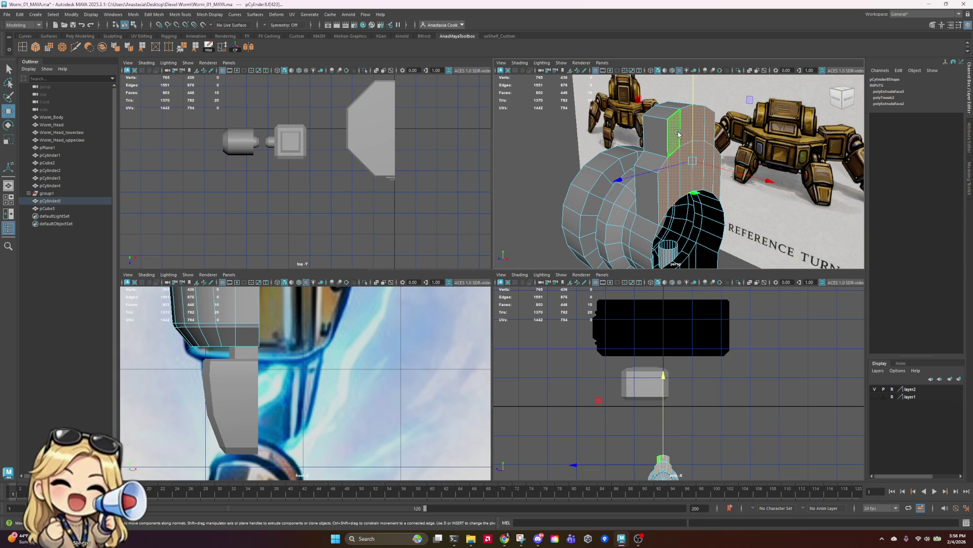
key("Delete")
left_click_drag(682, 135, 716, 118, "alt")
right_click_drag(716, 119, 751, 107)
- Duplicate the leg cylinder and move the copy up to Translate Y 86.703
scroll(815, 192, "down", 3)
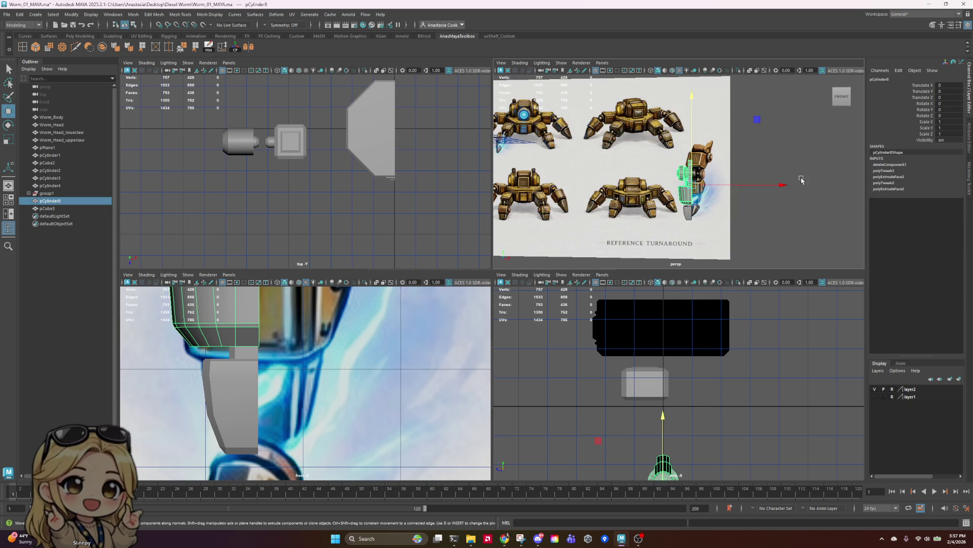
left_click(815, 192)
scroll(713, 173, "up", 4)
mouse_move(753, 152)
left_mouse_down("alt")
mouse_move(654, 223)
mouse_move(643, 219)
mouse_move(663, 217)
mouse_move(712, 161)
mouse_move(771, 149)
left_mouse_up("alt")
scroll(781, 152, "down", 5)
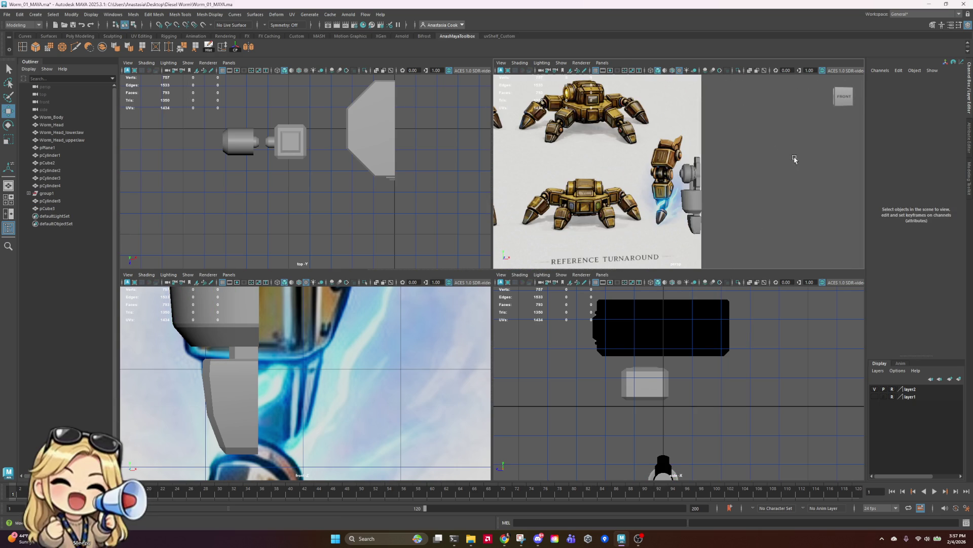
left_click(692, 205)
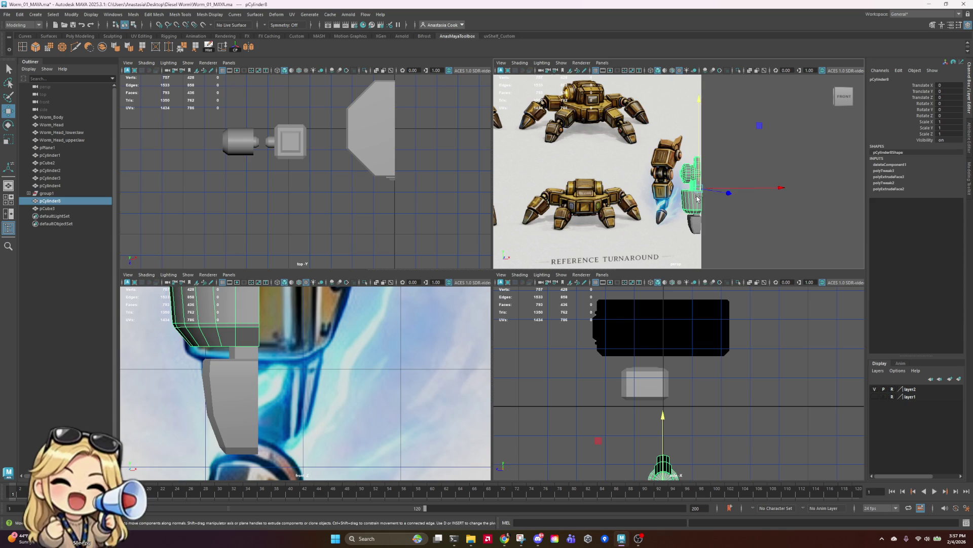
key("ctrl+d")
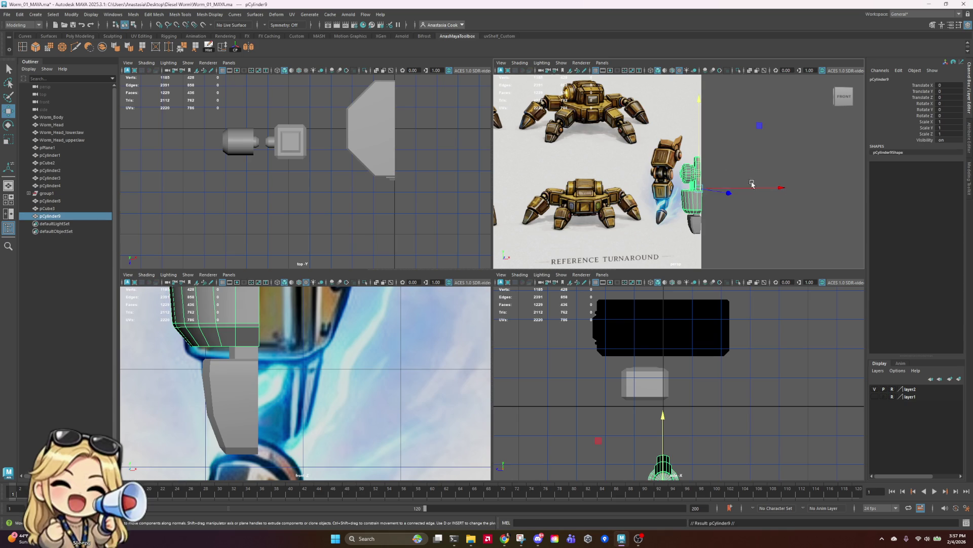
left_click_drag(700, 140, 700, 56)
- Delete a ring, top faces and a strip from the copy, stripping most faces away
right_click_drag(712, 137, 797, 183)
left_click_drag(714, 161, 723, 162)
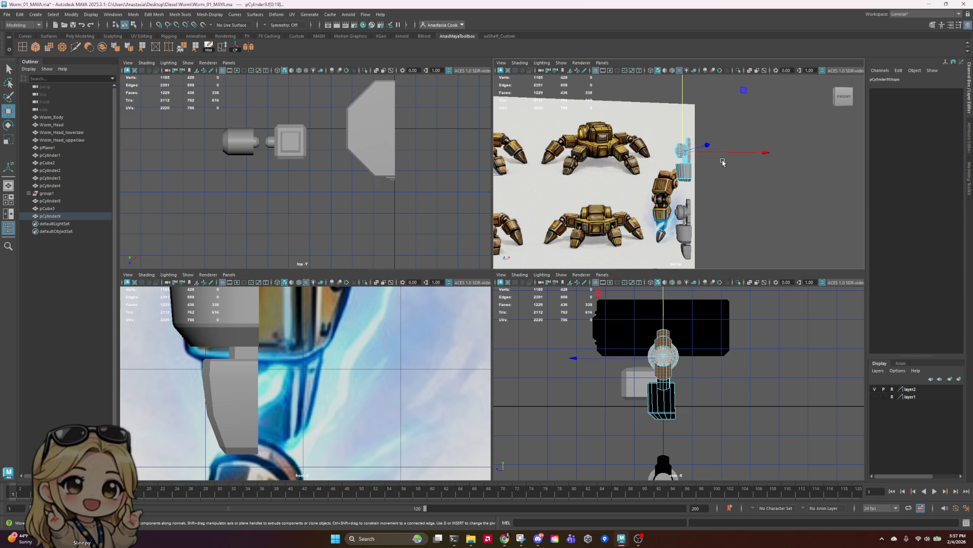
key("Delete")
scroll(709, 143, "up", 5)
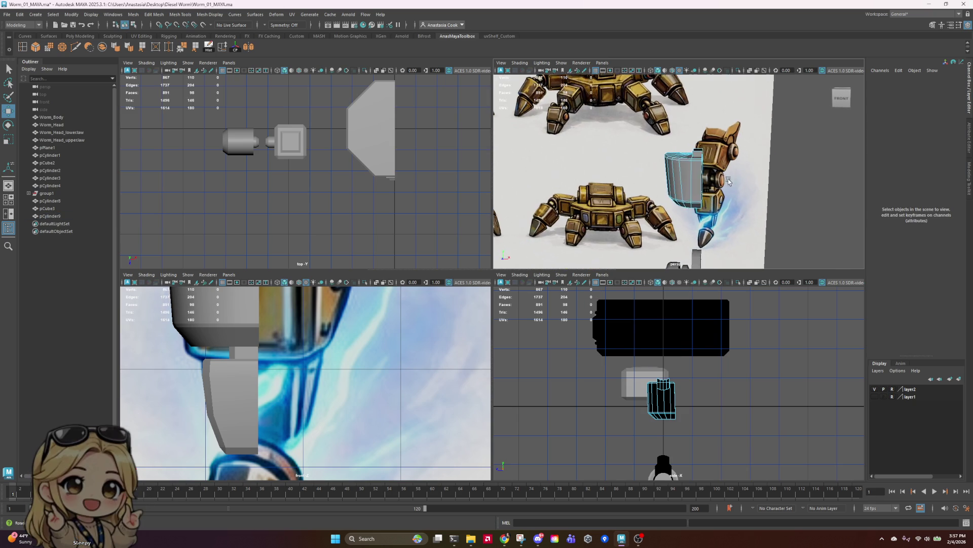
left_click_drag(708, 143, 760, 179, "alt")
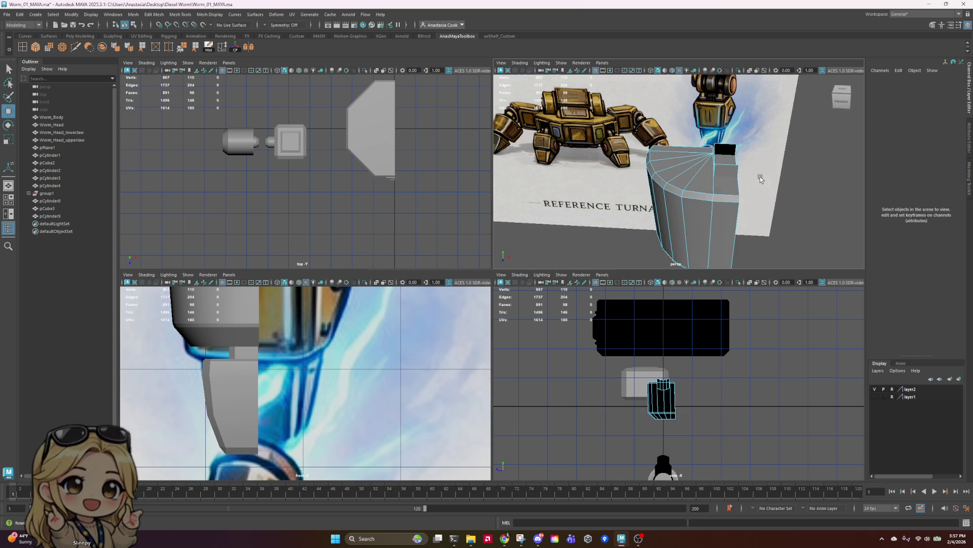
left_click(724, 170)
key("Delete")
scroll(744, 166, "down", 3)
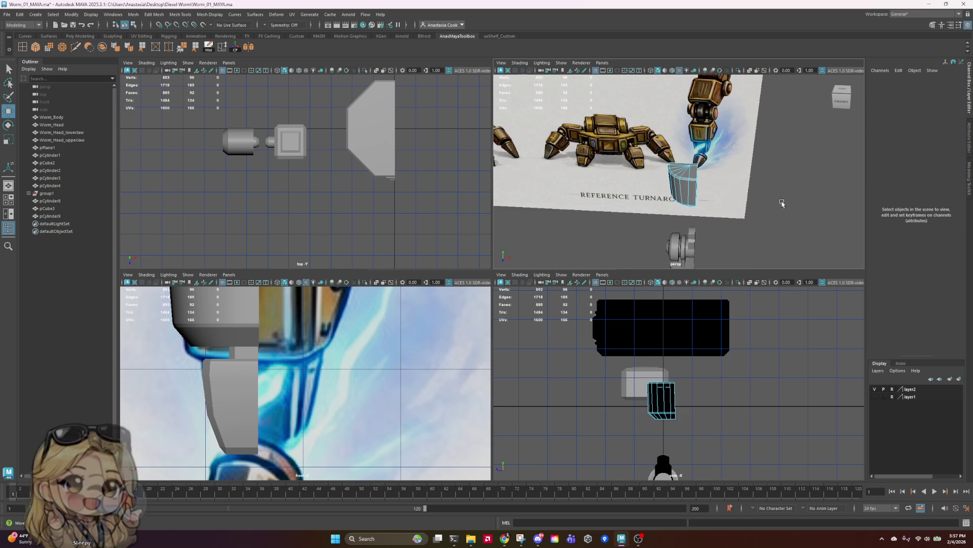
left_click_drag(744, 165, 680, 168, "alt")
scroll(679, 169, "up", 5)
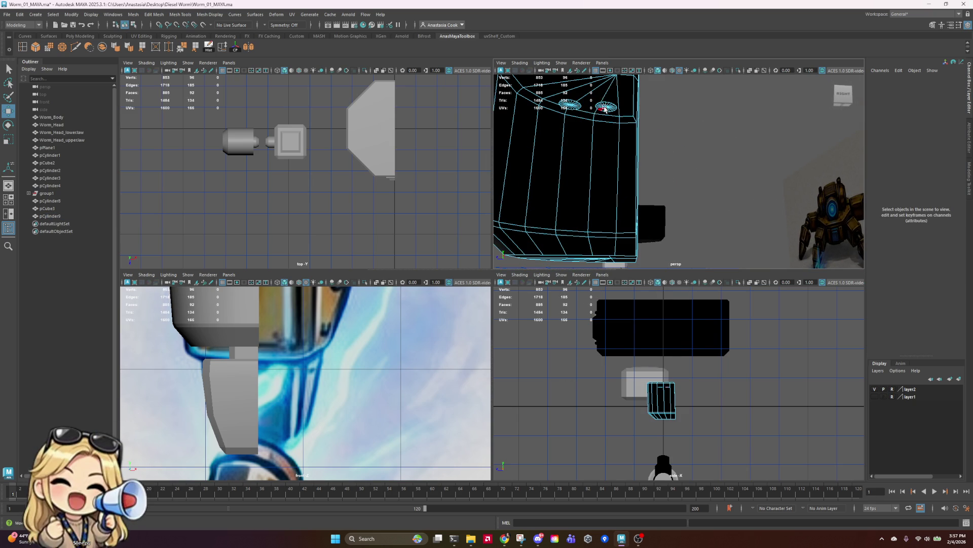
left_click(605, 109)
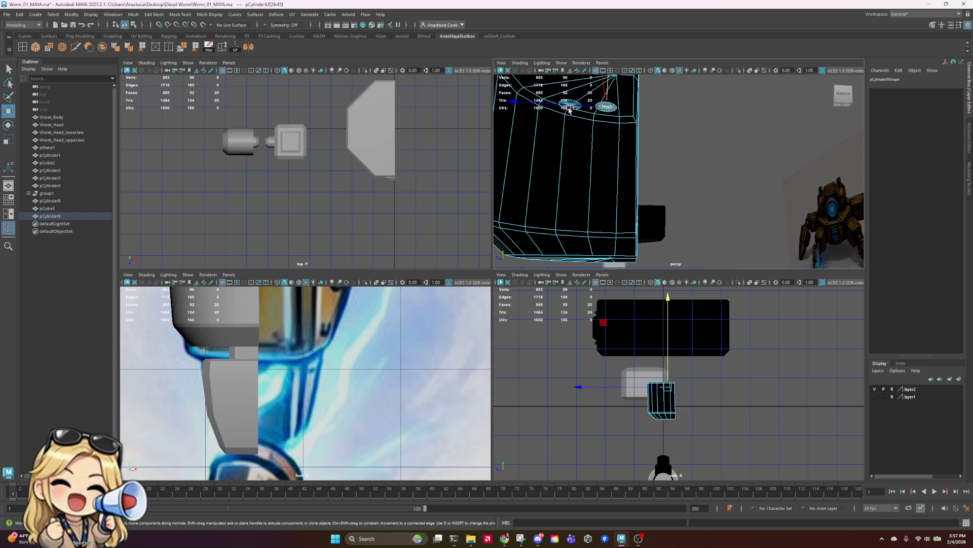
key("Delete")
scroll(572, 110, "down", 5)
- Rotate pCylinder9 around its Z axis
right_click_drag(651, 161, 702, 131)
left_click_drag(702, 130, 696, 184, "alt")
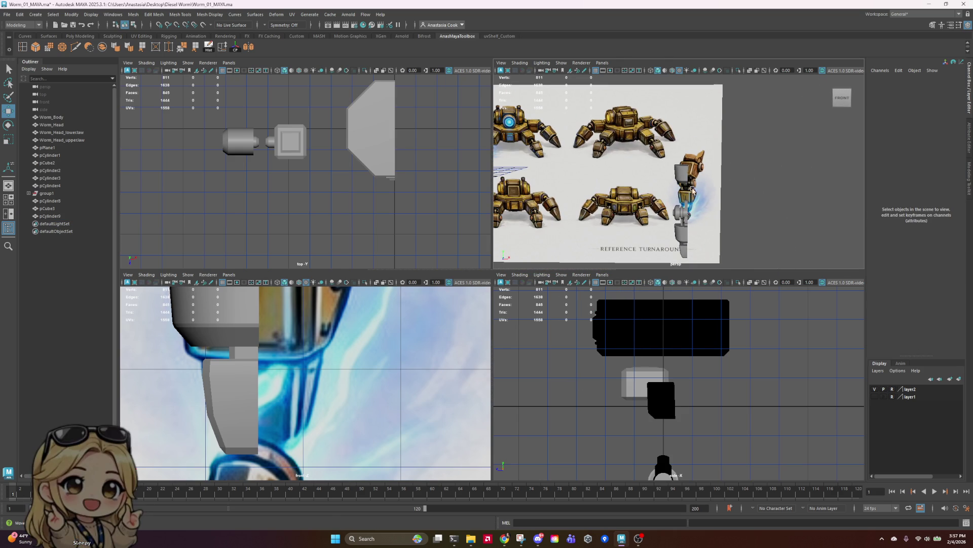
key("e")
mouse_move(692, 89)
left_mouse_down()
mouse_move(683, 96)
mouse_move(760, 152)
mouse_move(710, 233)
left_mouse_up()
type("-180")
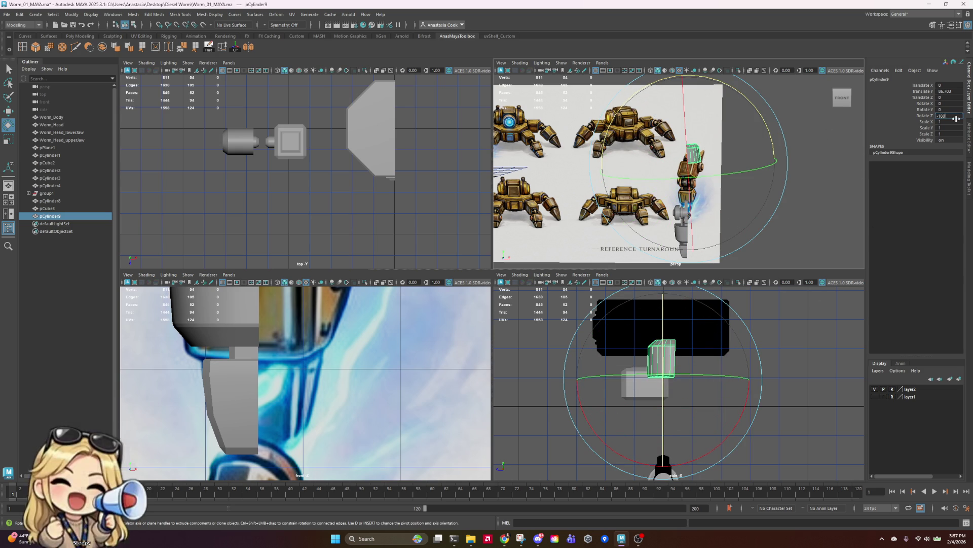
- Set the flipped copy's Z rotation to -180, lower it, and set its Y rotation to -180
key("Return")
key("w")
scroll(690, 147, "down", 2)
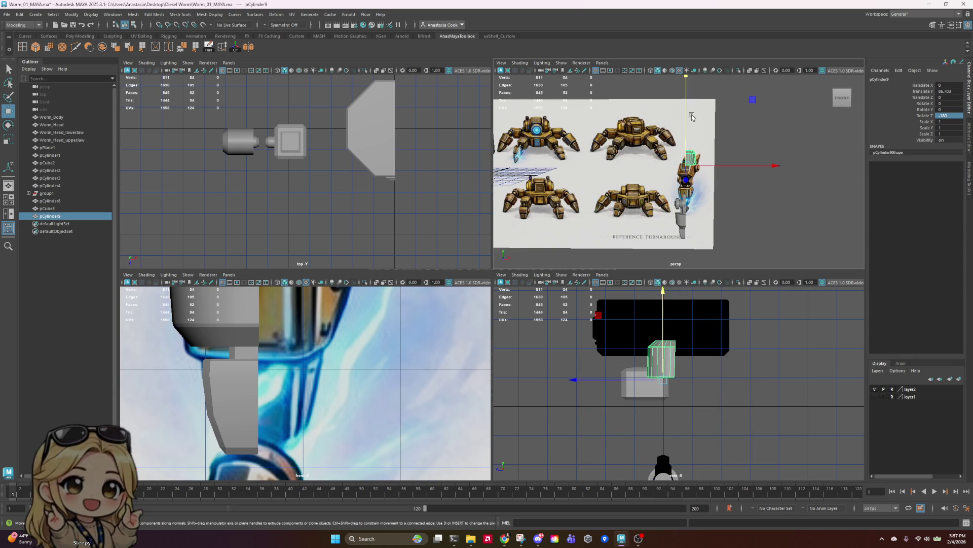
left_click_drag(688, 121, 690, 158)
scroll(690, 152, "up", 5)
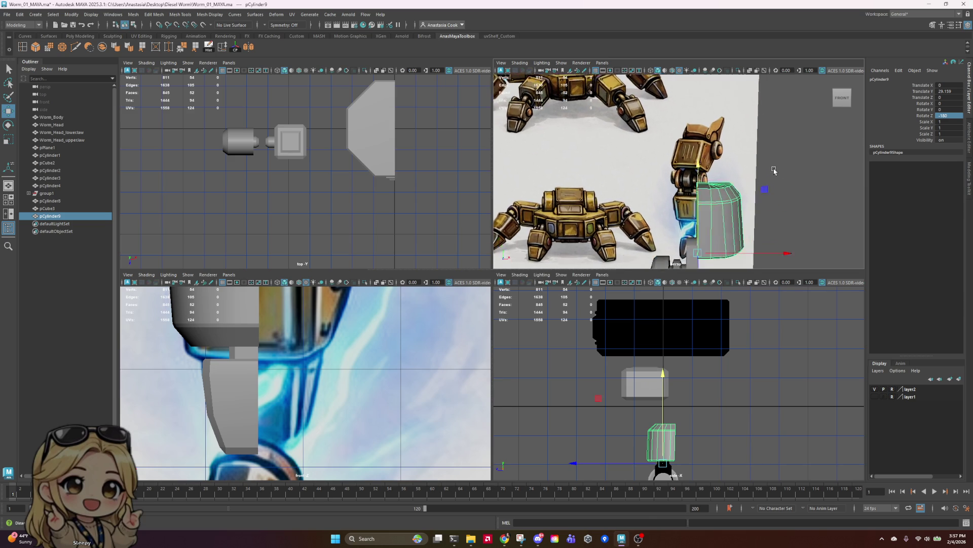
key("super")
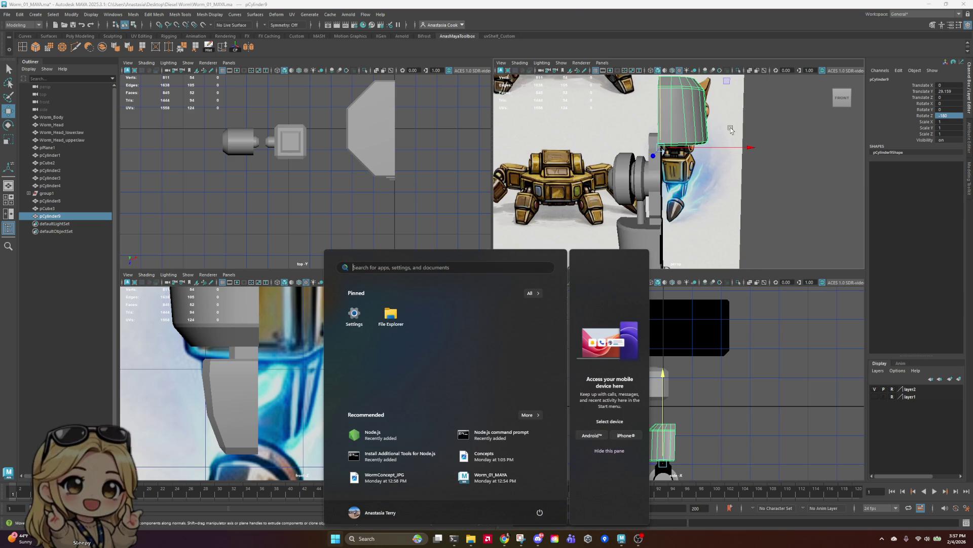
key("super")
key("e")
left_click_drag(745, 149, 763, 159)
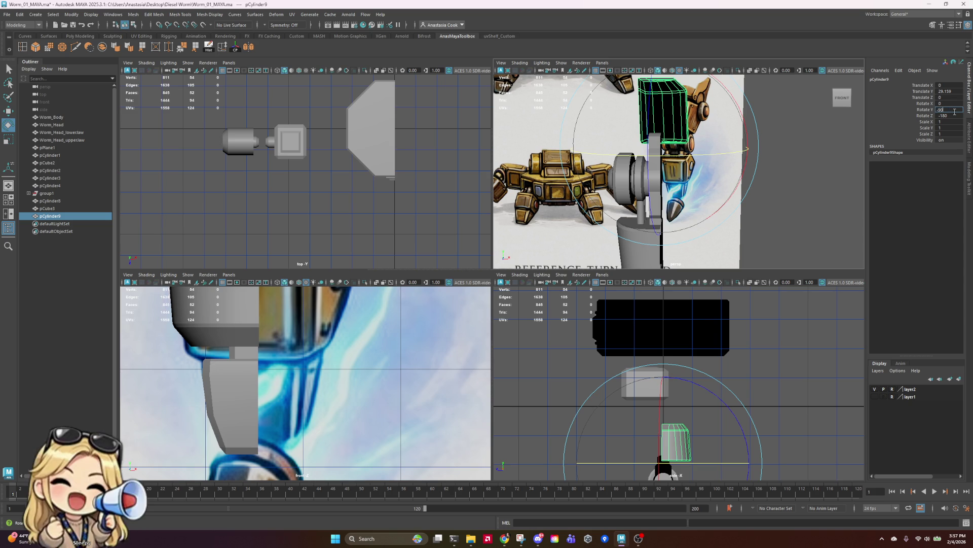
key("Return")
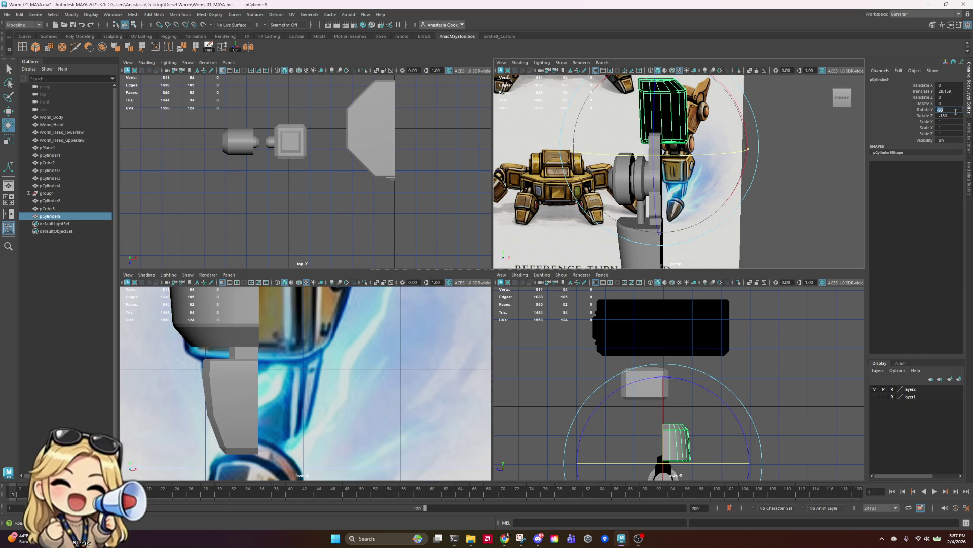
type("-180")
key("Return")
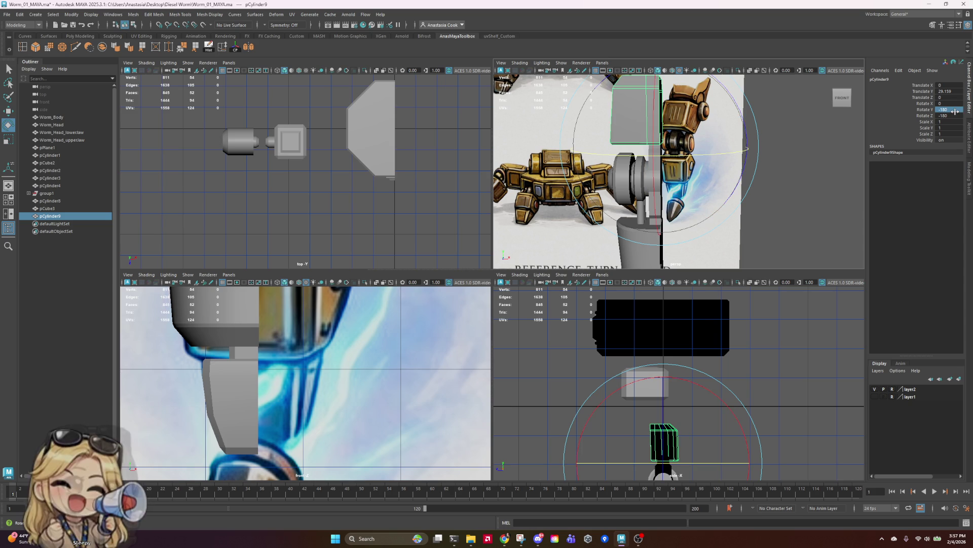
- Delete the duplicate piece from the top-down view
mouse_move(809, 191)
left_mouse_down("alt")
mouse_move(715, 205)
mouse_move(818, 181)
mouse_move(828, 202)
left_mouse_up("alt")
left_click(828, 203)
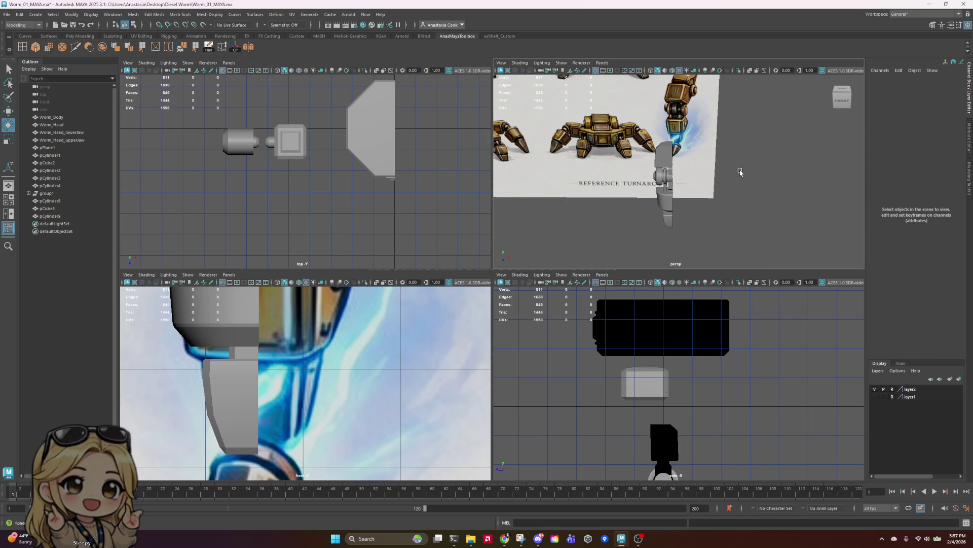
left_click(665, 161)
key("Delete")
scroll(716, 164, "up", 3)
scroll(716, 164, "down", 3)
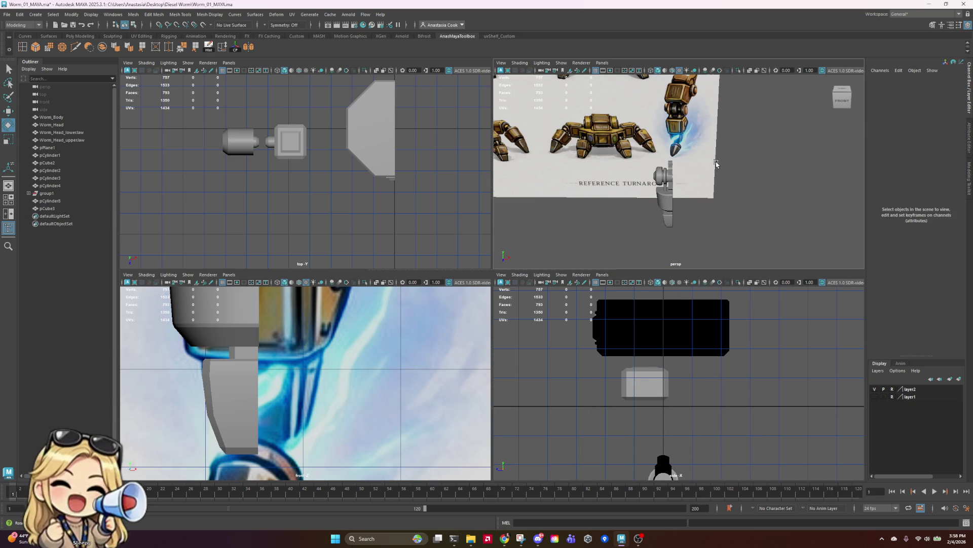
- Undo the cylinder's last two rotations and lower pCylinder9 to about Translate Y 56.221
key("ctrl+z")
key("ctrl+z")
key("ctrl+z")
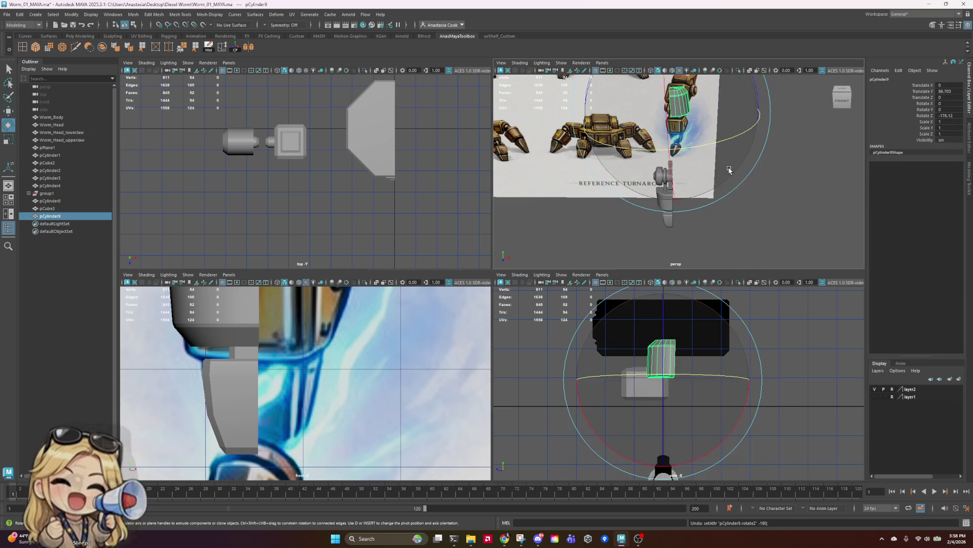
key("ctrl+z")
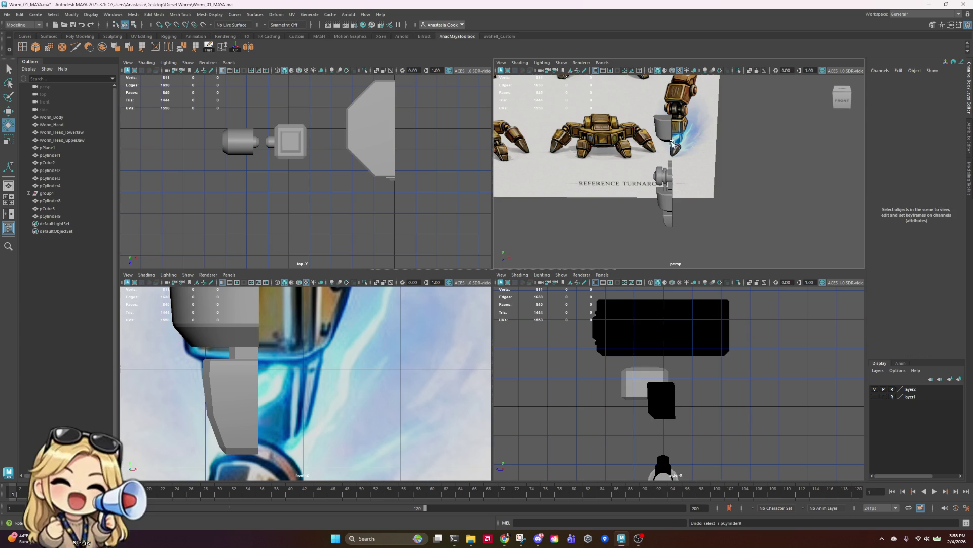
left_click(673, 143)
mouse_move(745, 195)
left_mouse_down("alt")
mouse_move(785, 192)
mouse_move(815, 209)
mouse_move(796, 195)
mouse_move(824, 161)
left_mouse_up("alt")
key("w")
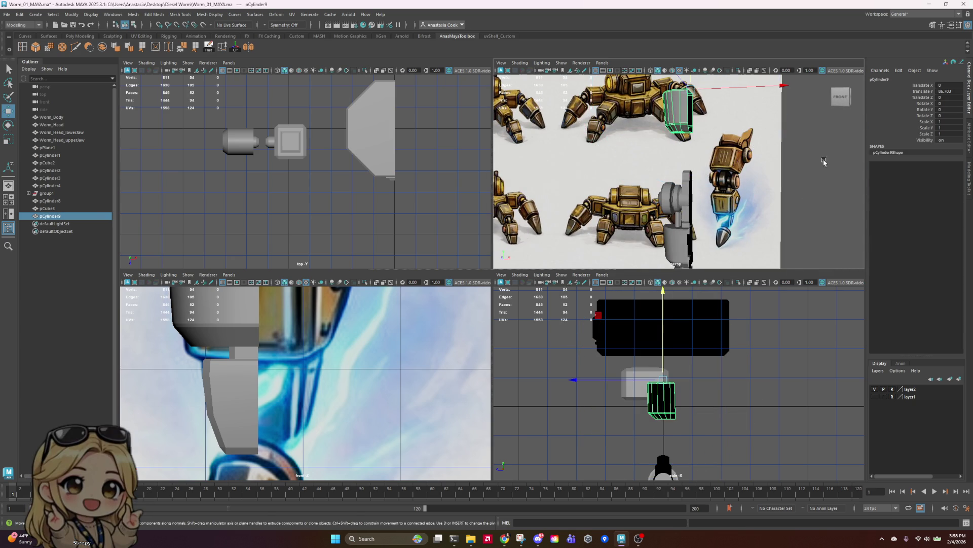
left_click_drag(726, 180, 748, 183, "alt")
left_click_drag(721, 94, 726, 136)
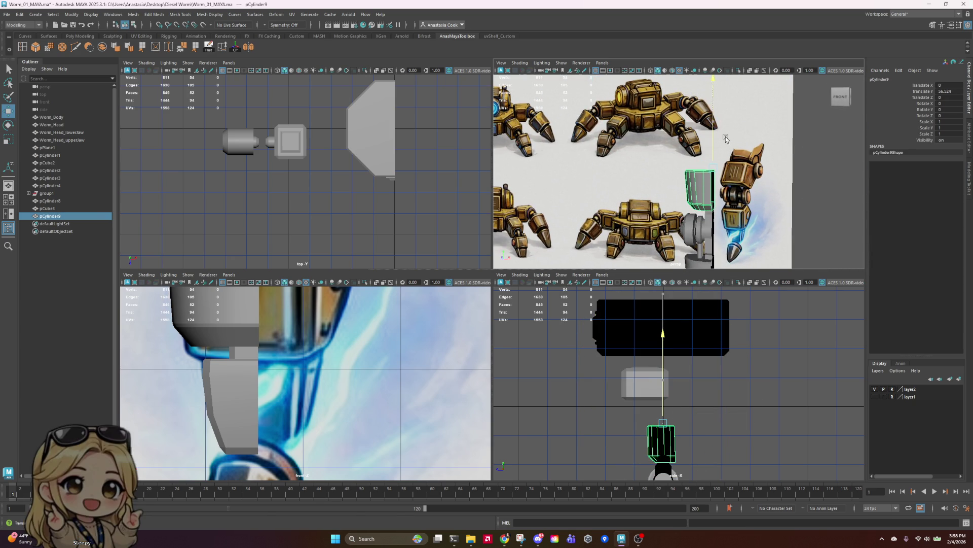
middle_click_drag(659, 405, 627, 281, "alt")
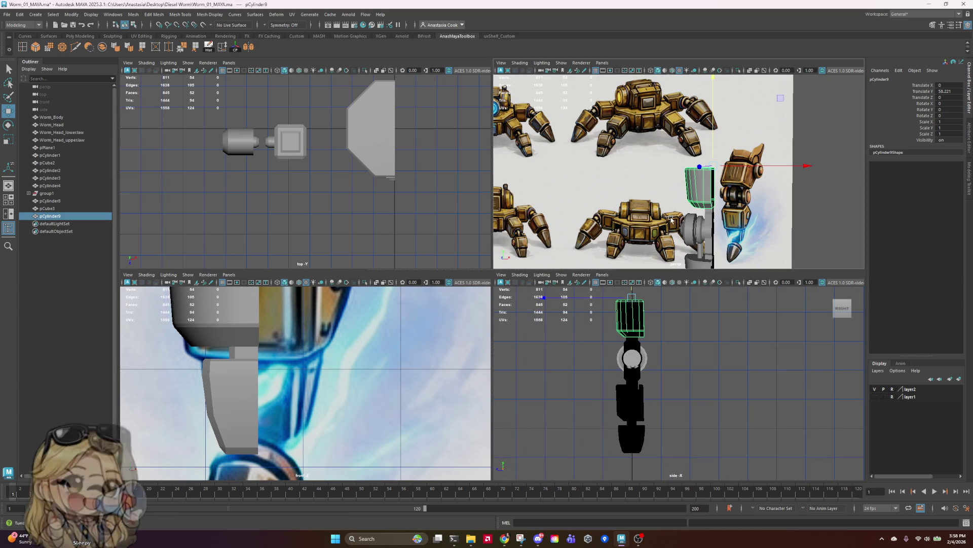
left_click_drag(720, 203, 677, 214, "alt")
scroll(700, 211, "down", 3)
scroll(699, 208, "up", 6)
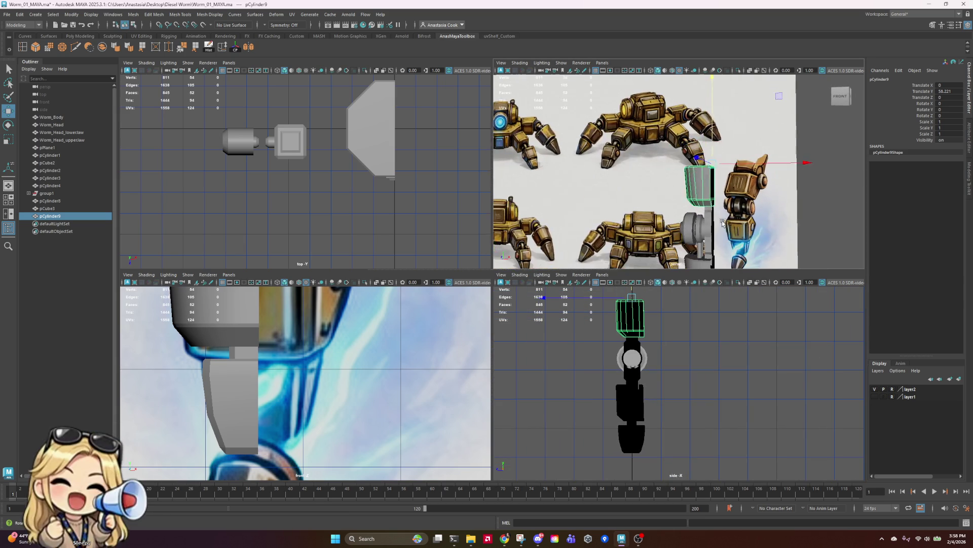
- Raise pCylinder9 slightly and select a band of its faces
key("r")
key("w")
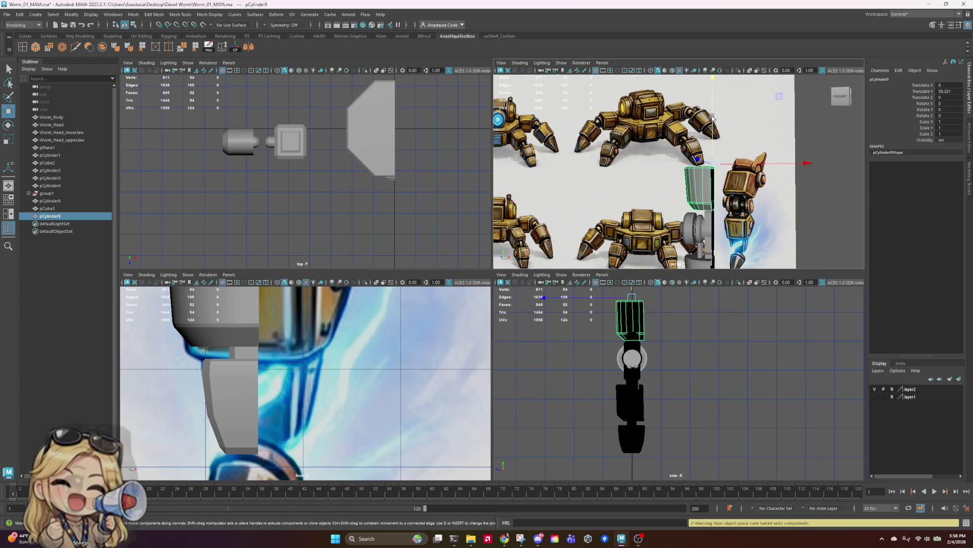
mouse_move(713, 130)
left_mouse_down()
mouse_move(712, 122)
mouse_move(695, 180)
left_mouse_up()
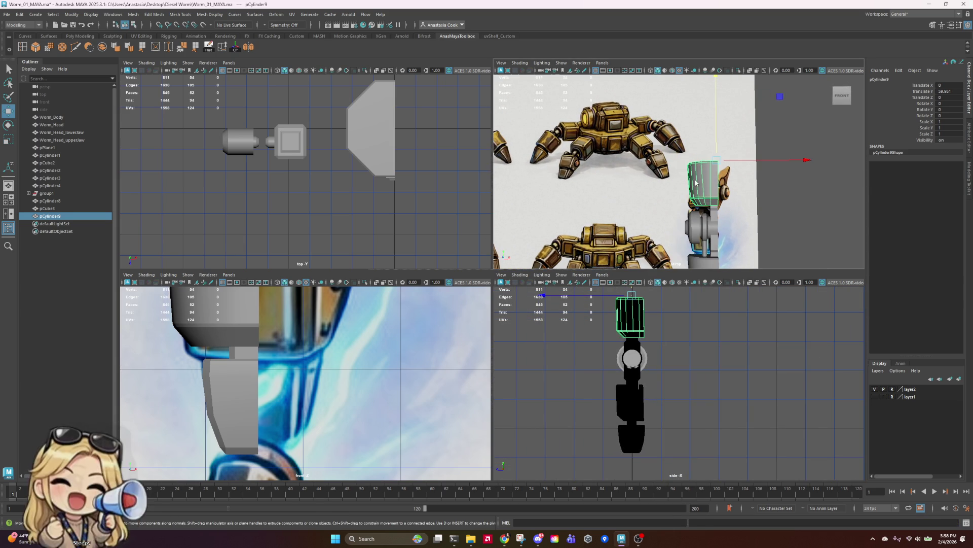
right_click_drag(695, 180, 690, 200)
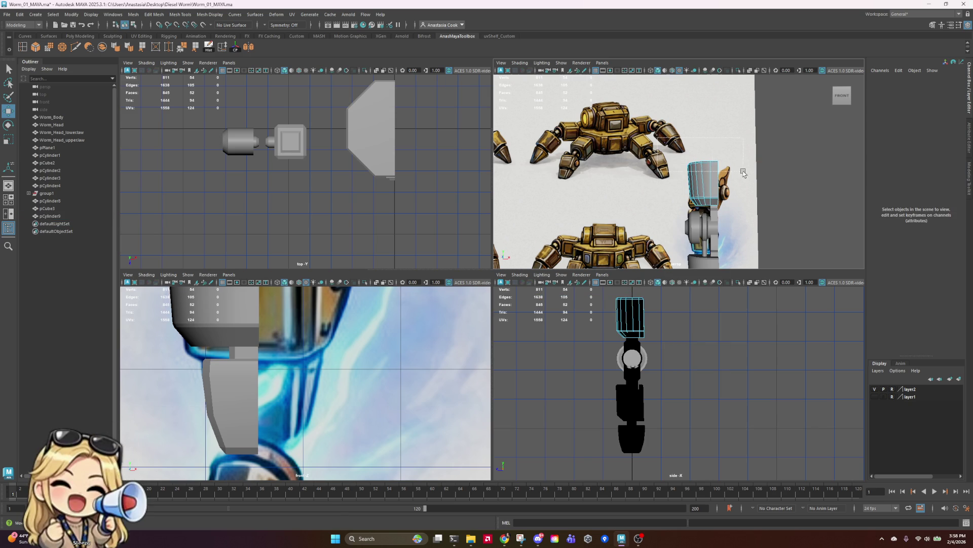
left_click_drag(743, 173, 744, 174)
left_click_drag(745, 174, 775, 184, "alt")
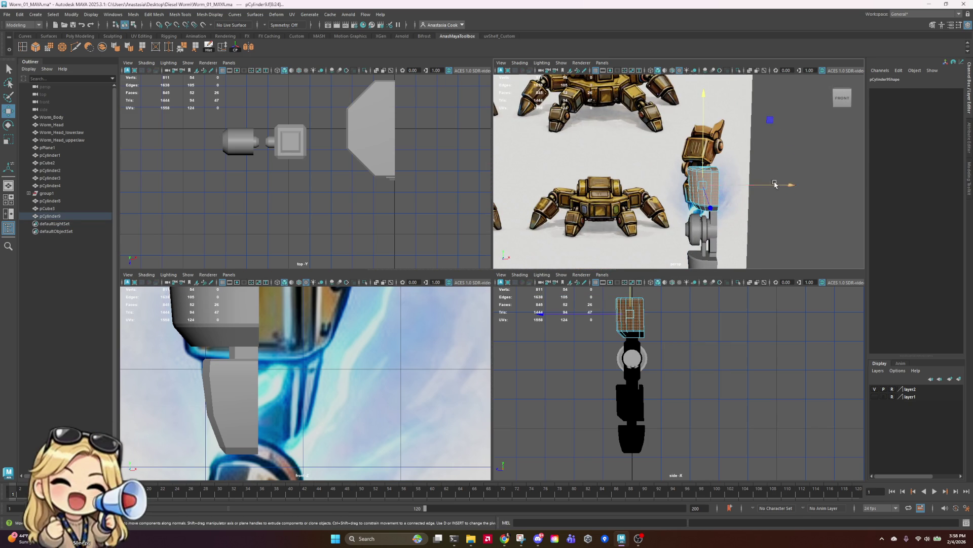
- Switch to vertex mode and box-select the cylinder's top vertices to flare them outward
right_click(720, 157)
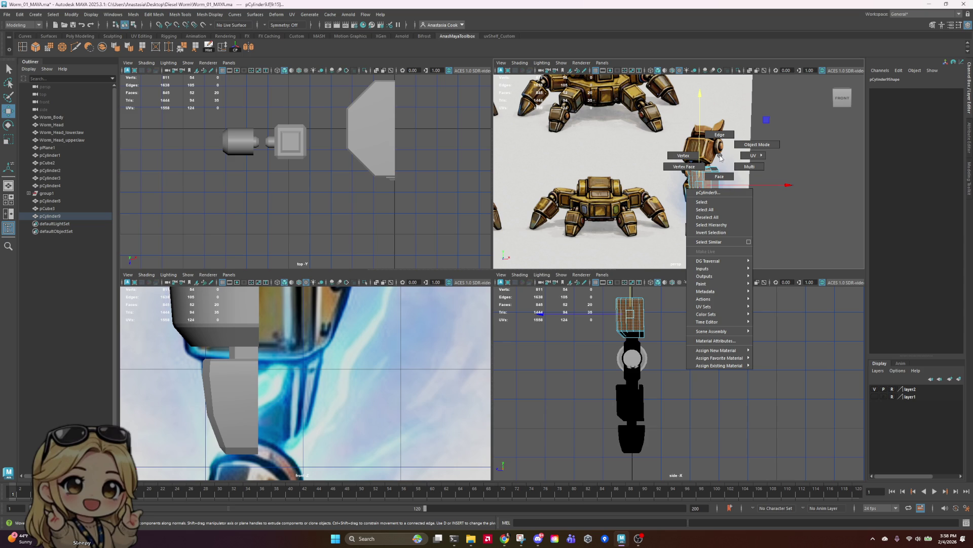
left_click(720, 157)
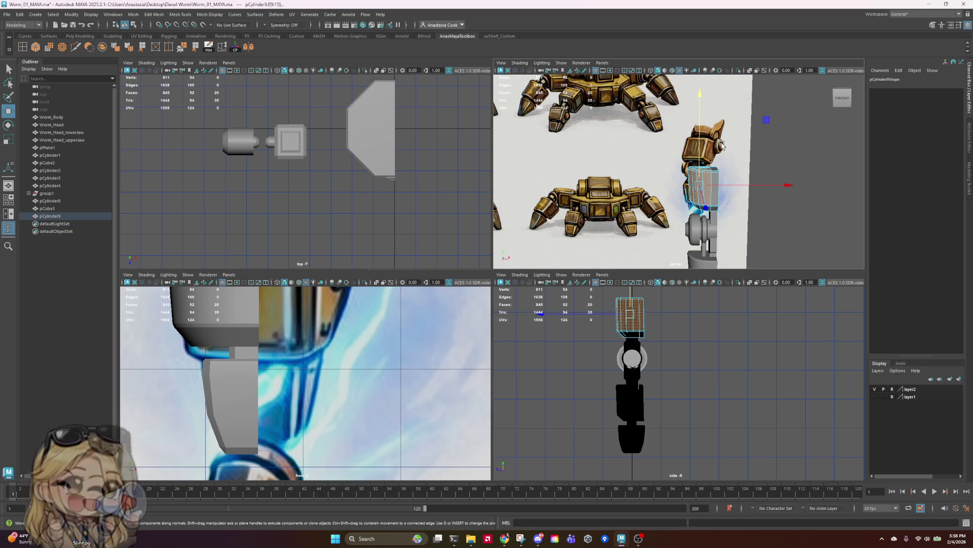
right_click_drag(724, 173, 695, 173)
scroll(661, 128, "up", 3)
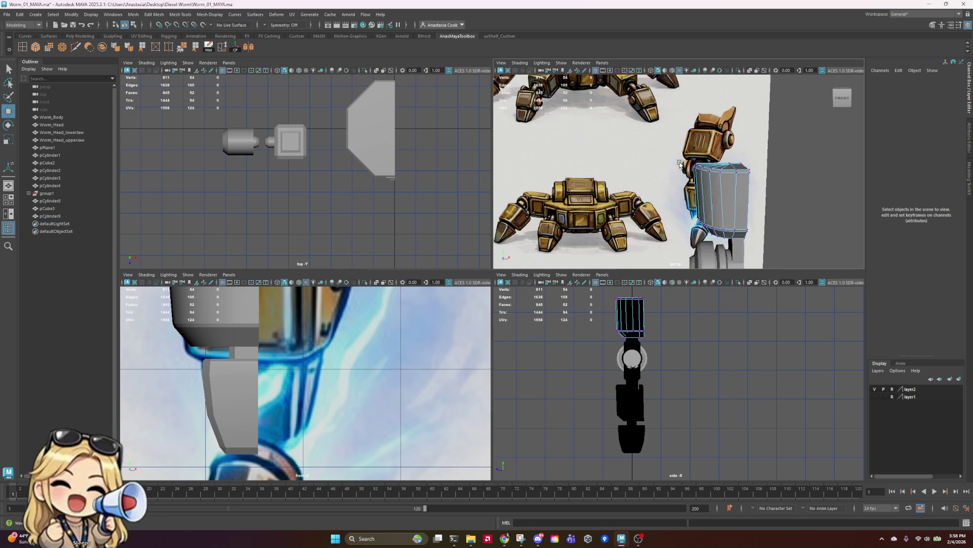
mouse_move(714, 173)
left_mouse_down("alt")
mouse_move(699, 170)
mouse_move(720, 167)
mouse_move(708, 164)
left_mouse_up("alt")
left_click_drag(642, 117, 735, 147, "alt")
mouse_move(754, 189)
left_mouse_down()
mouse_move(771, 167)
mouse_move(811, 161)
mouse_move(809, 206)
left_mouse_up()
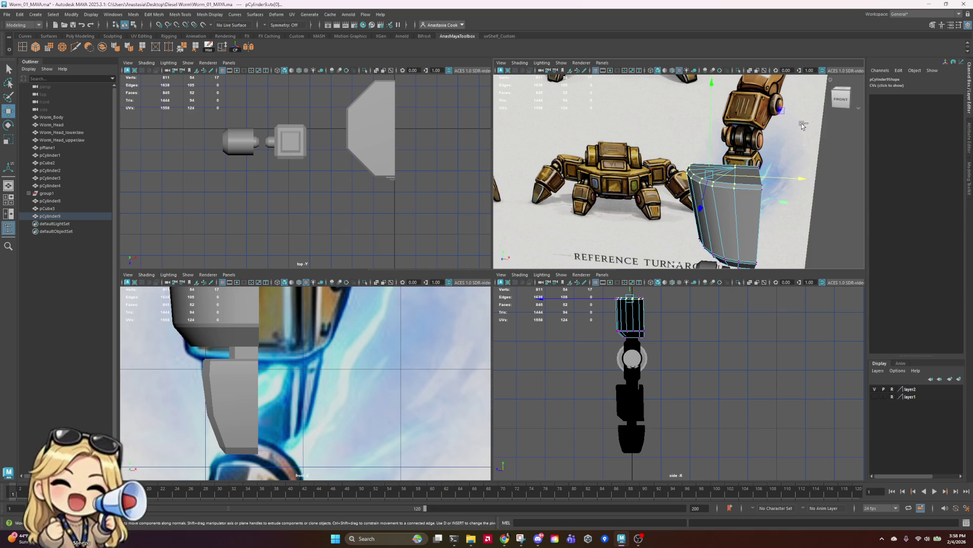
mouse_move(796, 127)
left_mouse_down()
mouse_move(742, 188)
mouse_move(783, 177)
left_mouse_up()
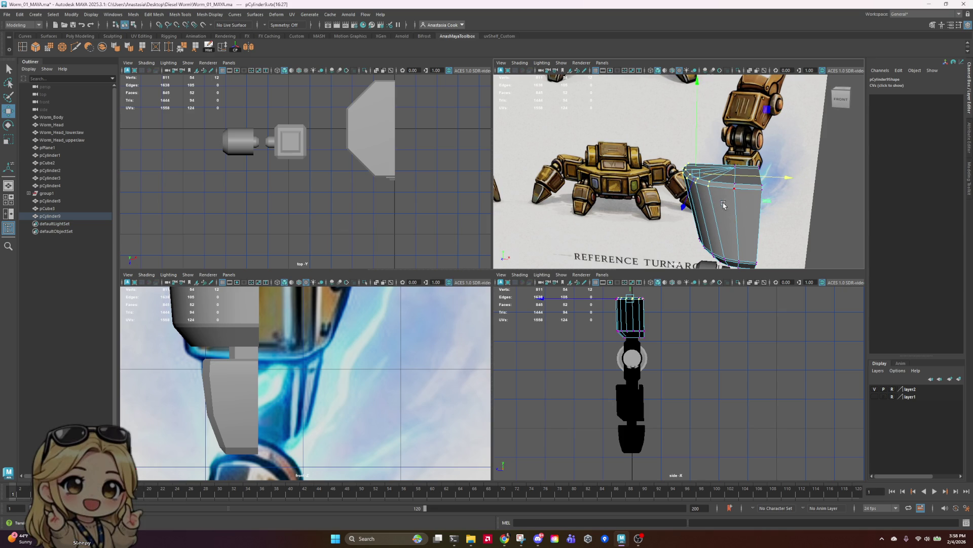
mouse_move(723, 204)
left_mouse_down("alt")
mouse_move(750, 192)
mouse_move(689, 196)
mouse_move(795, 178)
left_mouse_up("alt")
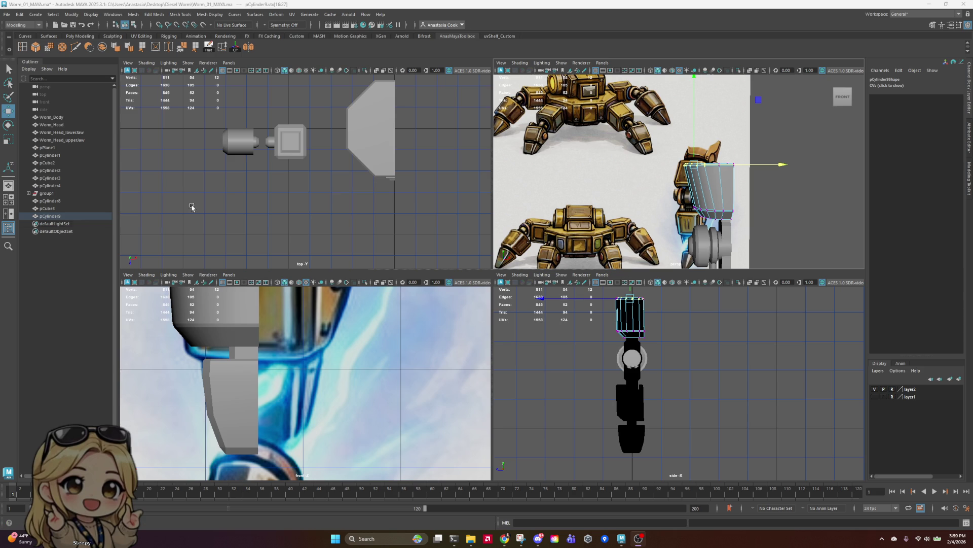
scroll(793, 164, "up", 2)
scroll(768, 198, "down", 4)
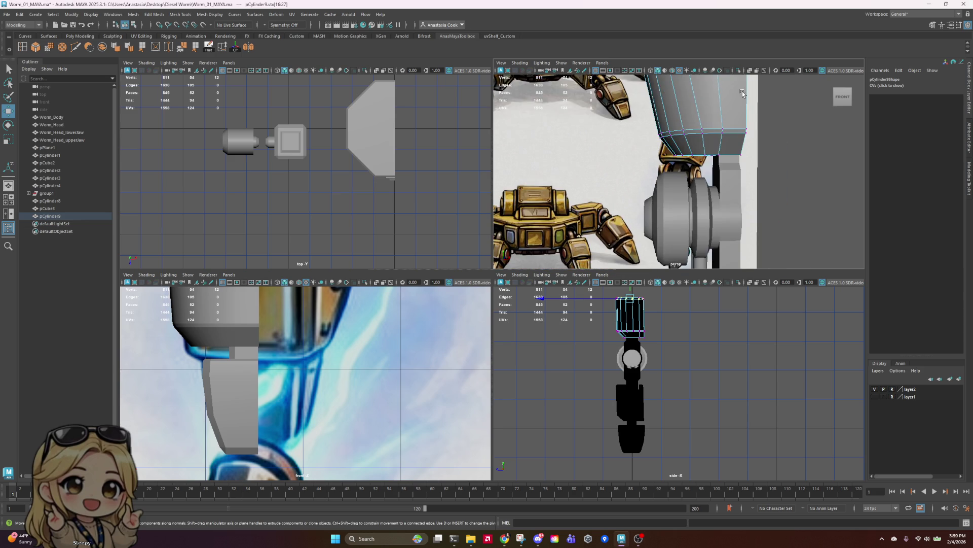
- Return to object mode and save the scene
right_click(680, 153)
right_click_drag(680, 153, 710, 141)
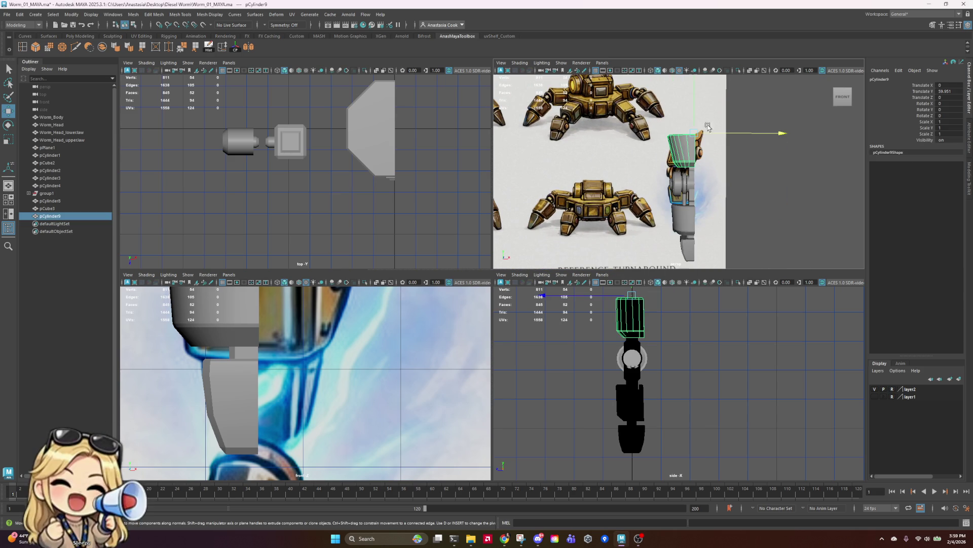
left_click(798, 160)
key("ctrl+s")
- Give pCylinder9 soft-edge normals from edge mode, then return to object mode
left_click(675, 157)
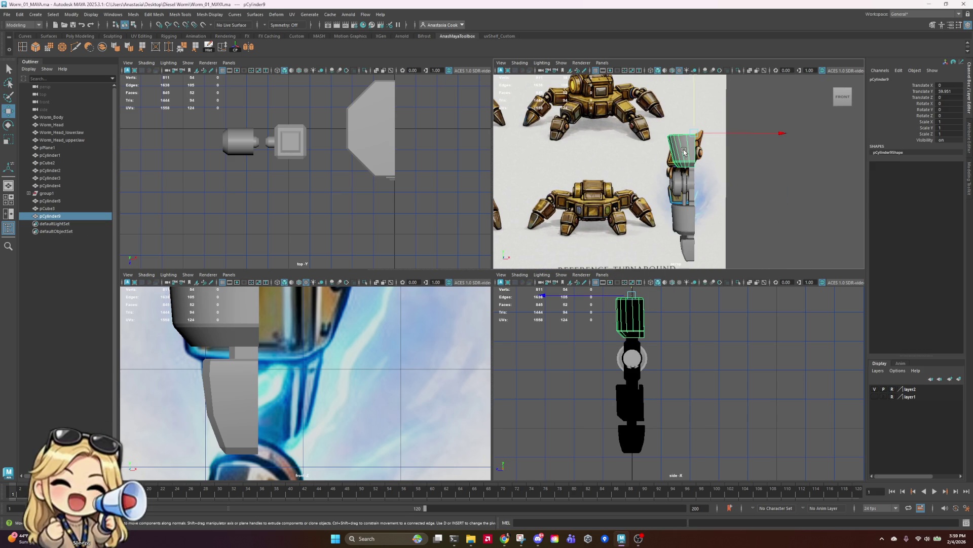
scroll(677, 155, "up", 3)
scroll(679, 152, "down", 3)
scroll(699, 126, "up", 3)
right_click(700, 126)
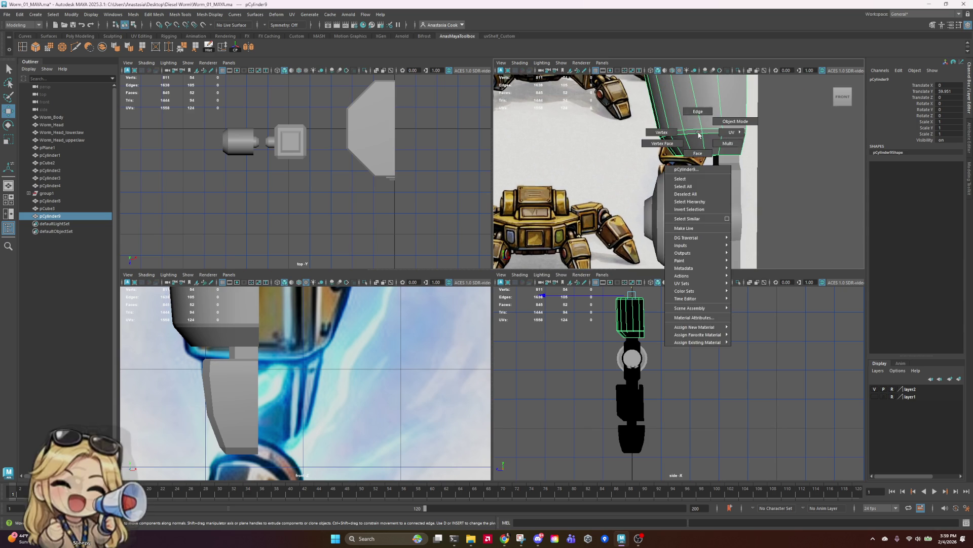
left_click(699, 109)
left_click(742, 131)
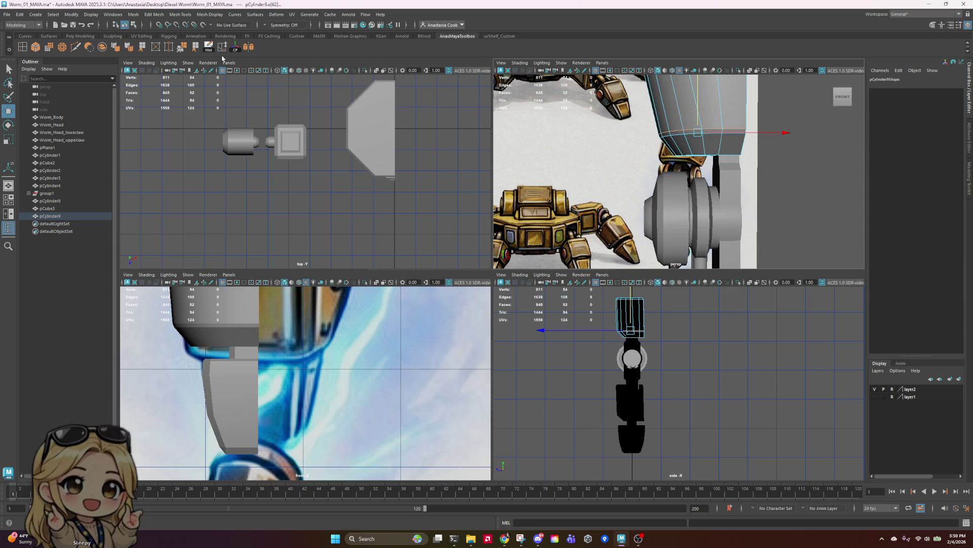
left_click(129, 50)
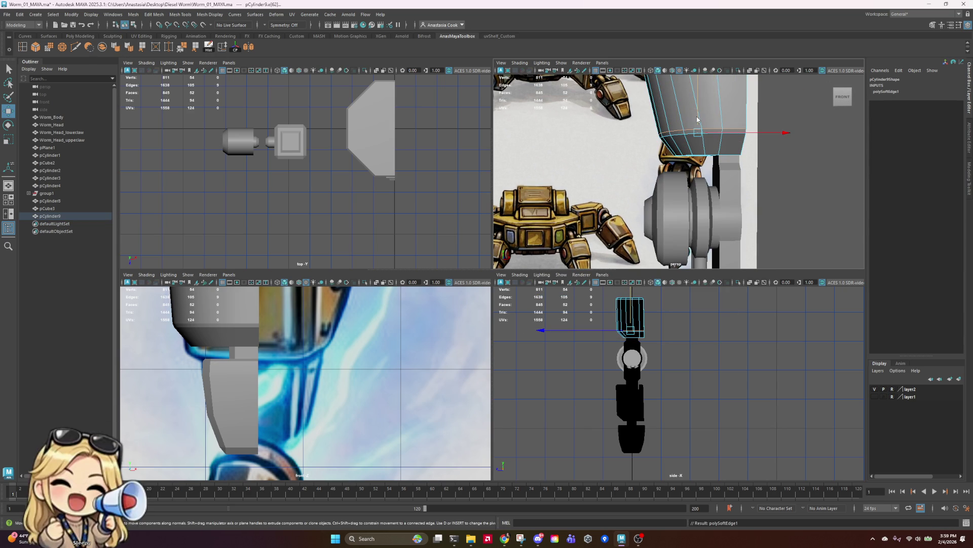
right_click(793, 108)
left_click(782, 96)
left_click(783, 99)
scroll(786, 104, "down", 3)
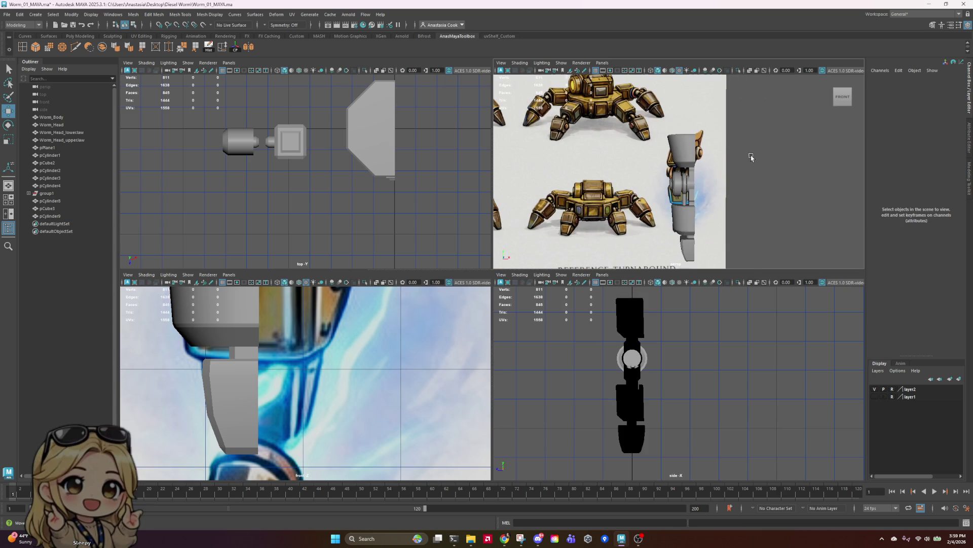
scroll(751, 158, "up", 5)
- Select the cylinder's side vertices and scale them flat along X into a vertical column
left_click(710, 124)
scroll(673, 224, "up", 2)
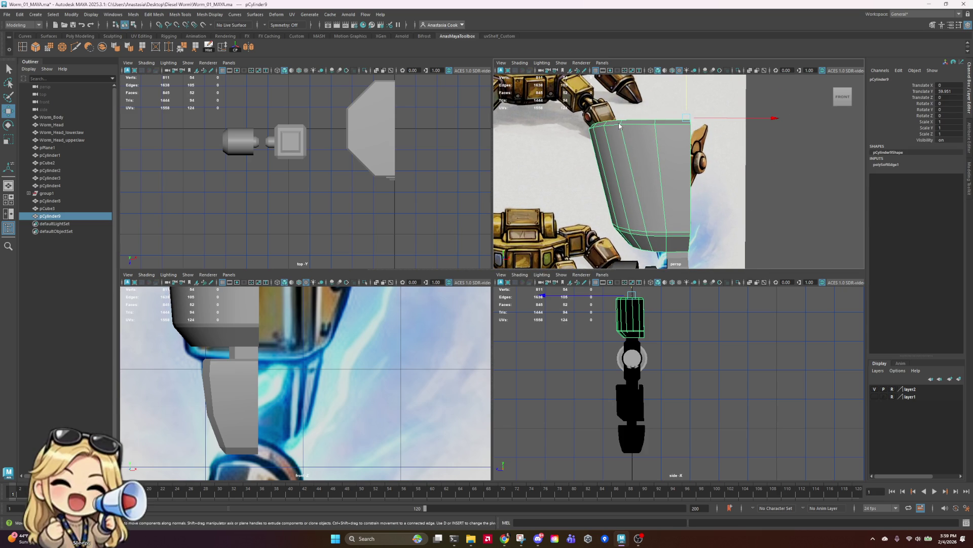
right_click_drag(619, 126, 587, 120)
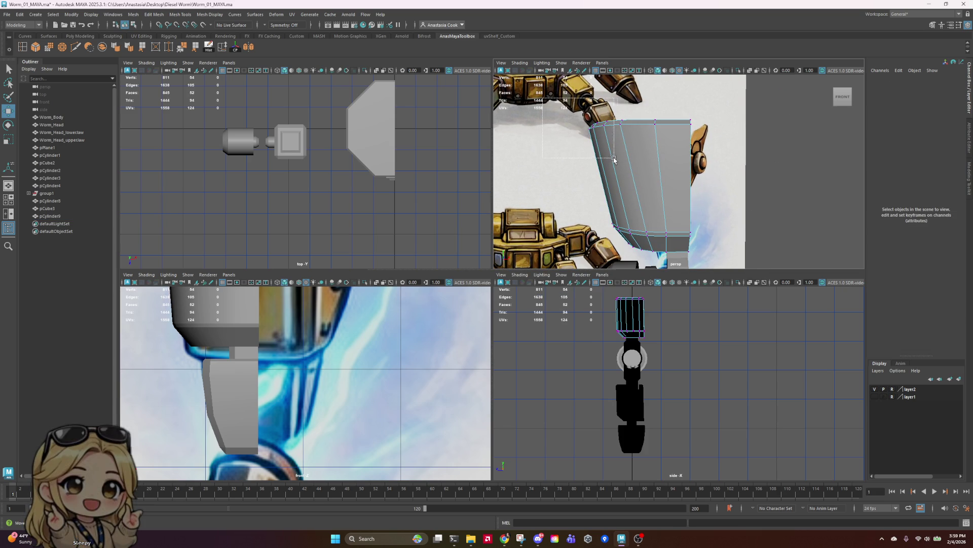
left_click_drag(614, 159, 648, 187)
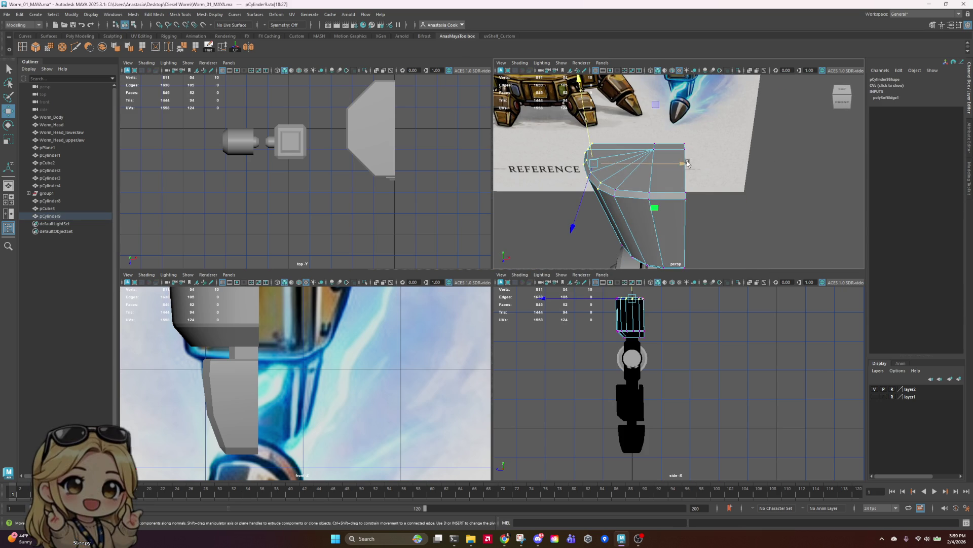
left_click_drag(687, 163, 680, 164)
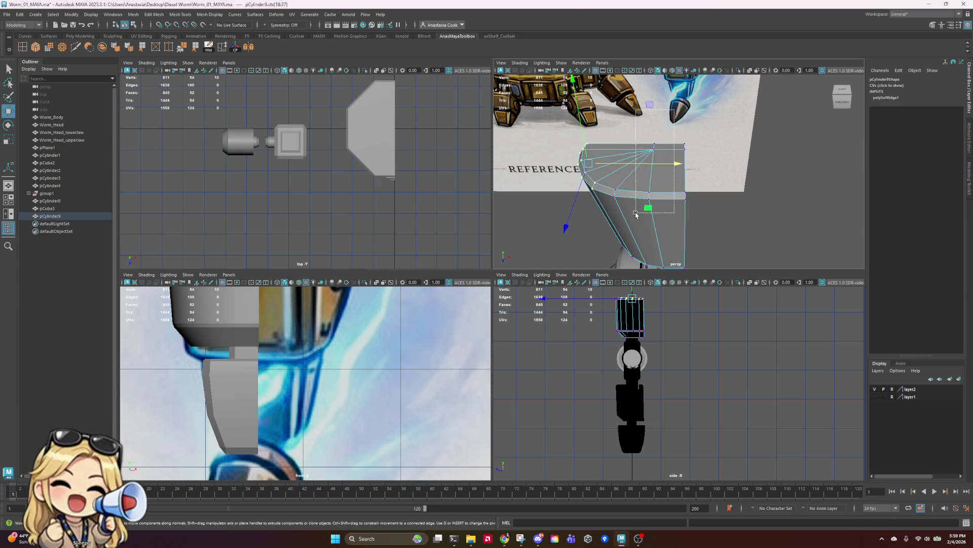
left_click_drag(636, 214, 636, 214)
key("r")
left_click_drag(745, 204, 694, 206)
left_click_drag(568, 213, 491, 195, "alt")
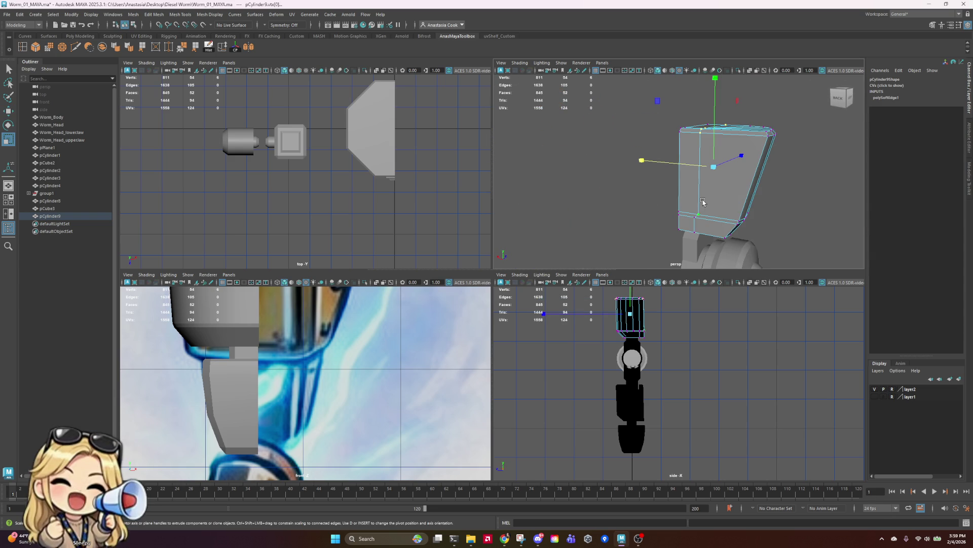
left_click_drag(705, 213, 711, 204, "alt")
mouse_move(727, 246)
left_mouse_down("alt")
mouse_move(674, 224)
mouse_move(598, 224)
mouse_move(614, 218)
left_mouse_up("alt")
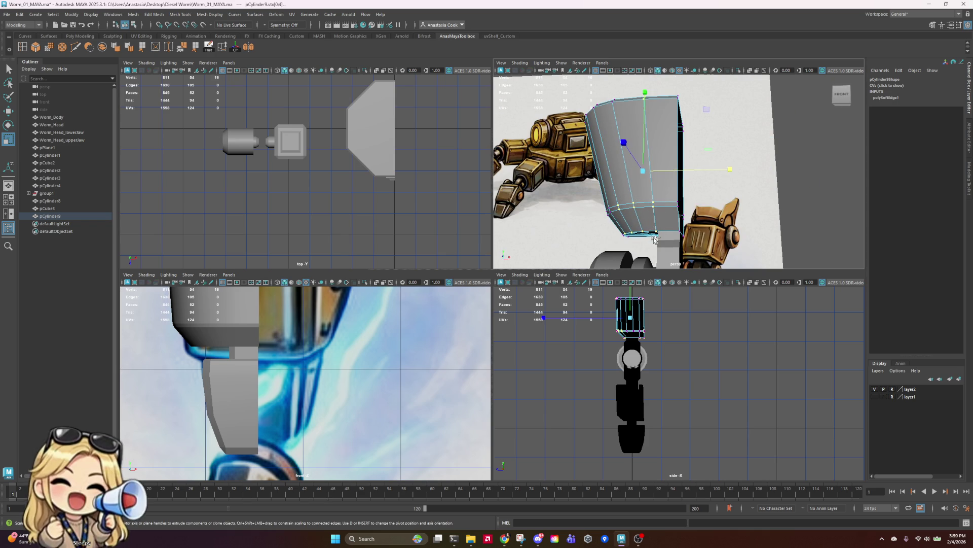
left_click_drag(628, 240, 742, 209, "alt")
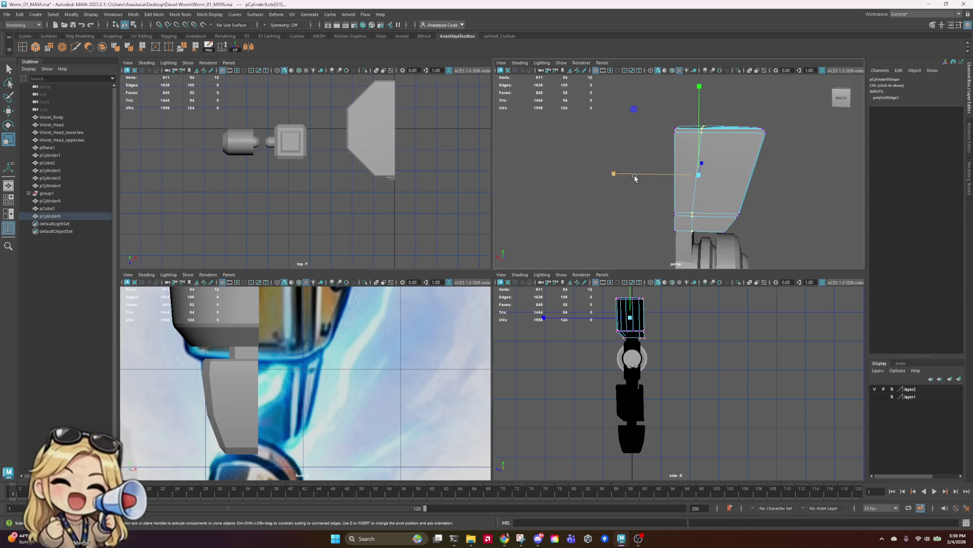
left_click_drag(635, 177, 694, 175)
key("w")
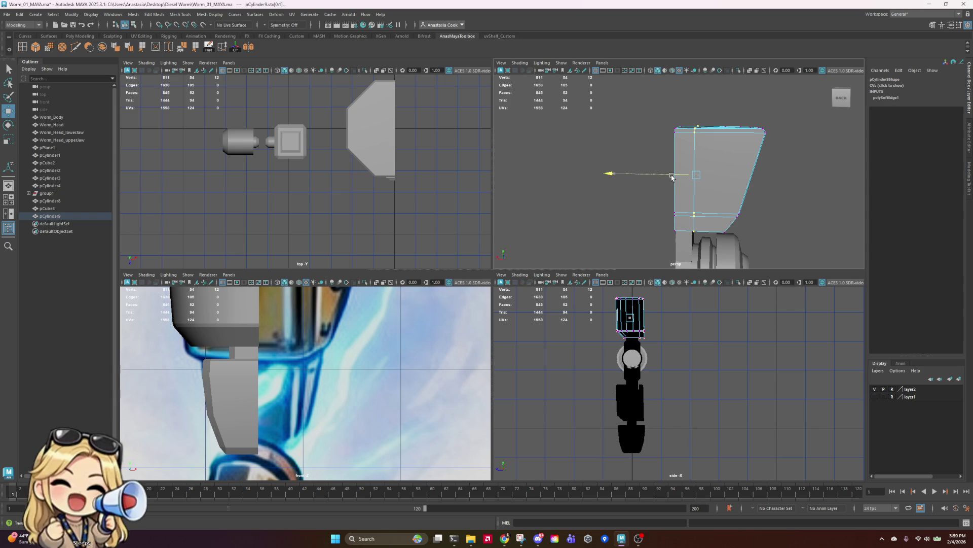
- Scale and move the left-edge vertices to angle the lower rim into a narrower base
left_click_drag(808, 199, 618, 136, "alt")
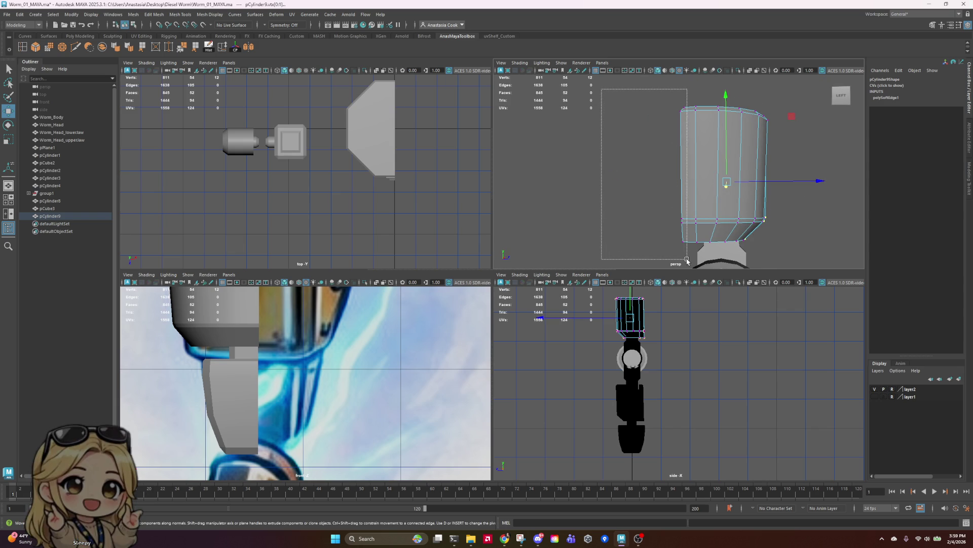
left_click_drag(687, 259, 687, 259)
key("r")
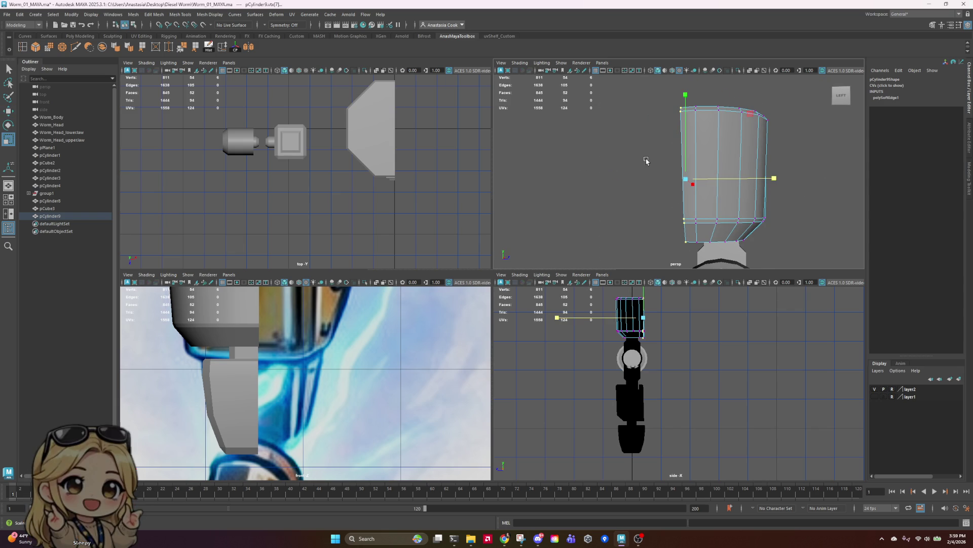
mouse_move(646, 160)
left_mouse_down("alt")
mouse_move(806, 172)
mouse_move(810, 207)
mouse_move(828, 219)
left_mouse_up("alt")
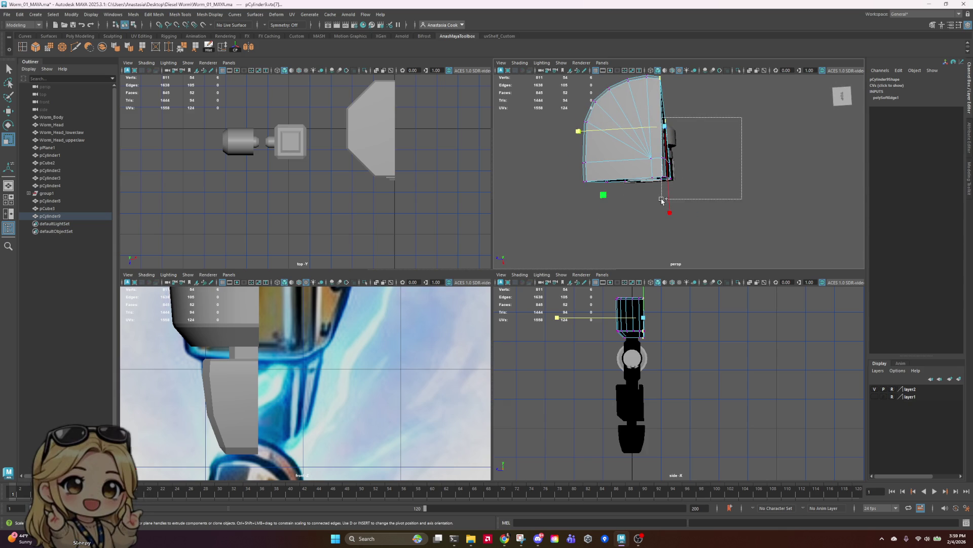
left_click_drag(671, 213, 715, 165, "alt")
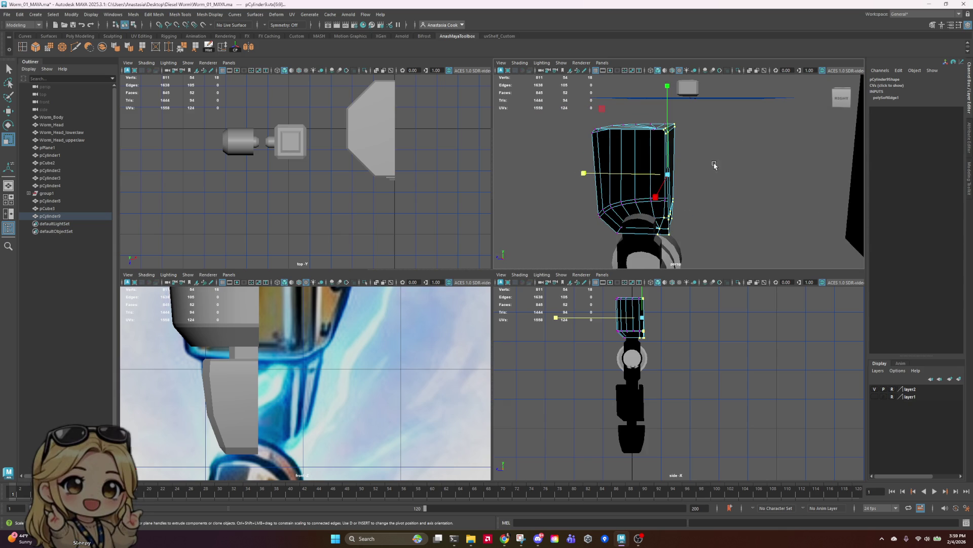
left_click_drag(664, 247, 711, 214)
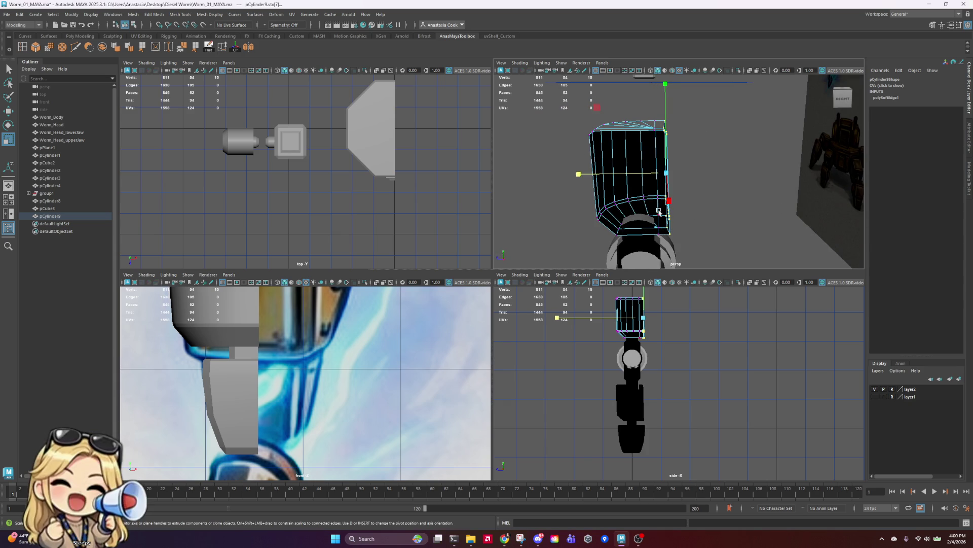
key("w")
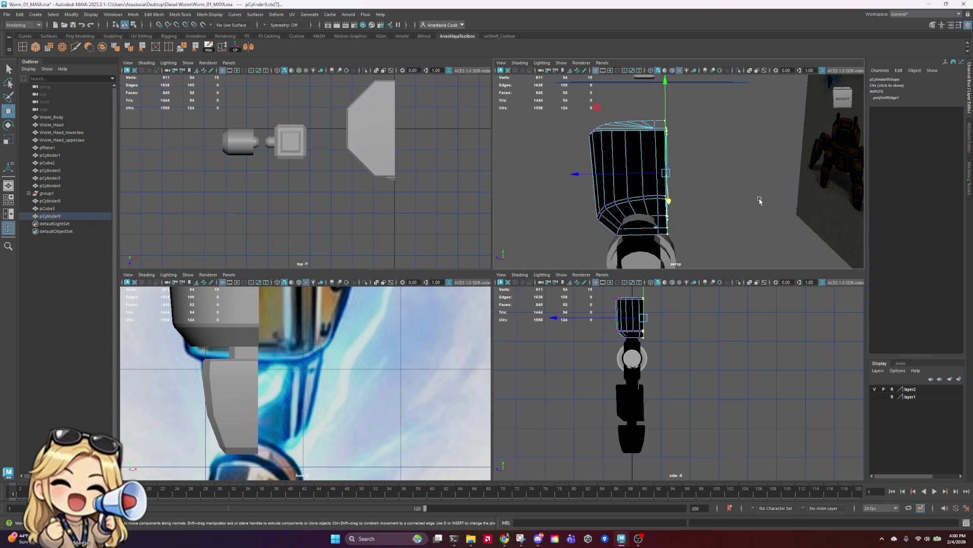
mouse_move(758, 169)
left_mouse_down("alt")
mouse_move(608, 162)
mouse_move(615, 208)
mouse_move(582, 198)
left_mouse_up("alt")
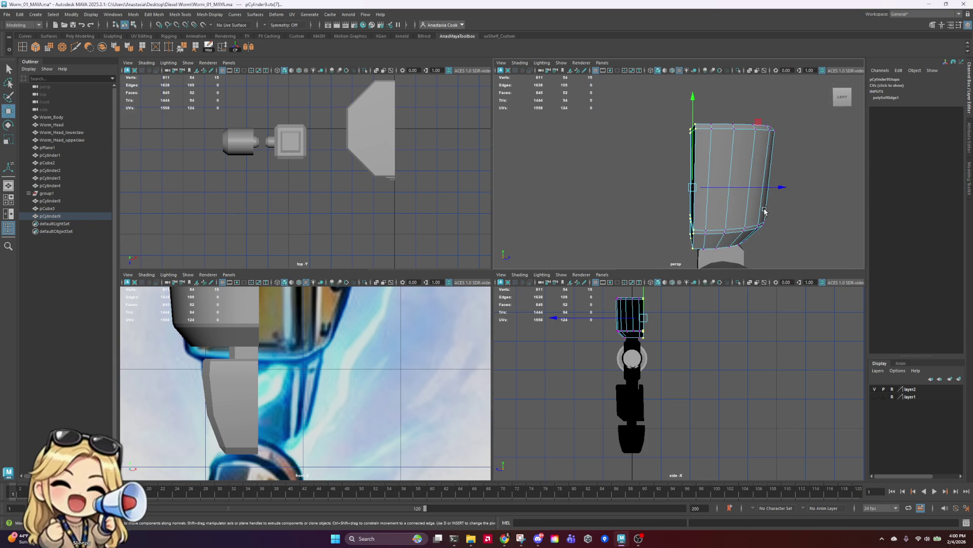
middle_click_drag(765, 212, 710, 152, "alt")
scroll(695, 132, "down", 3)
- Select the top cylinder pCylinder9 and orbit to compare it with the reference
left_click(668, 177)
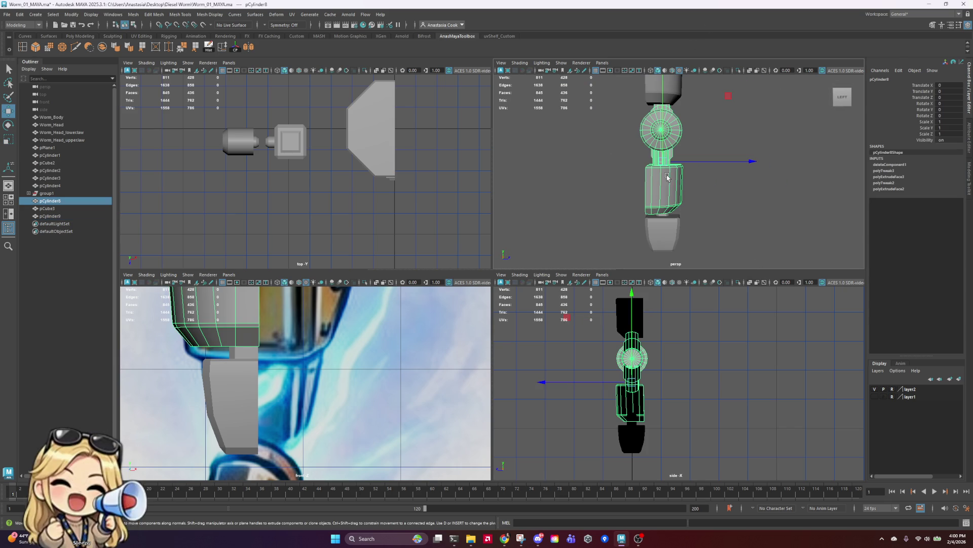
mouse_move(667, 174)
left_mouse_down("alt")
mouse_move(654, 150)
mouse_move(703, 221)
left_mouse_up("alt")
scroll(694, 138, "up", 3)
left_click(651, 125)
mouse_move(733, 162)
left_mouse_down("alt")
mouse_move(664, 90)
mouse_move(672, 88)
left_mouse_up("alt")
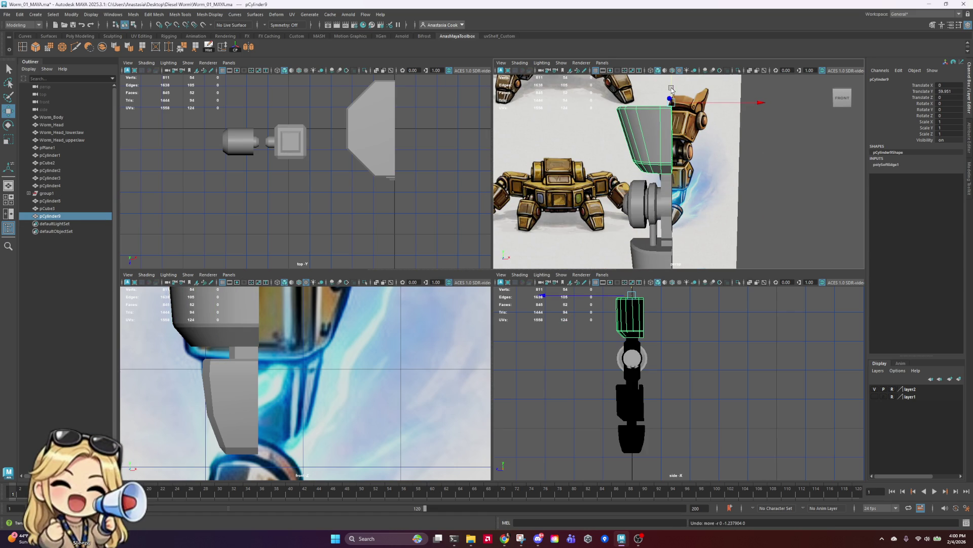
- Scale a side edge of pCylinder9, return to object mode, and save the scene
right_click(653, 130)
right_click_drag(633, 117, 653, 108)
left_click(667, 118)
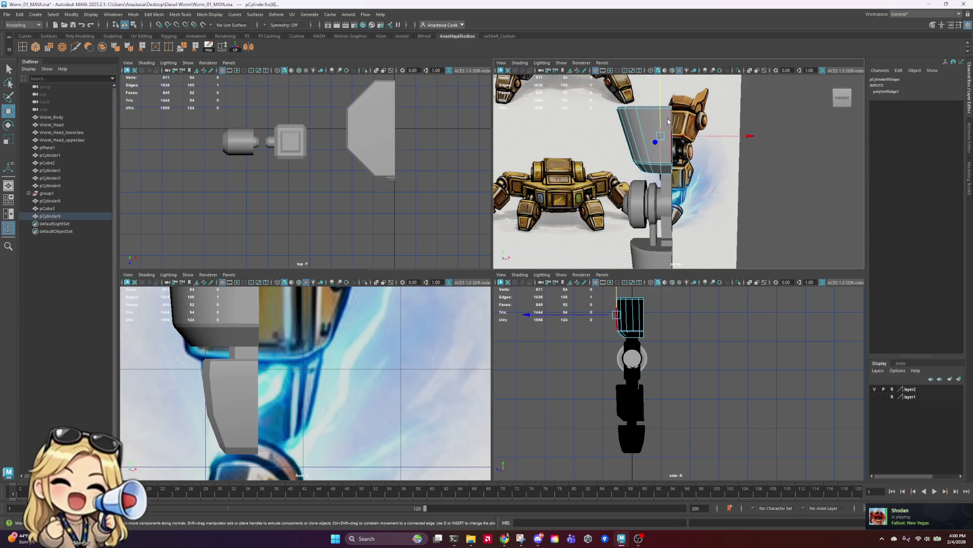
key("f")
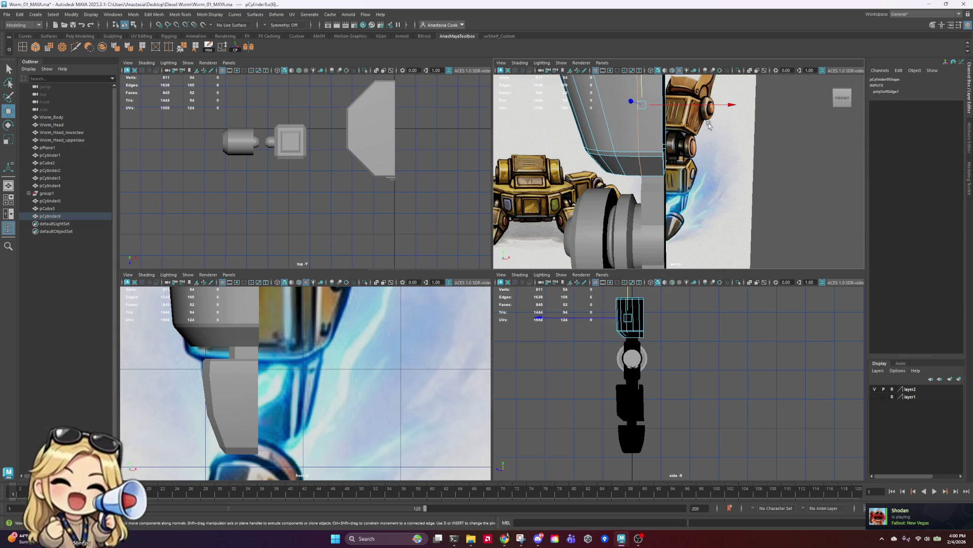
key("r")
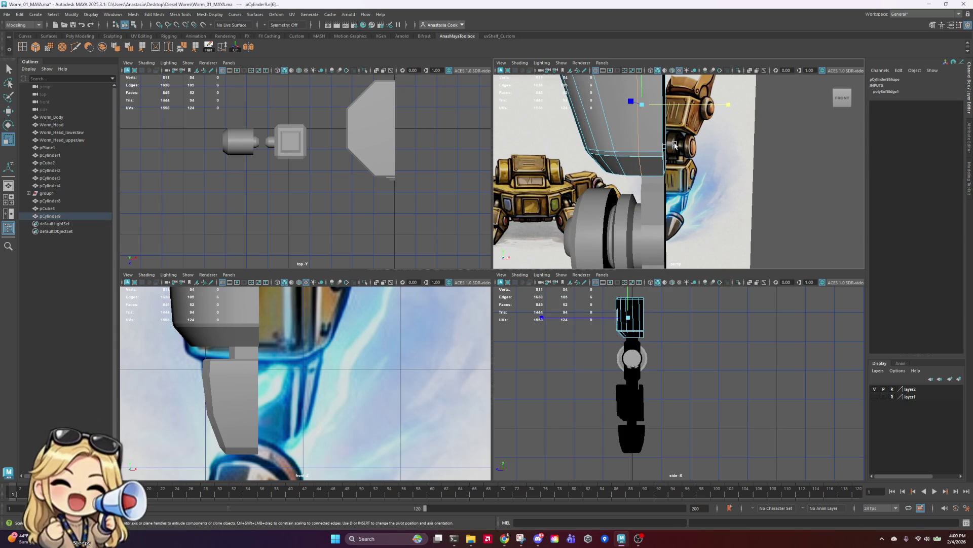
right_click(675, 145)
left_click(790, 137)
key("ctrl+s")
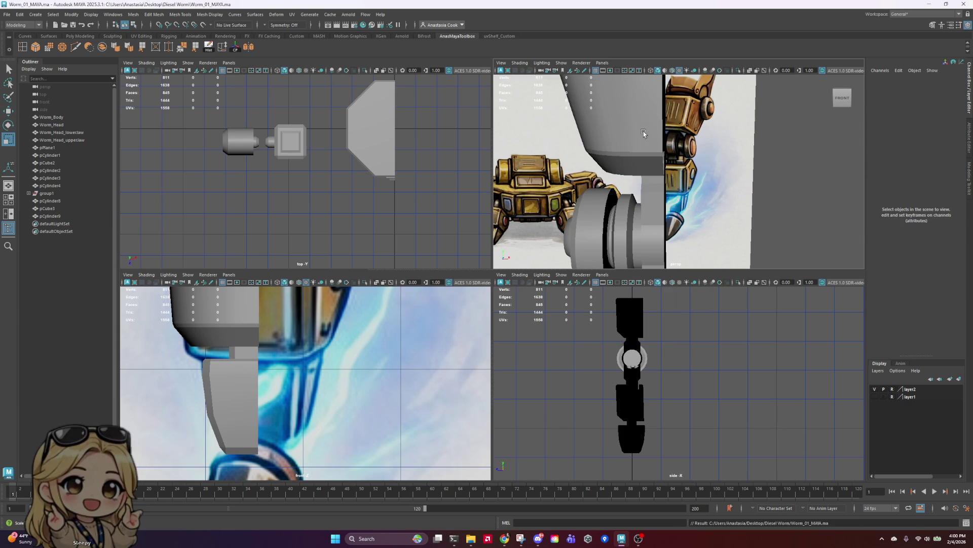
- Widen the top vertices of pCylinder9 into a flare, then deselect and save
left_click(642, 149)
scroll(642, 149, "down", 5)
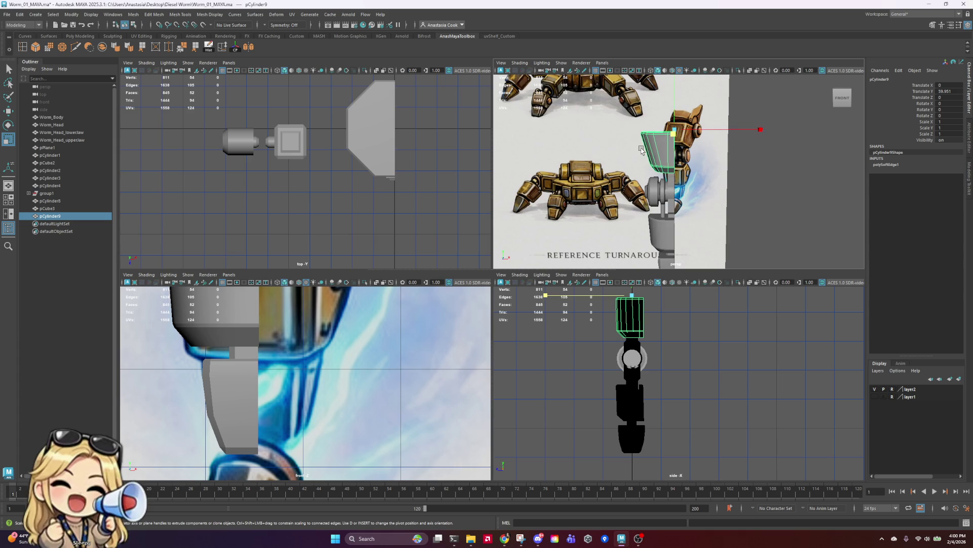
mouse_move(621, 159)
left_mouse_down("alt")
mouse_move(654, 185)
mouse_move(618, 170)
mouse_move(759, 164)
mouse_move(537, 162)
mouse_move(583, 170)
left_mouse_up("alt")
scroll(608, 173, "up", 5)
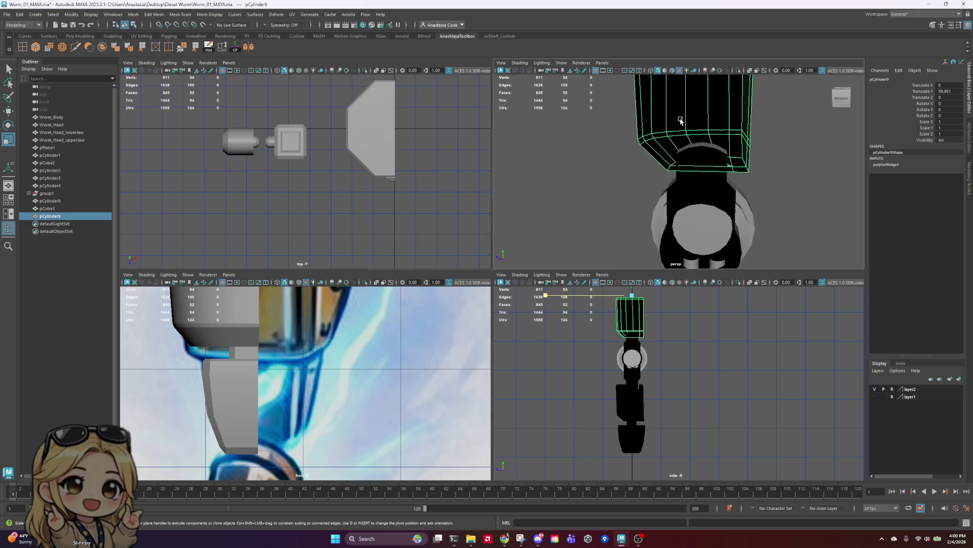
scroll(636, 179, "down", 5)
right_click_drag(687, 145, 659, 145)
left_click_drag(587, 89, 700, 156)
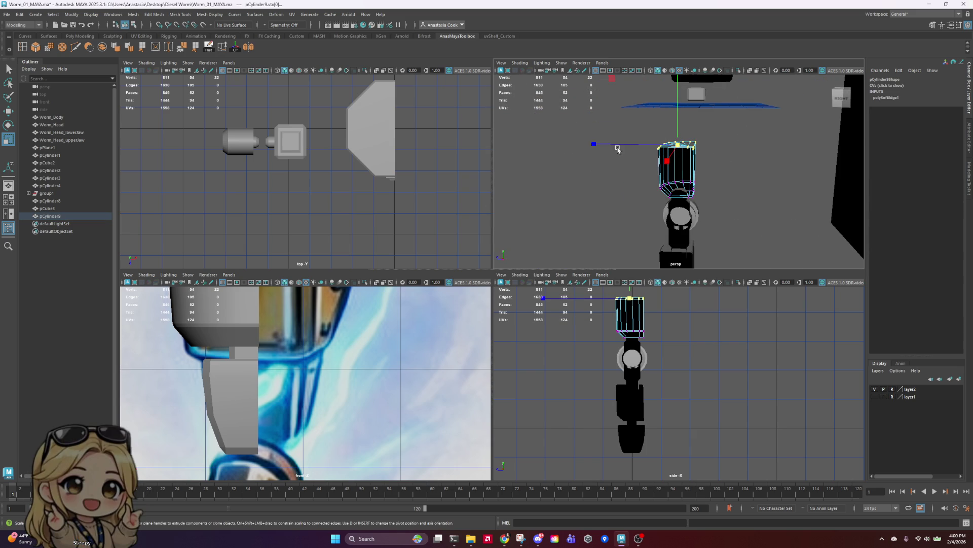
left_click_drag(617, 149, 590, 145)
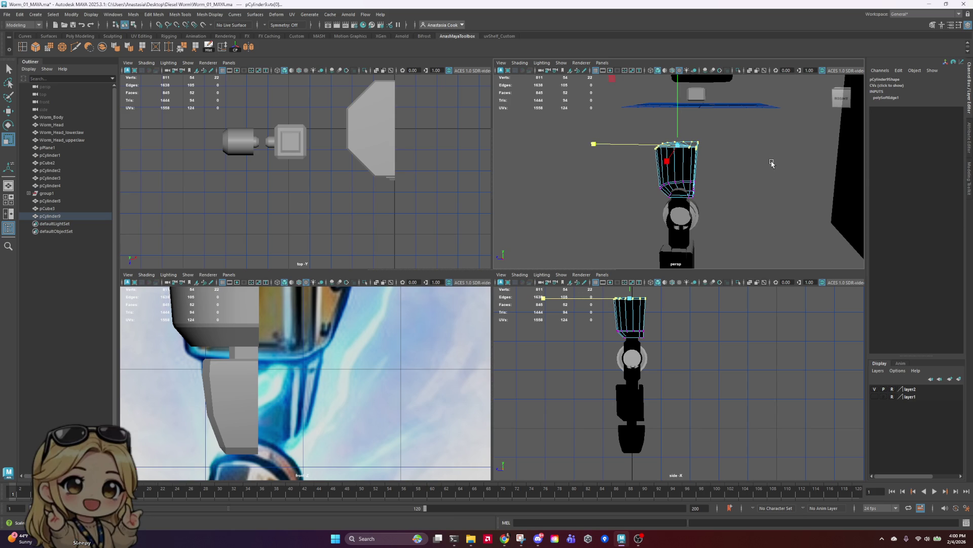
mouse_move(753, 130)
left_mouse_down("alt")
mouse_move(750, 182)
mouse_move(759, 182)
mouse_move(676, 196)
left_mouse_up("alt")
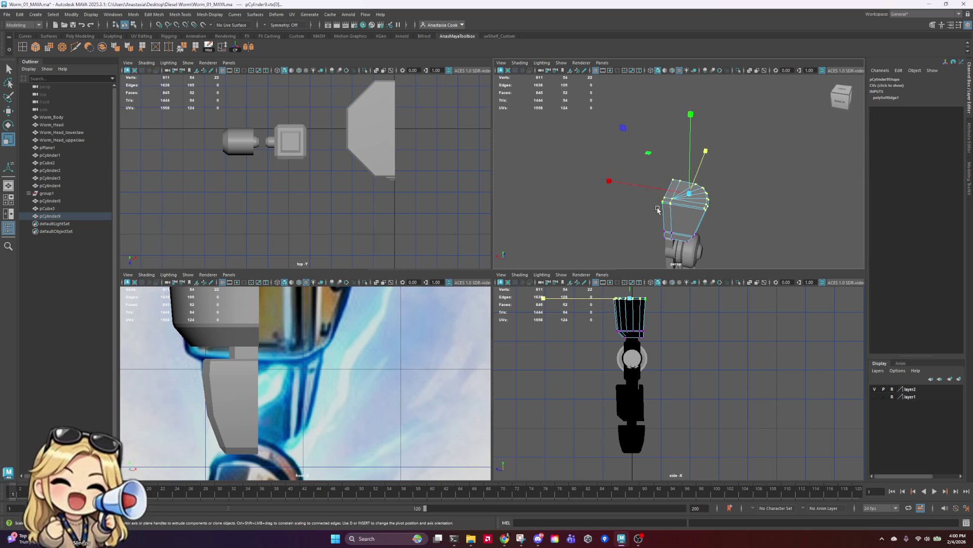
right_click(680, 191)
left_click(717, 180)
left_click(743, 180)
key("ctrl+s")
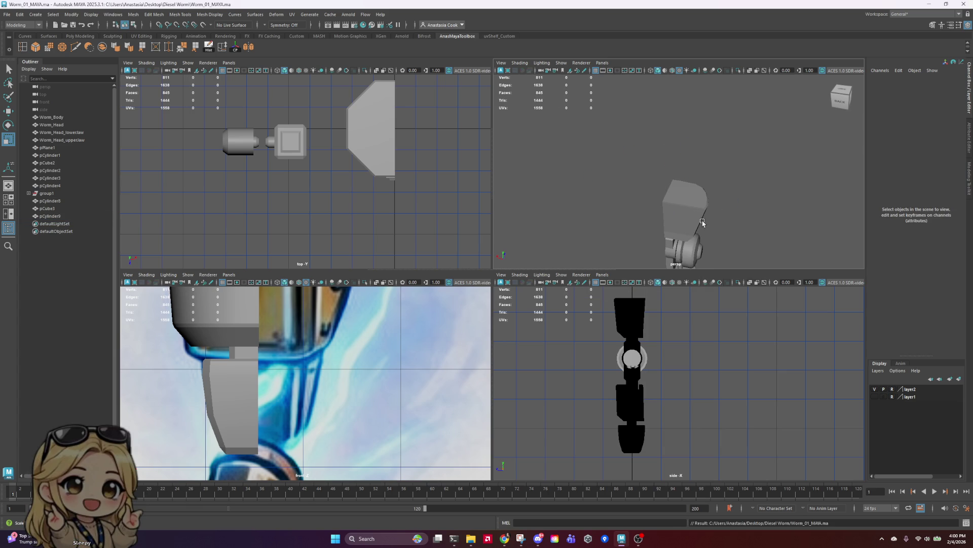
- Reselect pCylinder9 and orbit around to its left side
left_click(696, 220)
mouse_move(695, 221)
left_mouse_down("alt")
mouse_move(703, 240)
mouse_move(680, 223)
left_mouse_up("alt")
scroll(679, 168, "up", 5)
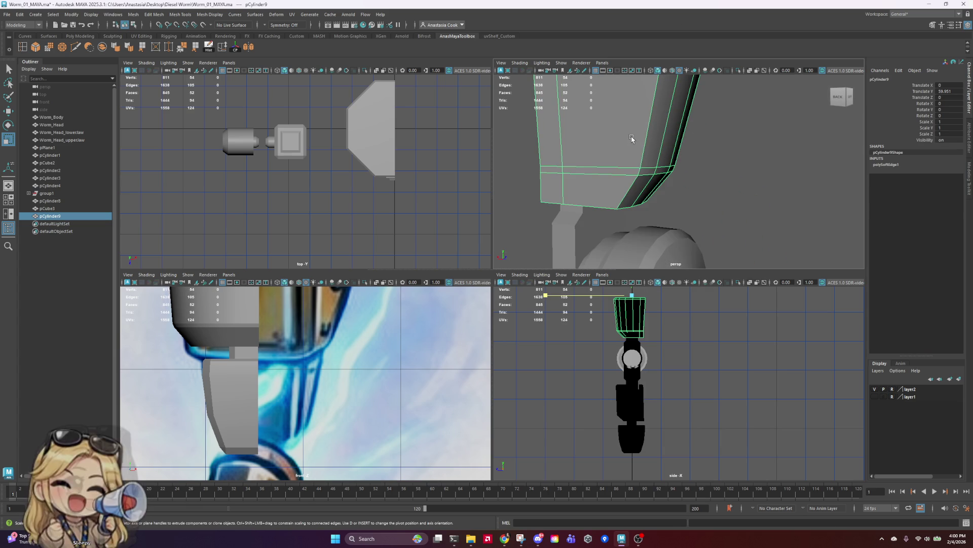
right_click_drag(632, 137, 682, 90)
left_click(750, 116)
scroll(753, 124, "down", 3)
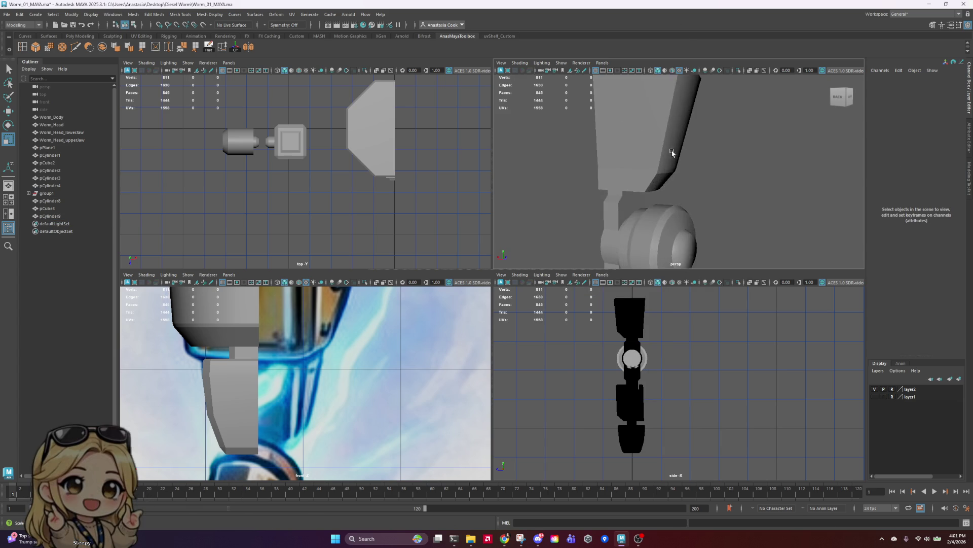
left_click_drag(759, 162, 736, 166, "alt")
scroll(737, 166, "down", 2)
- Select the bottom edge loop of pCylinder9, then return to object mode
right_click_drag(654, 165, 654, 137)
left_click(678, 147)
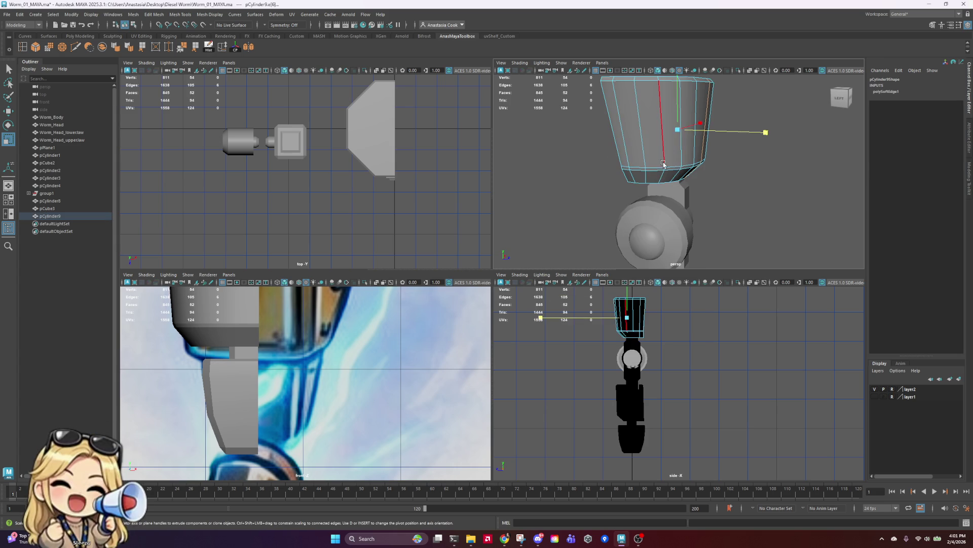
double_click(654, 166)
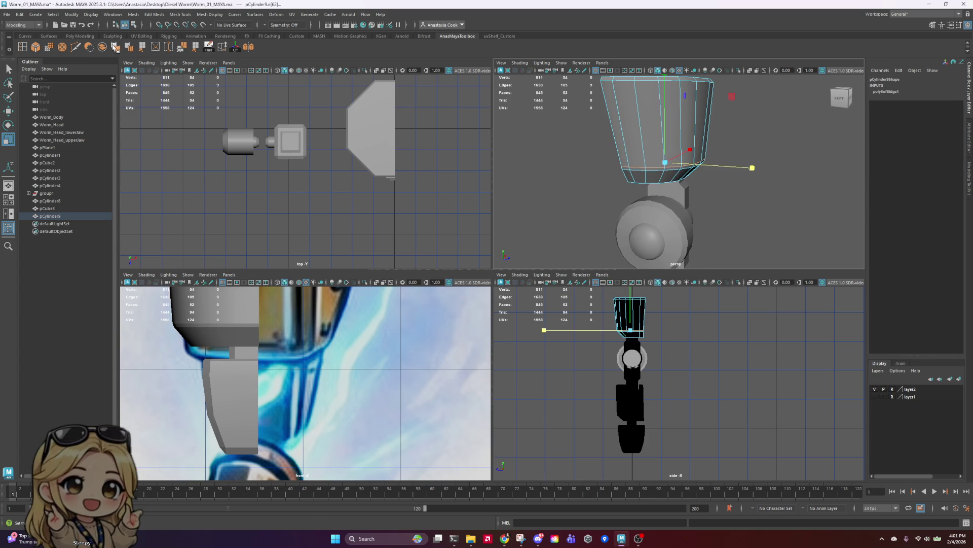
right_click(668, 128)
left_click(735, 213)
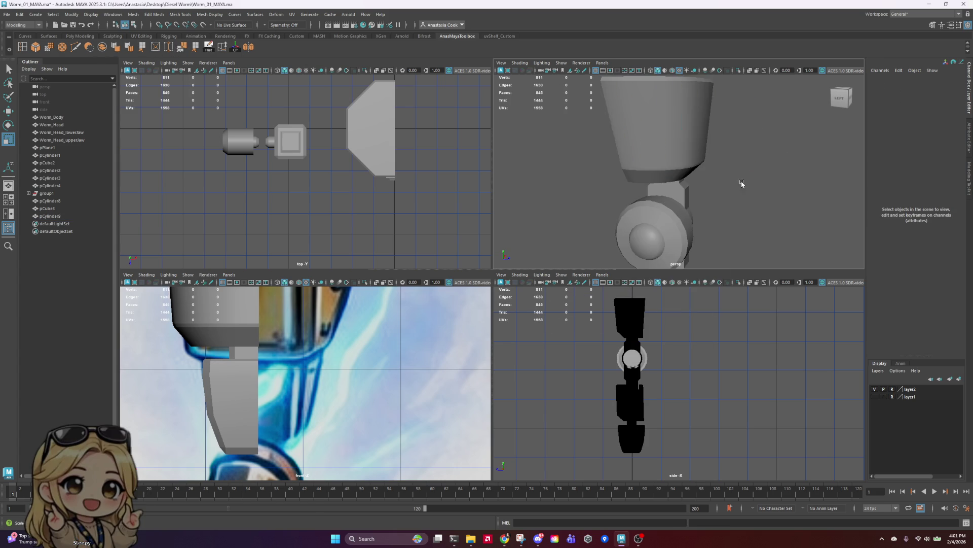
mouse_move(735, 213)
left_mouse_down("alt")
mouse_move(758, 175)
mouse_move(730, 144)
mouse_move(681, 176)
mouse_move(766, 186)
left_mouse_up("alt")
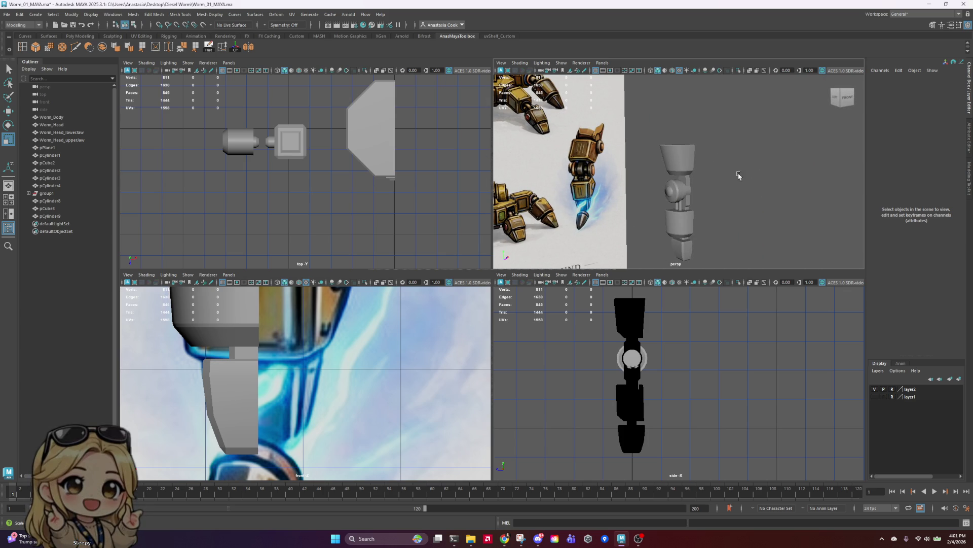
- Move pairs of top vertices on pCylinder9 to match the reference shape
left_click(681, 154)
mouse_move(680, 154)
left_mouse_down("alt")
mouse_move(741, 184)
mouse_move(739, 202)
mouse_move(692, 161)
mouse_move(731, 152)
left_mouse_up("alt")
key("f")
right_click_drag(704, 132, 679, 132)
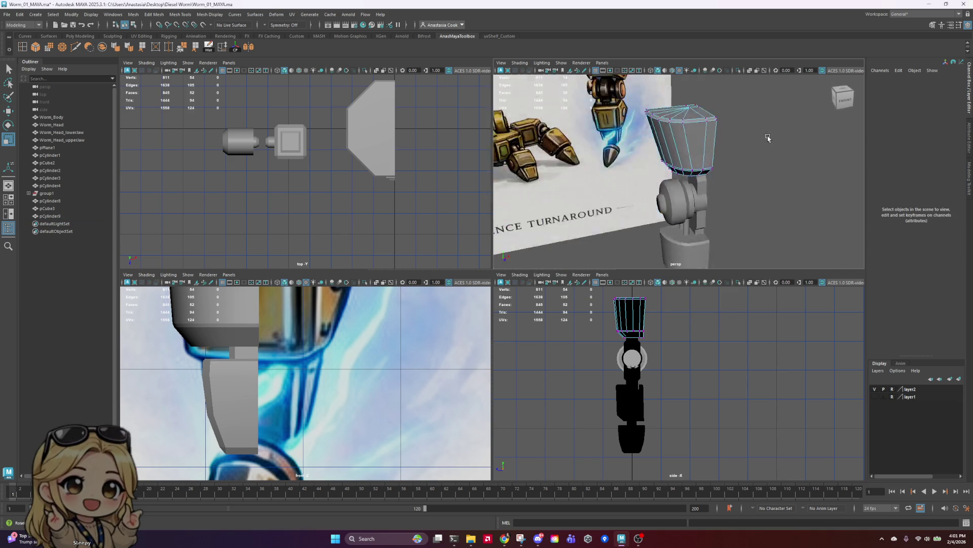
left_click_drag(680, 132, 747, 163, "alt")
left_click_drag(690, 143, 680, 165)
mouse_move(680, 164)
left_mouse_down("alt")
mouse_move(743, 152)
mouse_move(763, 172)
mouse_move(776, 160)
left_mouse_up("alt")
key("w")
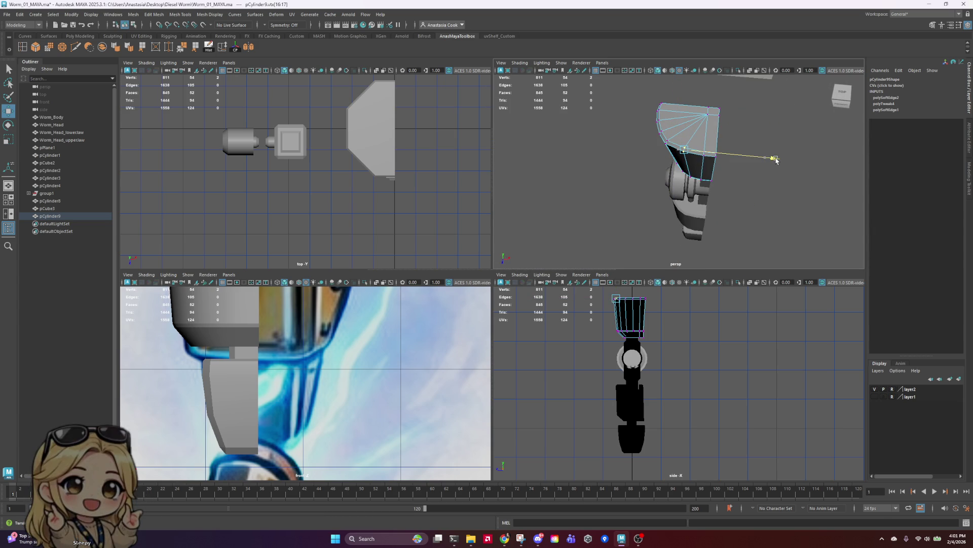
left_click(650, 178)
left_click_drag(650, 179, 740, 133, "alt")
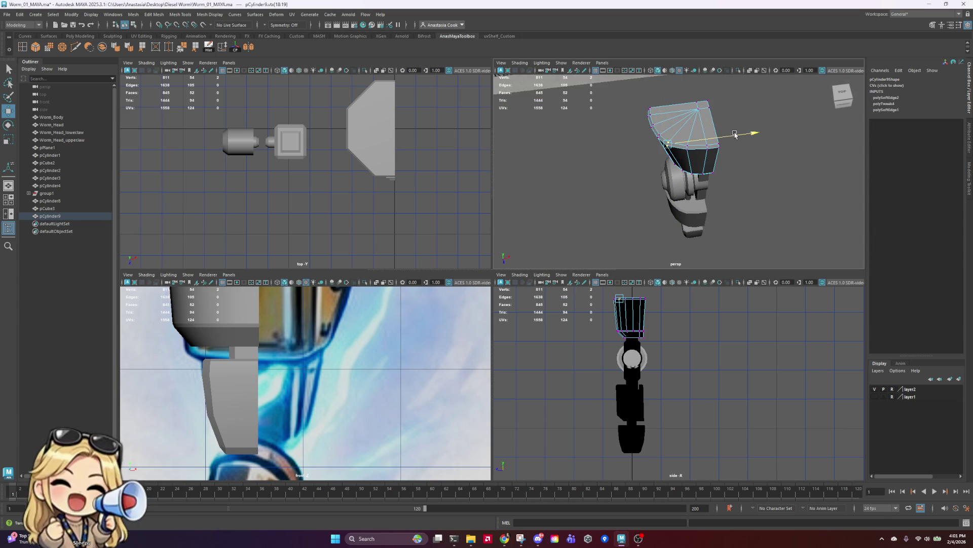
mouse_move(740, 133)
left_mouse_down("alt")
mouse_move(817, 101)
mouse_move(780, 147)
left_mouse_up("alt")
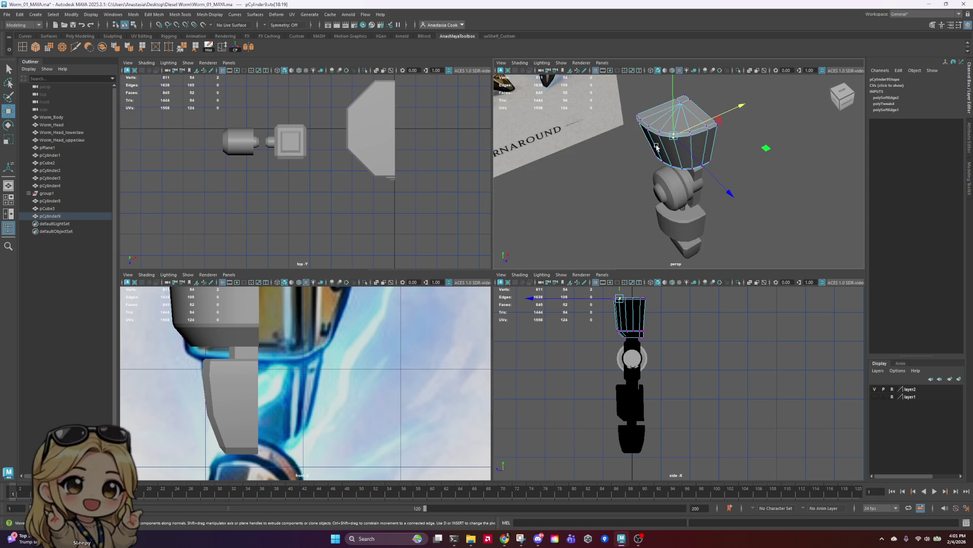
- Return pCylinder9 to object mode, deselect it, and orbit to face the reference sheet
mouse_move(700, 141)
left_mouse_down("alt")
mouse_move(714, 169)
mouse_move(698, 165)
left_mouse_up("alt")
scroll(697, 166, "up", 5)
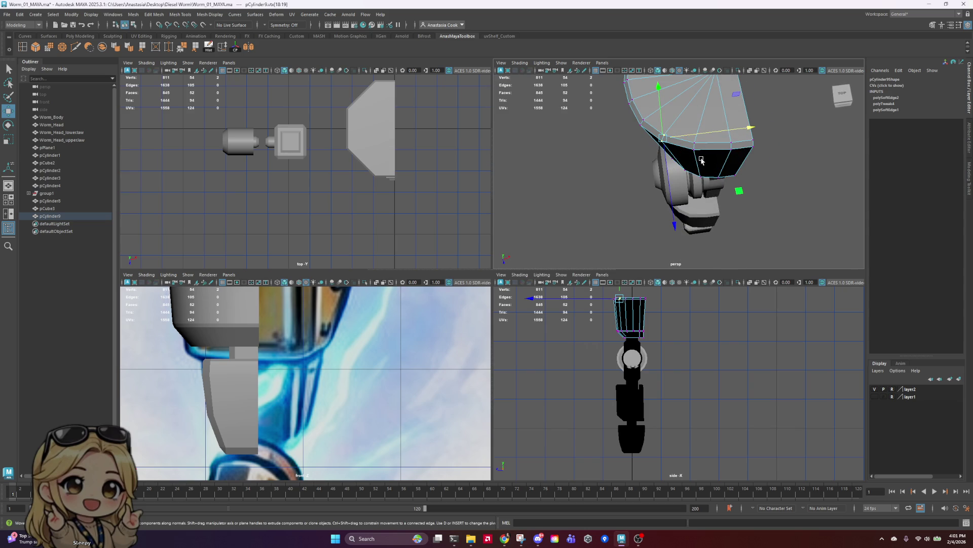
right_click_drag(686, 132, 677, 126)
left_click(814, 166)
scroll(814, 166, "down", 5)
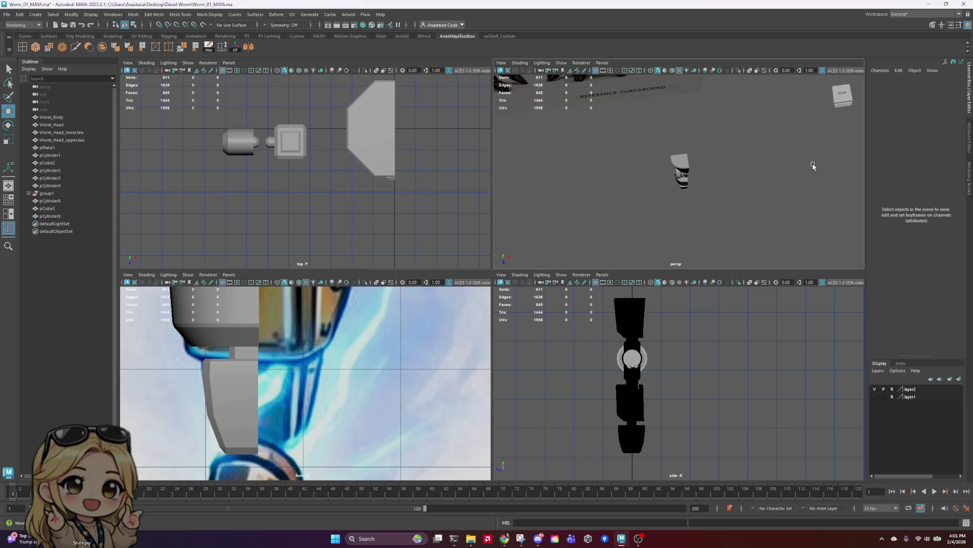
mouse_move(716, 234)
left_mouse_down("alt")
mouse_move(712, 183)
mouse_move(719, 189)
left_mouse_up("alt")
scroll(712, 181, "up", 5)
scroll(712, 180, "down", 5)
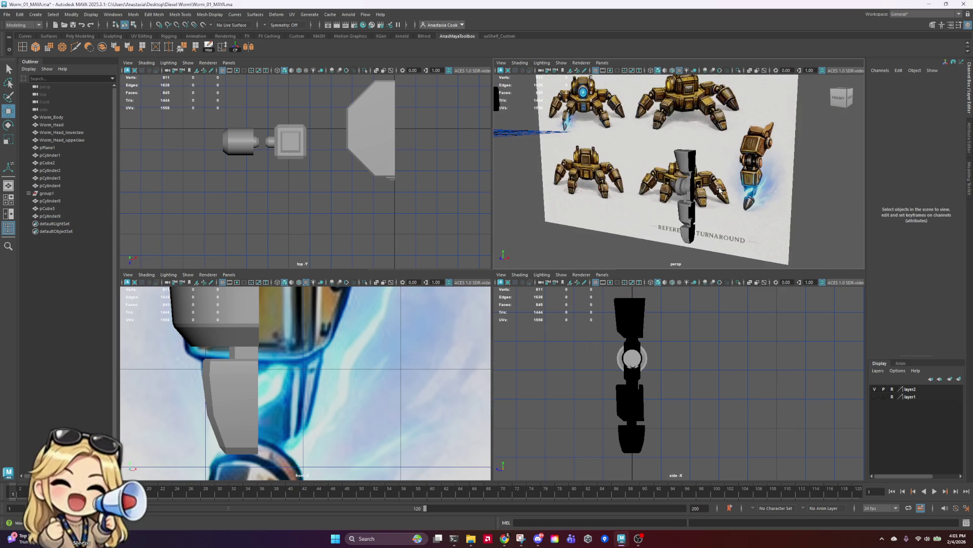
- Combine the three leg pieces into one mesh and delete its history
left_click(678, 158)
left_click(688, 234, "shift")
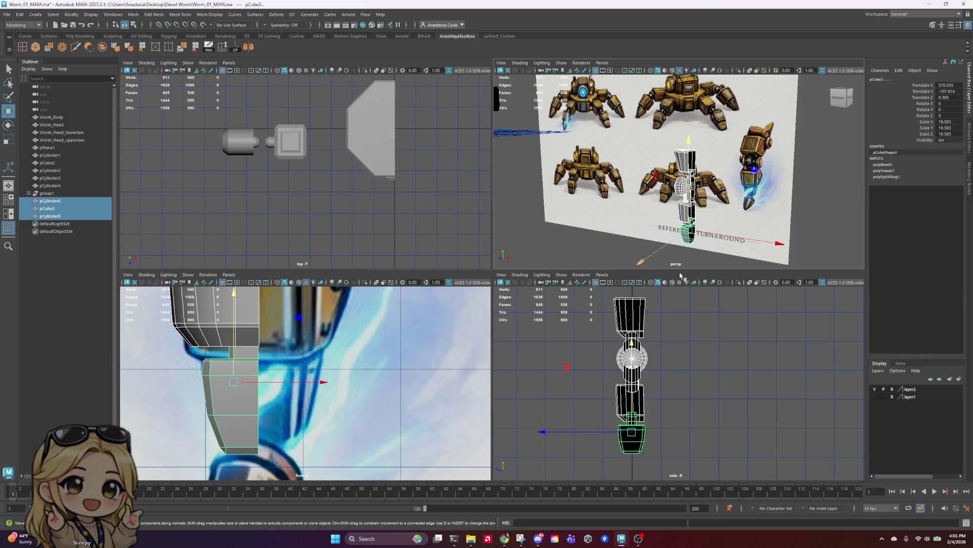
left_click(104, 48)
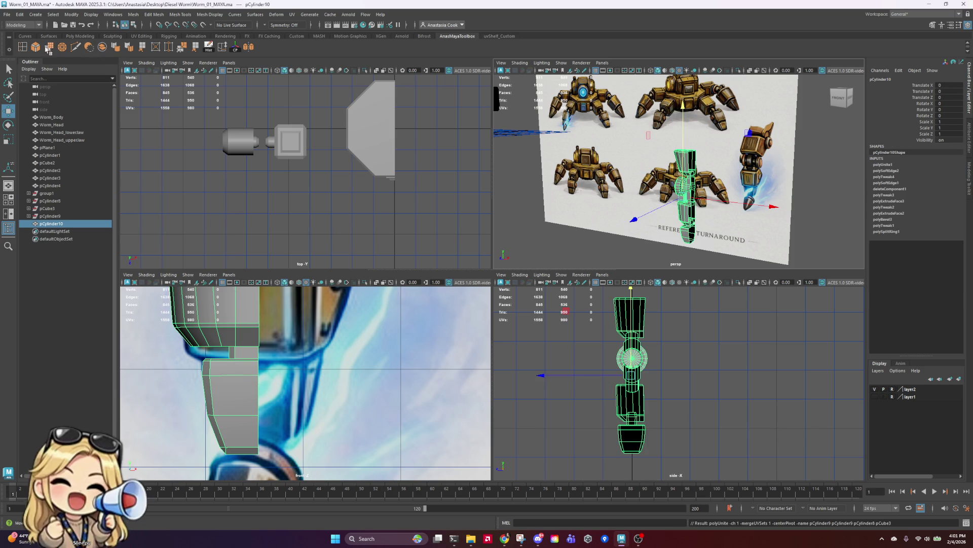
left_click(208, 48)
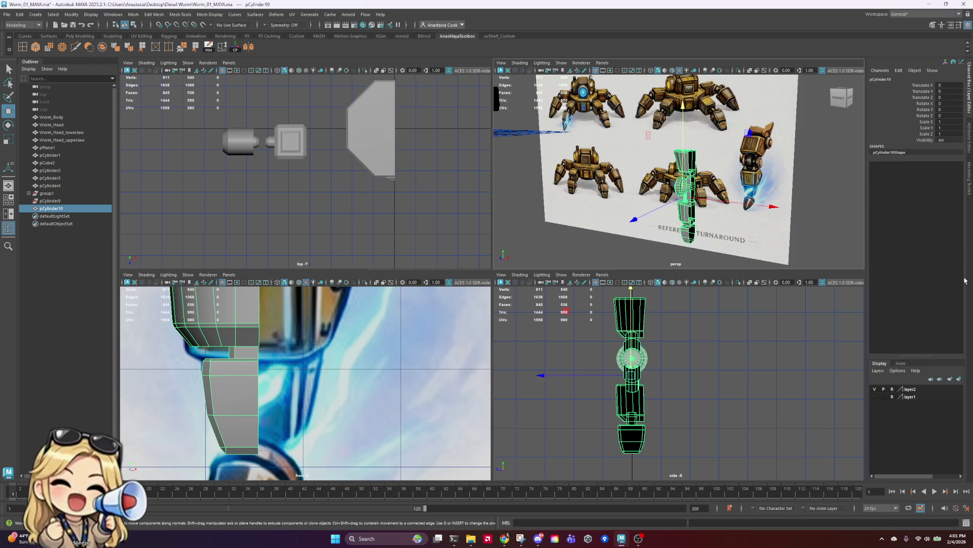
left_click(838, 189)
- Select the combined leg mesh and orbit to inspect it from above
mouse_move(839, 189)
left_mouse_down("alt")
mouse_move(667, 222)
mouse_move(828, 217)
mouse_move(667, 222)
left_mouse_up("alt")
left_click(667, 222)
scroll(742, 211, "down", 3)
scroll(751, 214, "up", 3)
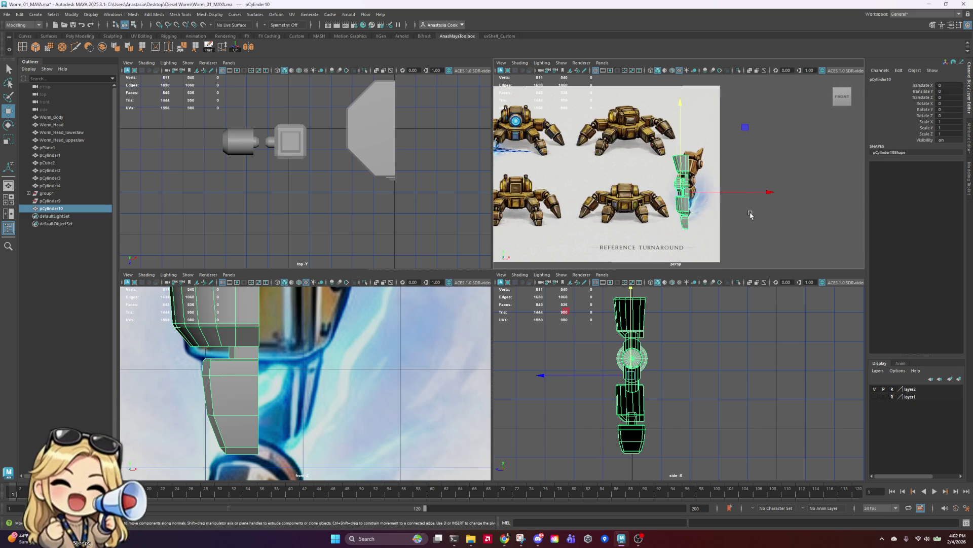
mouse_move(768, 192)
left_mouse_down("alt")
mouse_move(768, 205)
mouse_move(803, 200)
mouse_move(776, 221)
mouse_move(710, 108)
left_mouse_up("alt")
scroll(770, 223, "up", 5)
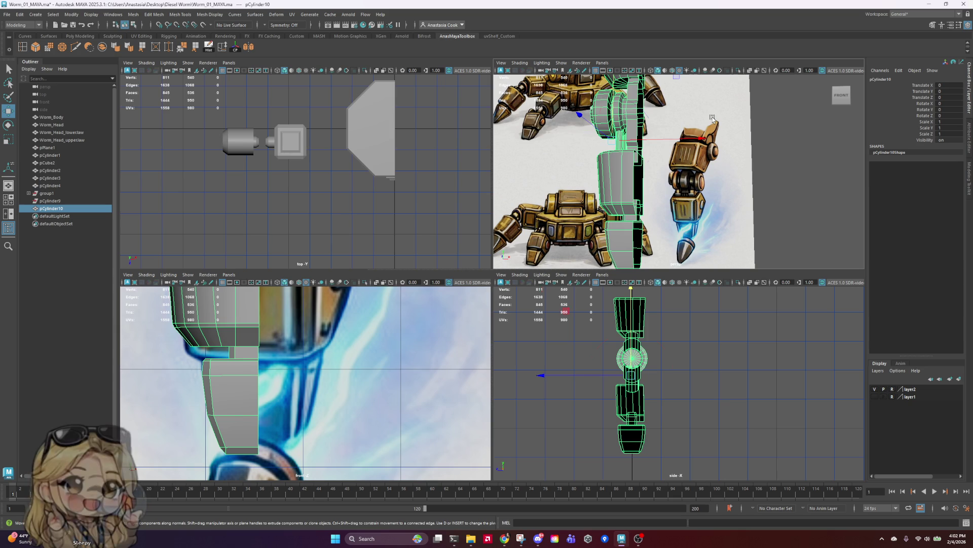
key("e")
left_click_drag(651, 158, 632, 142, "alt")
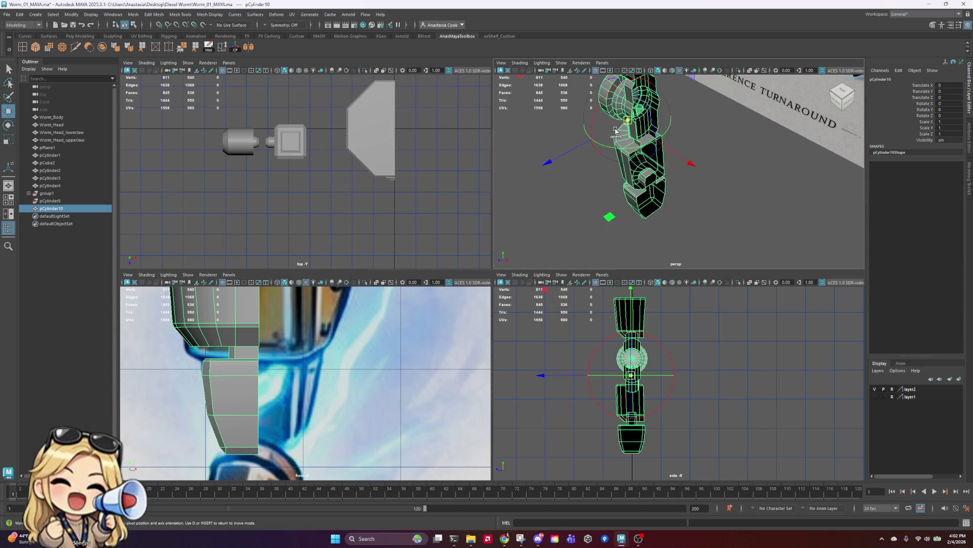
scroll(629, 138, "up", 3)
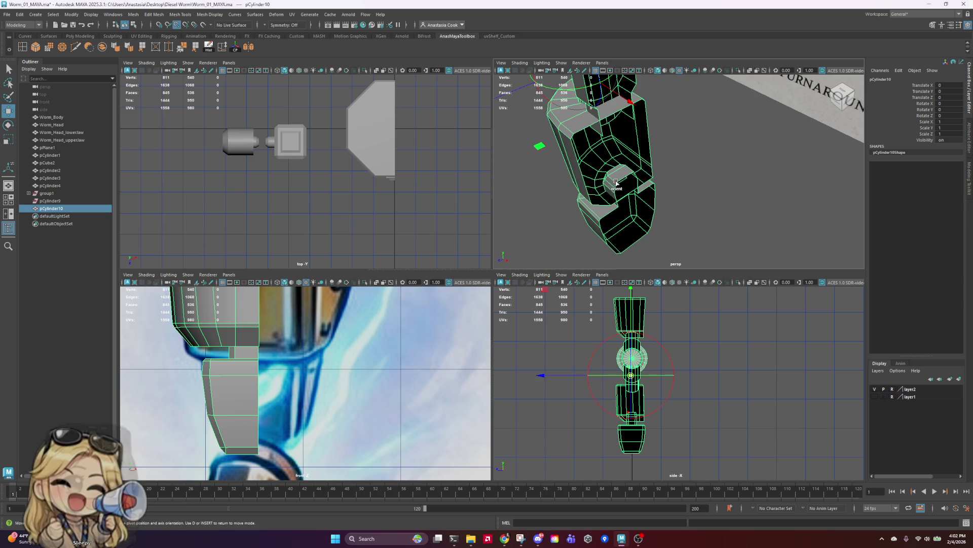
mouse_move(745, 228)
left_mouse_down("alt")
mouse_move(730, 187)
mouse_move(765, 168)
left_mouse_up("alt")
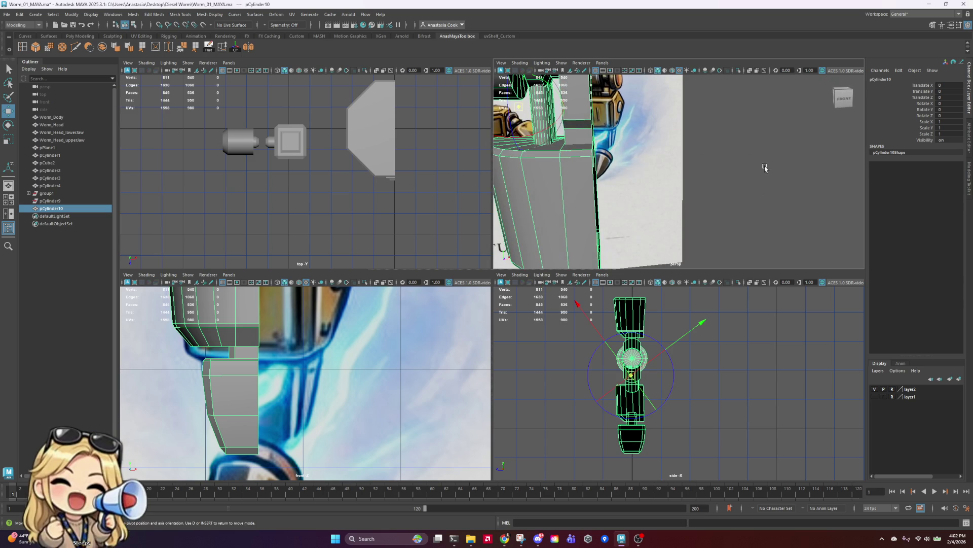
scroll(696, 152, "down", 5)
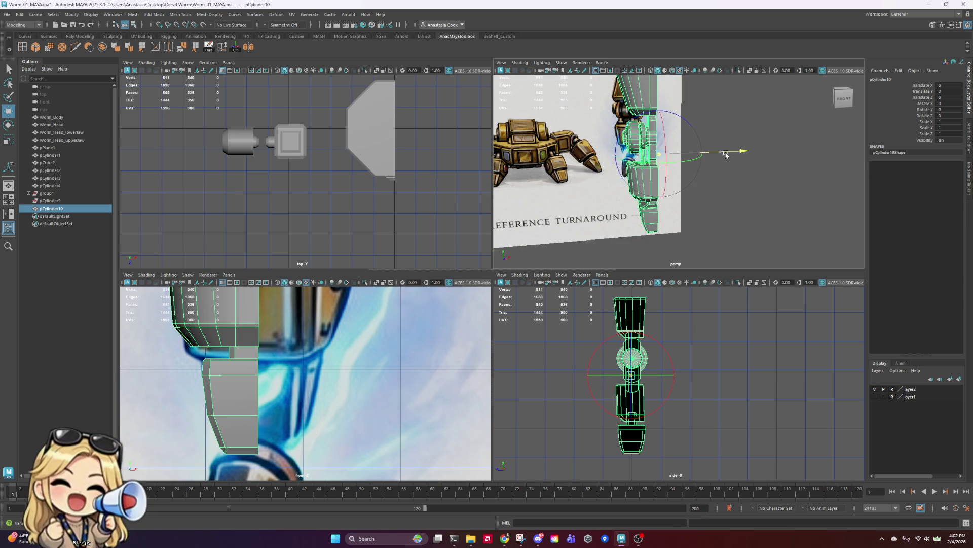
scroll(722, 161, "up", 5)
mouse_move(775, 178)
left_mouse_down("alt")
mouse_move(652, 91)
mouse_move(674, 148)
mouse_move(741, 205)
mouse_move(720, 168)
left_mouse_up("alt")
scroll(720, 168, "up", 4)
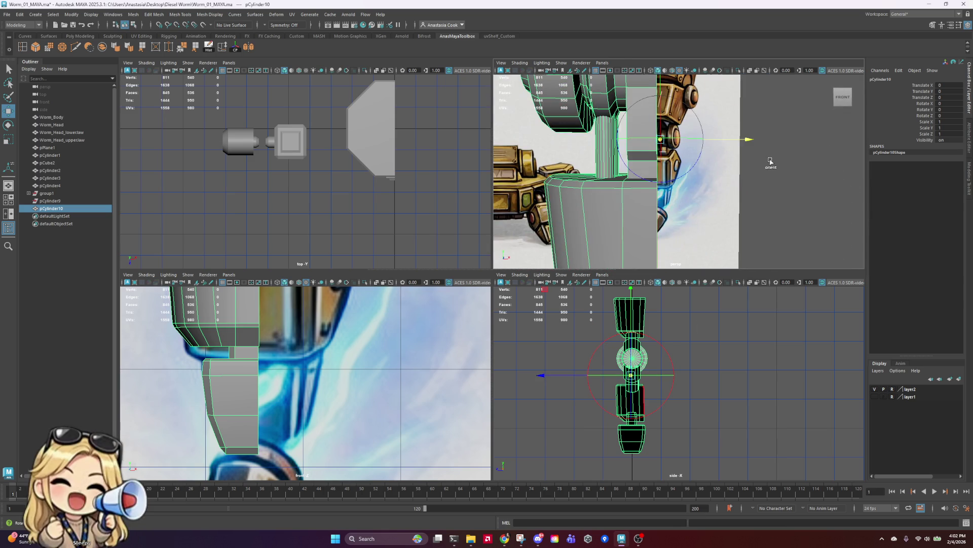
- Maximize the front view and move the mesh's pivot up onto the leg joint
key("space")
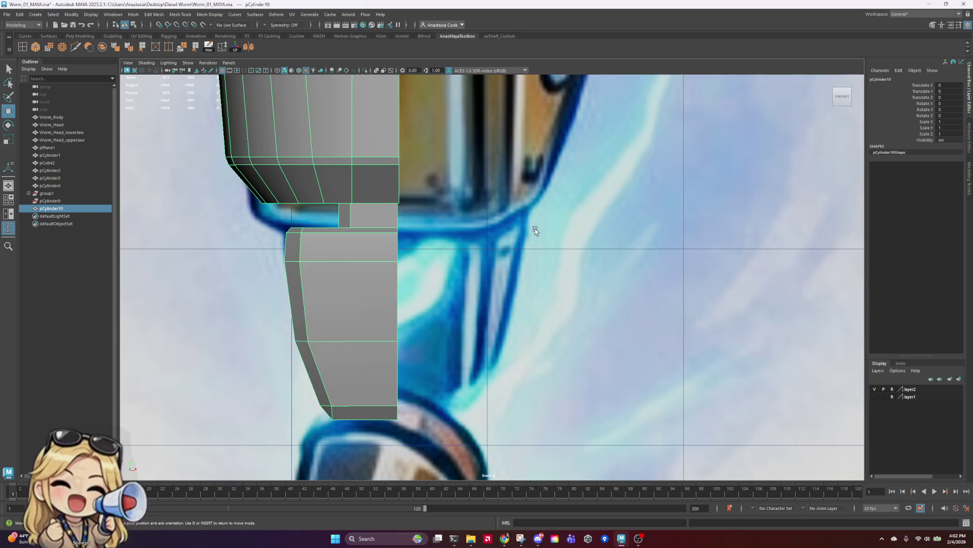
scroll(534, 229, "down", 8)
scroll(540, 235, "up", 3)
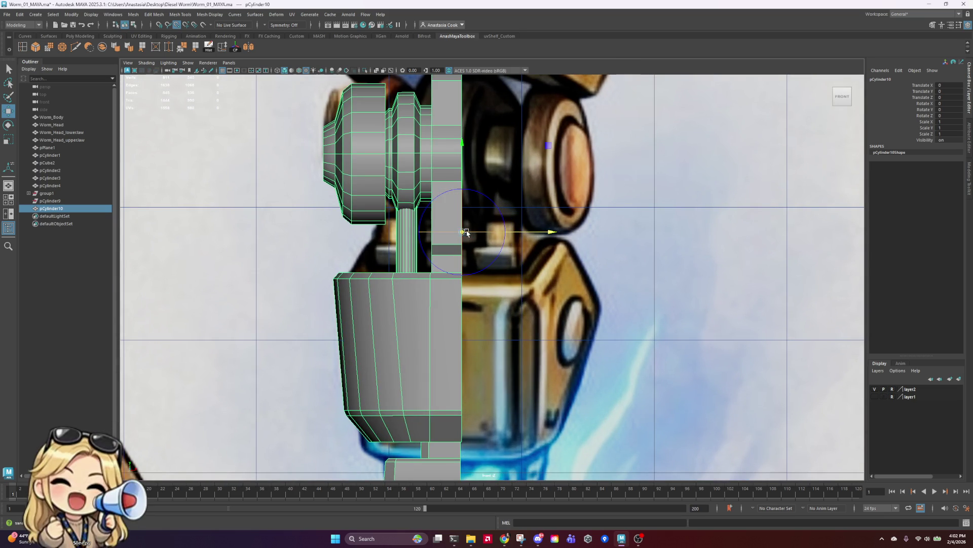
left_click_drag(466, 233, 467, 209)
key("d")
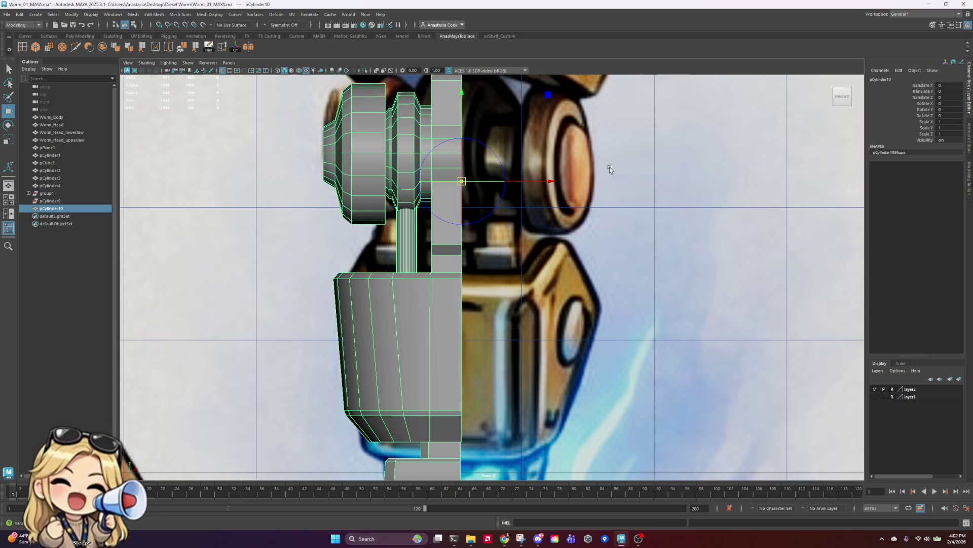
scroll(609, 166, "up", 2)
left_click(552, 204)
left_click(538, 201)
right_click_drag(539, 201, 617, 174)
scroll(496, 242, "down", 2)
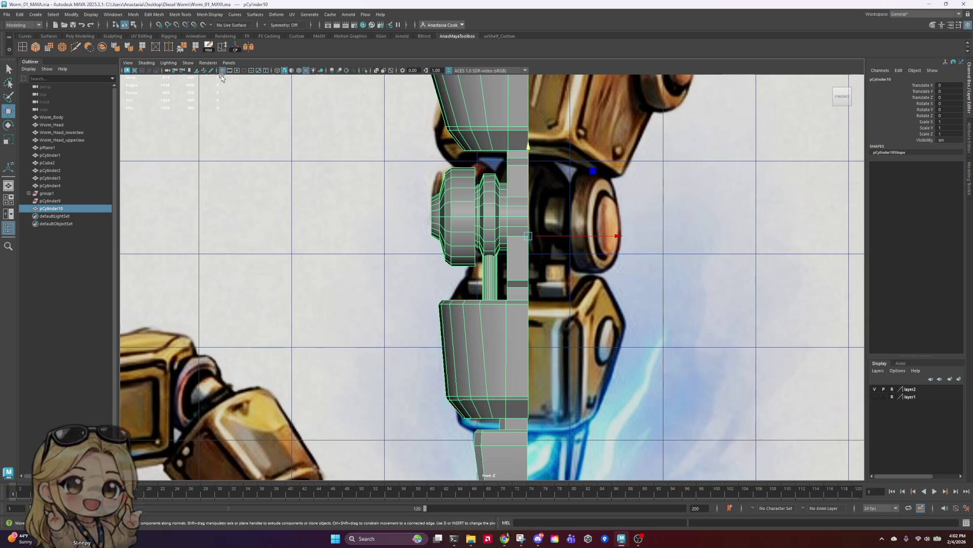
- Mirror the leg across X in the + direction, with the plane aligned to its edge at offset 370.86
left_click(252, 47)
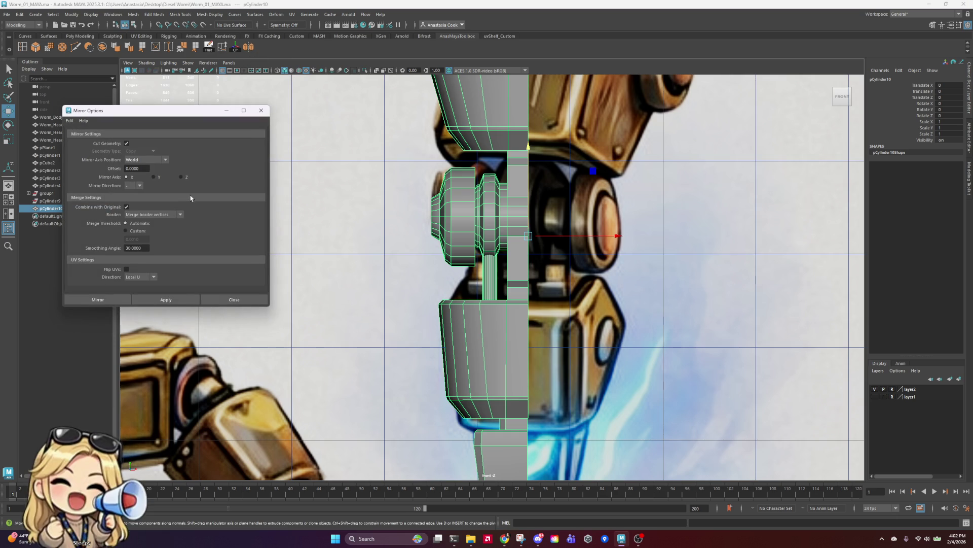
scroll(666, 318, "down", 5)
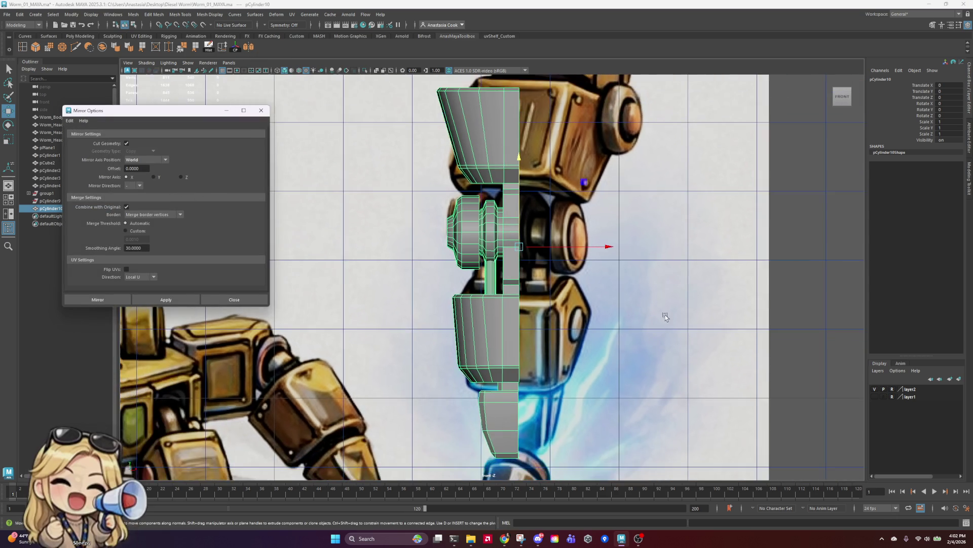
left_click(116, 296)
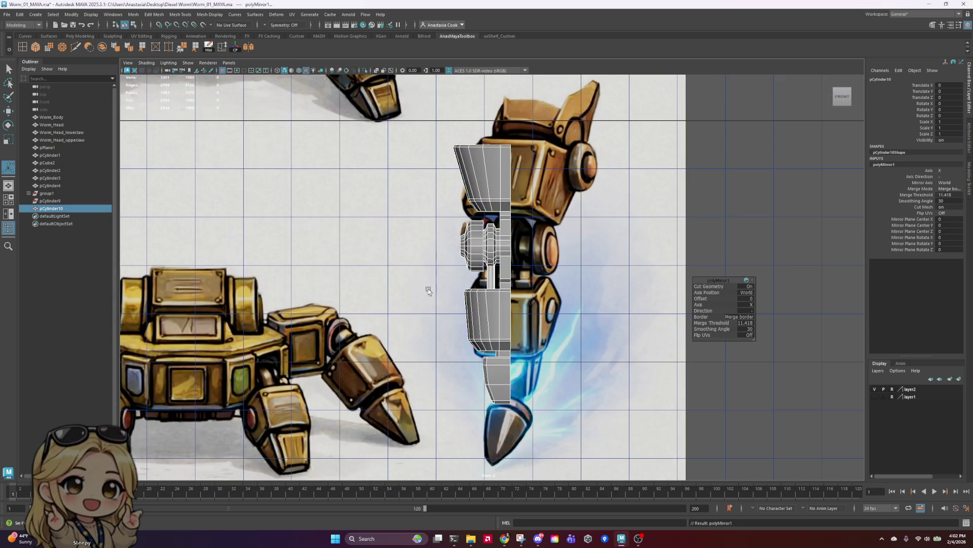
scroll(541, 322, "down", 5)
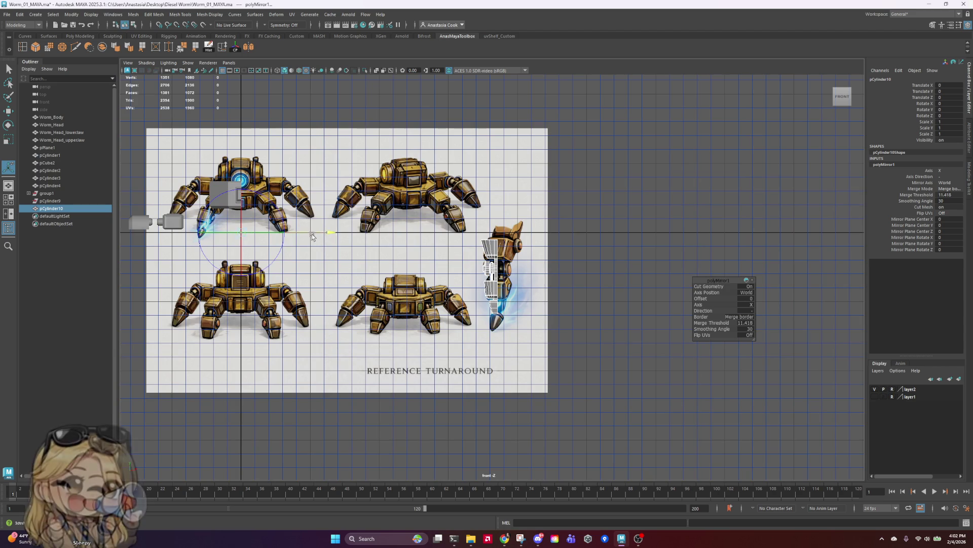
mouse_move(312, 236)
left_mouse_down()
mouse_move(558, 248)
mouse_move(590, 261)
left_mouse_up()
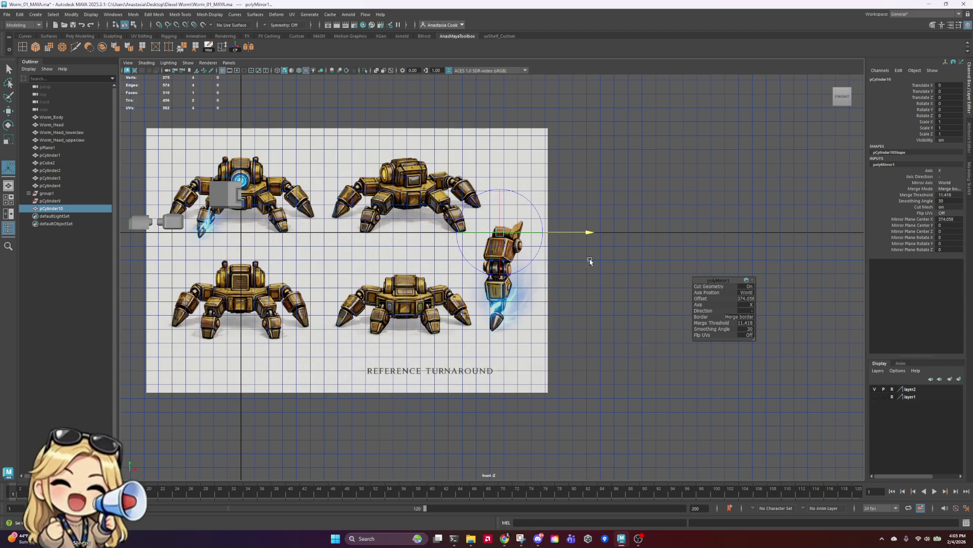
left_click(762, 315)
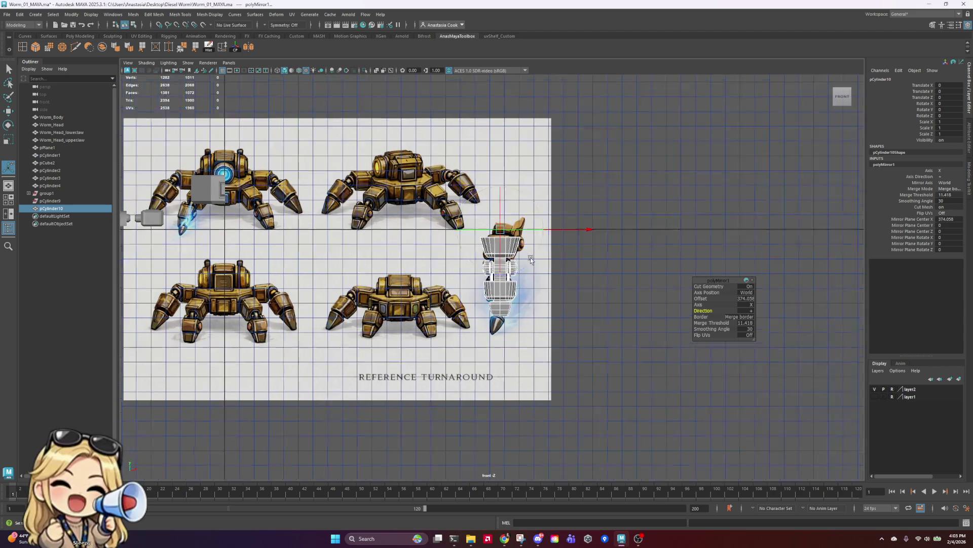
scroll(603, 252, "up", 5)
middle_click_drag(604, 252, 521, 285, "alt")
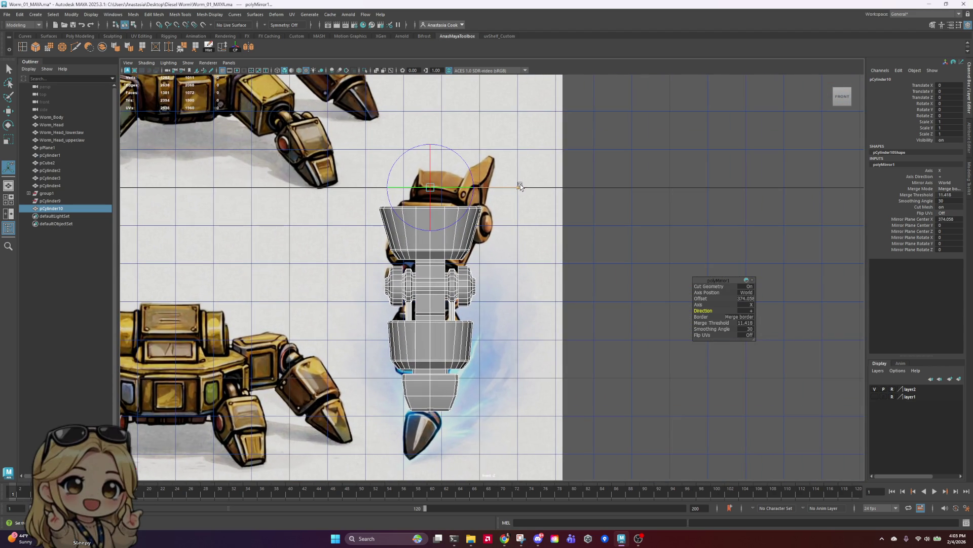
left_click_drag(521, 187, 516, 195)
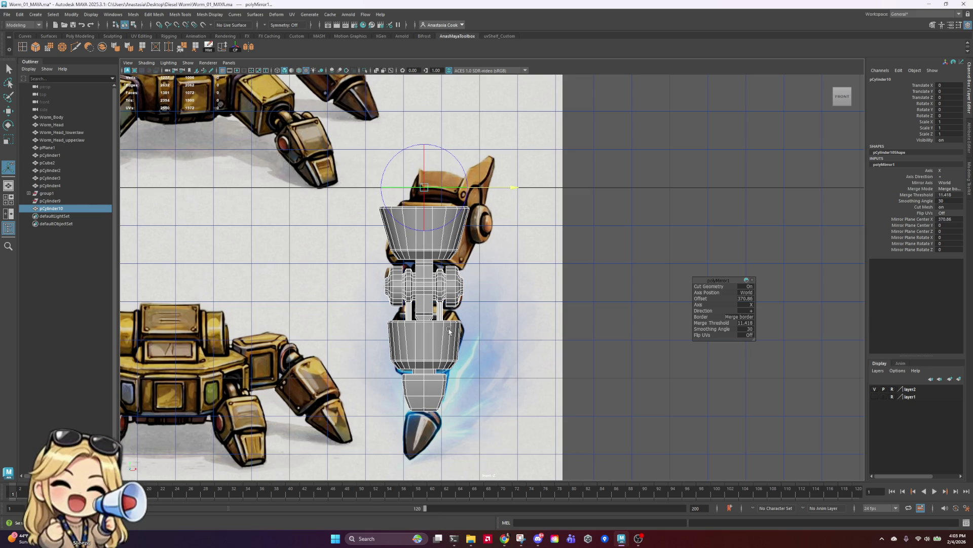
scroll(448, 330, "up", 3)
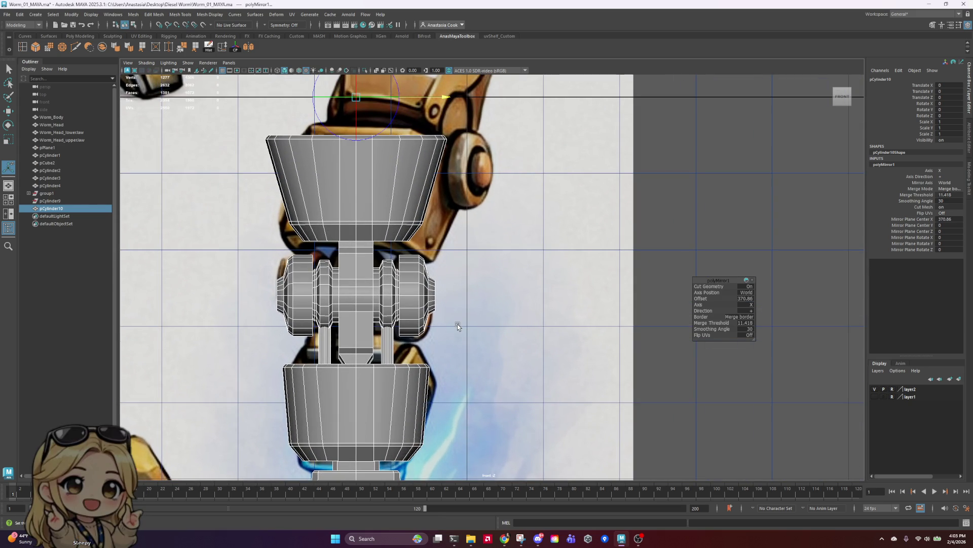
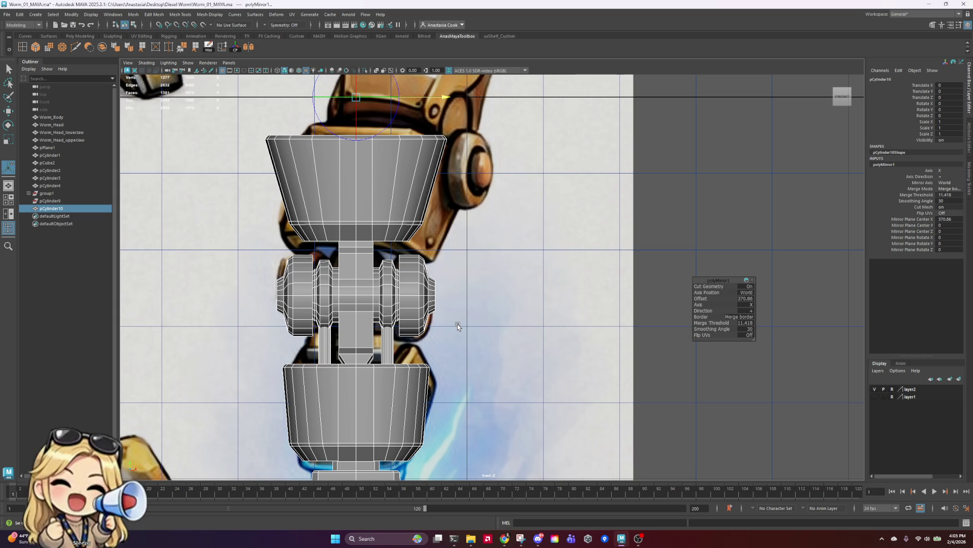
- Maximize the perspective view, pan to the reference sheet, and select the lower cylinder's bottom edge
left_click_drag(474, 294, 442, 287, "alt")
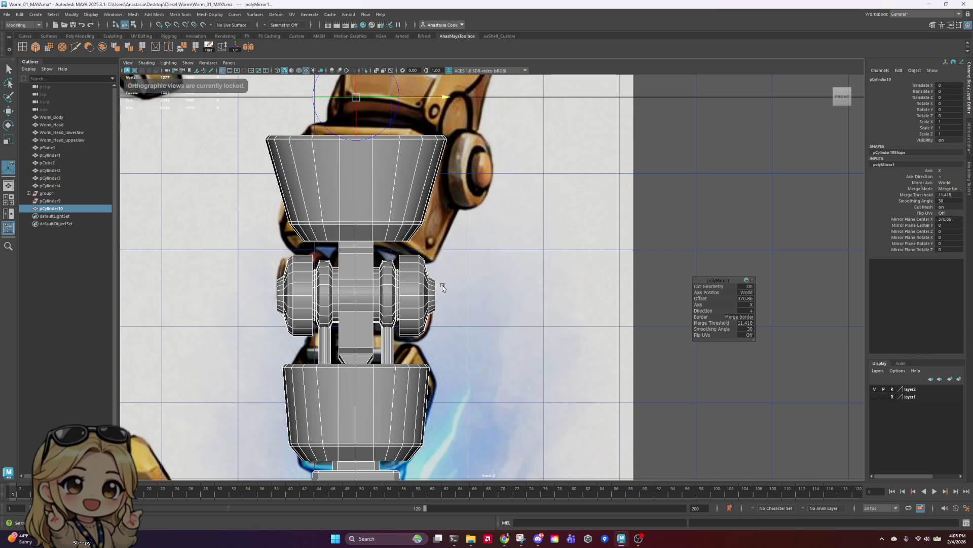
scroll(540, 304, "down", 2)
key("space")
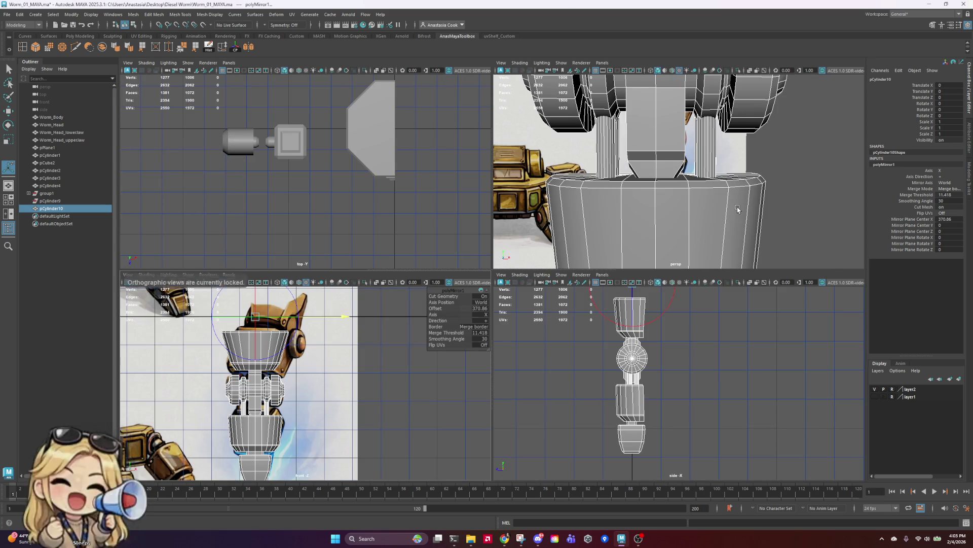
key("space")
scroll(578, 396, "down", 5)
middle_click_drag(578, 396, 580, 169, "alt")
scroll(576, 278, "down", 1)
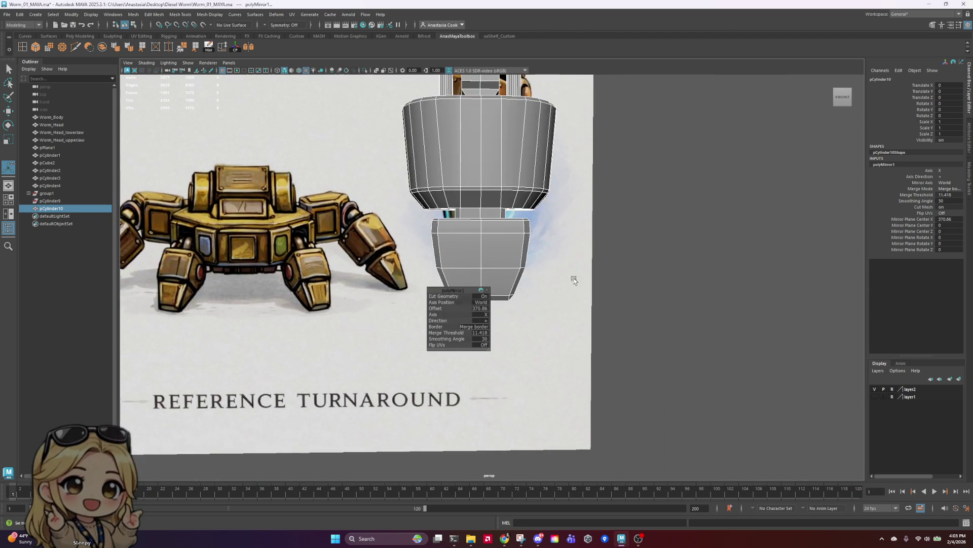
scroll(510, 317, "up", 2)
right_click_drag(510, 317, 512, 245)
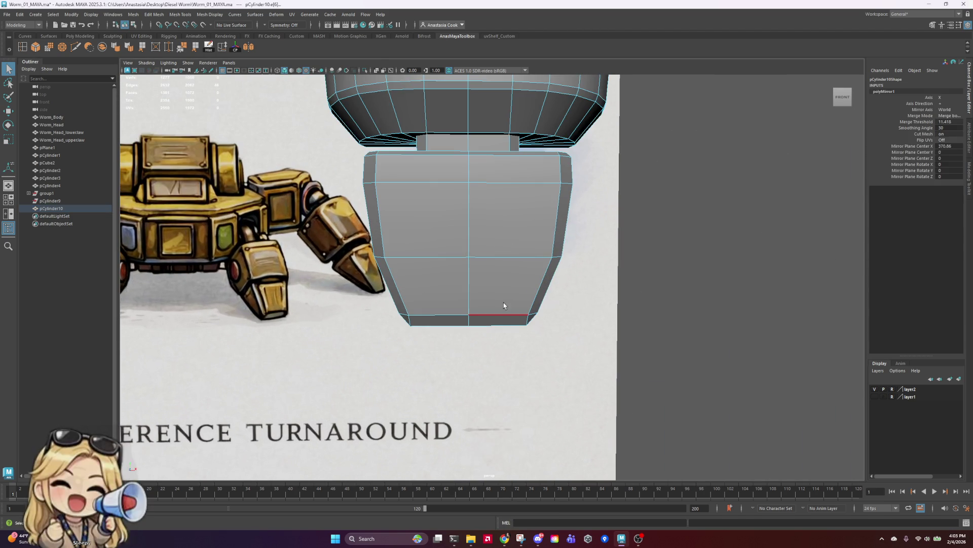
left_click(430, 300)
mouse_move(536, 304)
left_mouse_down("alt")
mouse_move(561, 279)
mouse_move(504, 278)
mouse_move(574, 257)
left_mouse_up("alt")
- Select an edge loop on the lower cylinder with the Scale tool active
key("r")
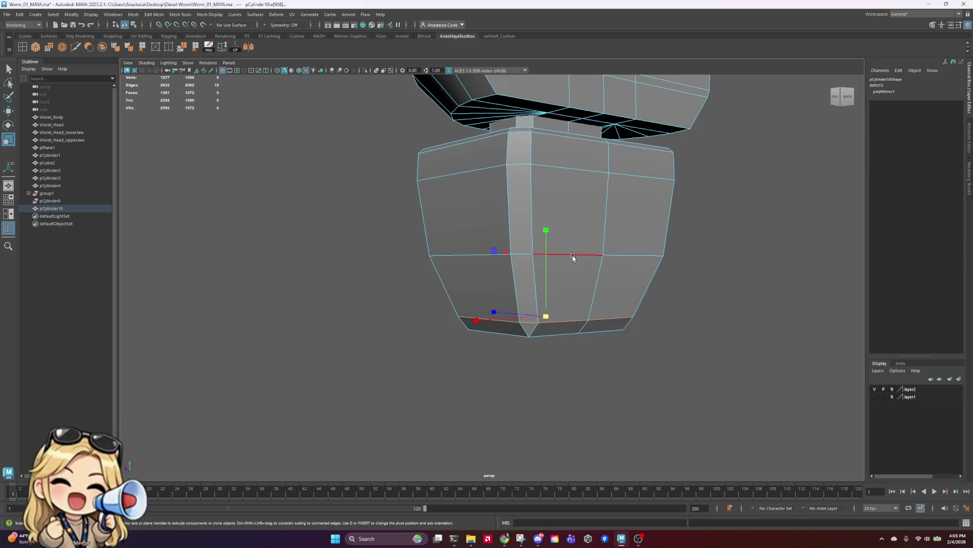
mouse_move(541, 372)
left_mouse_down("alt")
mouse_move(552, 330)
mouse_move(543, 310)
mouse_move(642, 338)
mouse_move(601, 252)
left_mouse_up("alt")
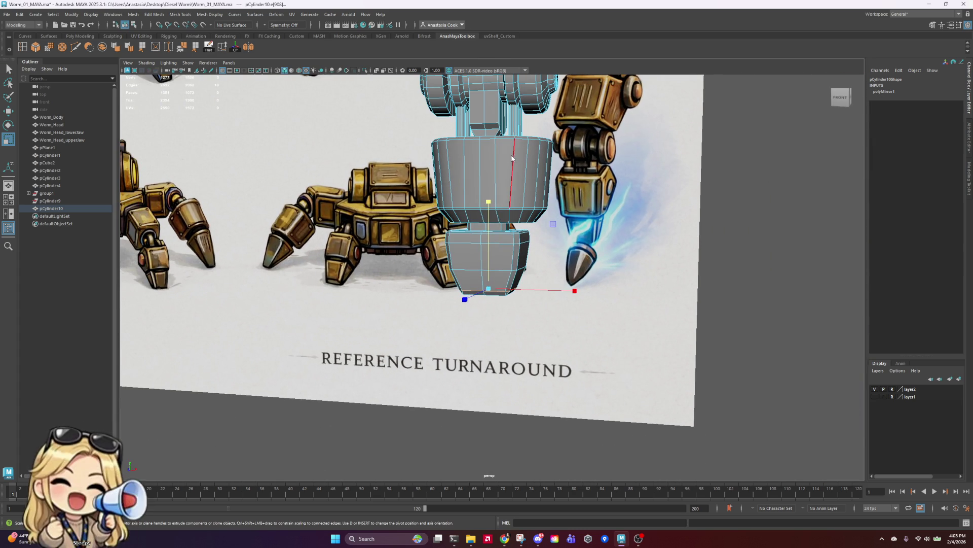
key("F8")
mouse_move(512, 158)
left_mouse_down("alt")
mouse_move(538, 182)
mouse_move(486, 225)
left_mouse_up("alt")
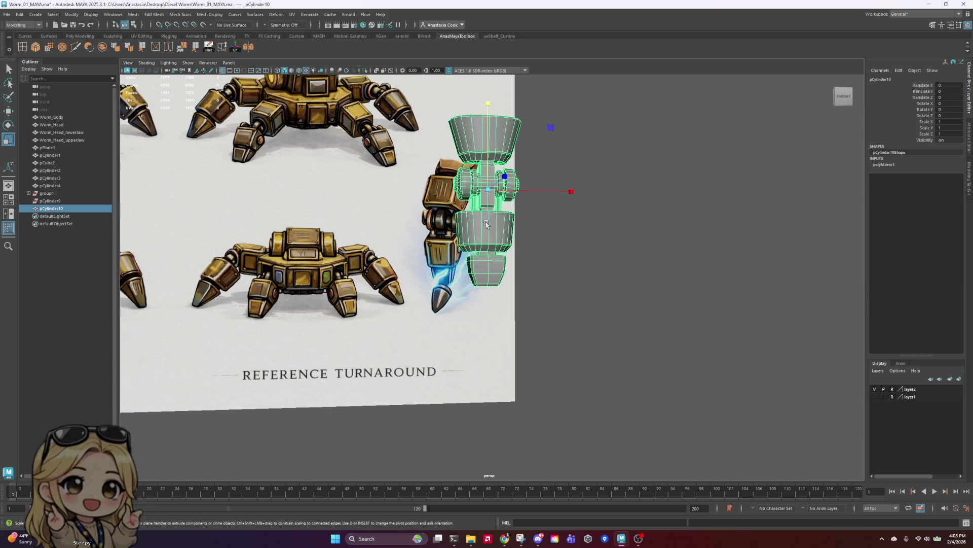
scroll(486, 225, "up", 5)
right_click_drag(515, 250, 499, 234)
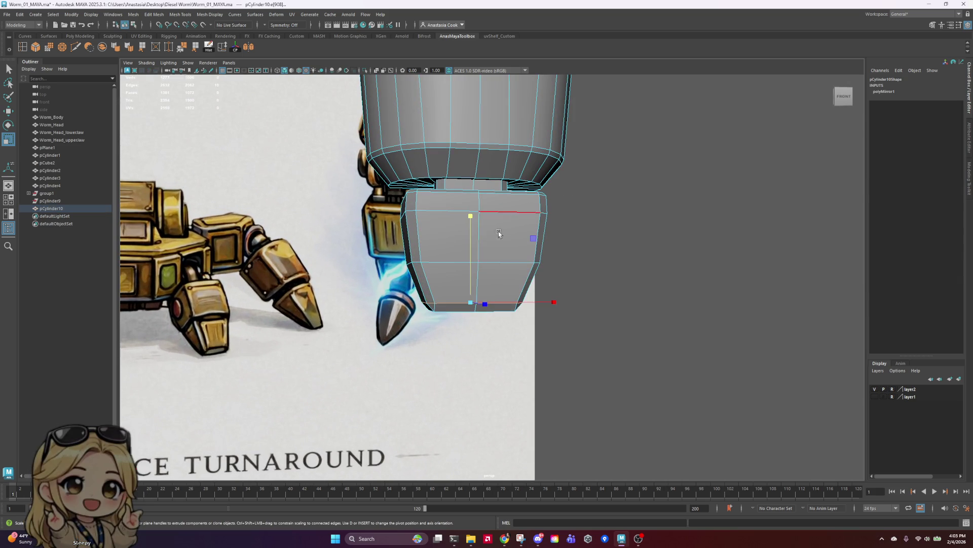
double_click(499, 233)
- Return to object mode, clear the selection, and orbit to an elevated angle
scroll(631, 256, "down", 3)
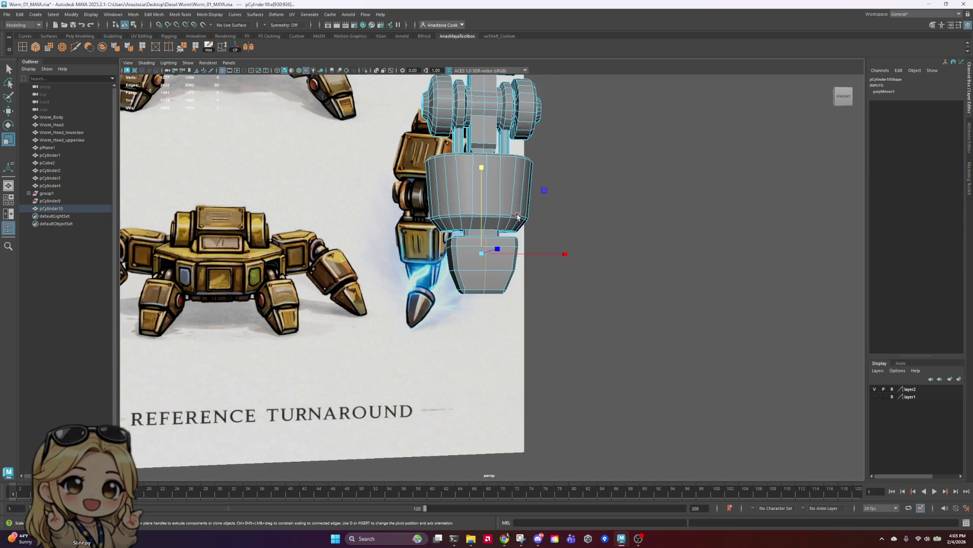
scroll(517, 216, "up", 3)
mouse_move(517, 216)
left_mouse_down("alt")
mouse_move(502, 193)
mouse_move(495, 136)
left_mouse_up("alt")
right_click_drag(494, 136, 538, 123)
scroll(604, 166, "down", 5)
left_click(698, 247)
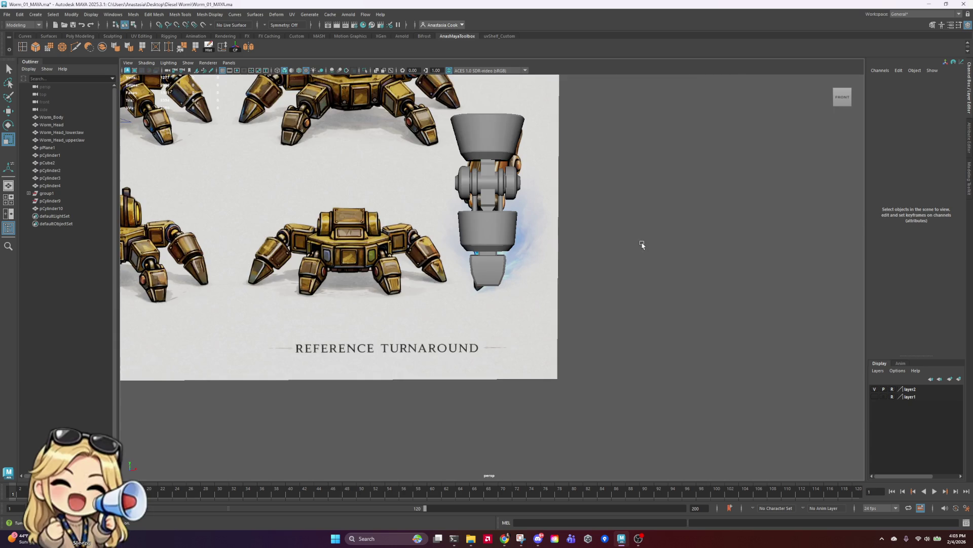
mouse_move(642, 245)
left_mouse_down("alt")
mouse_move(626, 282)
mouse_move(647, 296)
mouse_move(641, 244)
mouse_move(478, 232)
mouse_move(632, 250)
left_mouse_up("alt")
- Scale the leg mesh slightly wider along X
left_click(487, 232)
key("r")
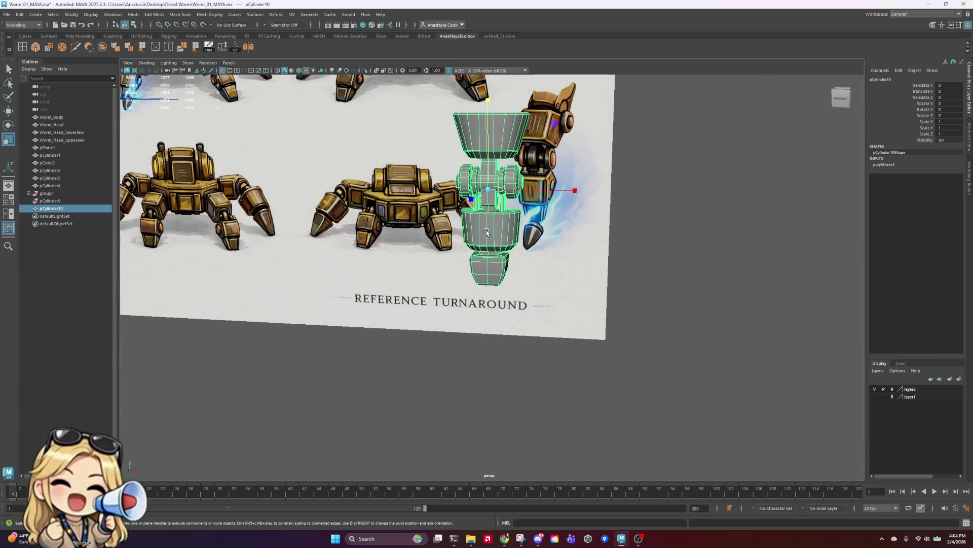
left_click_drag(573, 187, 571, 190)
left_click(702, 218)
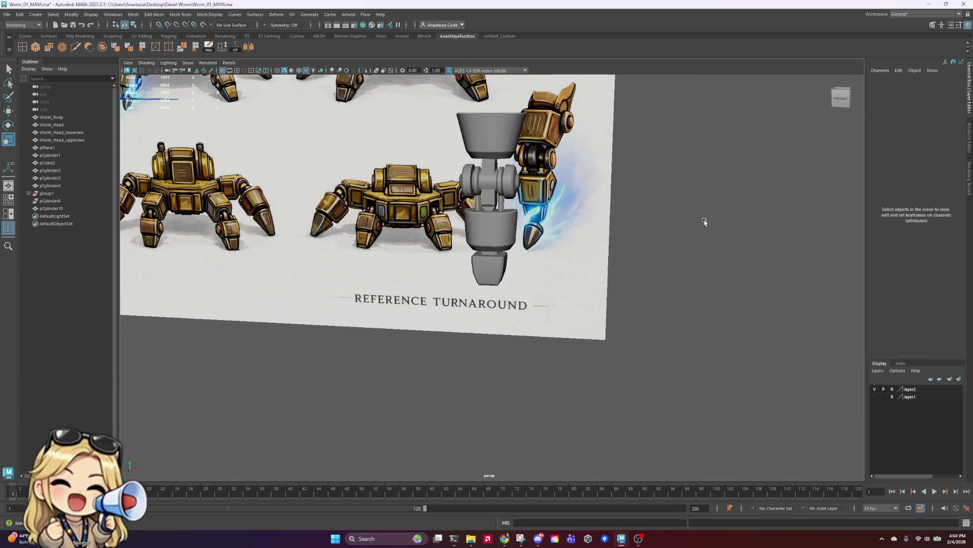
mouse_move(701, 218)
left_mouse_down("alt")
mouse_move(637, 215)
mouse_move(567, 233)
mouse_move(609, 239)
mouse_move(601, 244)
left_mouse_up("alt")
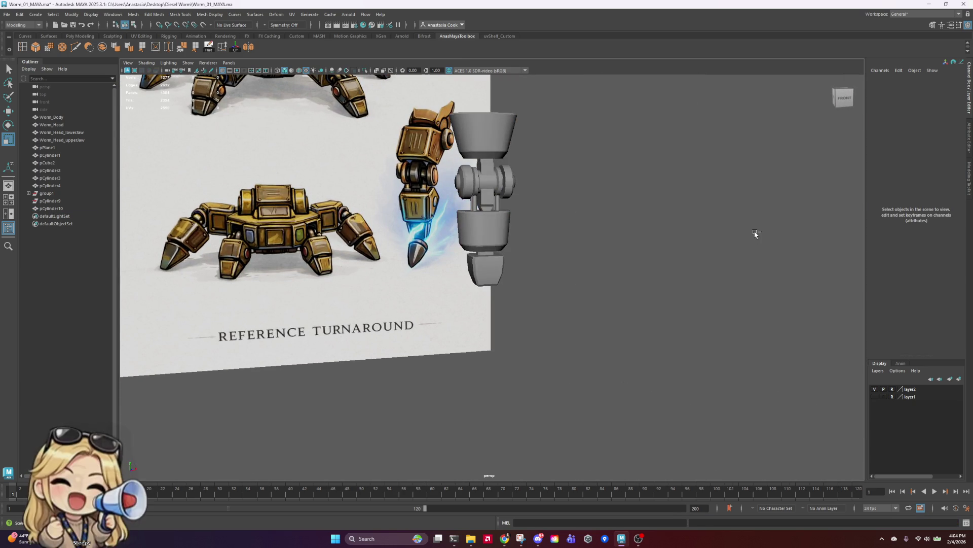
key("ctrl+z")
- Zoom out to the whole reference turnaround, select pCylinder1, and face the reference image
left_click(589, 232)
mouse_move(590, 232)
right_mouse_down("alt")
mouse_move(406, 239)
mouse_move(329, 213)
right_mouse_up("alt")
left_click(347, 217)
mouse_move(563, 201)
left_mouse_down("alt")
mouse_move(537, 202)
mouse_move(484, 239)
mouse_move(490, 258)
left_mouse_up("alt")
right_click_drag(490, 257, 516, 270, "alt")
- Select the leg mesh, scale it wider along one horizontal axis, then deselect
left_click(516, 269)
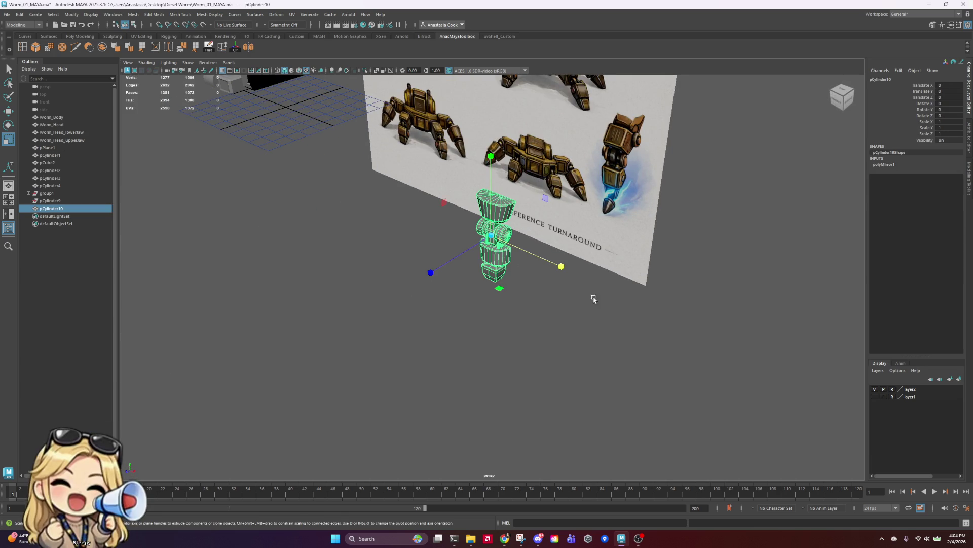
mouse_move(591, 300)
left_mouse_down("alt")
mouse_move(594, 309)
mouse_move(576, 300)
left_mouse_up("alt")
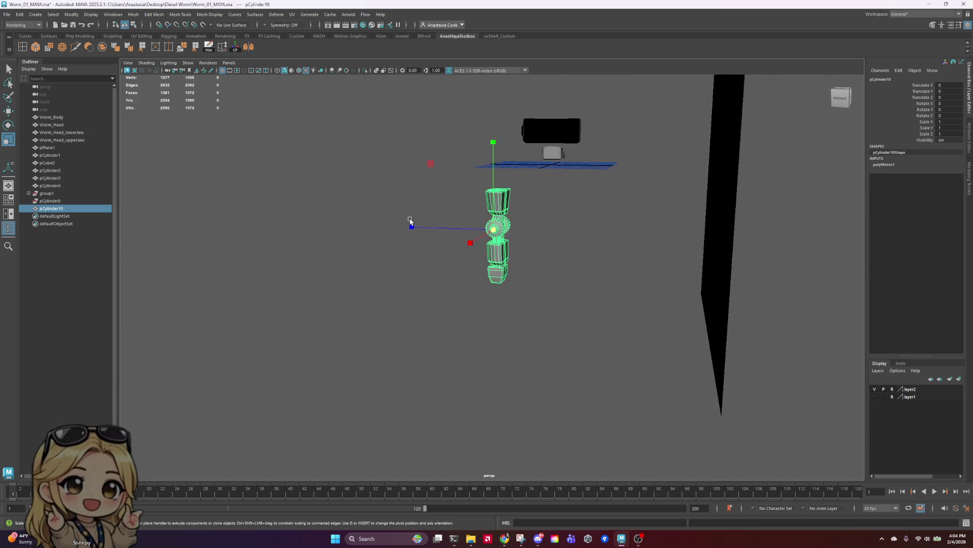
scroll(412, 218, "up", 3)
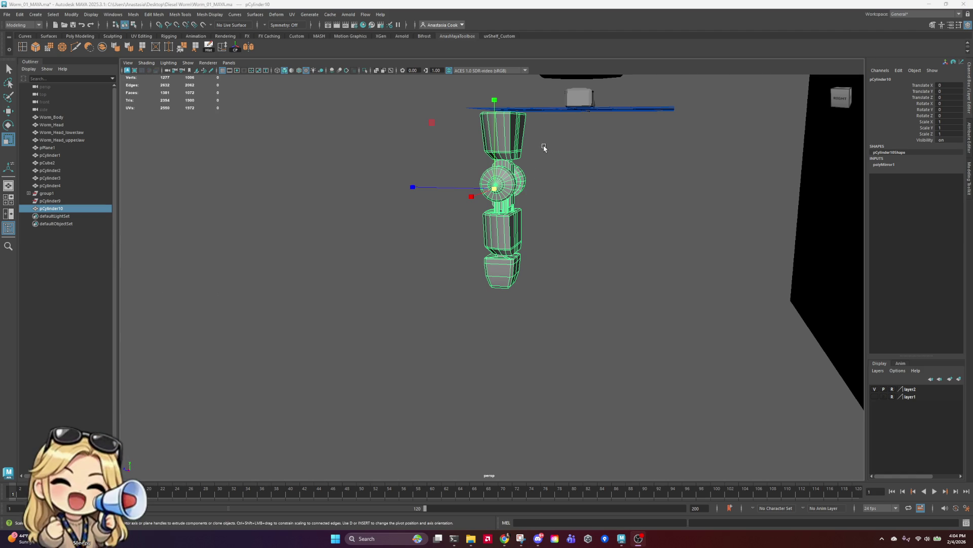
middle_click_drag(565, 148, 546, 246, "alt")
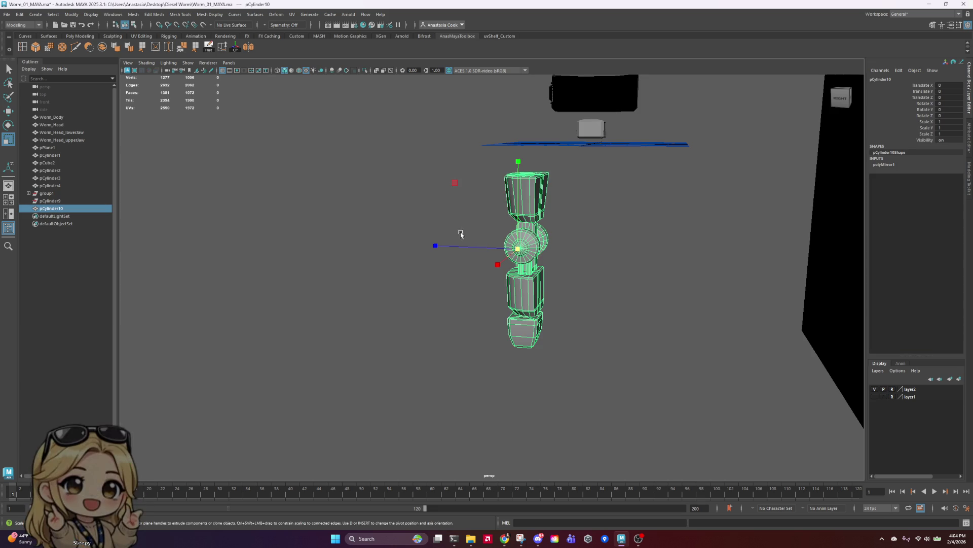
left_click_drag(435, 246, 440, 248)
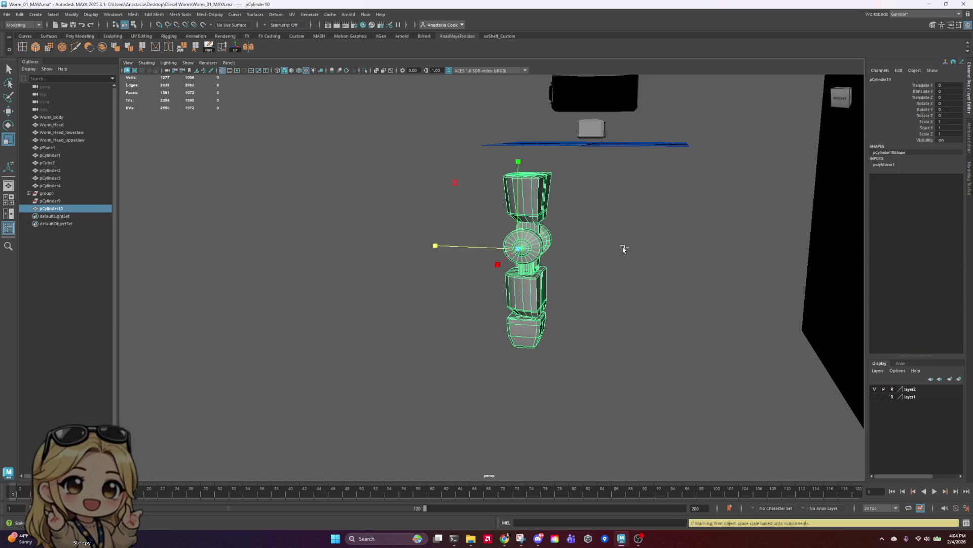
left_click(624, 249)
- In face mode, select the cap faces of one axle wheel
mouse_move(632, 246)
left_mouse_down("alt")
mouse_move(555, 314)
mouse_move(648, 332)
mouse_move(522, 316)
mouse_move(530, 312)
left_mouse_up("alt")
scroll(577, 217, "up", 5)
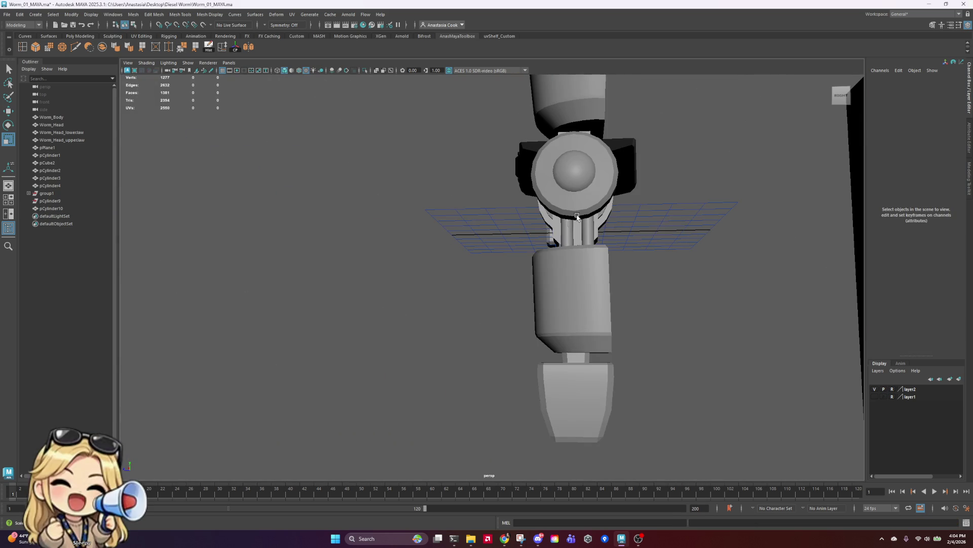
mouse_move(577, 217)
right_mouse_down()
mouse_move(578, 229)
mouse_move(583, 196)
right_mouse_up()
left_click(583, 198)
- Add the opposite wheel cap and shaft faces, then scale the axle joint up, mostly wider
mouse_move(583, 198)
left_mouse_down("alt")
mouse_move(596, 227)
mouse_move(473, 217)
left_mouse_up("alt")
left_click(439, 212, "shift")
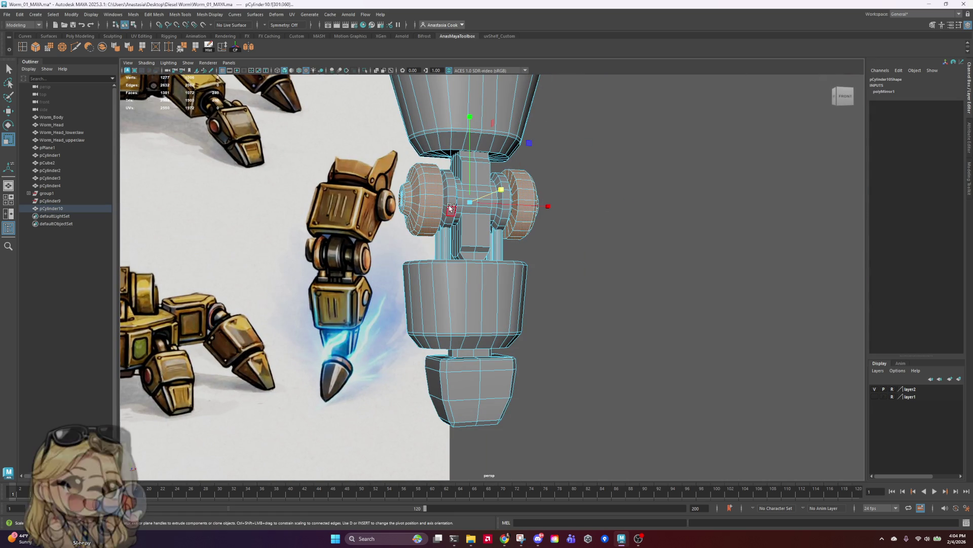
left_click(450, 207, "shift")
mouse_move(636, 209)
left_mouse_down("alt")
mouse_move(654, 211)
mouse_move(616, 212)
left_mouse_up("alt")
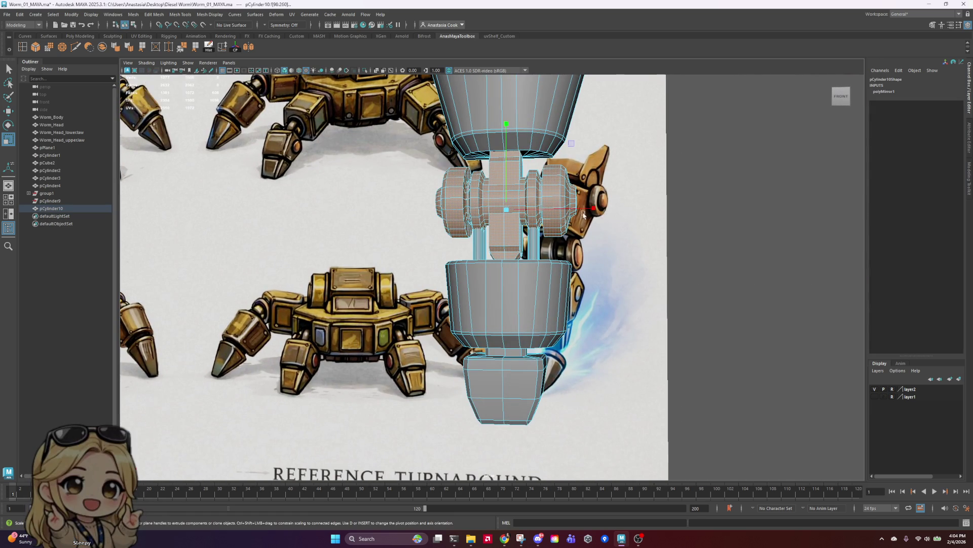
left_click_drag(507, 212, 524, 212)
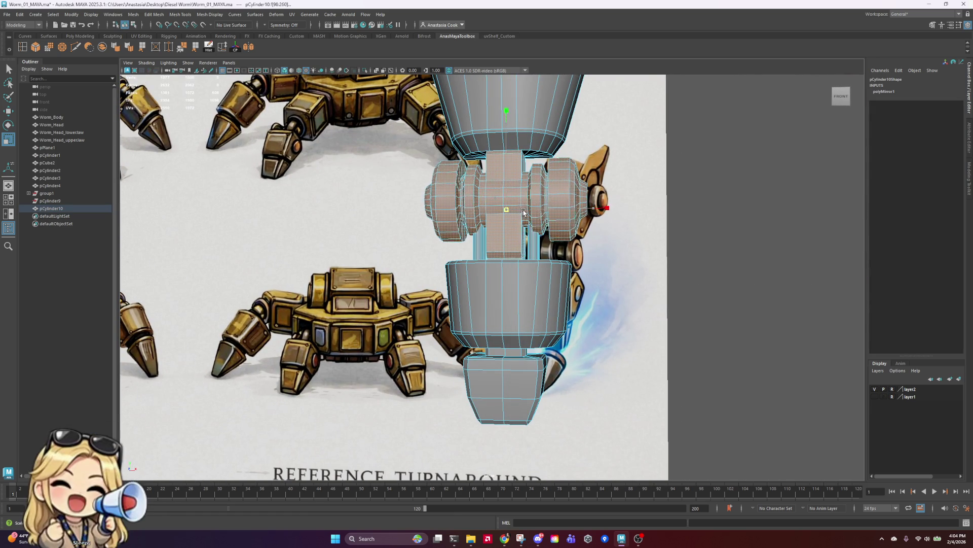
left_click_drag(664, 229, 499, 230, "alt")
left_click_drag(484, 193, 492, 209)
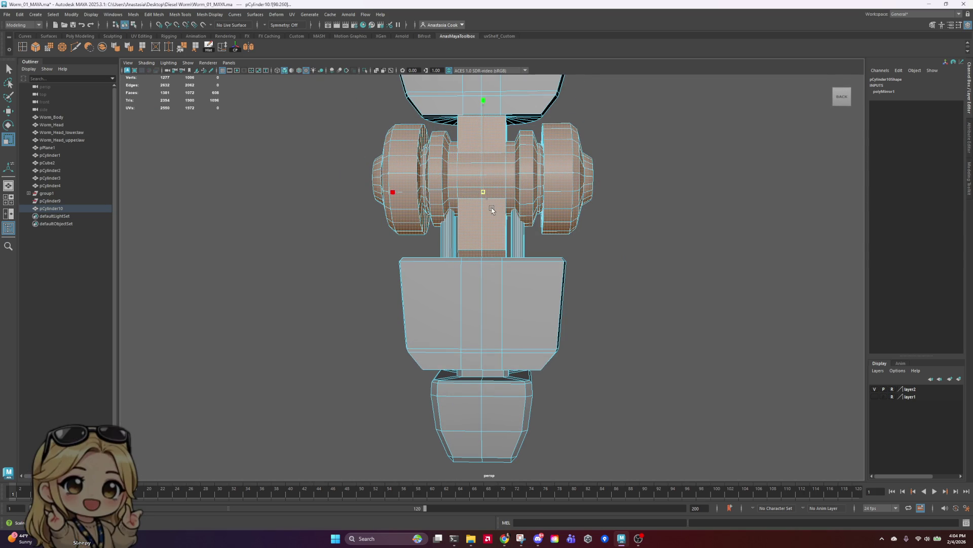
- Move the axle joint slightly down and reselect faces near the upper cylinder's base
key("w")
left_click_drag(486, 100, 485, 106)
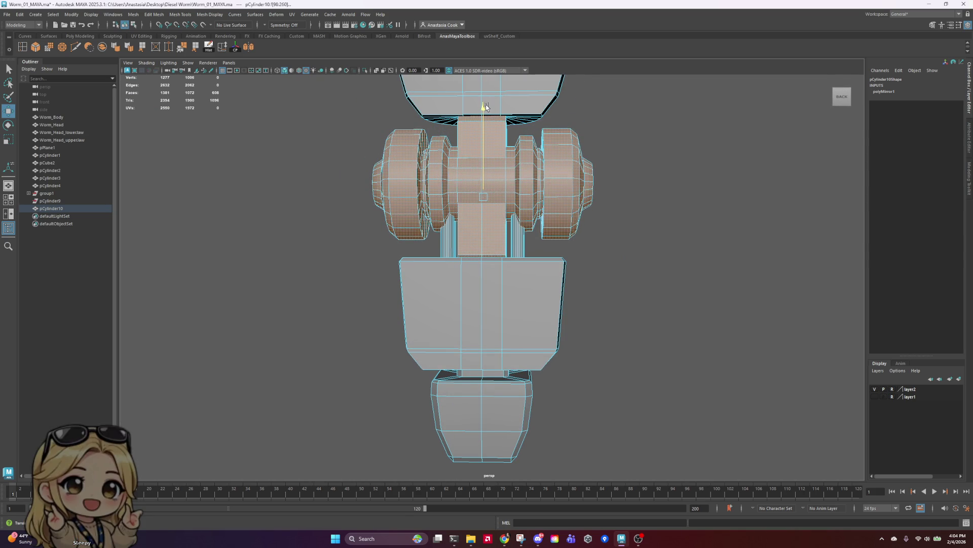
mouse_move(622, 142)
left_mouse_down("alt")
mouse_move(445, 154)
mouse_move(693, 179)
mouse_move(659, 162)
mouse_move(455, 175)
left_mouse_up("alt")
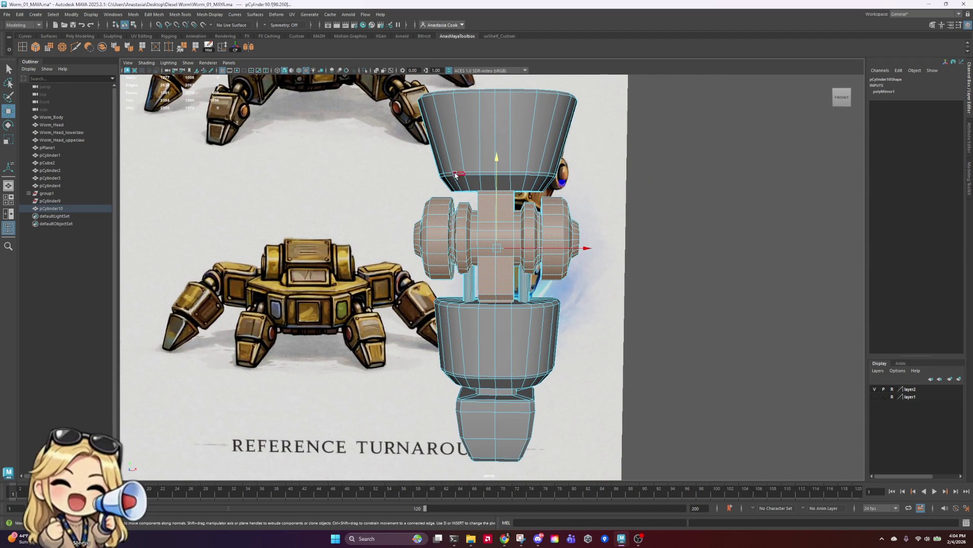
left_click_drag(540, 192, 539, 193, "ctrl")
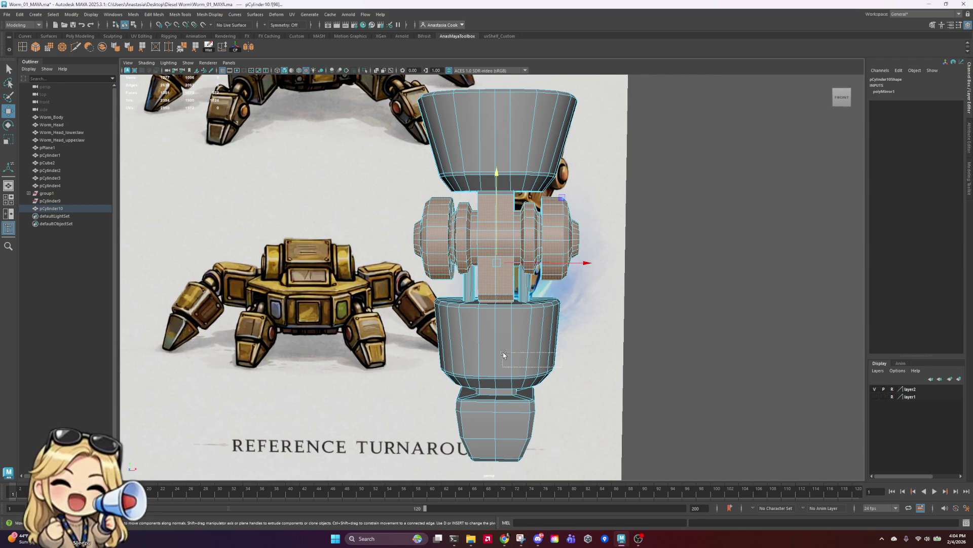
mouse_move(437, 304)
left_mouse_down("alt")
mouse_move(587, 319)
mouse_move(489, 315)
mouse_move(440, 300)
left_mouse_up("alt")
scroll(440, 300, "up", 5)
mouse_move(384, 312)
left_mouse_down("alt")
mouse_move(490, 287)
mouse_move(424, 294)
mouse_move(635, 258)
mouse_move(694, 119)
left_mouse_up("alt")
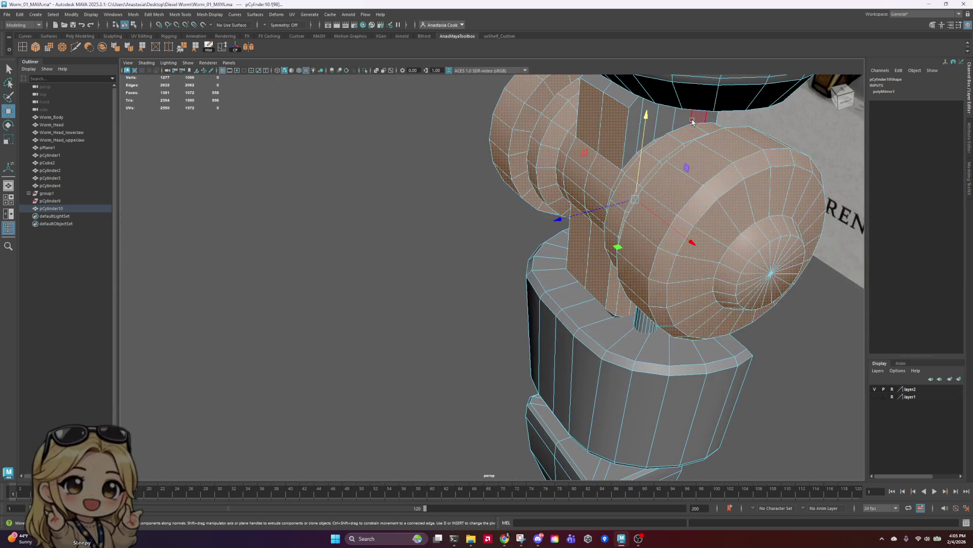
- Refine the selection to the wheel faces, dropping the neck and centre-block faces
left_click(699, 118, "shift")
left_click(665, 124, "shift")
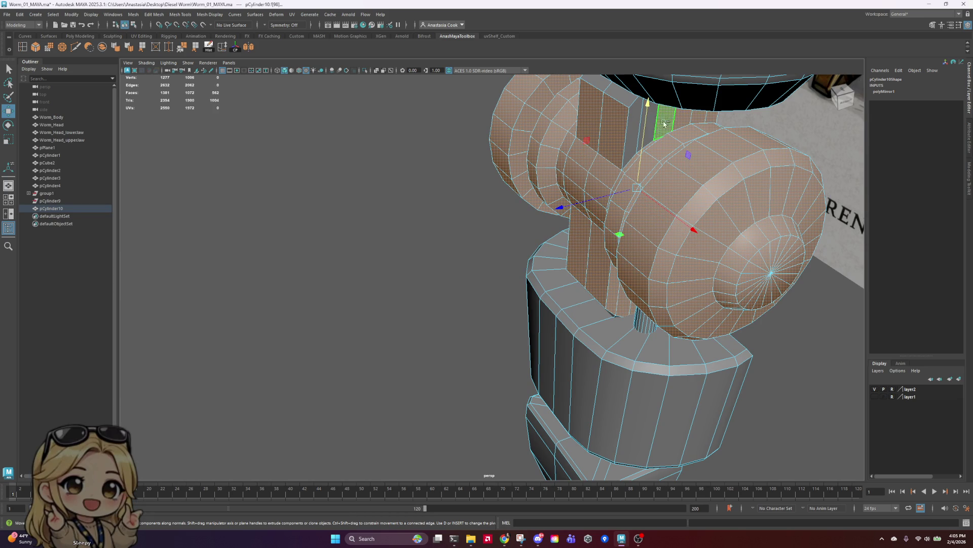
left_click(632, 135, "shift")
mouse_move(633, 134)
left_mouse_down("alt")
mouse_move(637, 173)
mouse_move(352, 104)
left_mouse_up("alt")
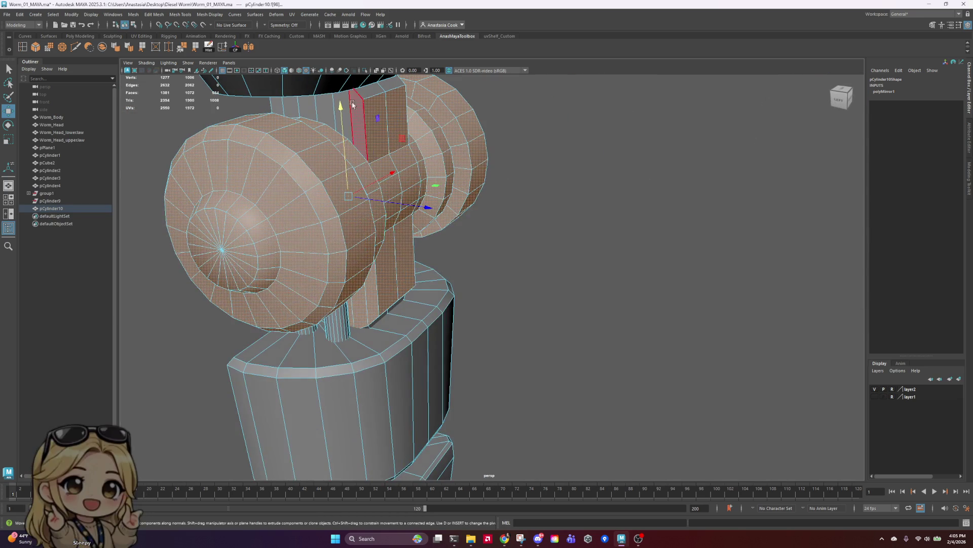
key("ctrl+z")
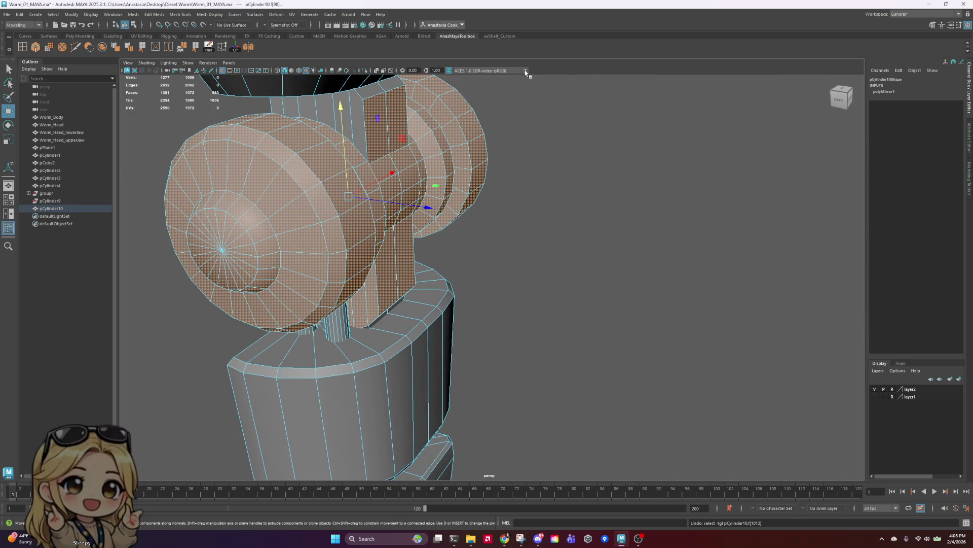
key("ctrl+z")
key("ctrl+z")
key("ctrl+z")
key("ctrl+z")
key("ctrl+z")
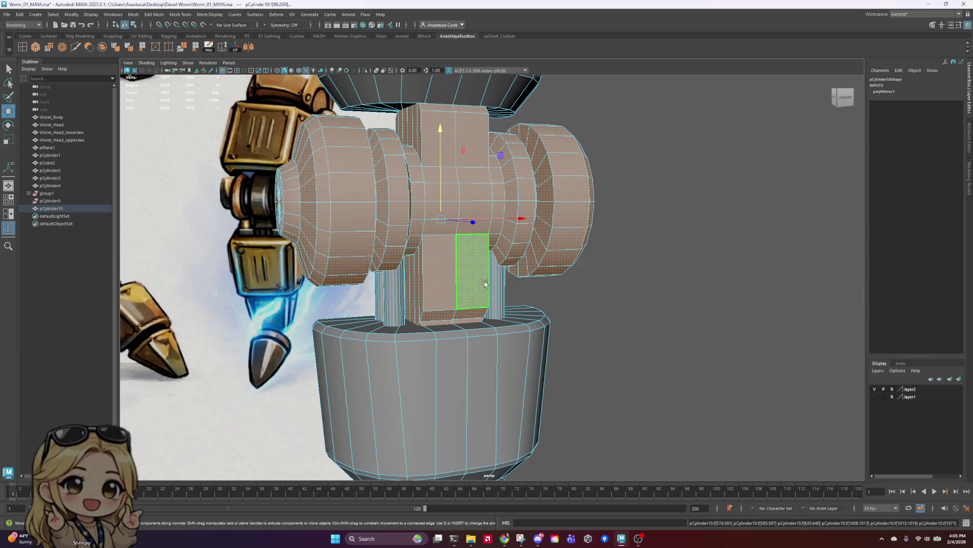
left_click(439, 297, "ctrl")
left_click(452, 293, "shift")
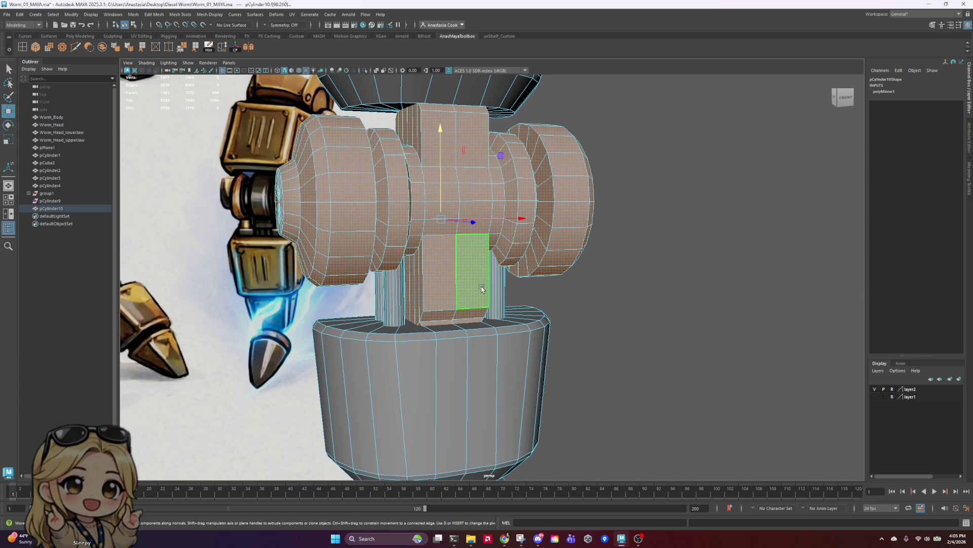
left_click_drag(551, 287, 384, 385)
left_click(440, 140, "ctrl")
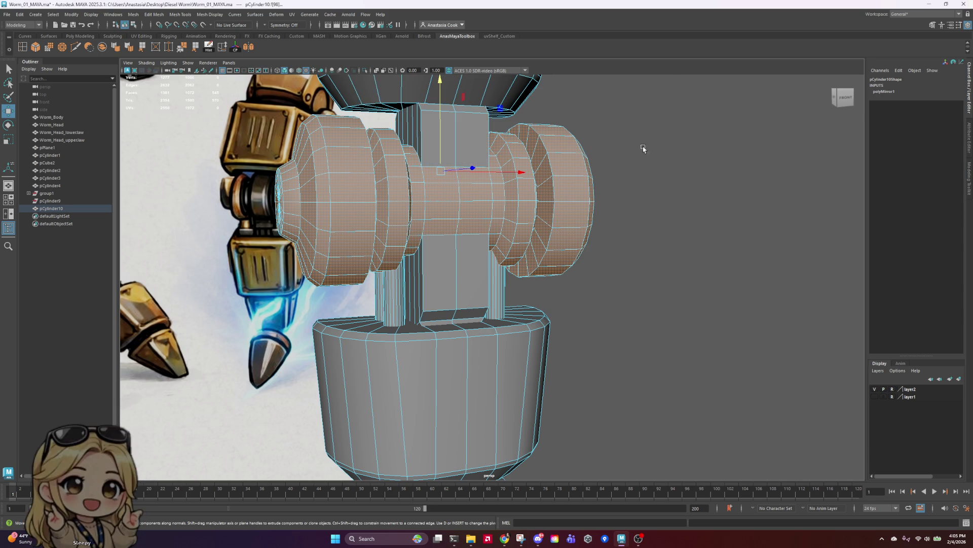
- Try a uniform scale-up on the wheel faces, then undo it
mouse_move(643, 148)
left_mouse_down("alt")
mouse_move(524, 156)
mouse_move(573, 153)
left_mouse_up("alt")
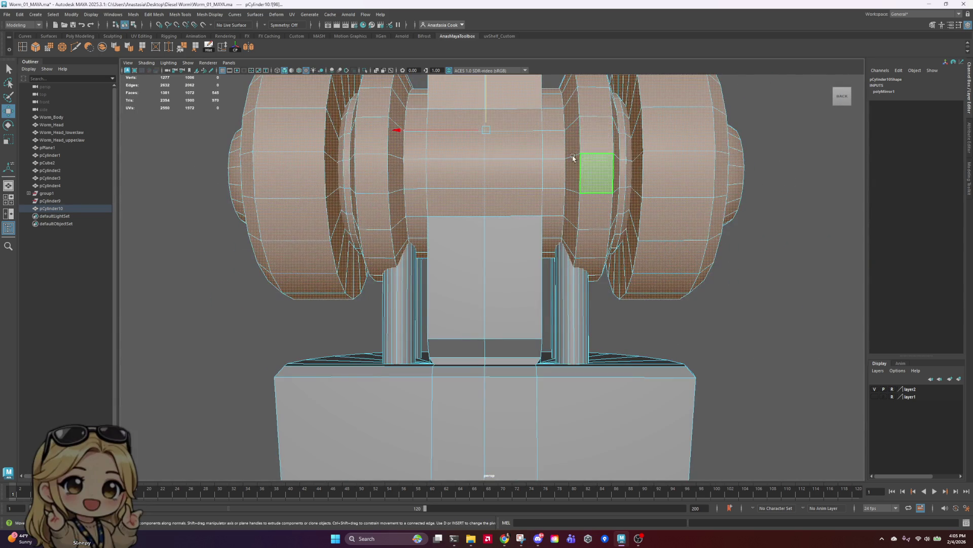
scroll(572, 157, "down", 3)
scroll(572, 183, "down", 2)
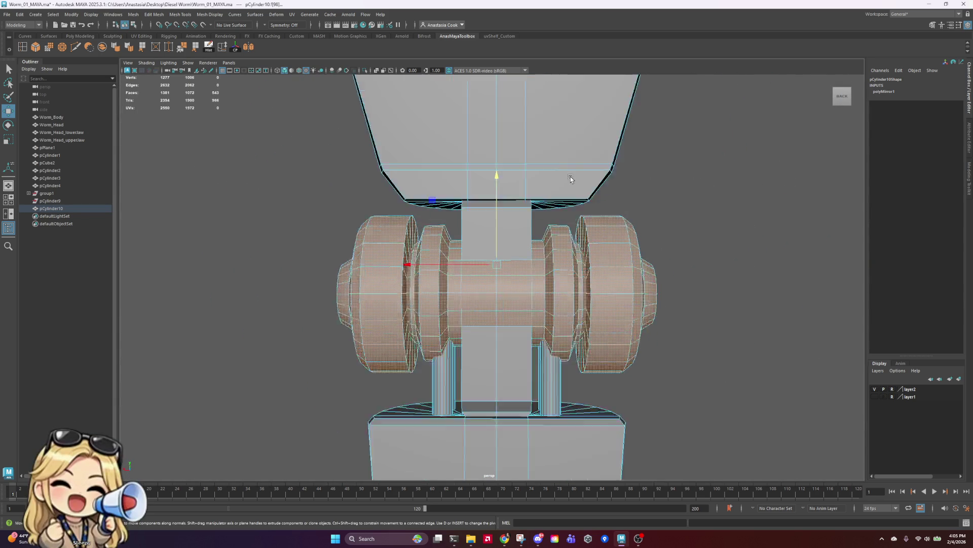
scroll(570, 179, "down", 3)
mouse_move(570, 179)
left_mouse_down("alt")
mouse_move(559, 270)
mouse_move(575, 268)
mouse_move(560, 302)
mouse_move(659, 276)
mouse_move(536, 284)
mouse_move(559, 299)
left_mouse_up("alt")
key("r")
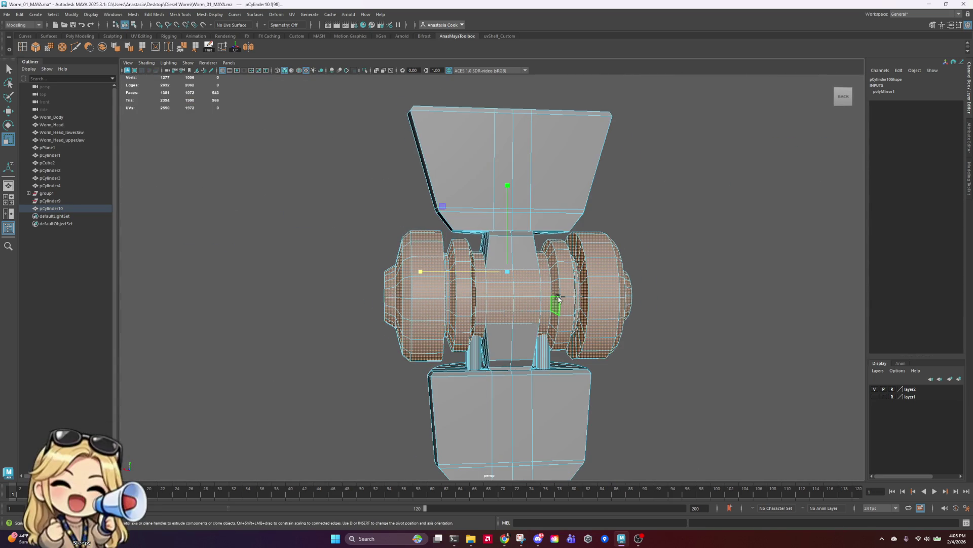
key("ctrl+z")
left_click_drag(493, 277, 566, 276)
key("ctrl+z")
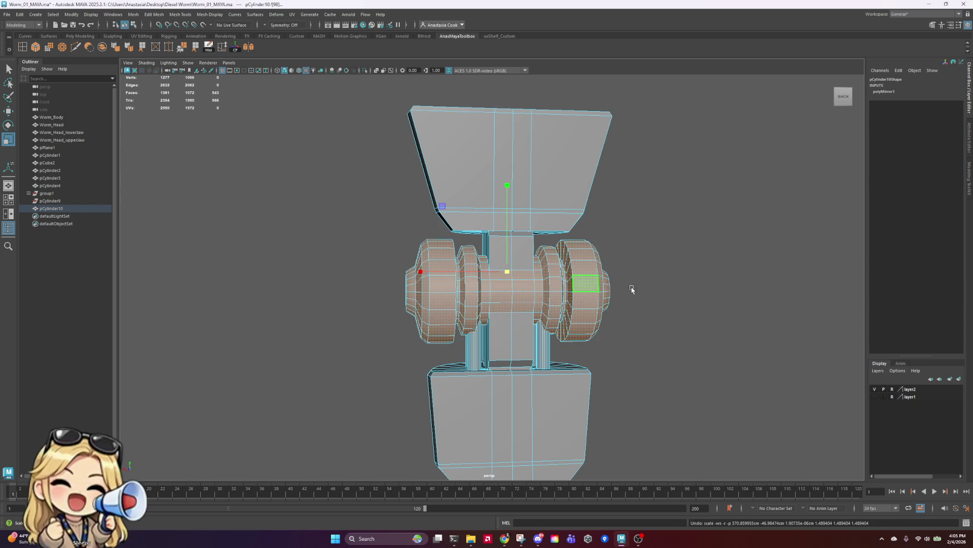
mouse_move(630, 289)
left_mouse_down("alt")
mouse_move(615, 287)
mouse_move(637, 291)
left_mouse_up("alt")
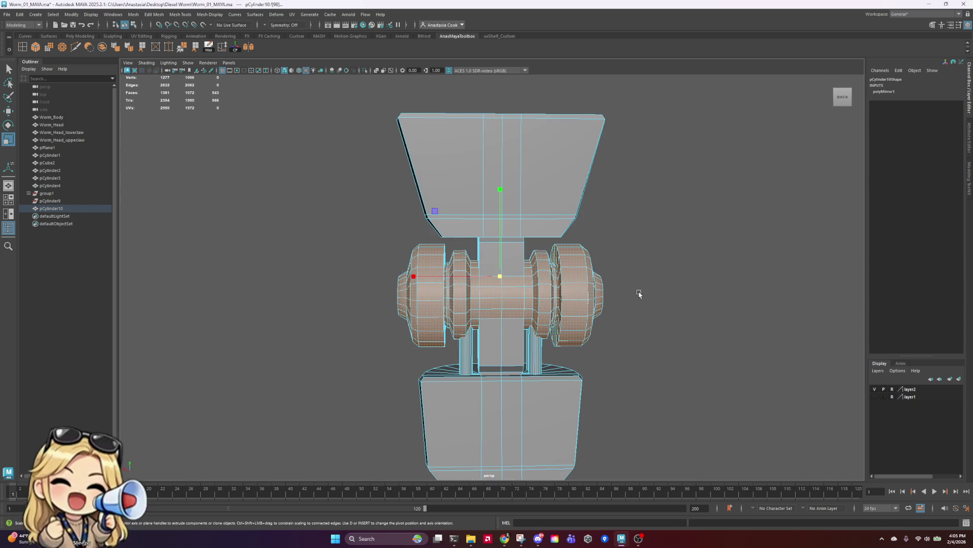
- Try wireframe-on-shaded, default-material and X-Ray shading, then turn X-Ray back off
left_click(188, 62)
mouse_move(154, 64)
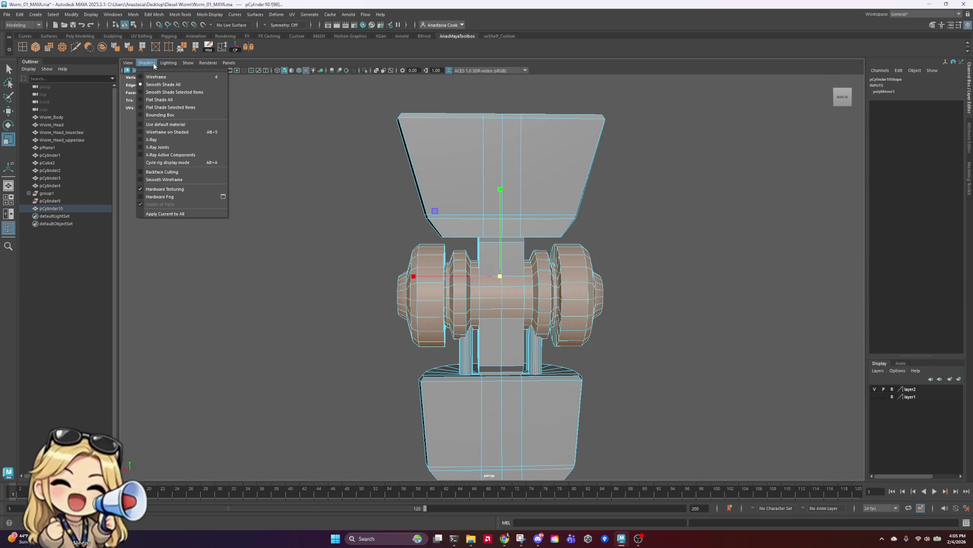
left_click(141, 132)
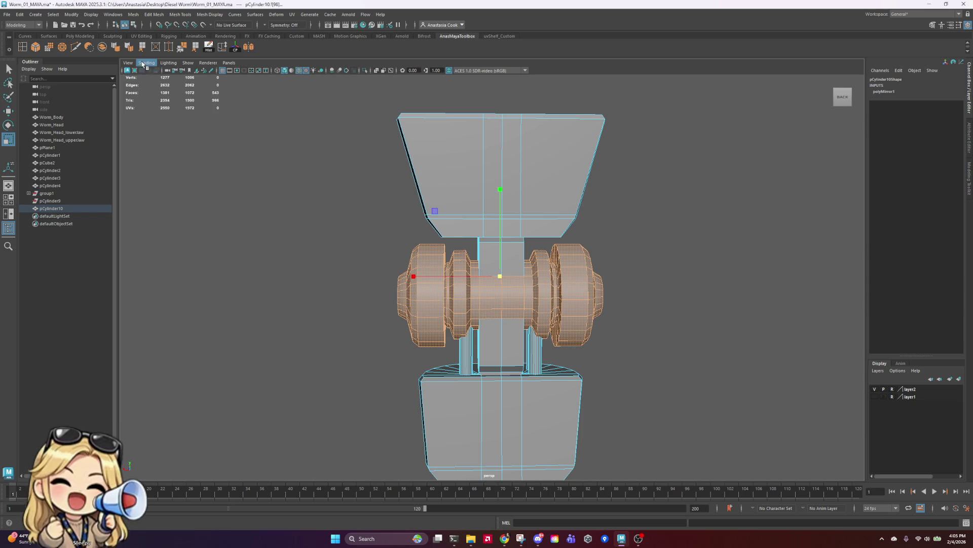
left_click(146, 63)
left_click(138, 127)
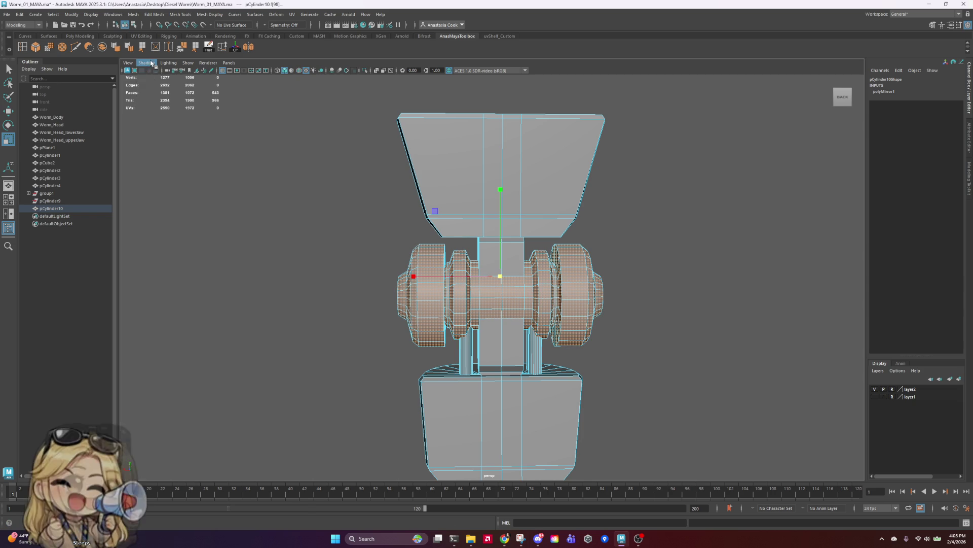
left_click(146, 63)
left_click(142, 139)
scroll(649, 324, "up", 5)
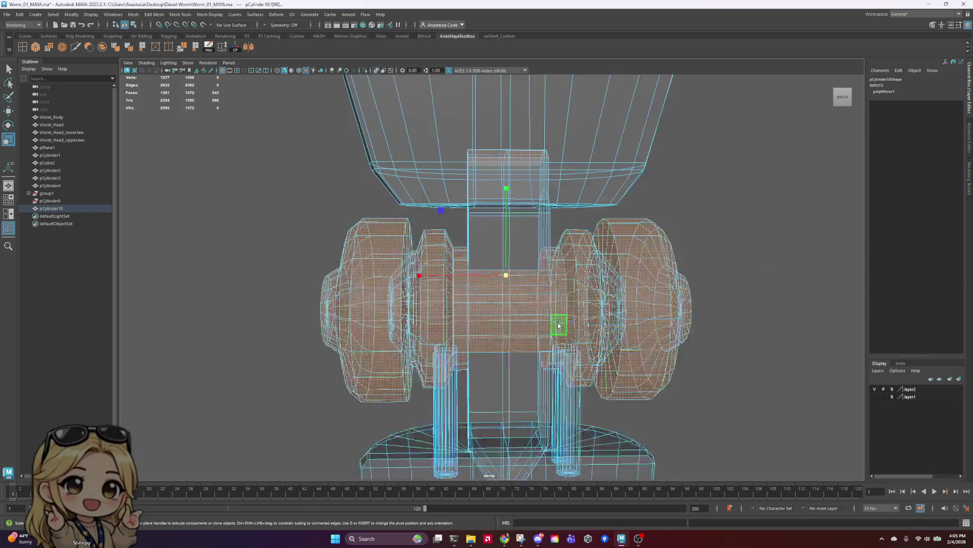
mouse_move(674, 179)
left_mouse_down("alt")
mouse_move(670, 211)
mouse_move(734, 196)
mouse_move(694, 192)
mouse_move(623, 226)
mouse_move(789, 375)
mouse_move(708, 289)
mouse_move(757, 350)
left_mouse_up("alt")
scroll(566, 314, "up", 2)
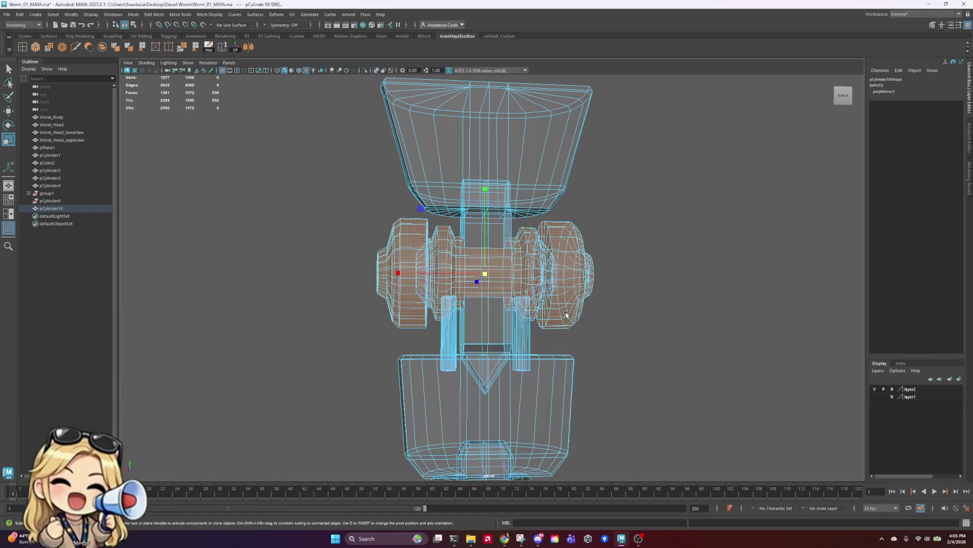
left_click(146, 63)
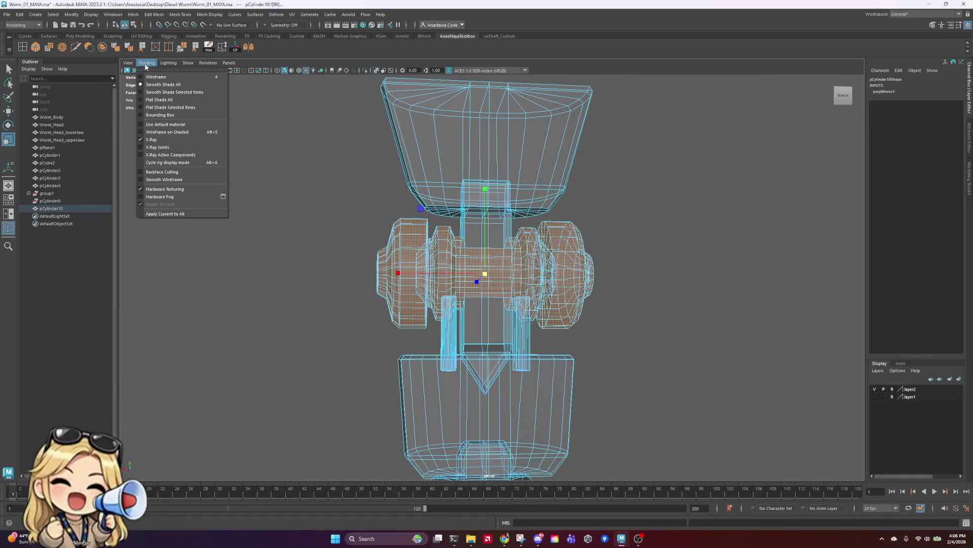
left_click(138, 140)
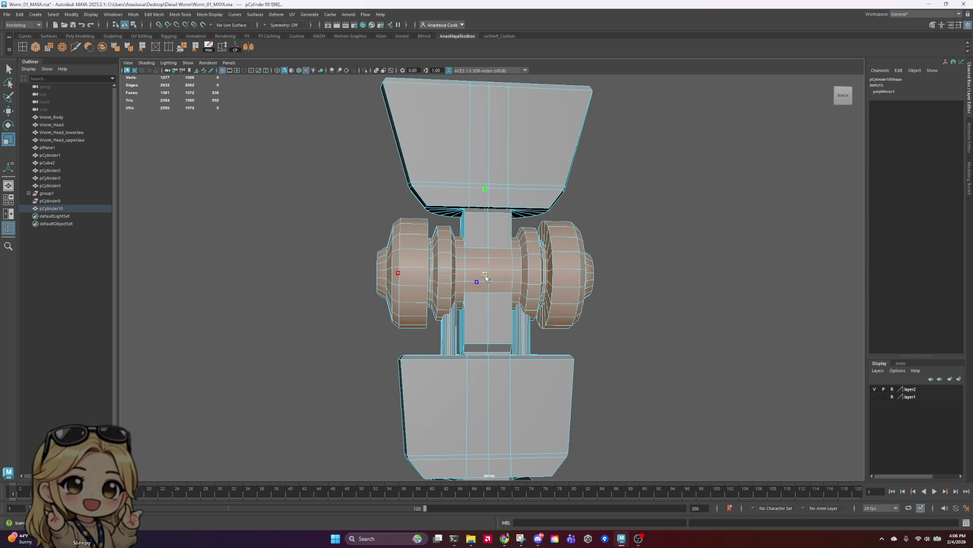
- Enlarge the wheel faces uniformly and make them narrower along X
left_click_drag(494, 278, 505, 280)
mouse_move(403, 276)
left_mouse_down()
mouse_move(728, 300)
mouse_move(685, 287)
mouse_move(650, 357)
mouse_move(624, 325)
mouse_move(557, 312)
left_mouse_up()
right_click_drag(558, 312, 560, 336)
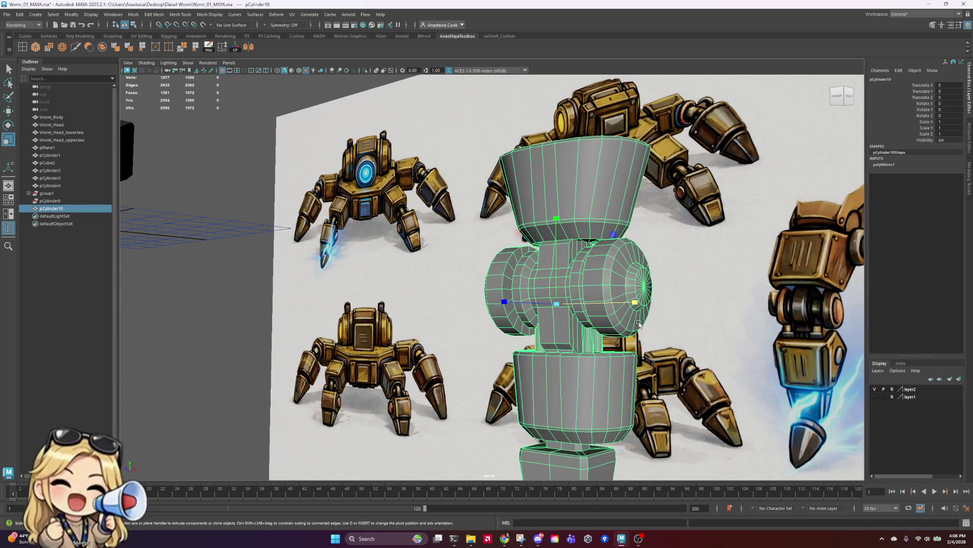
left_click_drag(560, 336, 596, 194, "alt")
scroll(596, 194, "up", 8)
mouse_move(585, 247)
left_mouse_down("alt")
mouse_move(615, 243)
mouse_move(603, 181)
left_mouse_up("alt")
scroll(625, 230, "down", 10)
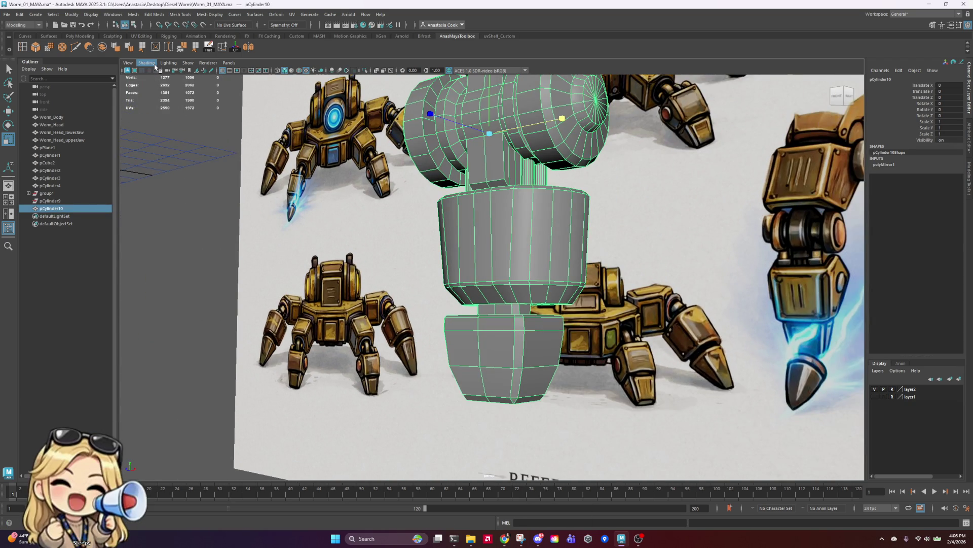
- Turn on X-Ray shading and select an edge on the lower cylinder from underneath
left_click(147, 63)
left_click(154, 145)
mouse_move(482, 212)
left_mouse_down("alt")
mouse_move(617, 240)
mouse_move(619, 257)
left_mouse_up("alt")
right_click(445, 135)
mouse_move(445, 135)
right_mouse_down()
mouse_move(445, 115)
mouse_move(460, 163)
right_mouse_up()
left_click(462, 167)
right_click(460, 144)
- Box-select the 12-face V-shaped triangle and isolate it in the view
left_click(558, 156)
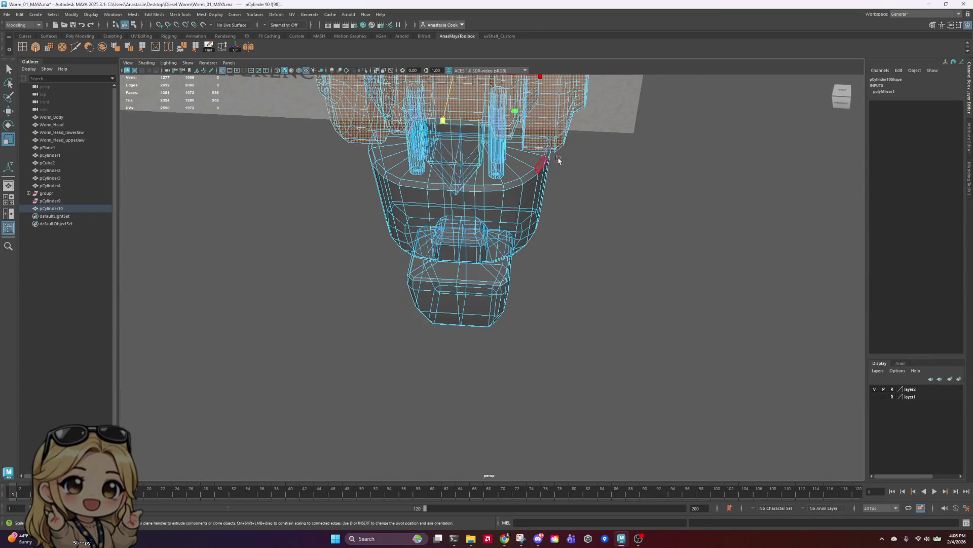
mouse_move(558, 156)
left_mouse_down("alt")
mouse_move(474, 89)
mouse_move(382, 121)
mouse_move(517, 192)
left_mouse_up("alt")
right_click_drag(517, 192, 556, 189, "alt")
mouse_move(557, 189)
left_mouse_down("alt")
mouse_move(580, 231)
mouse_move(499, 349)
left_mouse_up("alt")
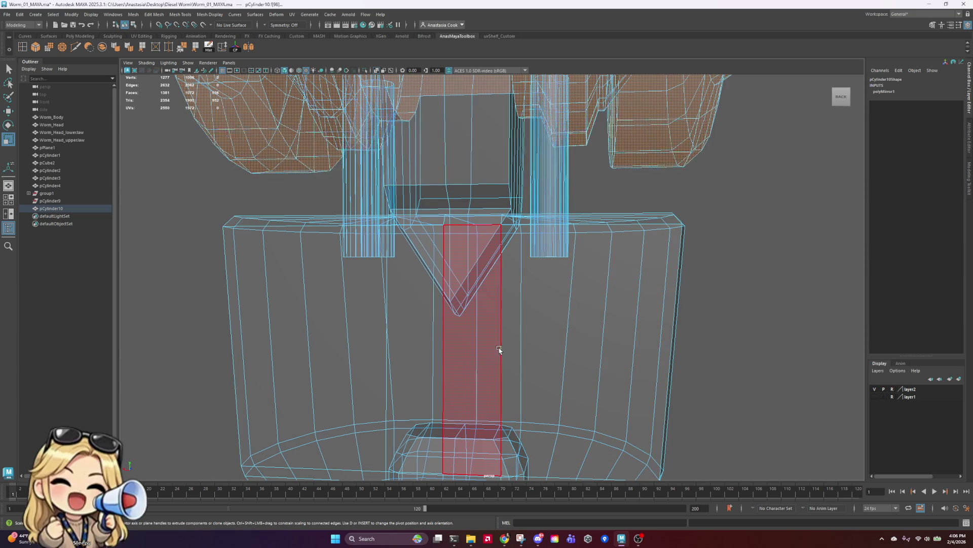
left_click(487, 311)
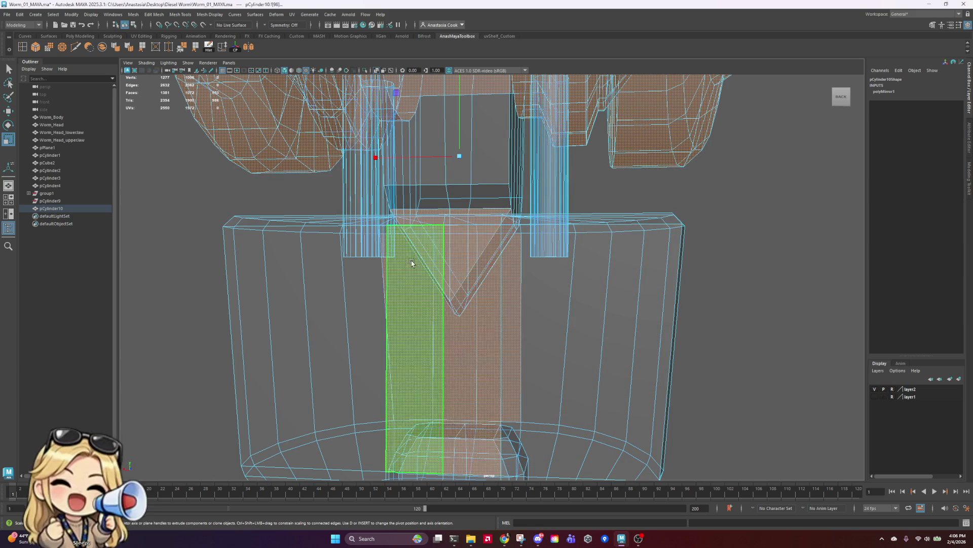
scroll(532, 187, "down", 5)
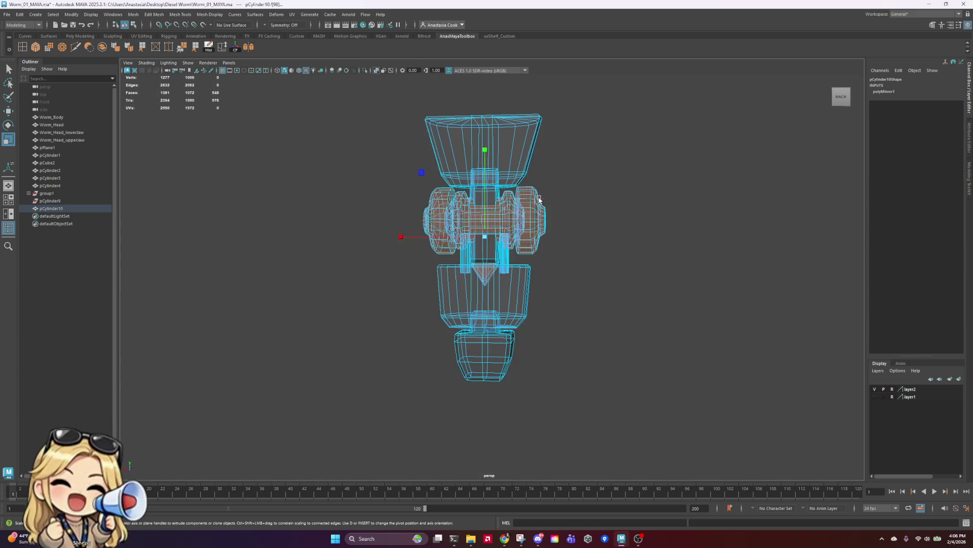
left_click_drag(417, 172, 632, 259, "ctrl")
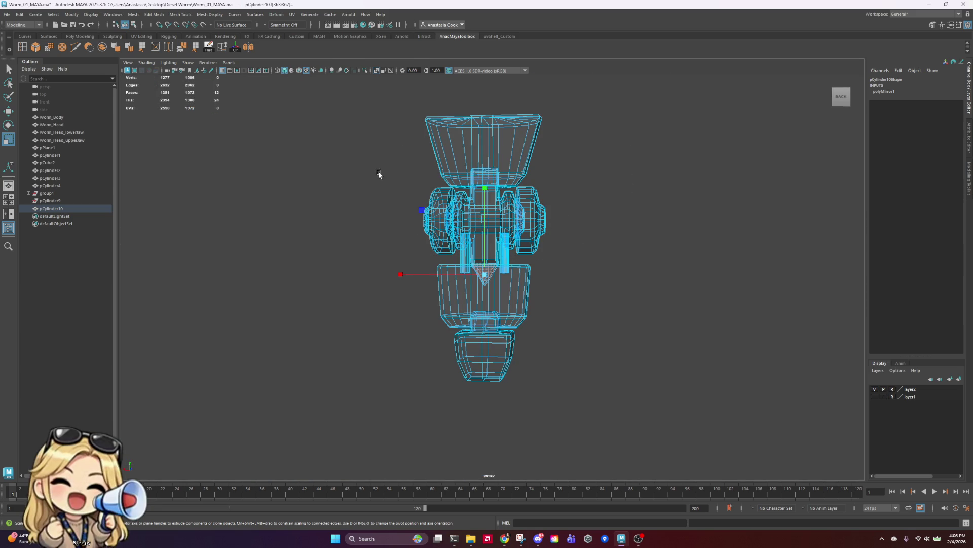
left_click(145, 74)
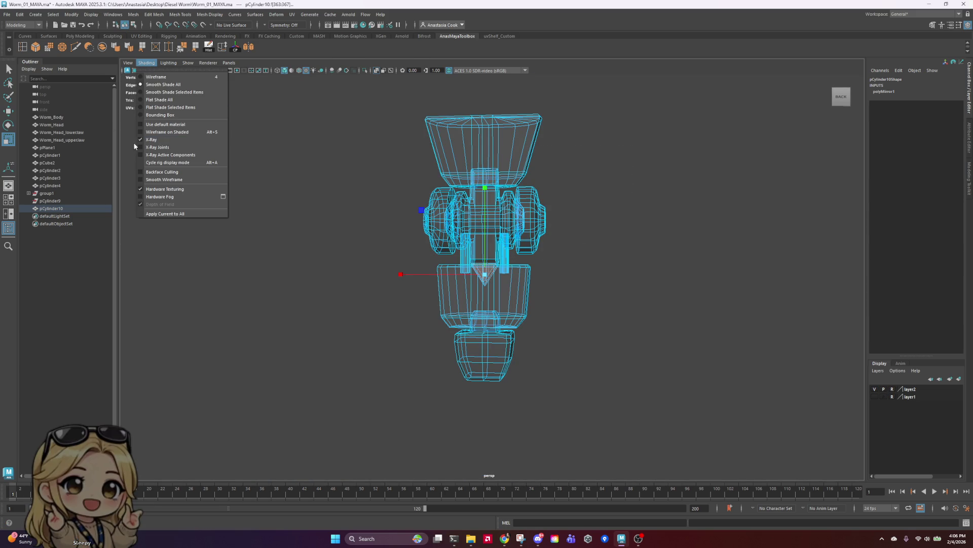
left_click(159, 143)
key("f")
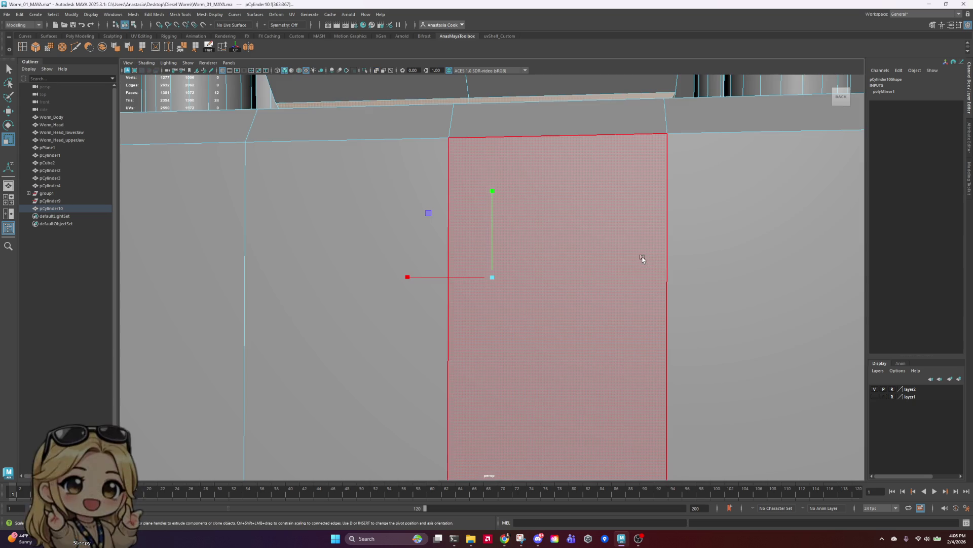
mouse_move(642, 259)
left_mouse_down("alt")
mouse_move(687, 274)
mouse_move(674, 228)
mouse_move(685, 245)
mouse_move(680, 274)
mouse_move(697, 282)
mouse_move(630, 274)
mouse_move(607, 284)
mouse_move(708, 257)
mouse_move(649, 259)
mouse_move(667, 252)
left_mouse_up("alt")
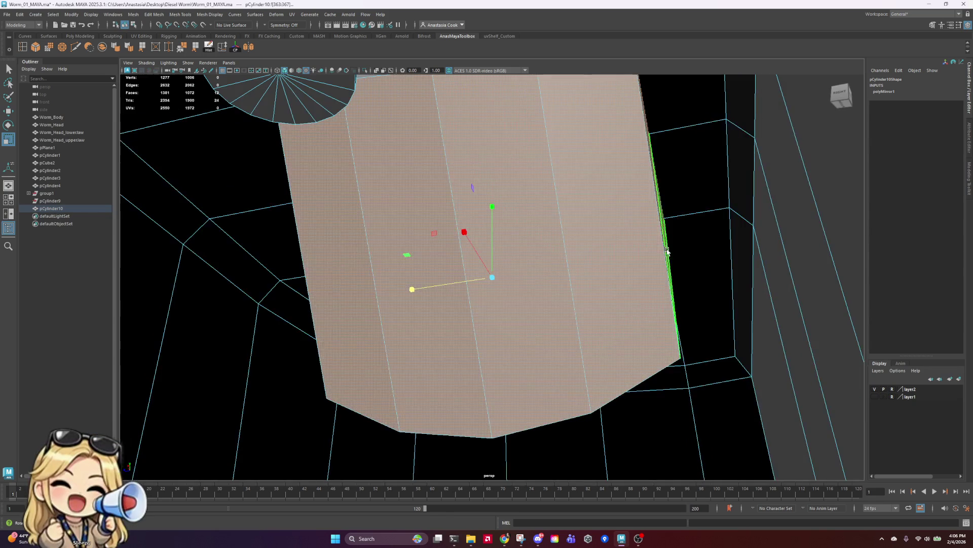
- Return to object mode and select the pCylinder10 joint piece
left_click(654, 226)
scroll(659, 218, "up", 5)
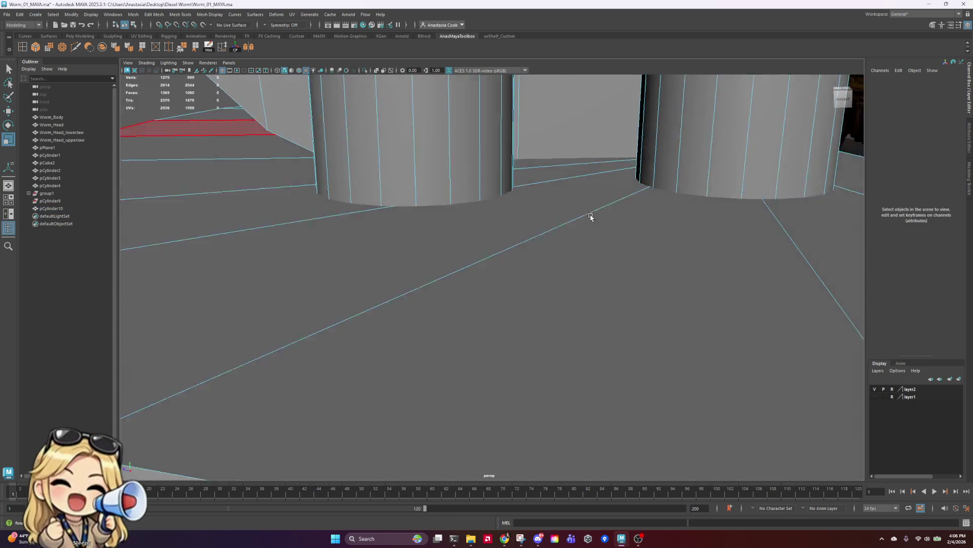
mouse_move(590, 217)
left_mouse_down("alt")
mouse_move(669, 217)
mouse_move(695, 191)
mouse_move(654, 218)
left_mouse_up("alt")
left_click(680, 205)
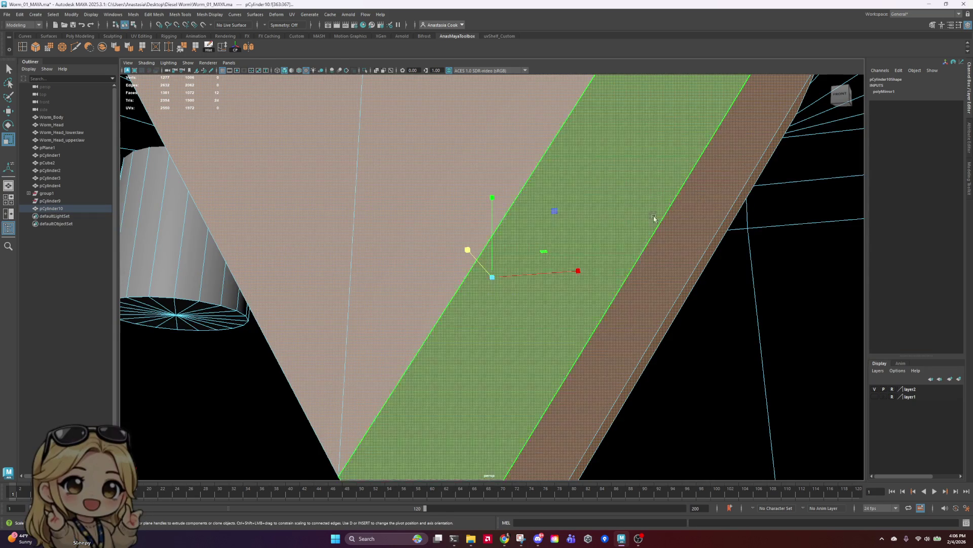
scroll(565, 282, "down", 10)
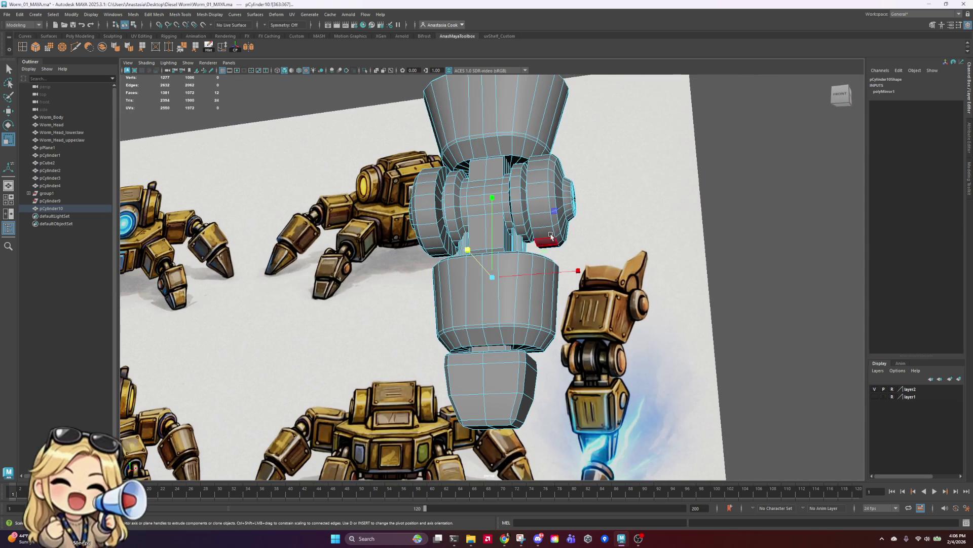
right_click_drag(560, 178, 601, 153)
left_click_drag(538, 141, 495, 134, "alt")
left_click(495, 135)
- Enable X-Ray shading and return to the straight-on front view of the leg
left_click(147, 62)
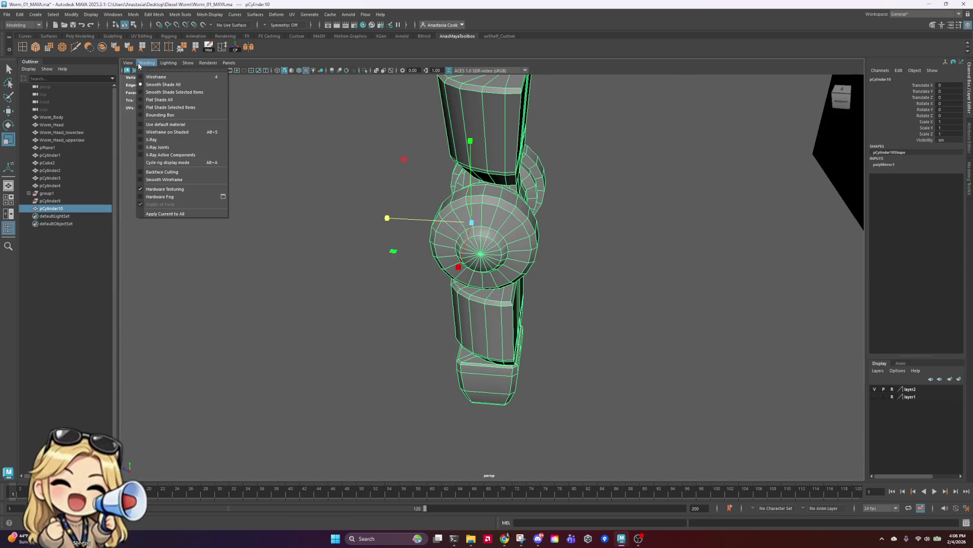
left_click(145, 136)
key("bracketleft")
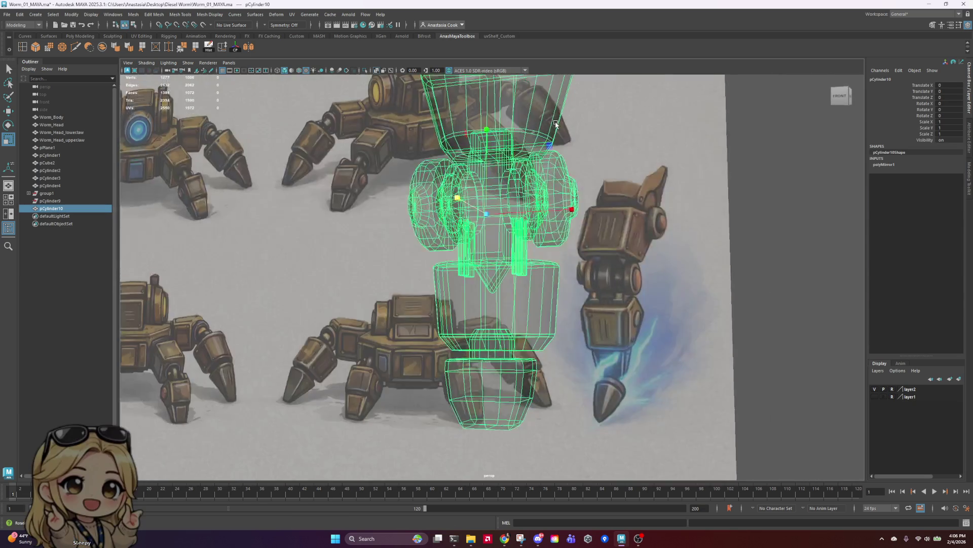
key("bracketleft")
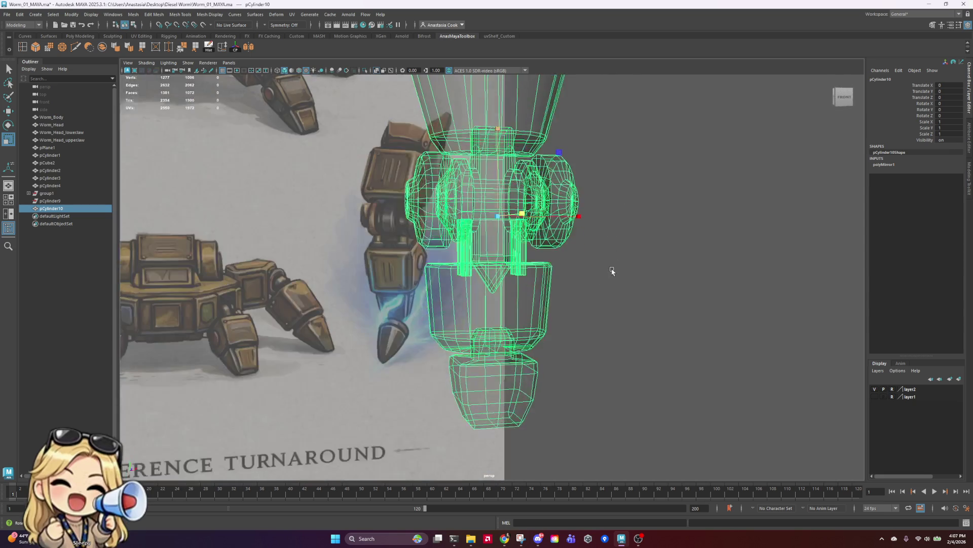
scroll(518, 289, "up", 10)
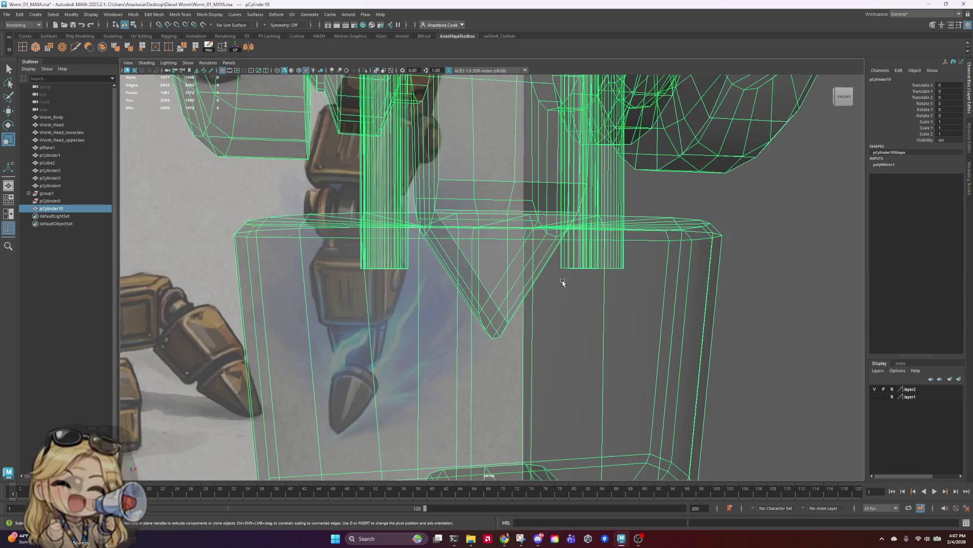
key("bracketleft")
key("bracketleft")
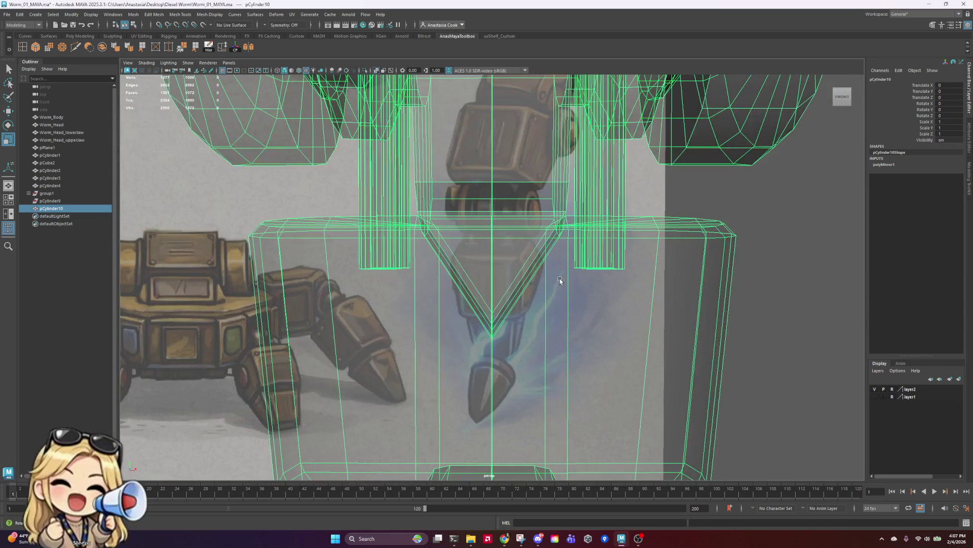
- Multi-Cut an extra edge loop across the wedge block just above its pointed tip
left_click(76, 47)
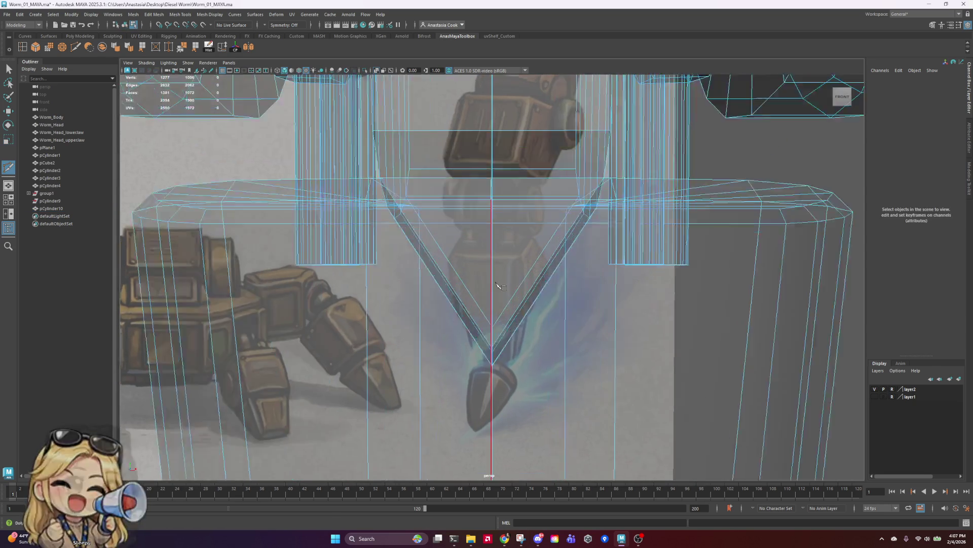
scroll(409, 256, "up", 5)
left_click(503, 180)
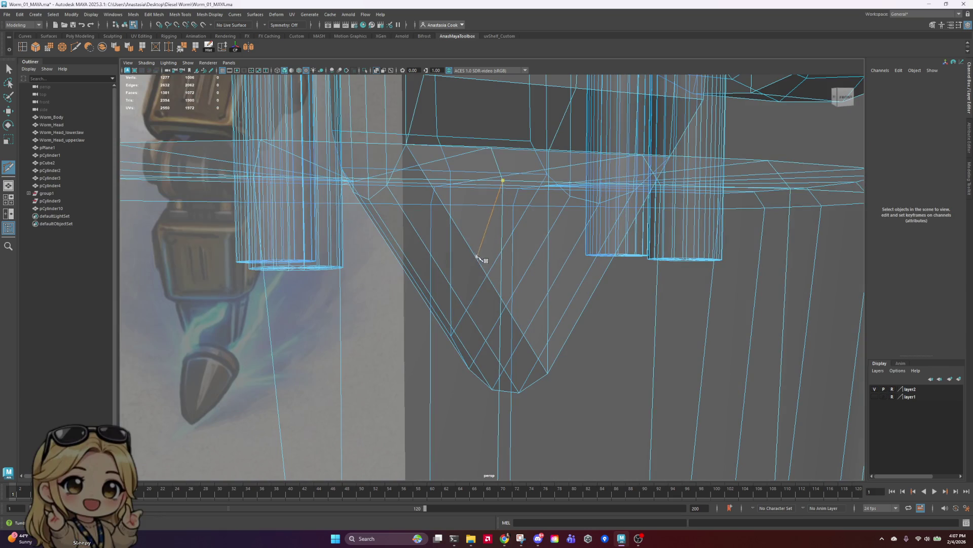
scroll(578, 289, "up", 5)
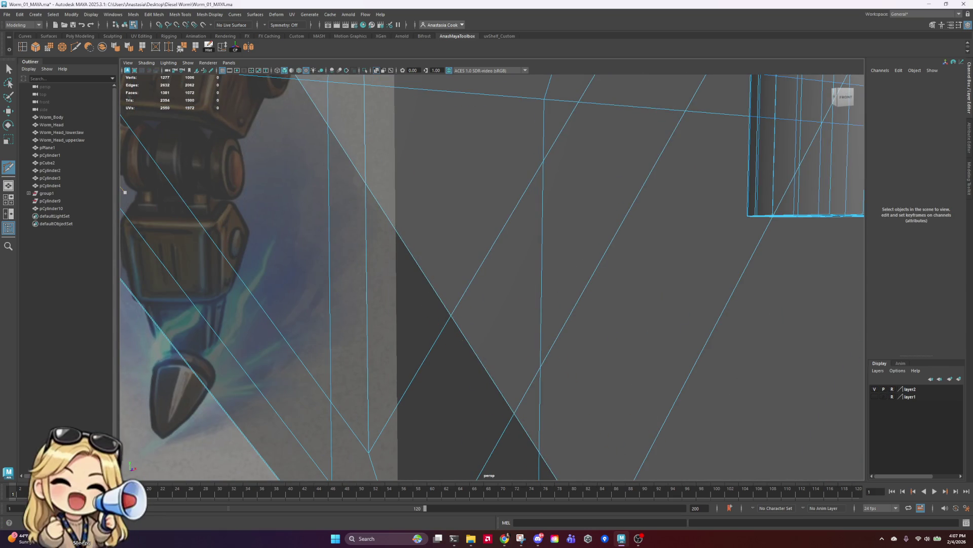
scroll(644, 269, "down", 10)
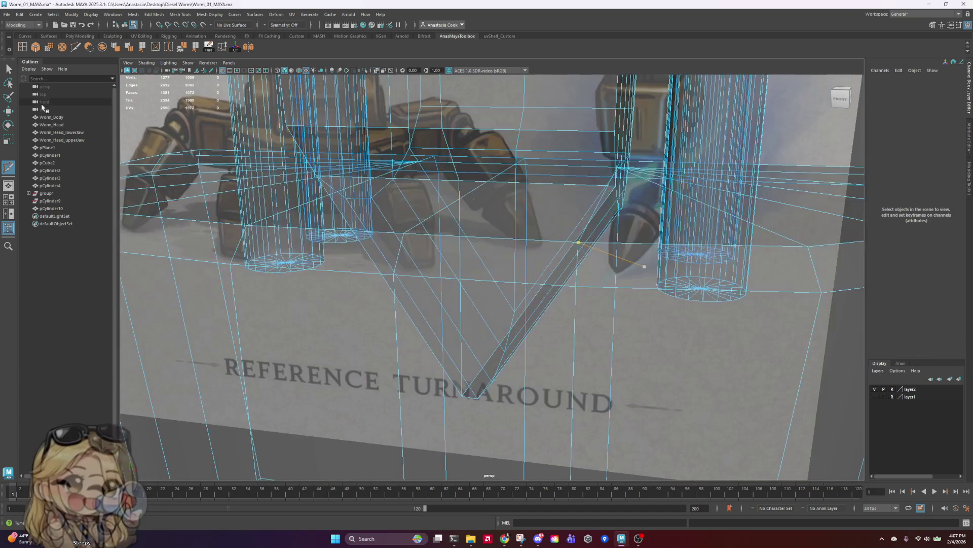
- Set viewport shading back to solid with wireframe overlay
left_click(146, 62)
left_click(162, 141)
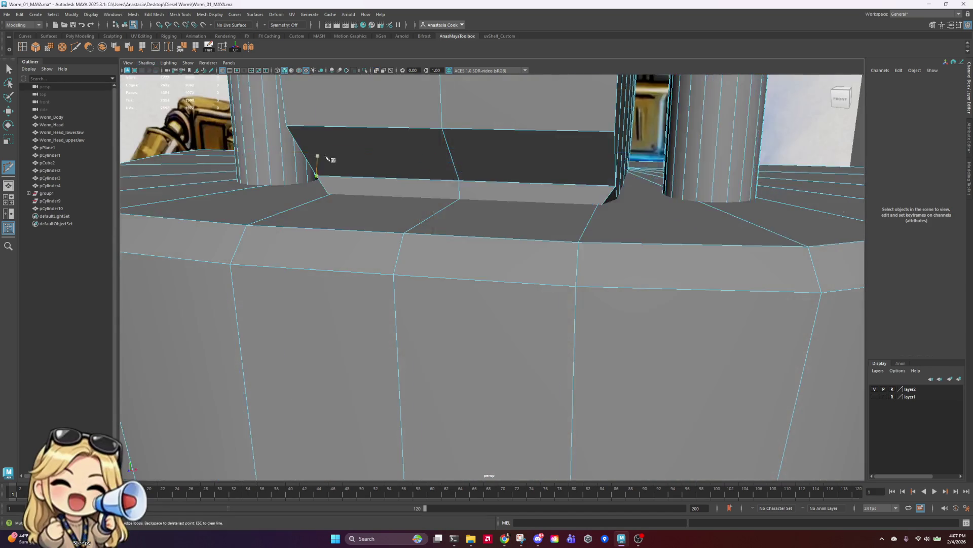
scroll(502, 178, "down", 5)
- Select a face of the pCylinder10 joint piece and isolate it in the view
left_click(9, 68)
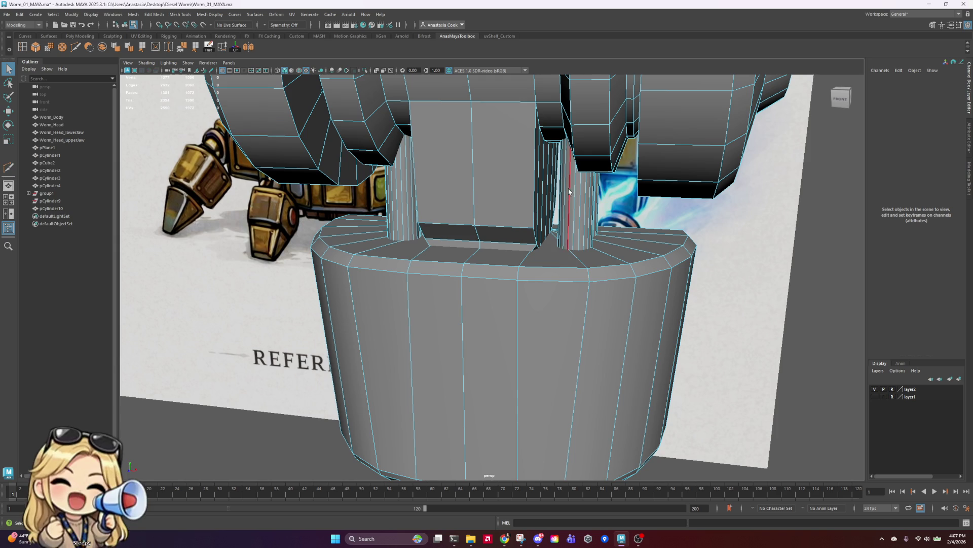
right_click_drag(553, 191, 552, 218)
left_click(505, 194)
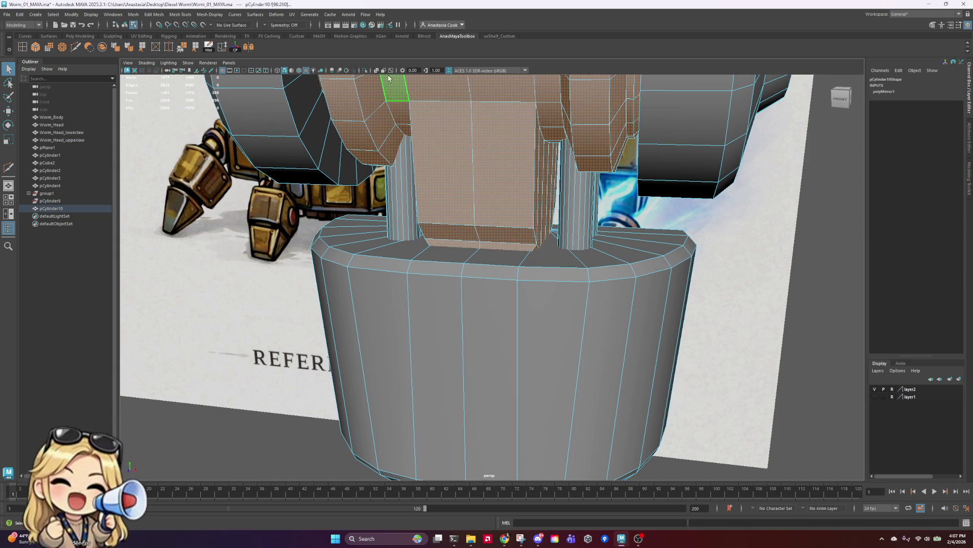
left_click(365, 70)
left_click_drag(583, 269, 761, 264, "alt")
mouse_move(673, 315)
left_mouse_down("alt")
mouse_move(591, 303)
mouse_move(541, 311)
mouse_move(728, 311)
left_mouse_up("alt")
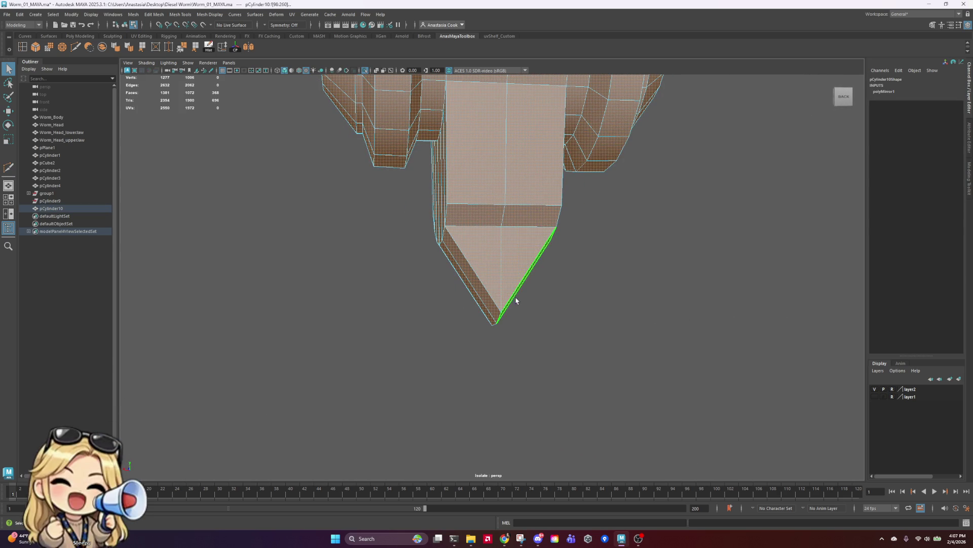
- Cut a new edge loop all the way around the tapered bottom faces near the tip
left_click(75, 46)
left_click(501, 226)
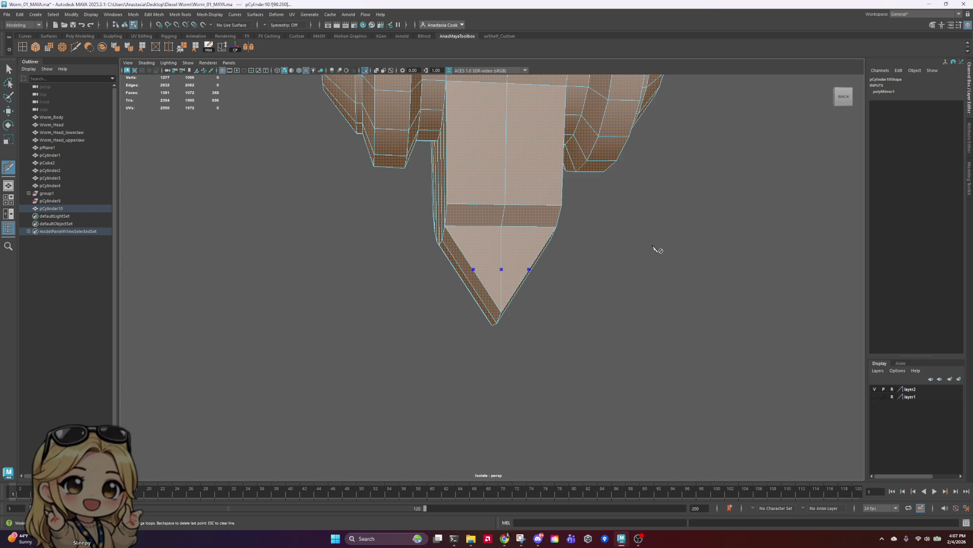
left_click_drag(638, 262, 522, 264, "alt")
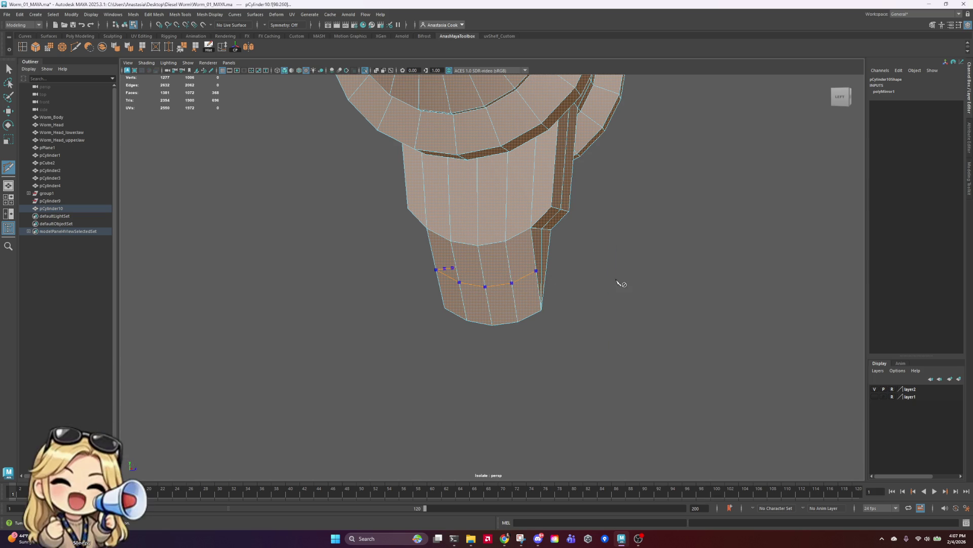
left_click_drag(621, 283, 524, 279, "alt")
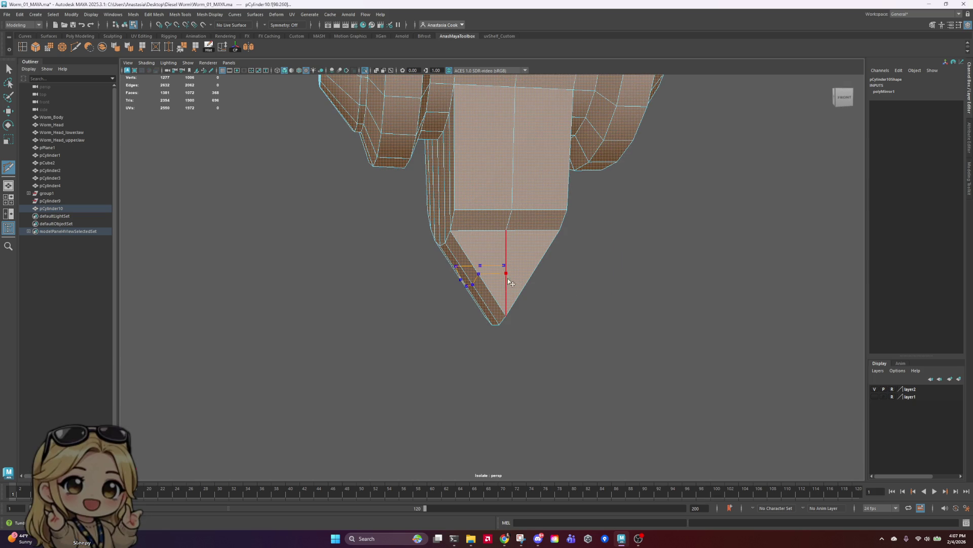
mouse_move(533, 283)
left_mouse_down("alt")
mouse_move(632, 281)
mouse_move(497, 278)
left_mouse_up("alt")
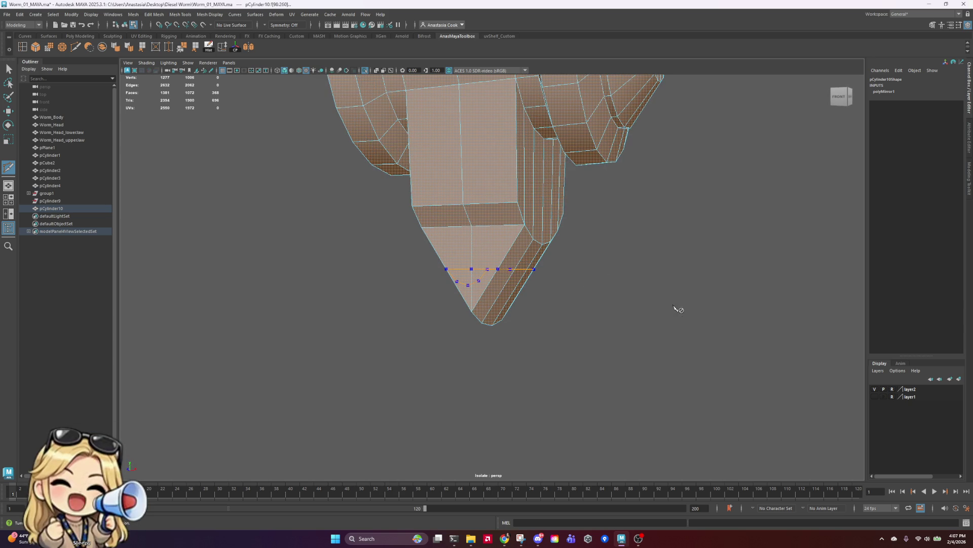
left_click_drag(676, 308, 481, 279, "alt")
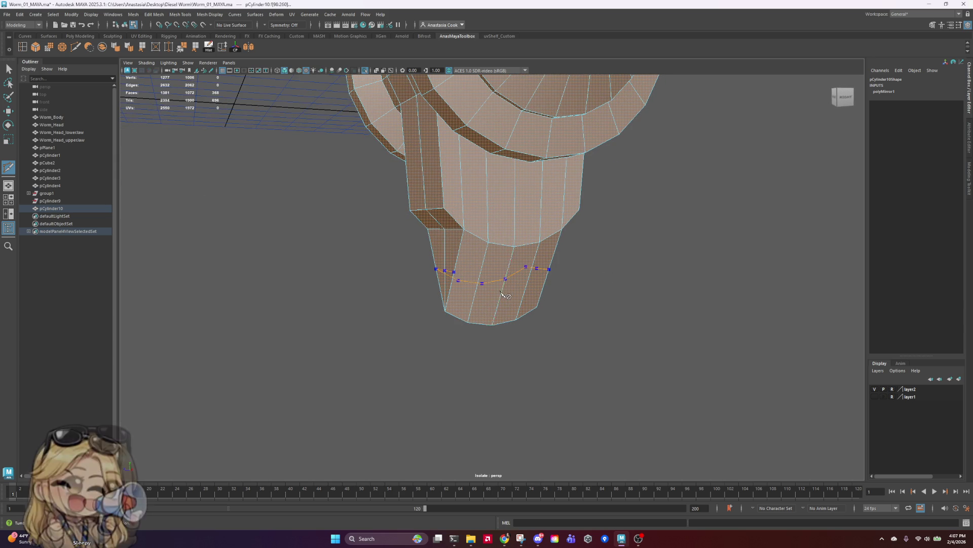
scroll(639, 304, "up", 2)
key("Return")
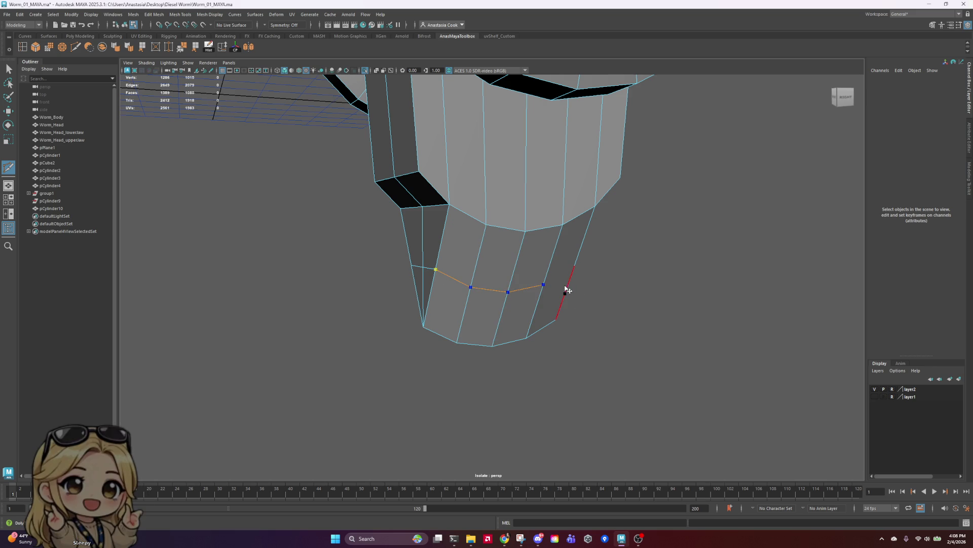
left_click_drag(633, 287, 606, 279, "alt")
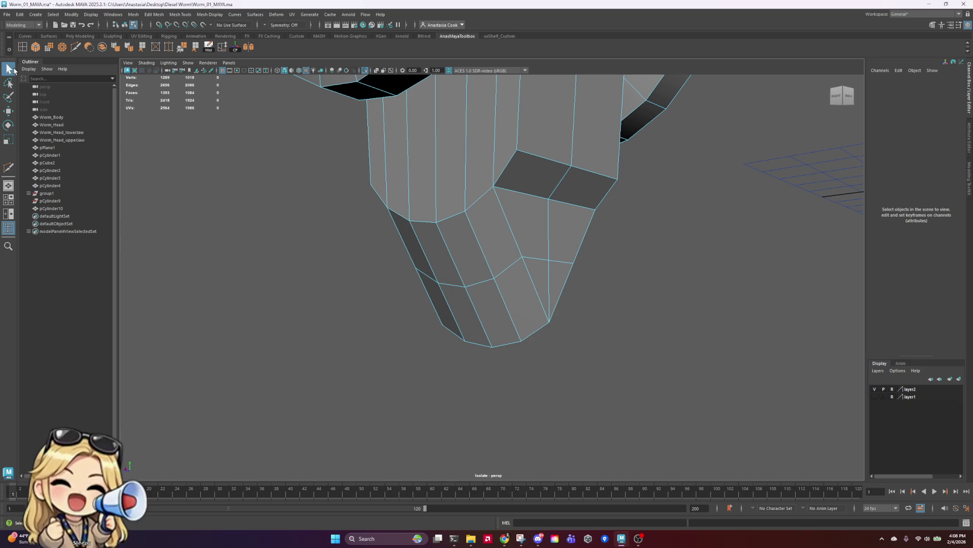
- Delete the tip's bottom faces and scale the open bottom loop wider to straighten the taper
right_click_drag(476, 326, 634, 395)
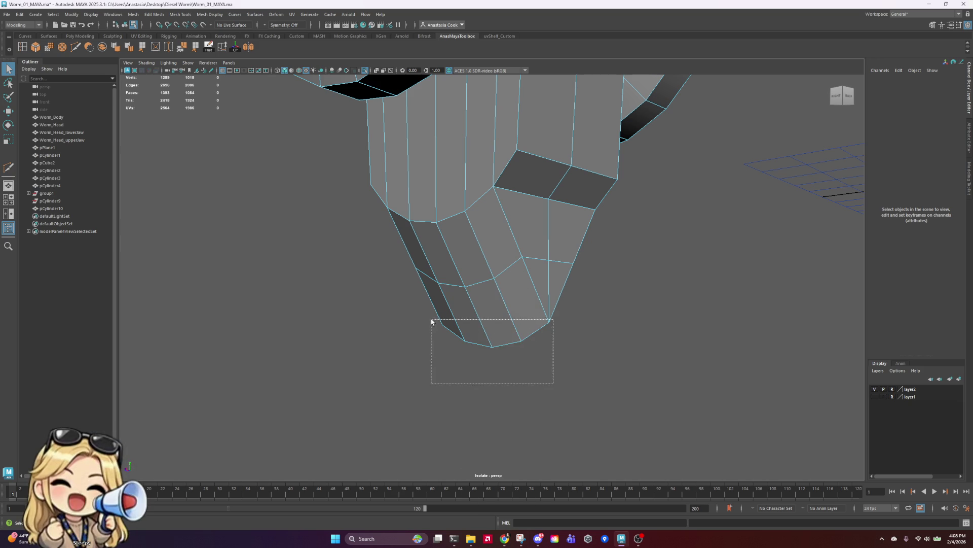
left_click_drag(432, 321, 431, 322)
mouse_move(621, 382)
left_mouse_down("alt")
mouse_move(470, 374)
mouse_move(489, 381)
left_mouse_up("alt")
key("Delete")
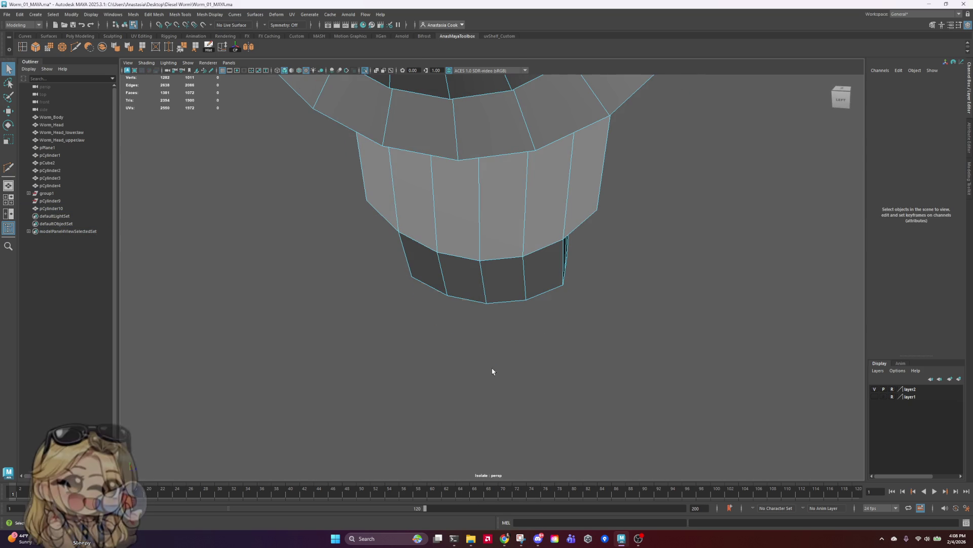
mouse_move(658, 337)
left_mouse_down("alt")
mouse_move(554, 324)
mouse_move(586, 317)
left_mouse_up("alt")
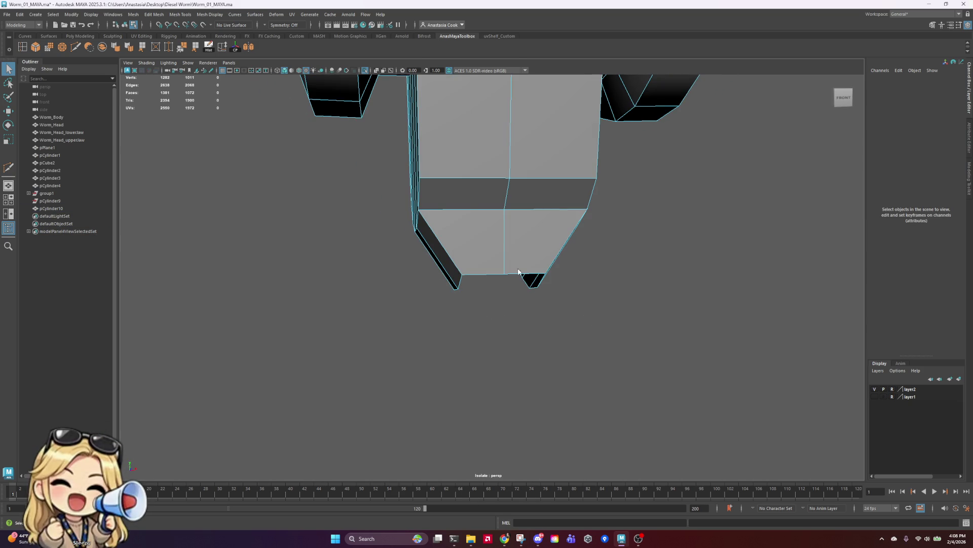
double_click(490, 274)
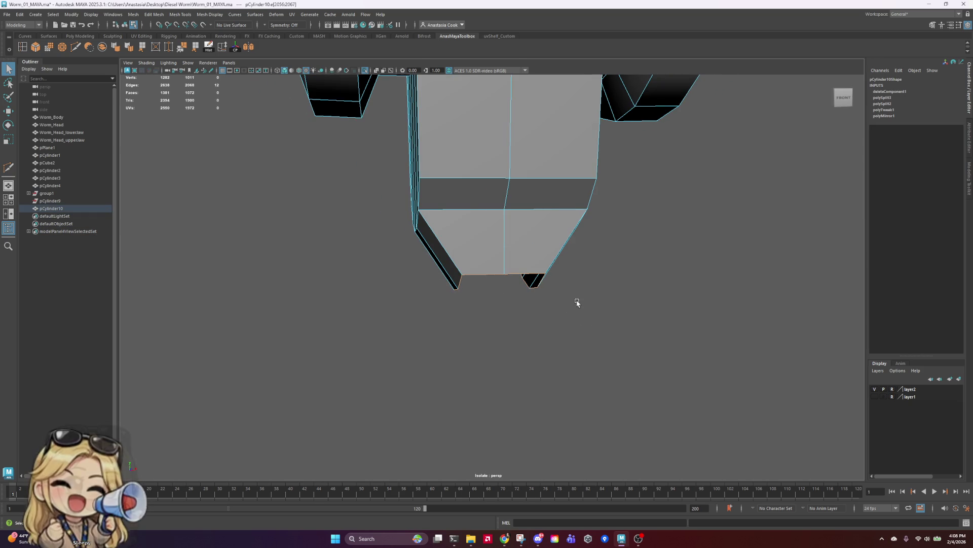
key("r")
mouse_move(578, 277)
left_mouse_down()
mouse_move(658, 279)
mouse_move(537, 310)
mouse_move(578, 311)
mouse_move(674, 363)
mouse_move(615, 267)
mouse_move(628, 391)
mouse_move(524, 183)
mouse_move(503, 295)
left_mouse_up()
left_click_drag(675, 458, 600, 305, "alt")
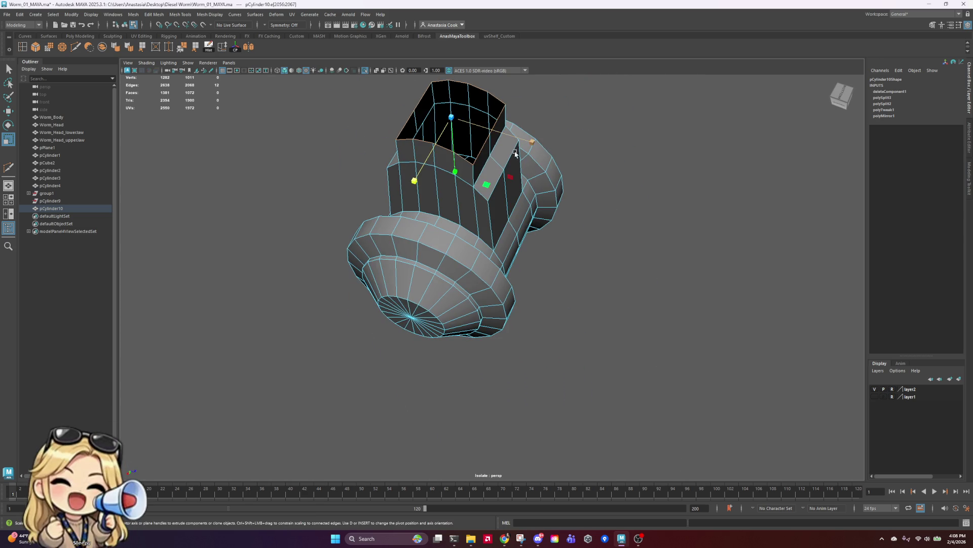
left_click_drag(515, 153, 382, 101, "alt")
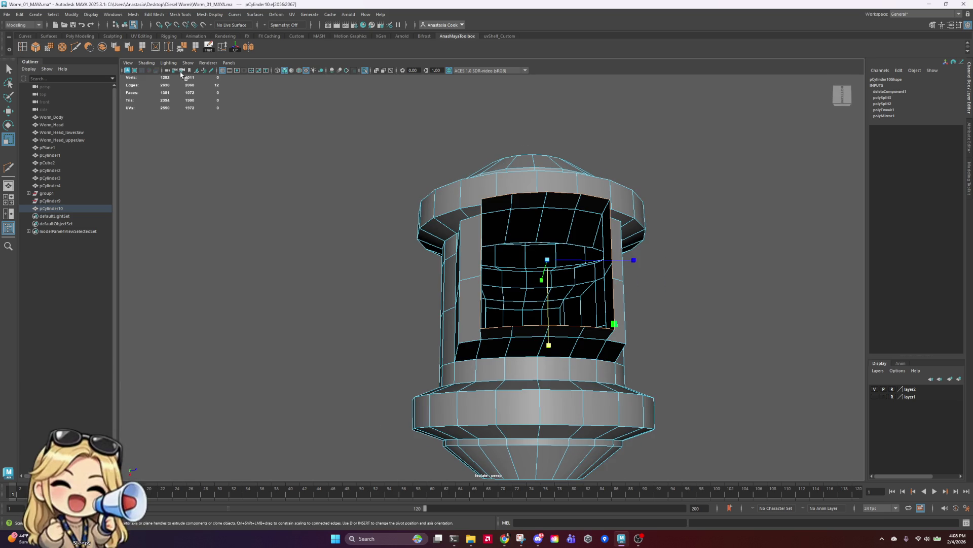
- Append two polygon faces filling the left and middle of the front hole
left_click(143, 48)
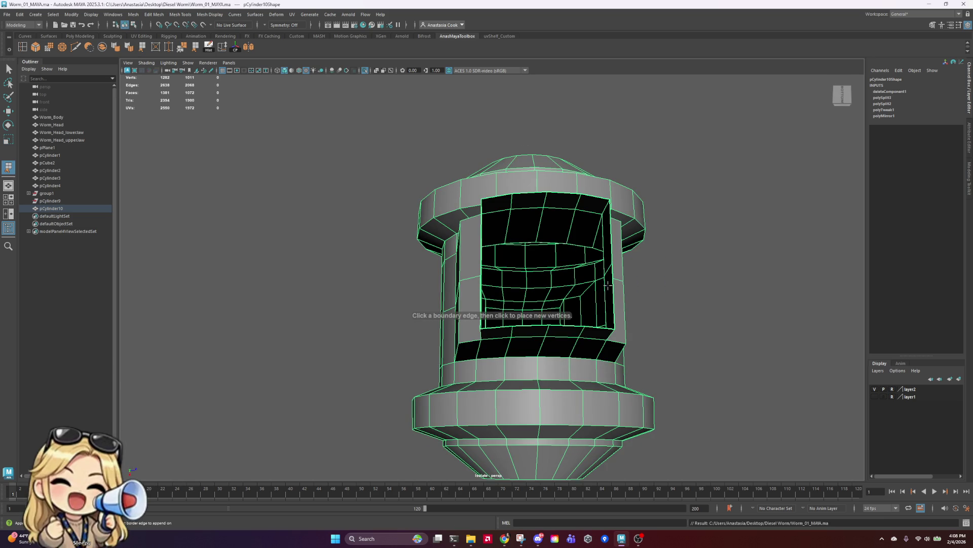
left_click(499, 195)
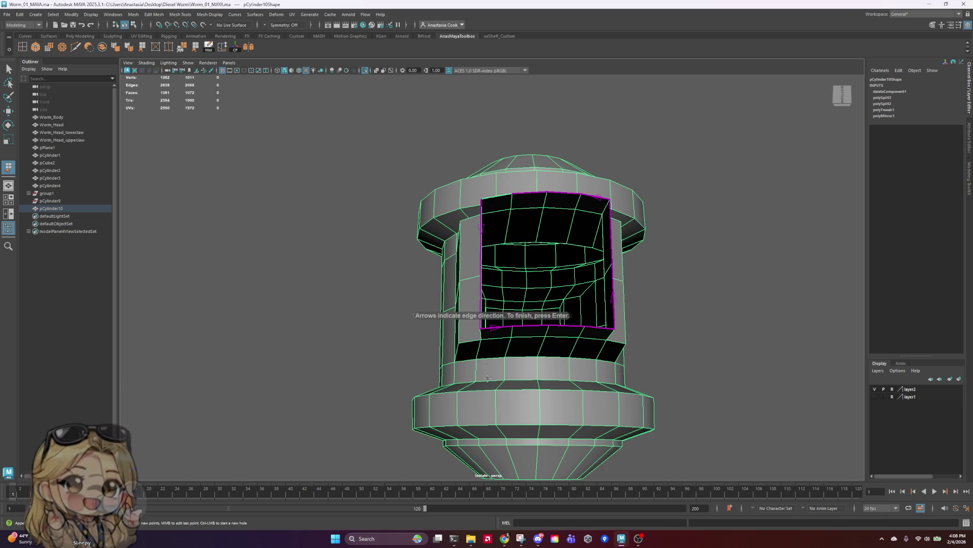
left_click(497, 327)
key("Return")
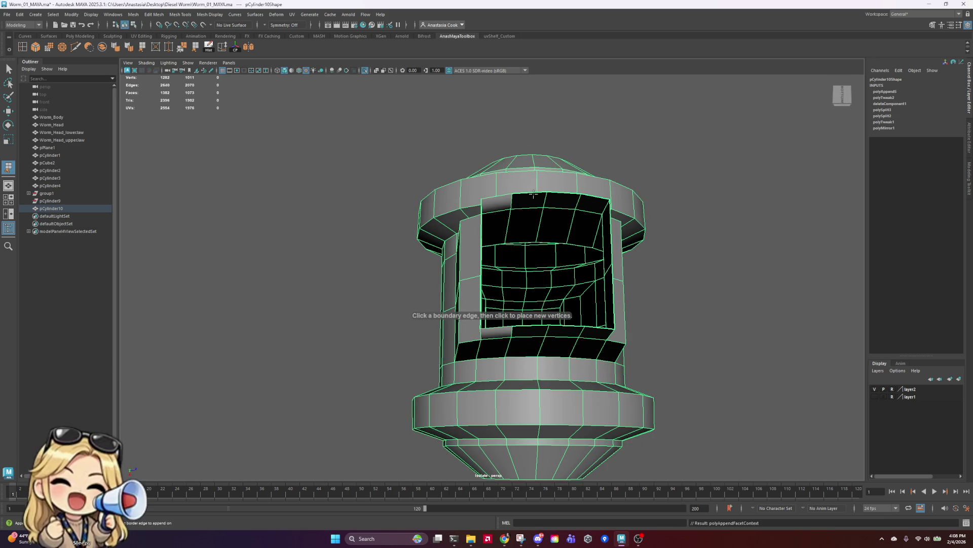
left_click(534, 194)
left_click(529, 323)
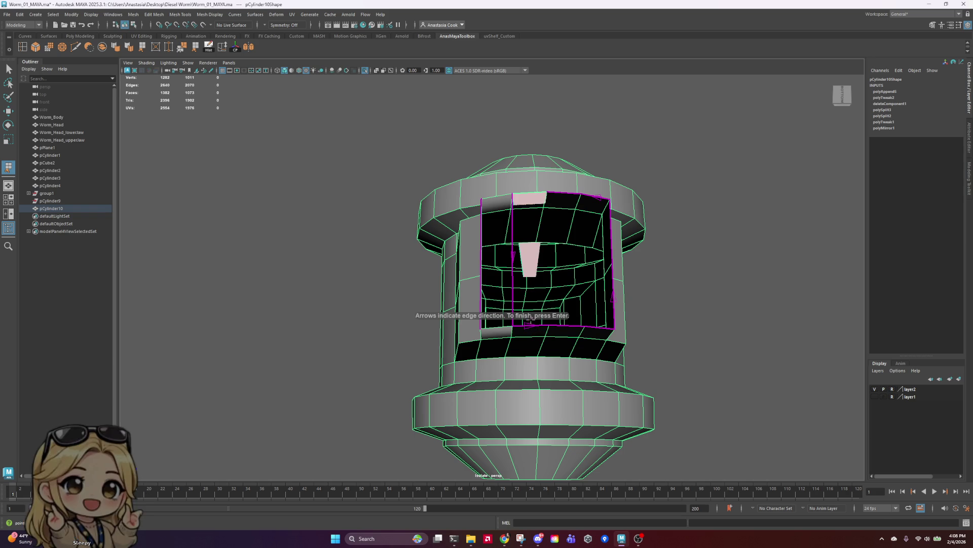
left_click(538, 324)
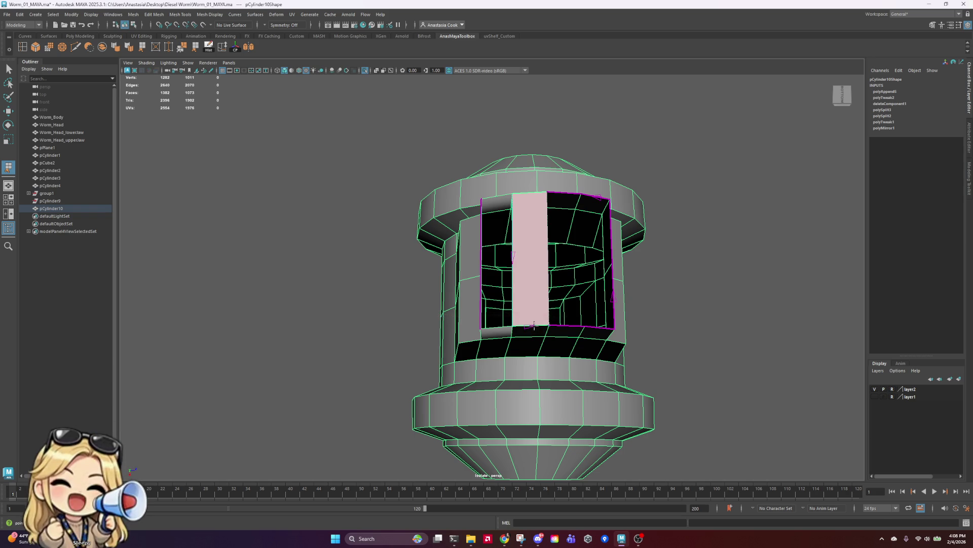
key("Return")
- Append two more faces closing the remaining right gap and last sliver
left_click(570, 324)
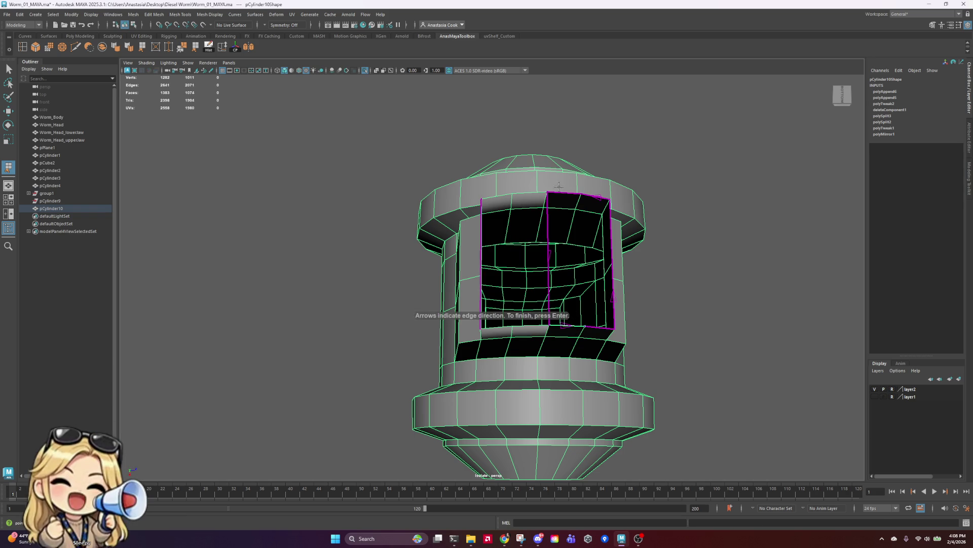
left_click(598, 198)
key("Return")
left_click(598, 198)
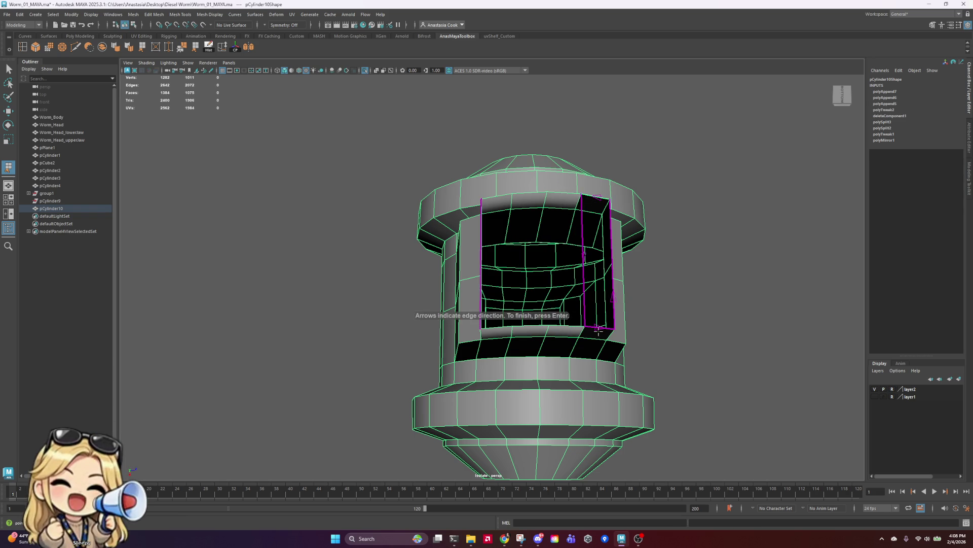
left_click(598, 325)
key("Return")
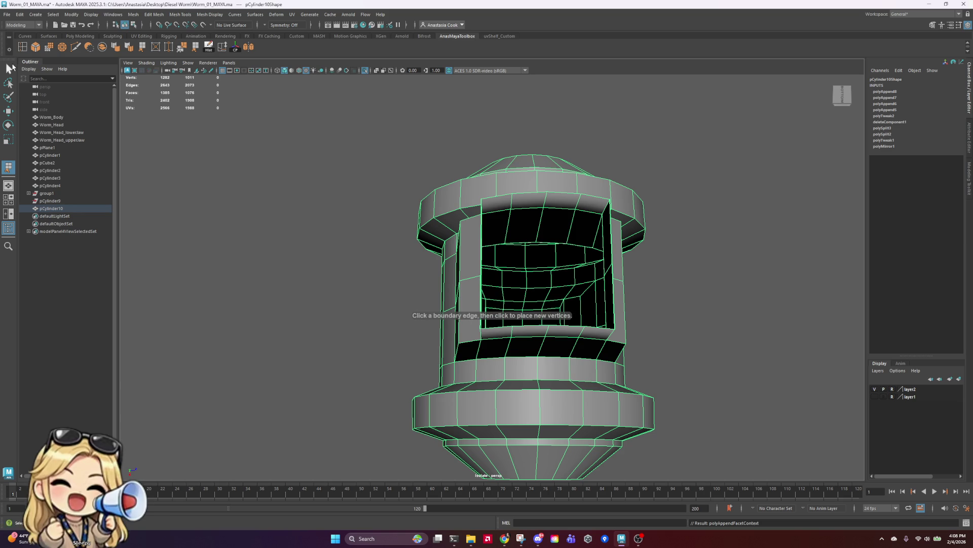
- Exit isolation, switch to face mode, and bring the whole worm leg back into view
left_click(366, 72)
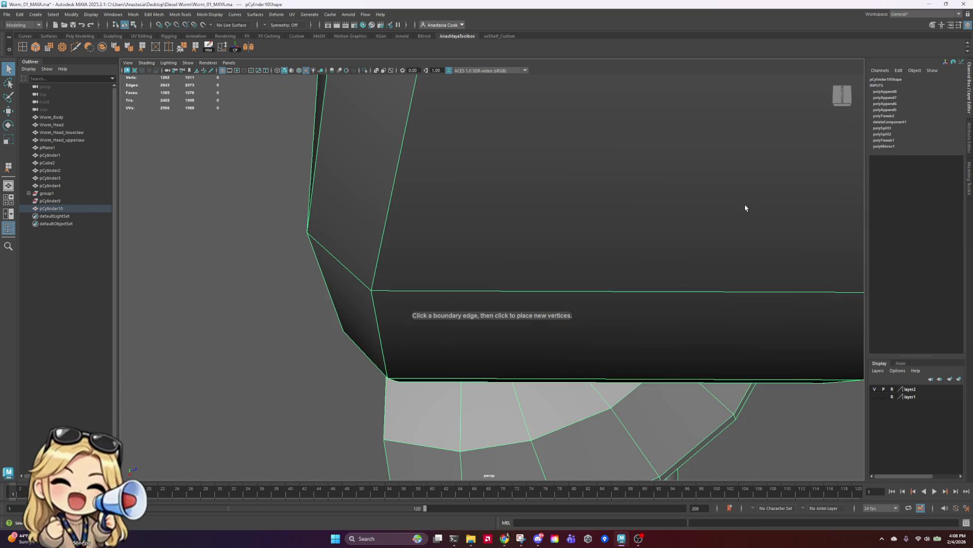
left_click_drag(745, 206, 731, 243, "alt")
right_click(635, 174)
right_click_drag(635, 174, 634, 194)
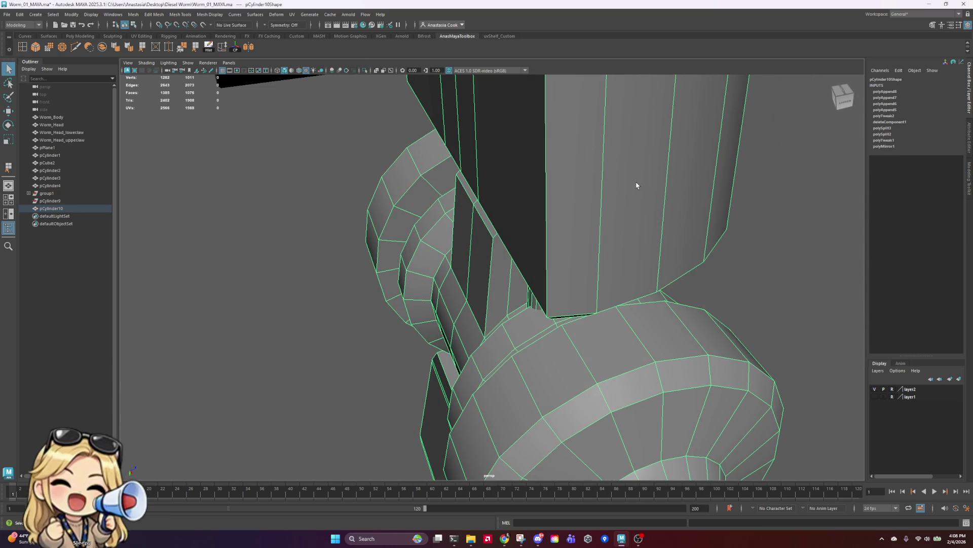
left_click_drag(560, 147, 600, 175, "alt")
right_click_drag(600, 175, 498, 145, "alt")
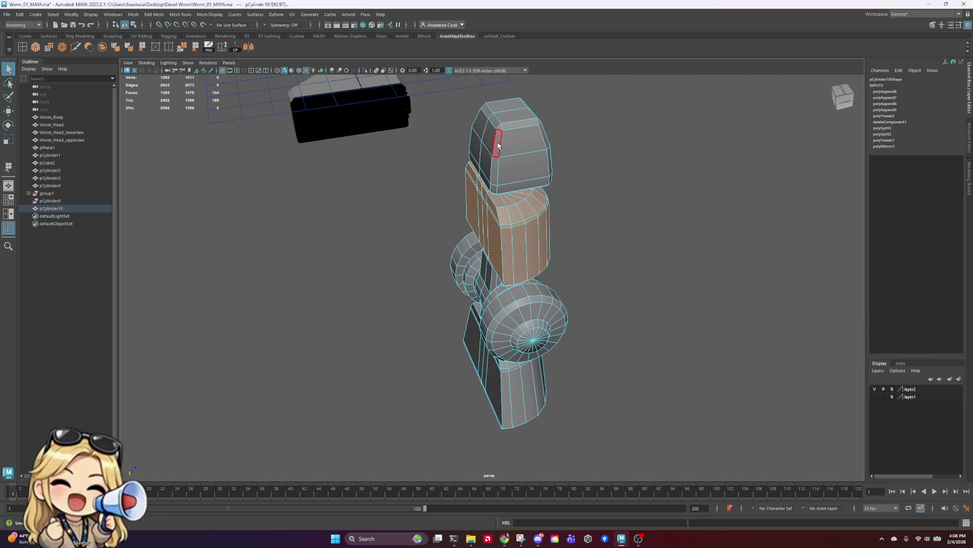
left_click(366, 71)
mouse_move(634, 161)
left_mouse_down("alt")
mouse_move(605, 210)
mouse_move(644, 224)
mouse_move(711, 182)
mouse_move(680, 182)
left_mouse_up("alt")
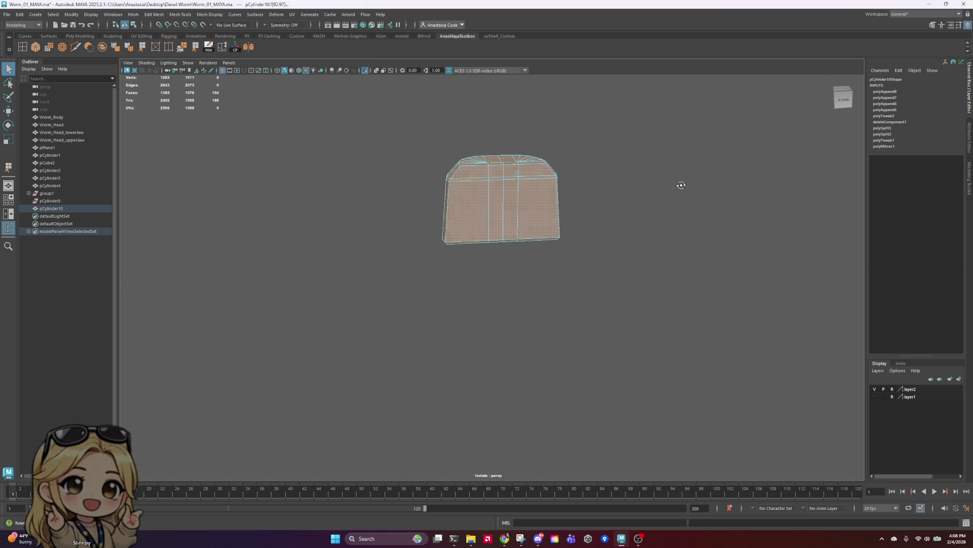
left_click(466, 213)
left_click(366, 71)
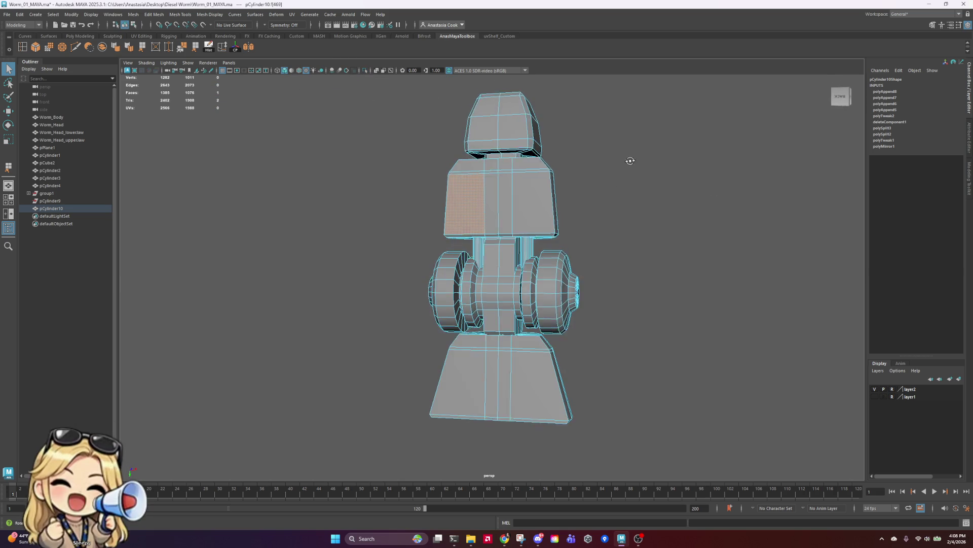
- Select the head, torso and middle-section face loops of the leg
double_click(505, 157)
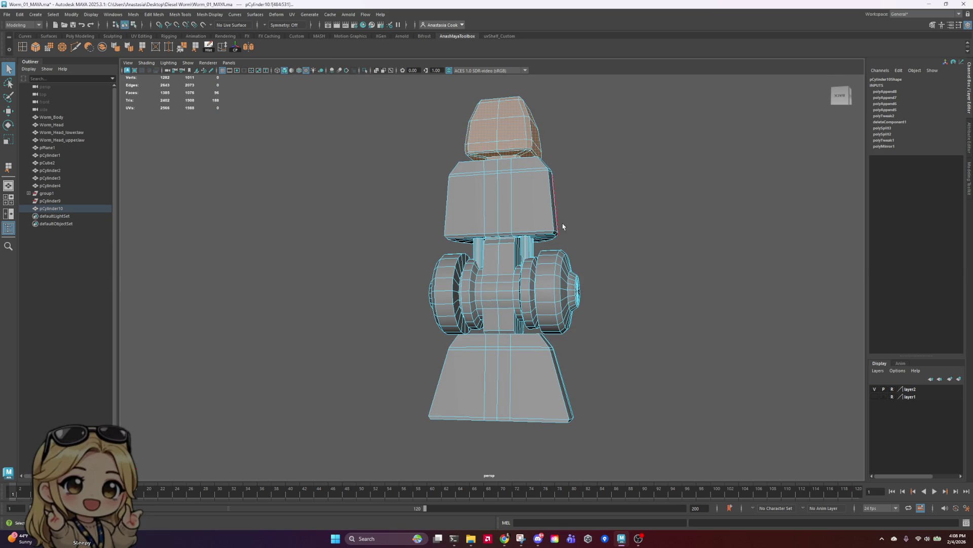
double_click(555, 208, "shift")
left_click_drag(555, 331, 491, 303, "alt")
double_click(487, 300)
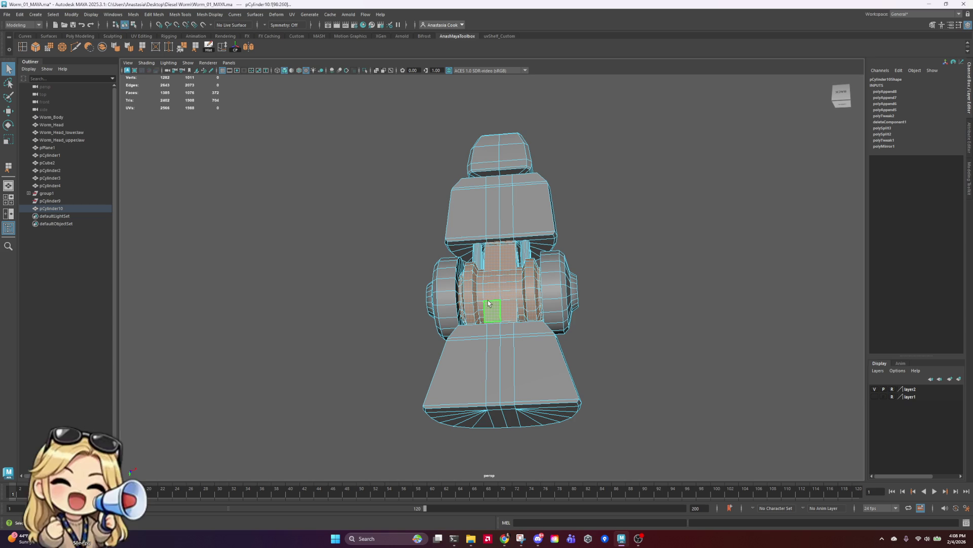
- Isolate the selected middle axle section and zoom in on it
left_click(365, 71)
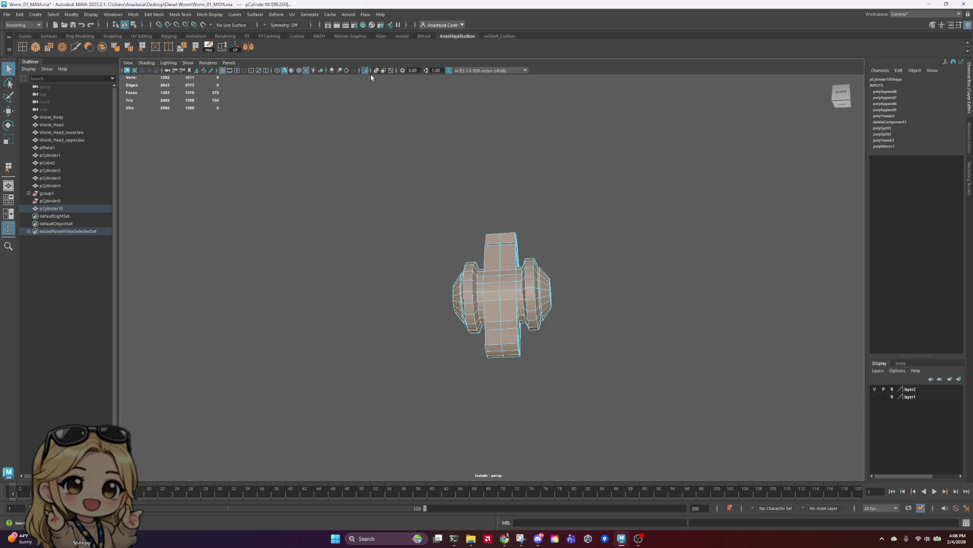
mouse_move(585, 217)
left_mouse_down("alt")
mouse_move(598, 285)
mouse_move(554, 269)
mouse_move(510, 172)
left_mouse_up("alt")
scroll(563, 285, "up", 3)
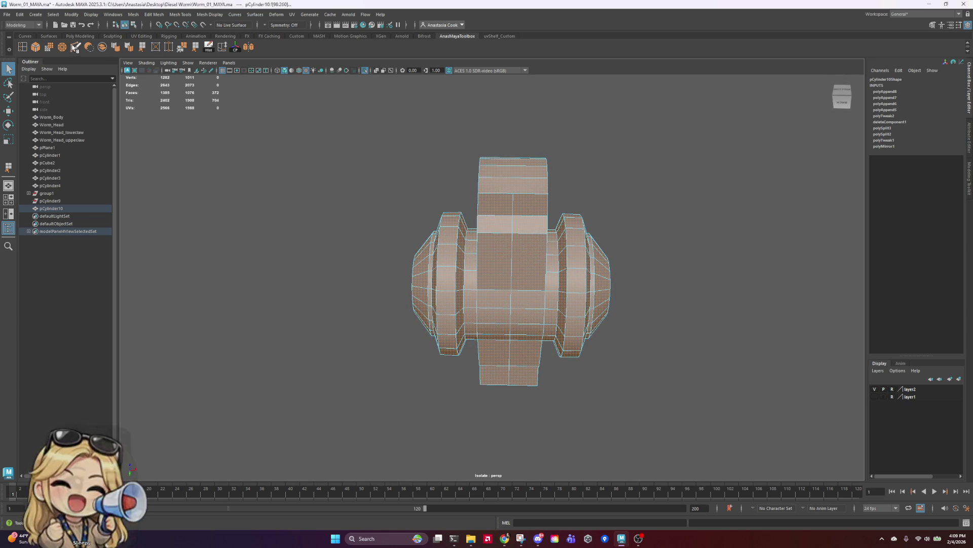
- Multi-Cut a multi-point edge line across the central block and commit it
left_click(538, 238)
scroll(545, 239, "up", 4)
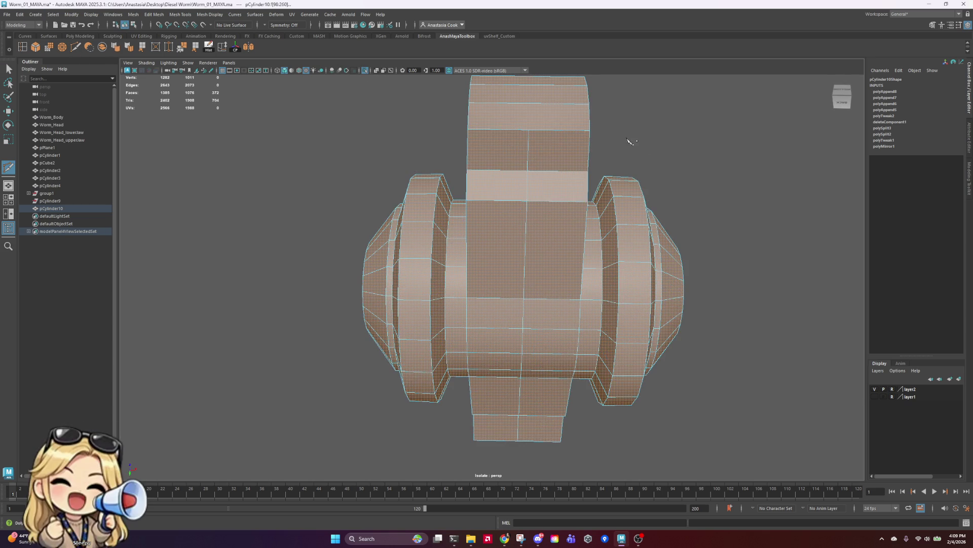
left_click_drag(630, 141, 631, 161, "alt")
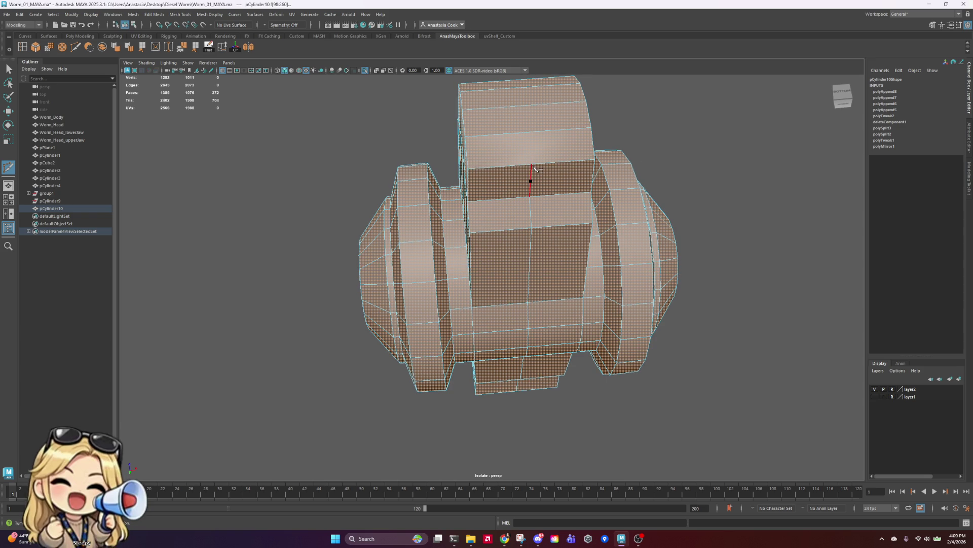
left_click(532, 164)
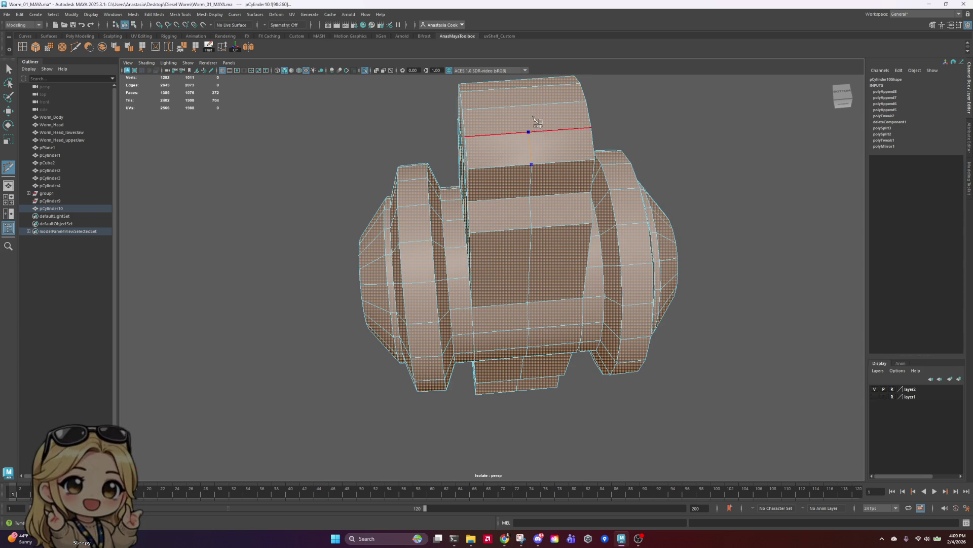
left_click(528, 132)
left_click(524, 105)
left_click(522, 89)
left_click_drag(523, 89, 474, 241, "alt")
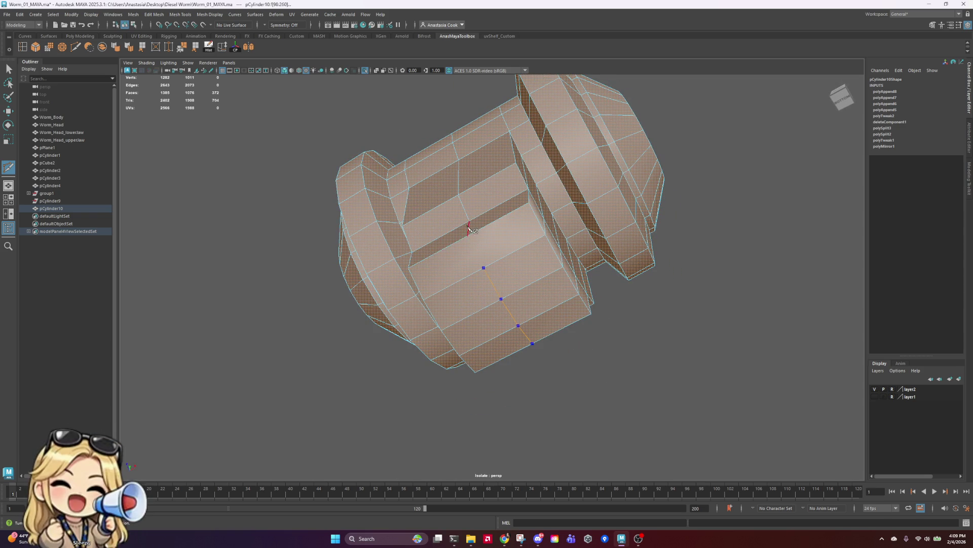
left_click(489, 259)
key("Return")
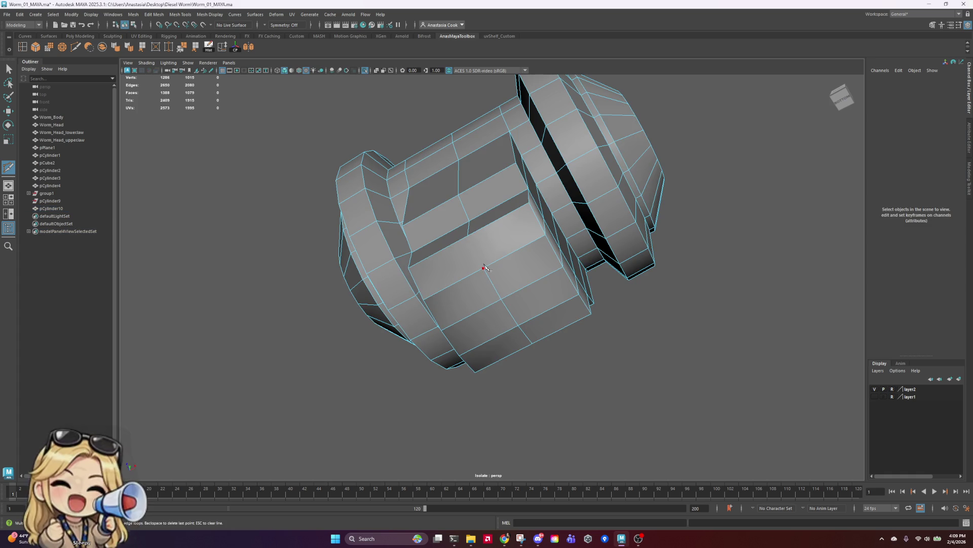
- Cut an edge across the front block, then return to the Select tool in vertex mode
left_click_drag(486, 268, 523, 243, "alt")
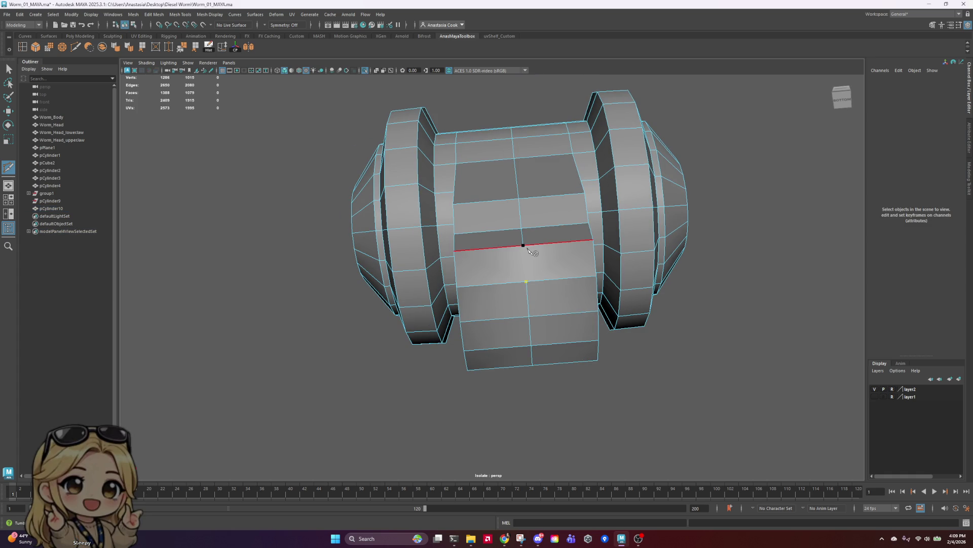
left_click(526, 248)
left_click(8, 66)
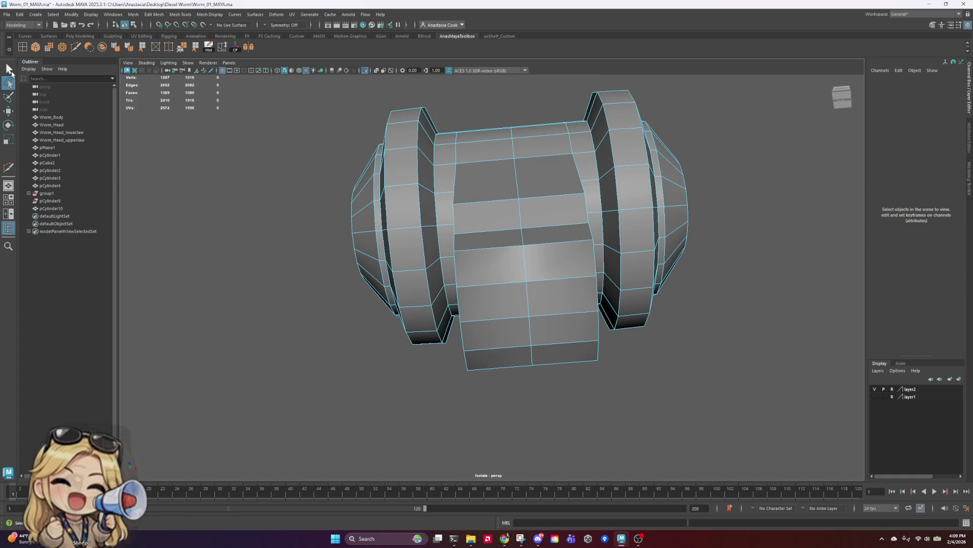
scroll(507, 355, "up", 5)
mouse_move(608, 298)
right_mouse_down()
mouse_move(594, 270)
mouse_move(576, 298)
right_mouse_up()
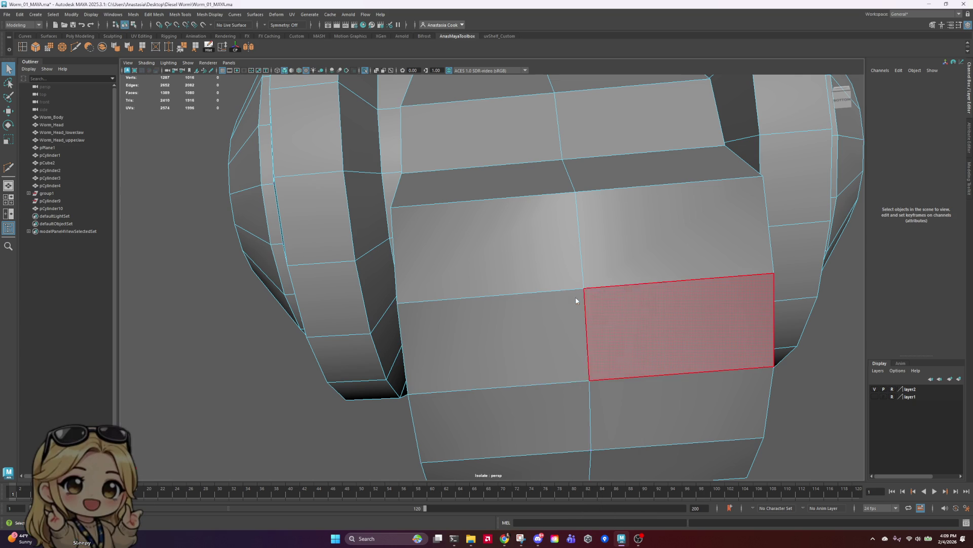
left_click_drag(605, 250, 609, 258, "alt")
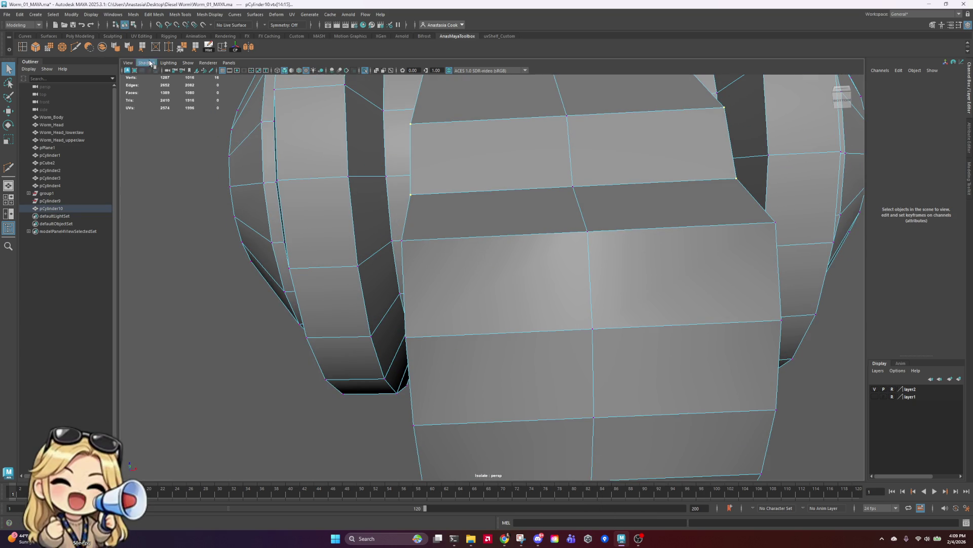